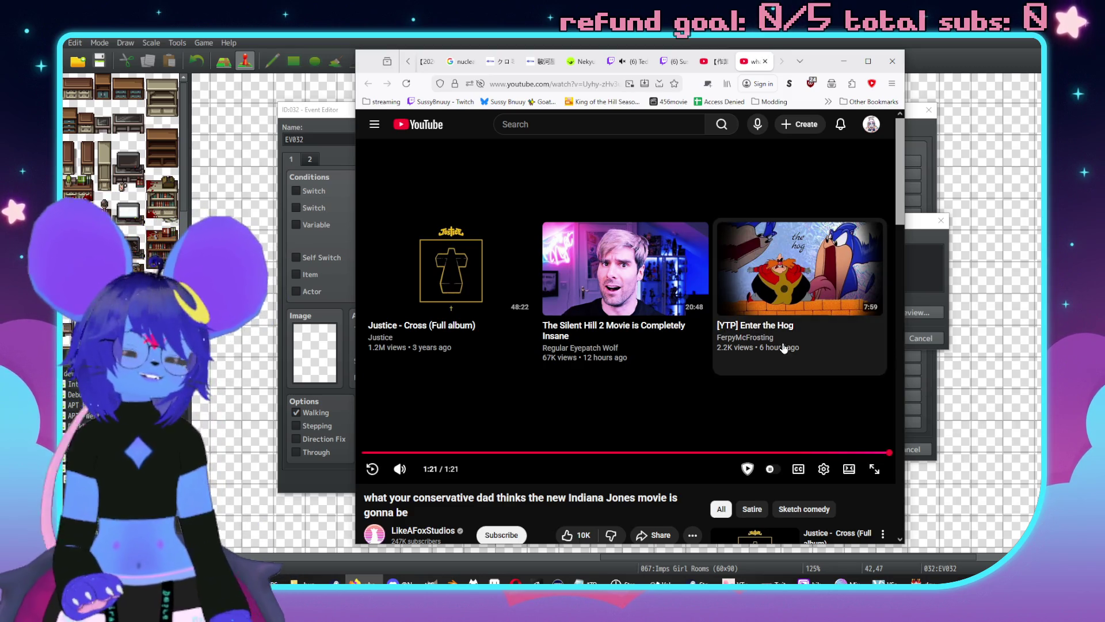
Leave the YouTube page to return to RPG Maker's Show Text dialog for event EV032.
{"action": "scroll", "coordinate": [546, 436], "scroll_direction": "down", "scroll_amount": 3}
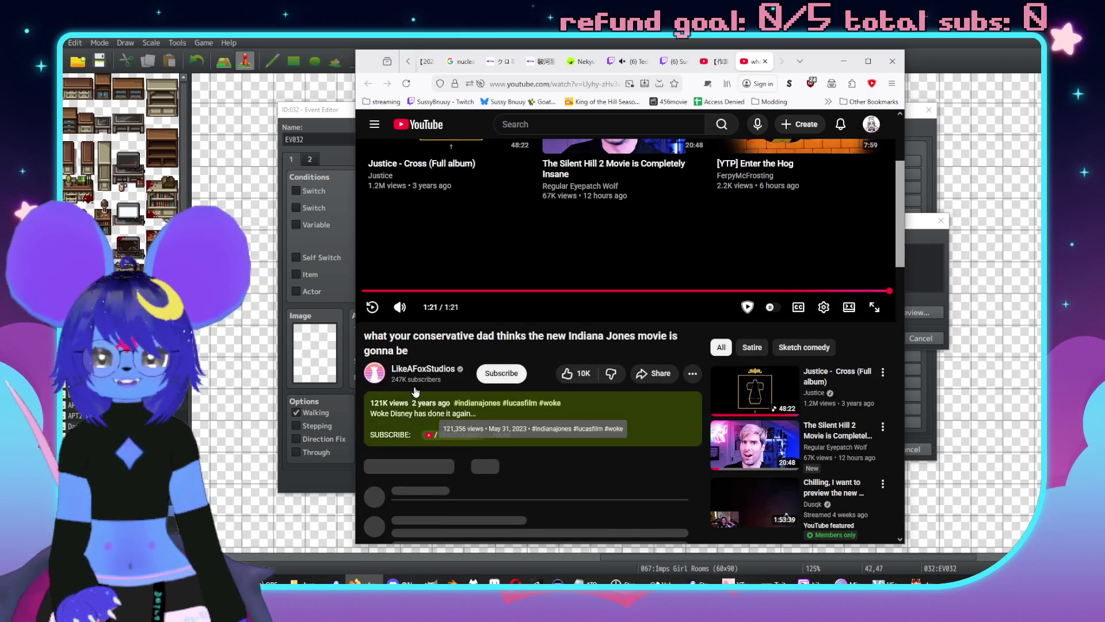
{"action": "scroll", "coordinate": [541, 426], "scroll_direction": "up", "scroll_amount": 3}
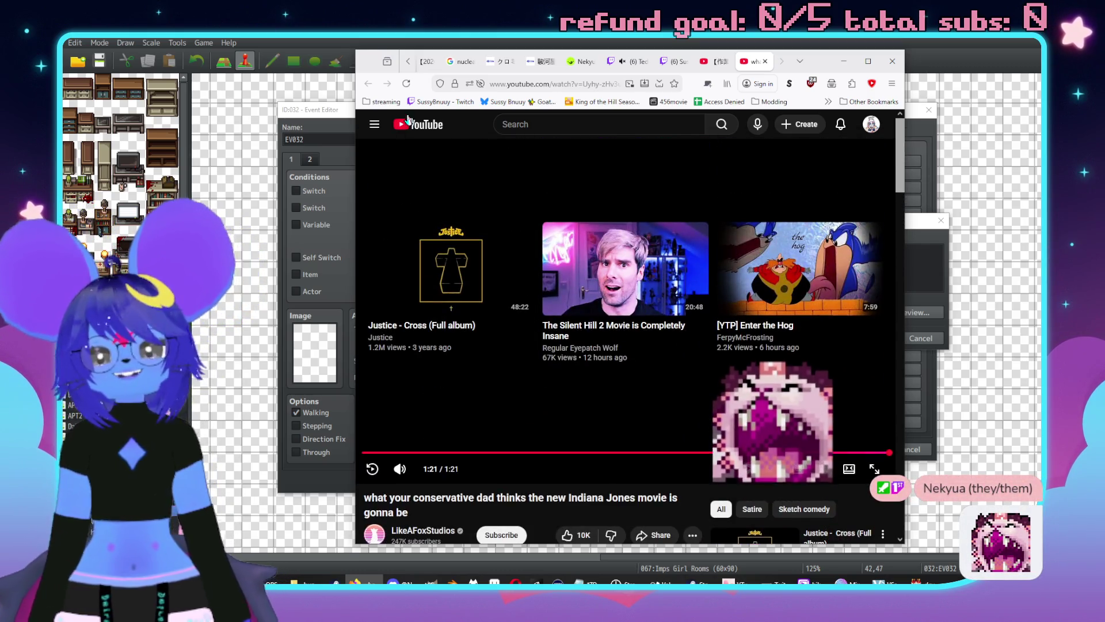
{"action": "key", "text": "alt+Tab"}
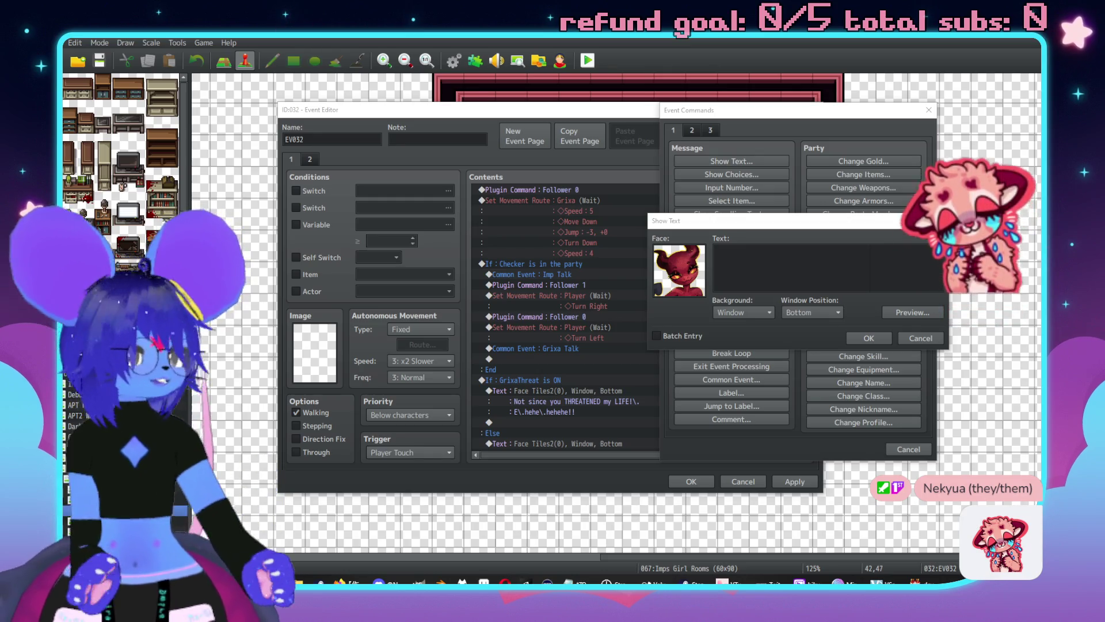
Start typing the imp's line in the Show Text box, deleting stray letters.
{"action": "left_click", "coordinate": [787, 278]}
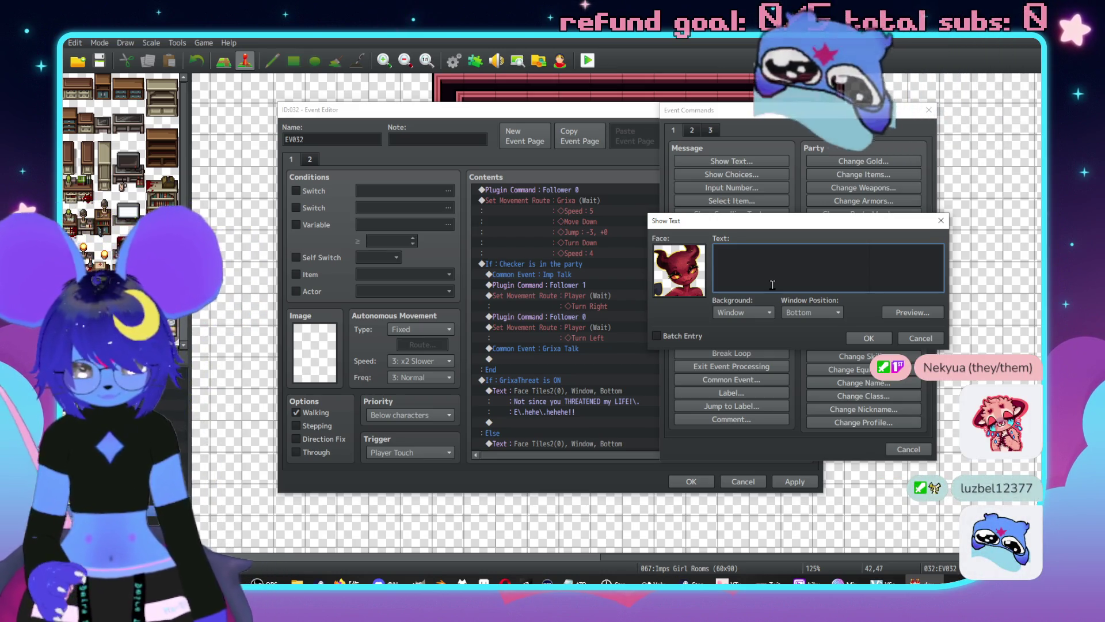
{"action": "type", "text": "Bitchm"}
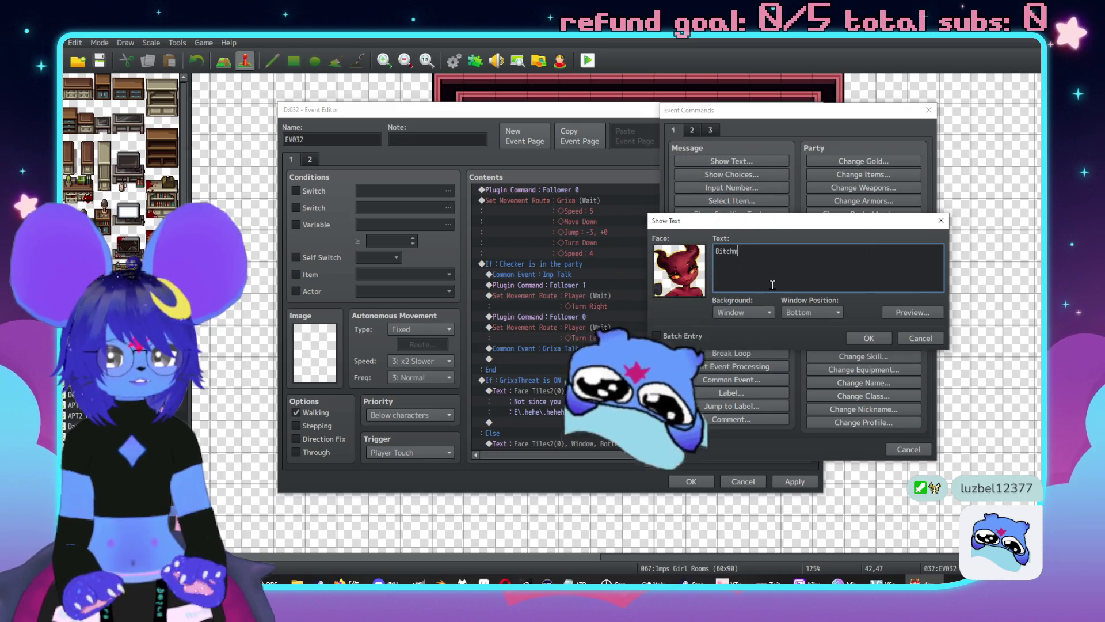
{"action": "key", "text": "BackSpace"}
{"action": "type", "text": ", look"}
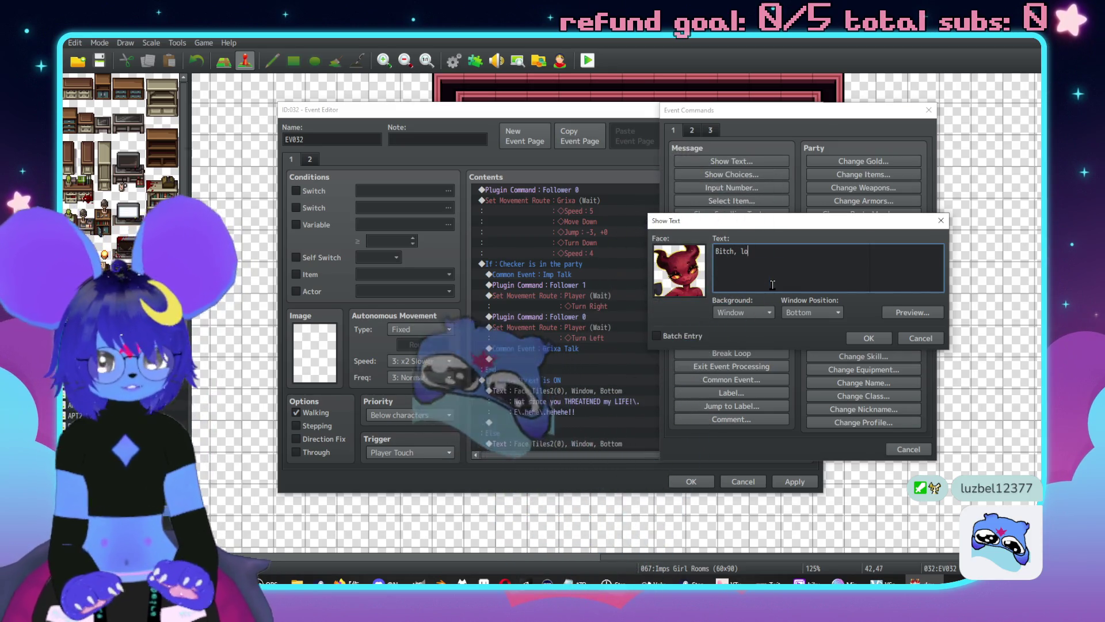
{"action": "key", "text": "BackSpace"}
{"action": "type", "text": "Damn"}
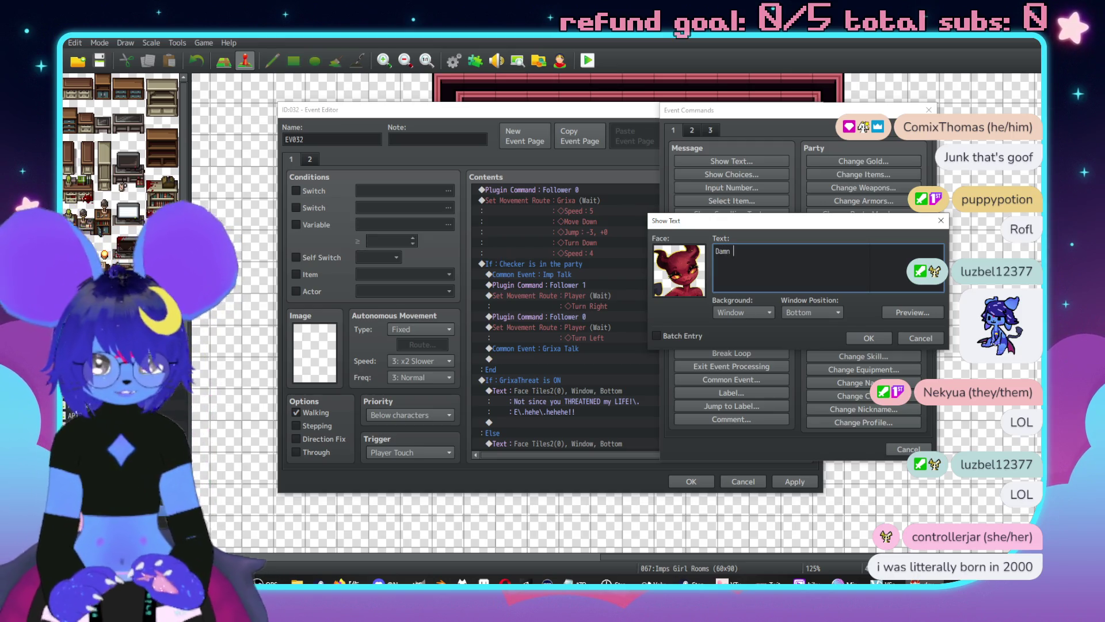
Finish the message as "Damn bitch,\. lookit them fuckin' thighs!!", removing a stray letter.
{"action": "type", "text": "bitchm"}
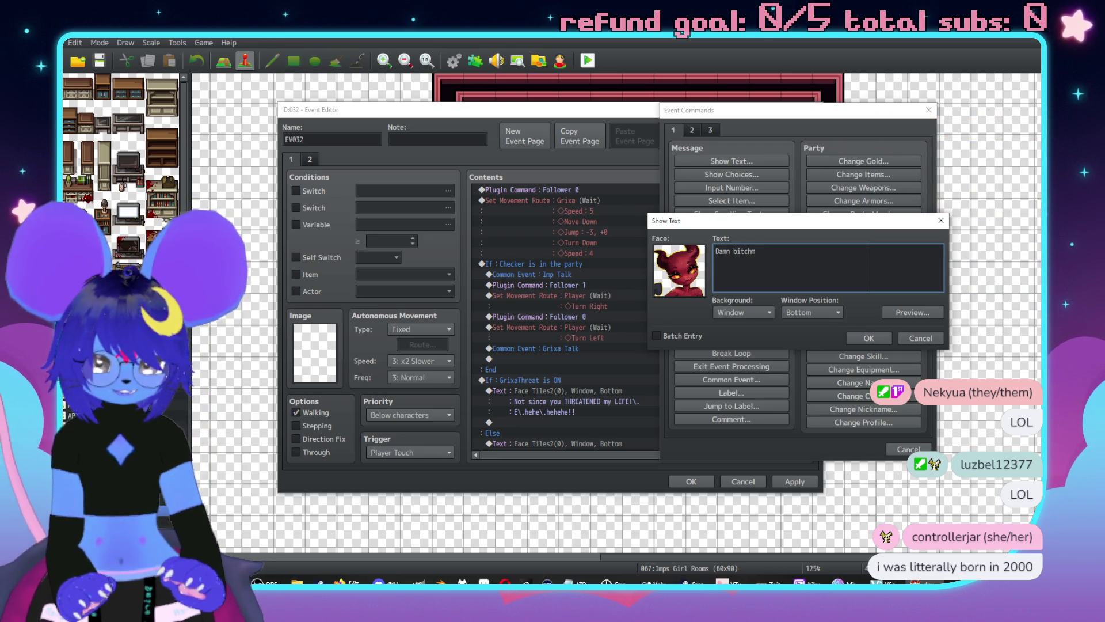
{"action": "key", "text": "BackSpace"}
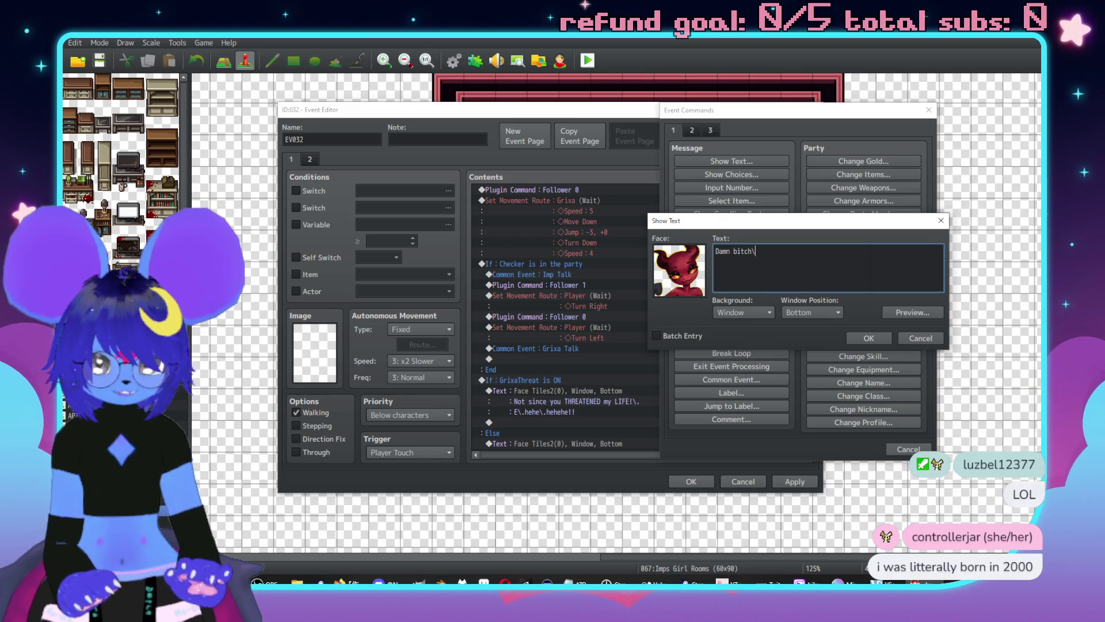
{"action": "type", "text": ",\\. looki"}
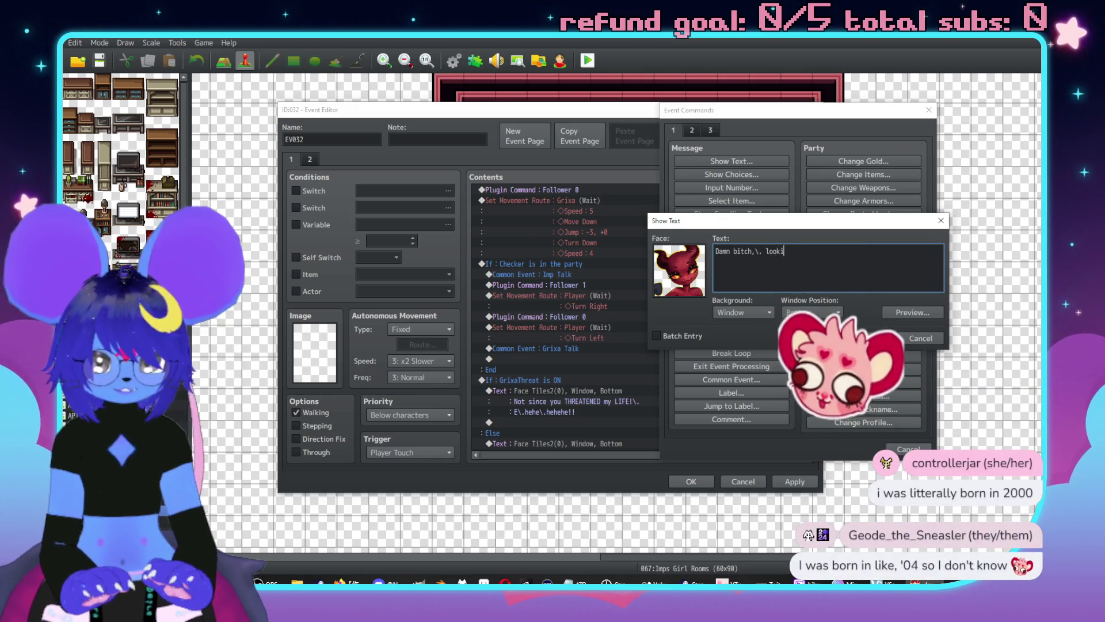
{"action": "type", "text": "t the"}
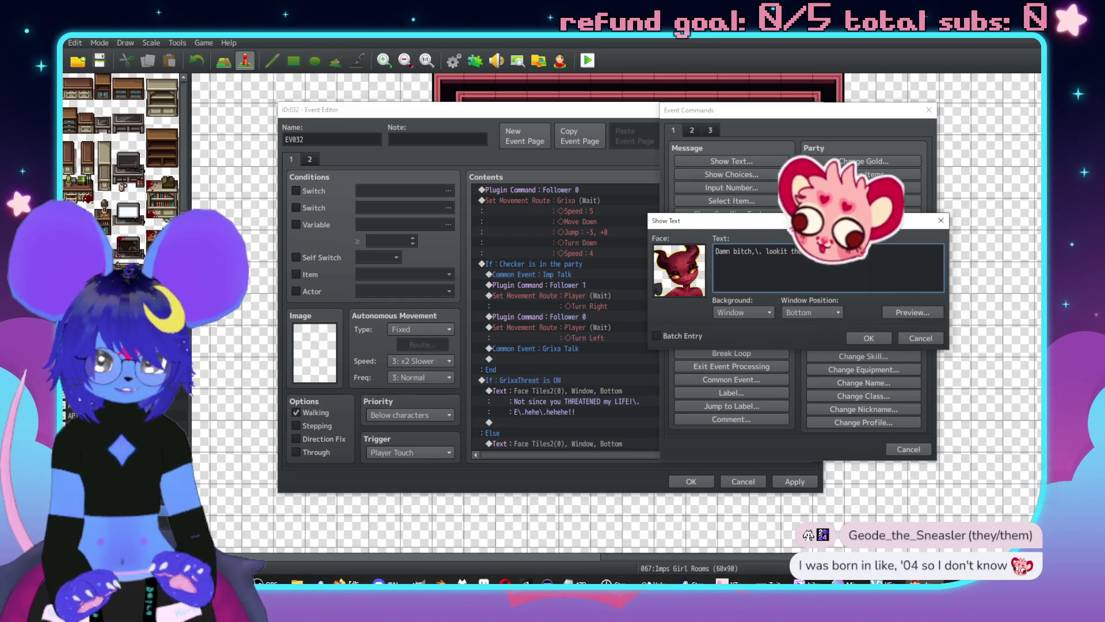
{"action": "type", "text": "m fuckin' thighs"}
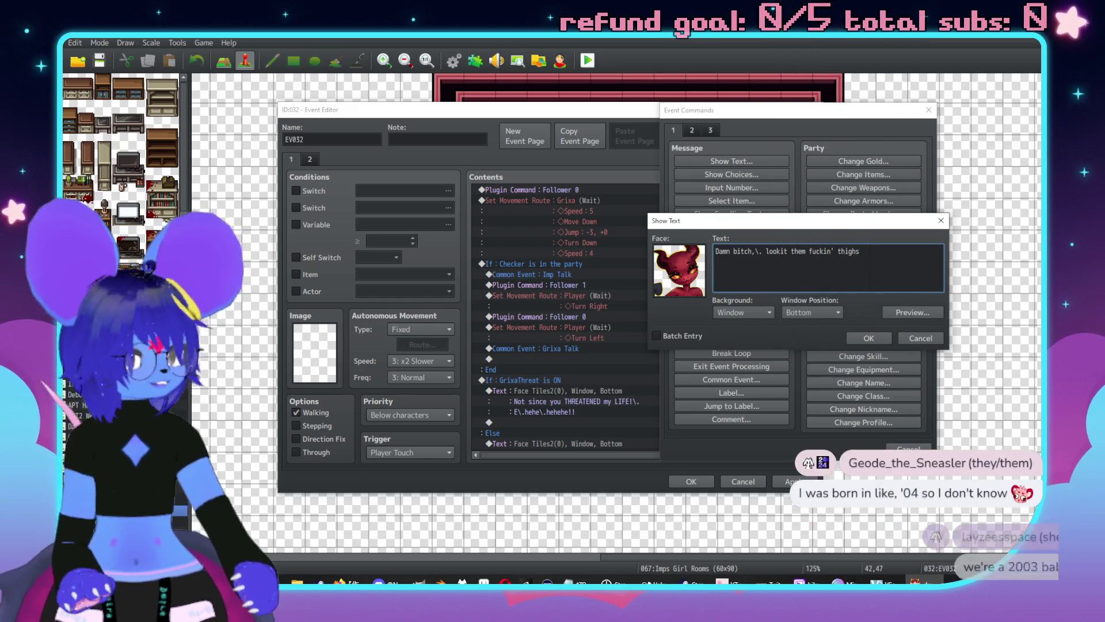
{"action": "type", "text": "!!"}
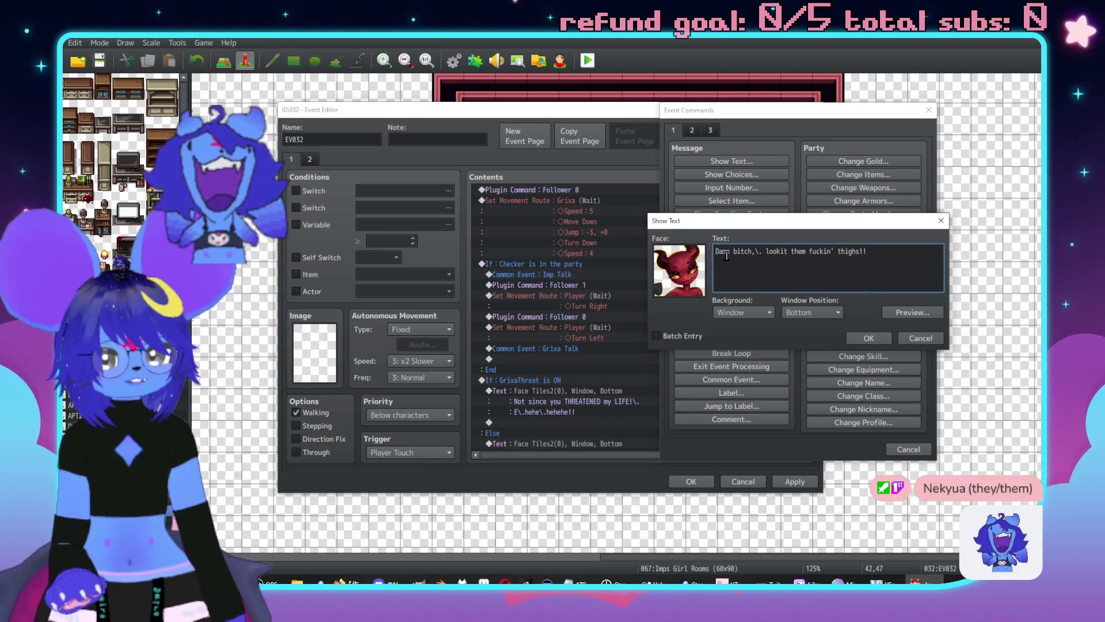
Confirm the finished line with OK to insert the Text command into the event.
{"action": "left_click", "coordinate": [869, 338]}
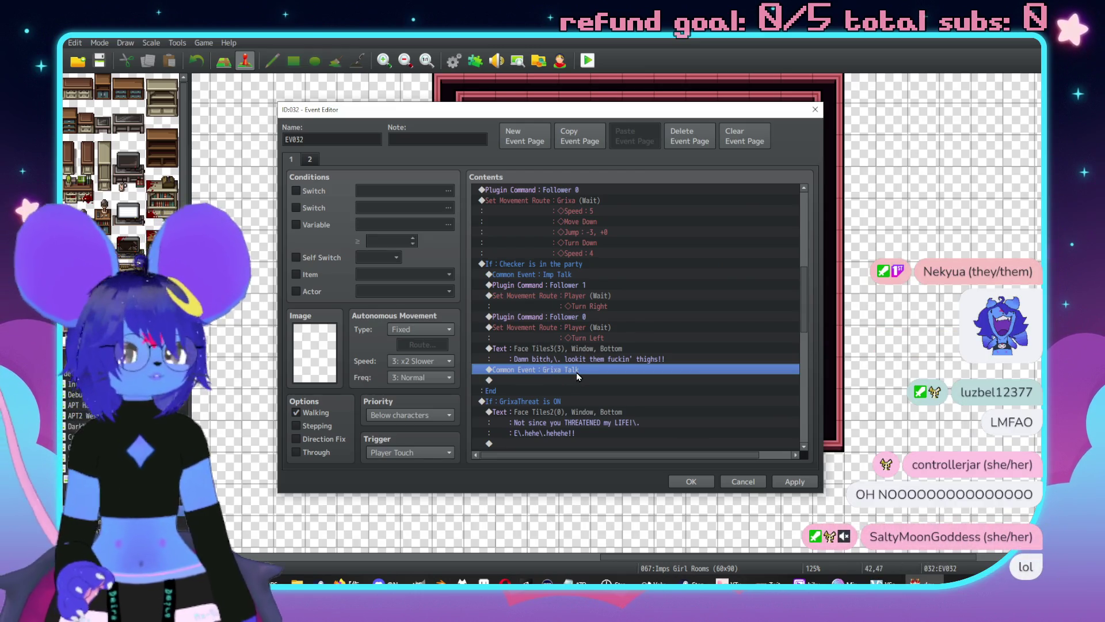
Copy the six follower and movement-route commands and paste them after Common Event: Grixa Talk.
{"action": "left_click_drag", "start_coordinate": [578, 287], "coordinate": [577, 339]}
{"action": "key", "text": "ctrl+c"}
{"action": "left_click", "coordinate": [585, 380]}
{"action": "key", "text": "ctrl+v"}
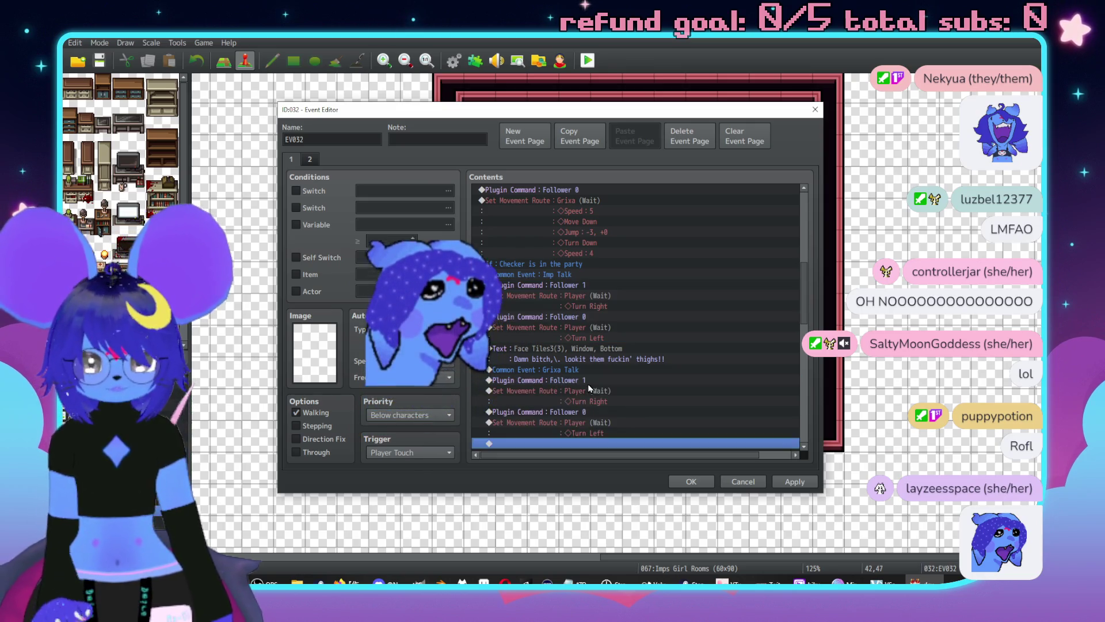
Change the pasted player route to Turn Up and replace the Turn Left route with Turn Up.
{"action": "left_click", "coordinate": [599, 392]}
{"action": "double_click", "coordinate": [598, 394]}
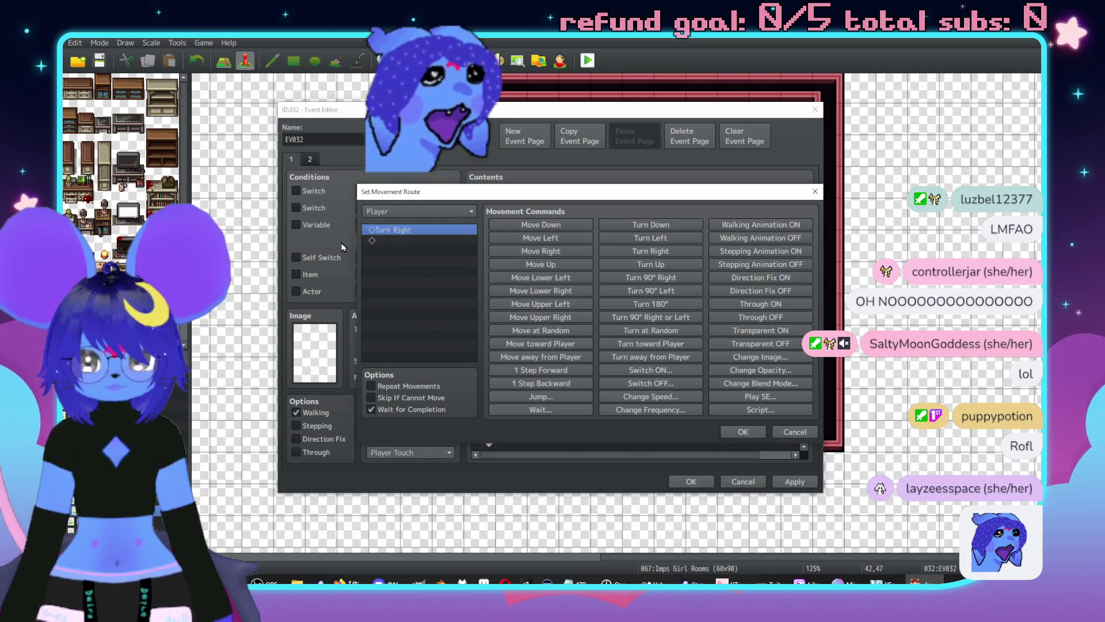
{"action": "left_click", "coordinate": [651, 264]}
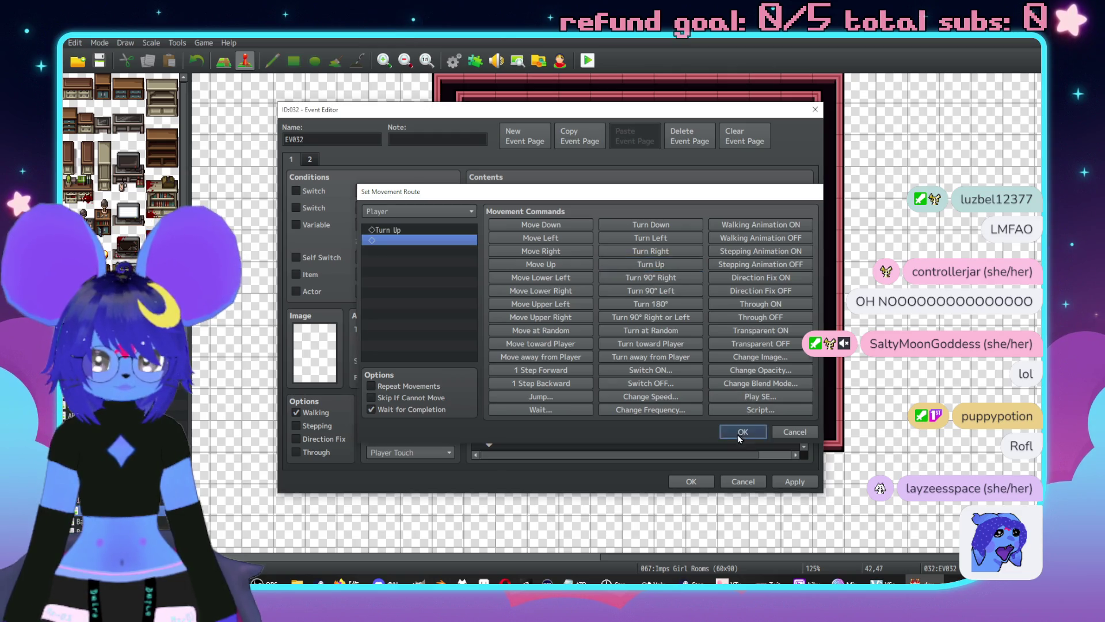
{"action": "left_click", "coordinate": [742, 432]}
{"action": "left_click", "coordinate": [590, 374]}
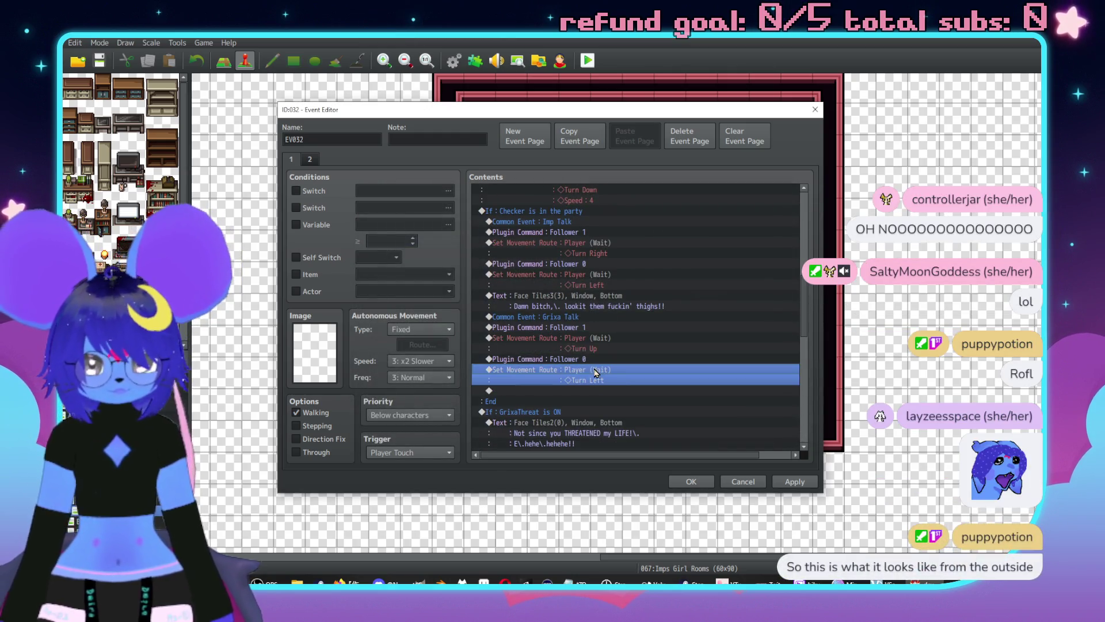
{"action": "key", "text": "Delete"}
{"action": "key", "text": "ctrl+v"}
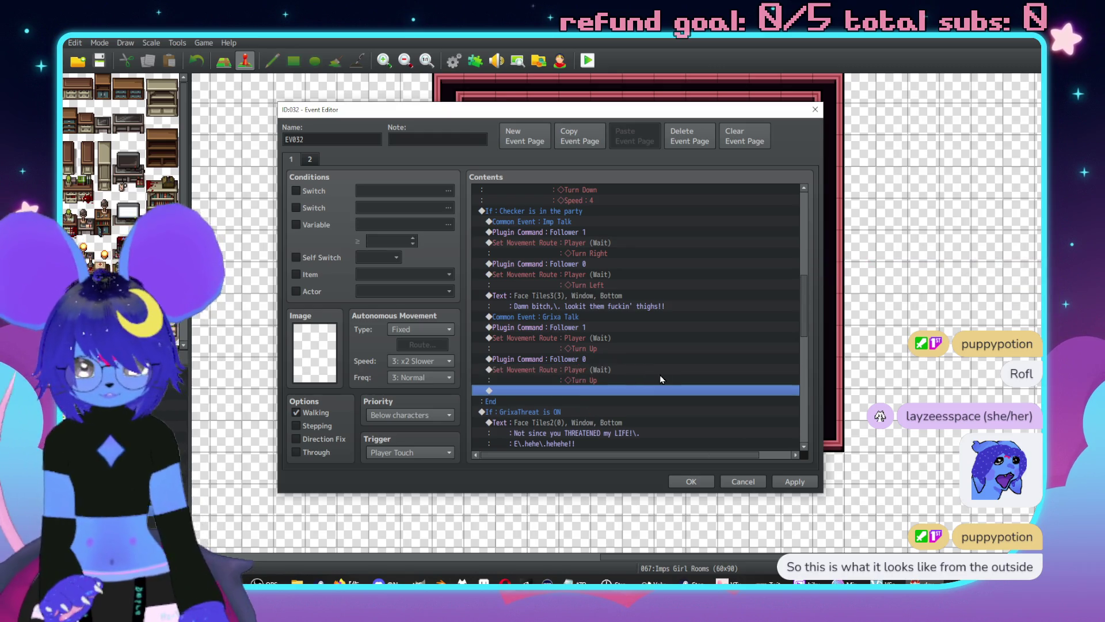
Delete the If: Checker is in the party block from the command list.
{"action": "scroll", "coordinate": [662, 285], "scroll_direction": "down", "scroll_amount": 2}
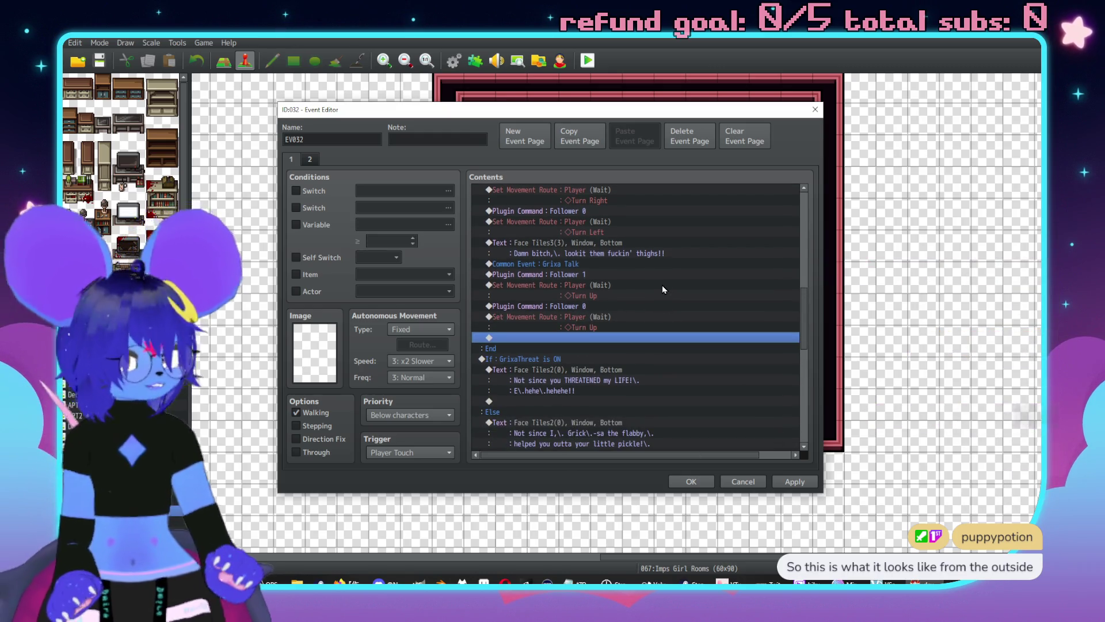
{"action": "scroll", "coordinate": [679, 275], "scroll_direction": "up", "scroll_amount": 2}
{"action": "scroll", "coordinate": [679, 275], "scroll_direction": "up", "scroll_amount": 2}
{"action": "left_click", "coordinate": [596, 257]}
{"action": "key", "text": "Delete"}
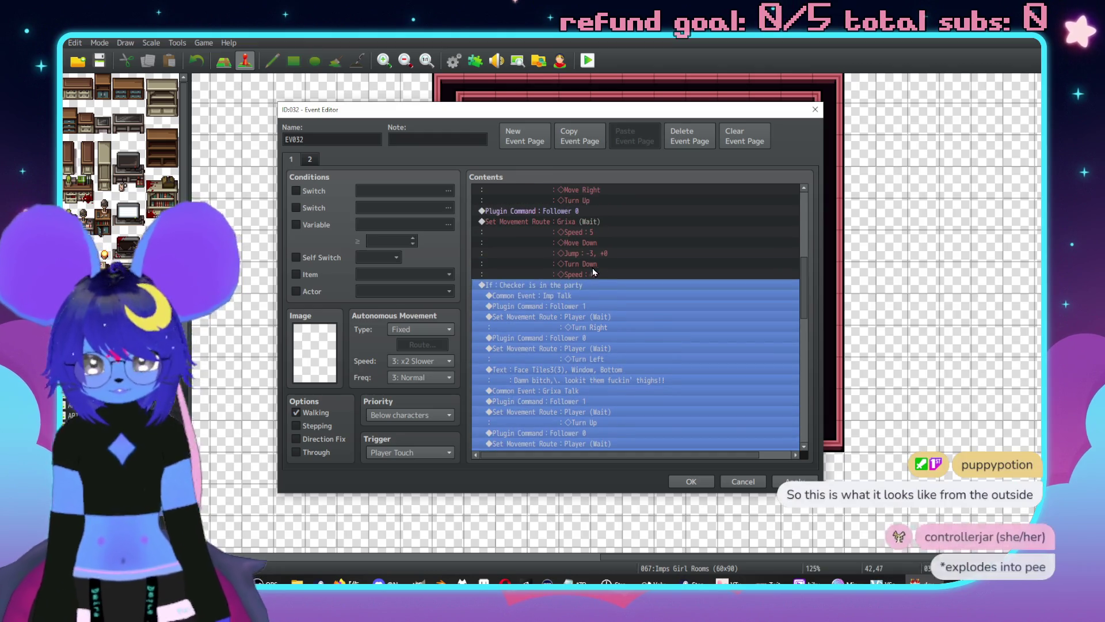
Scroll through the event's Contents list to review the commands.
{"action": "scroll", "coordinate": [604, 275], "scroll_direction": "down", "scroll_amount": 3}
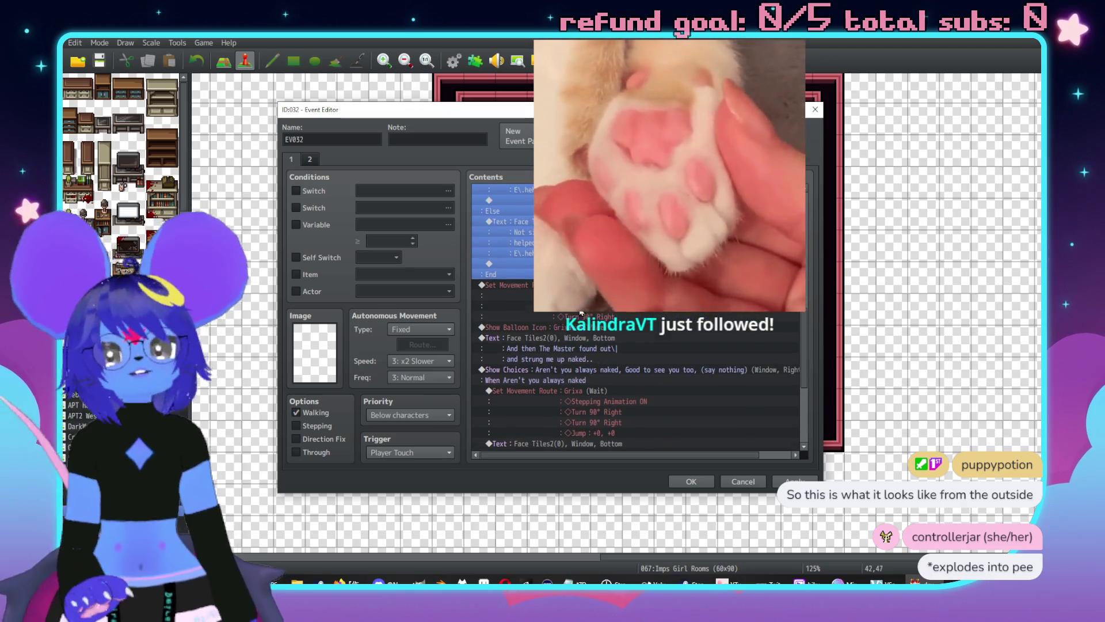
{"action": "scroll", "coordinate": [581, 313], "scroll_direction": "up", "scroll_amount": 8}
{"action": "scroll", "coordinate": [559, 312], "scroll_direction": "up", "scroll_amount": 1}
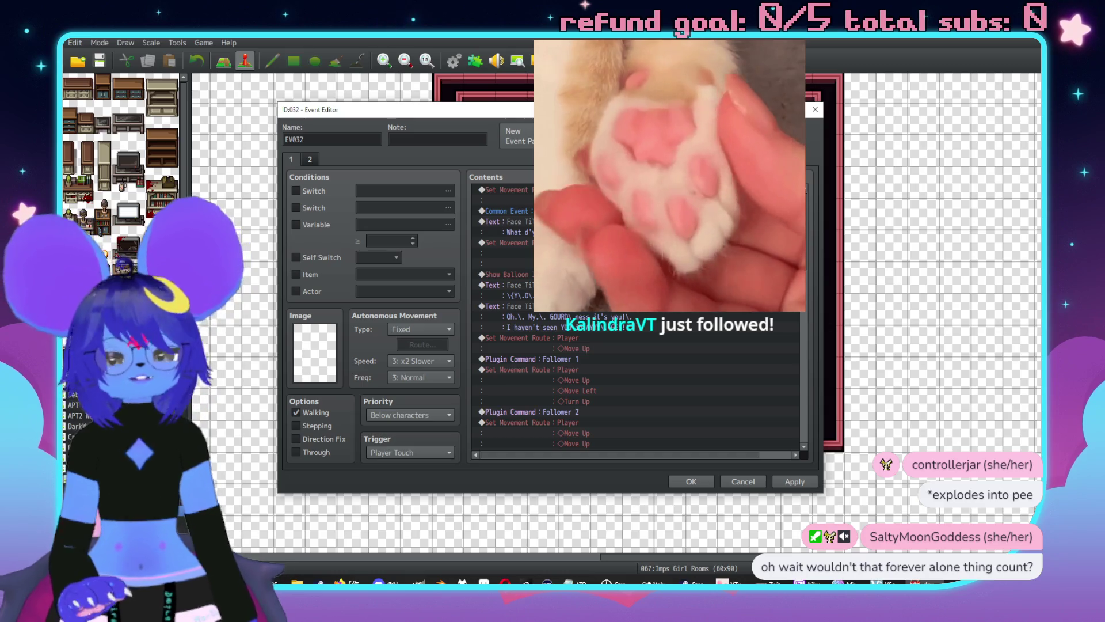
{"action": "scroll", "coordinate": [576, 312], "scroll_direction": "down", "scroll_amount": 8}
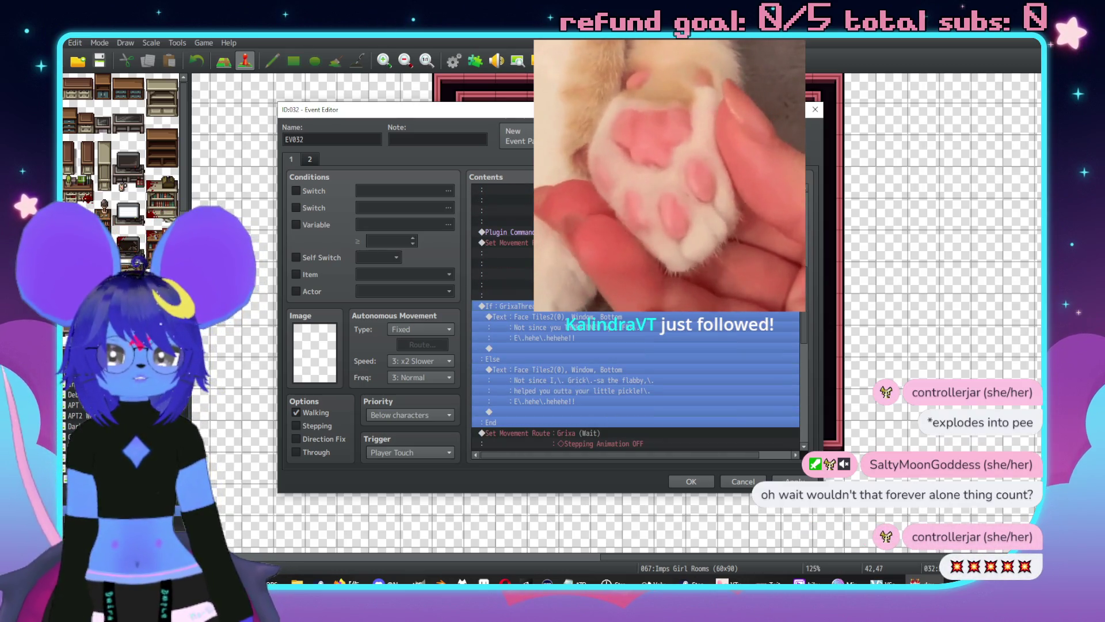
{"action": "scroll", "coordinate": [590, 321], "scroll_direction": "up", "scroll_amount": 5}
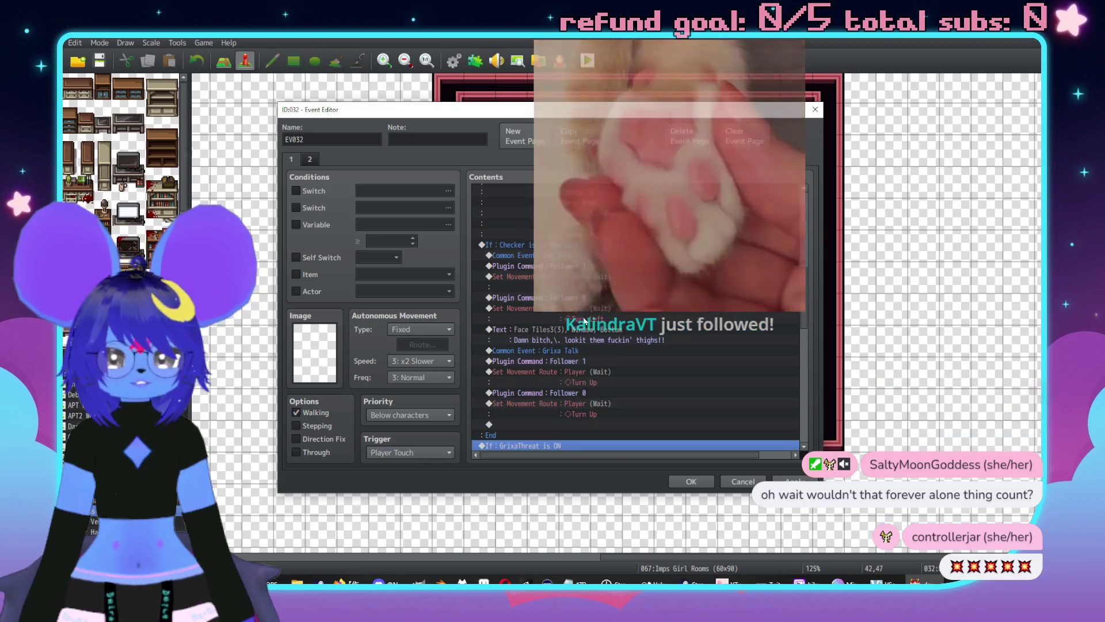
{"action": "scroll", "coordinate": [576, 311], "scroll_direction": "down", "scroll_amount": 3}
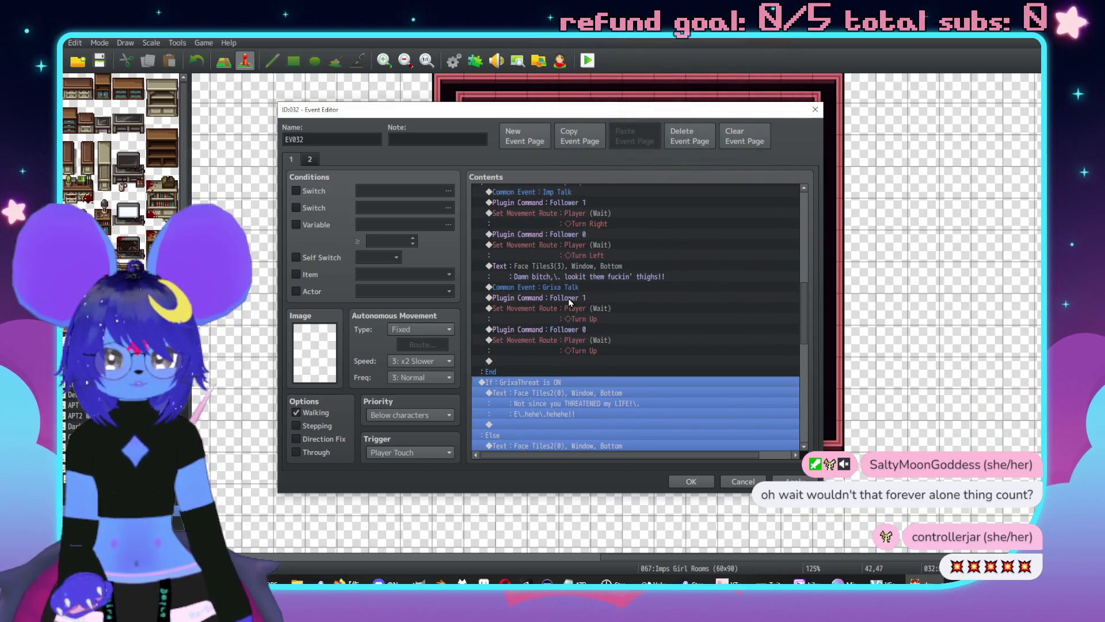
{"action": "scroll", "coordinate": [569, 302], "scroll_direction": "up", "scroll_amount": 7}
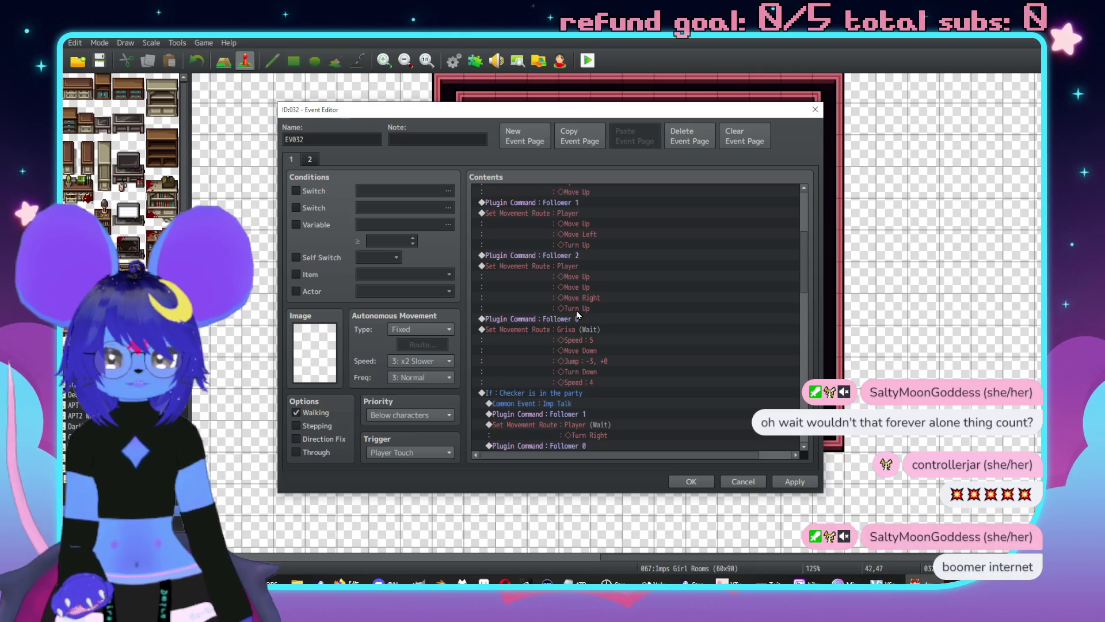
{"action": "scroll", "coordinate": [577, 313], "scroll_direction": "down", "scroll_amount": 2}
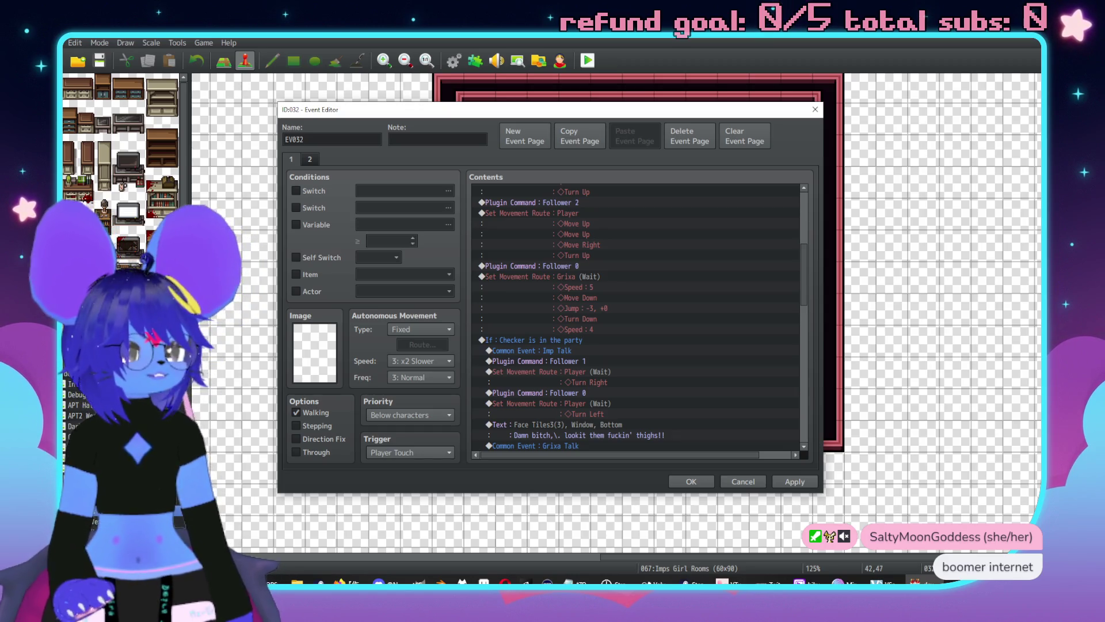
Switch to Aseprite and open the New Sprite dialog.
{"action": "key", "text": "alt+Tab"}
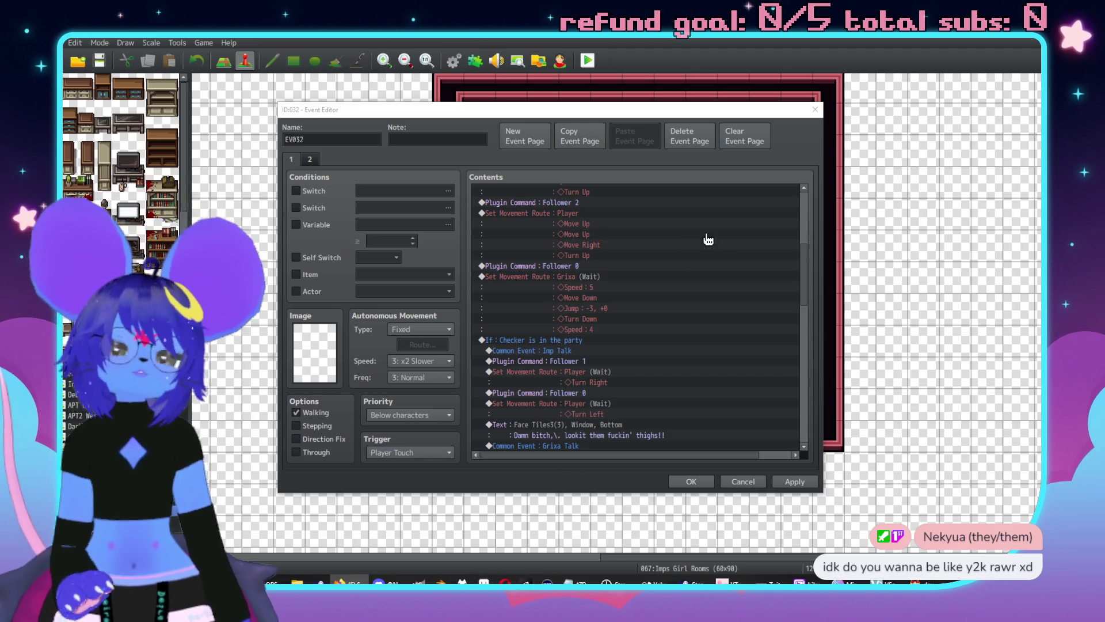
{"action": "key", "text": "alt+Tab"}
{"action": "left_click", "coordinate": [101, 77]}
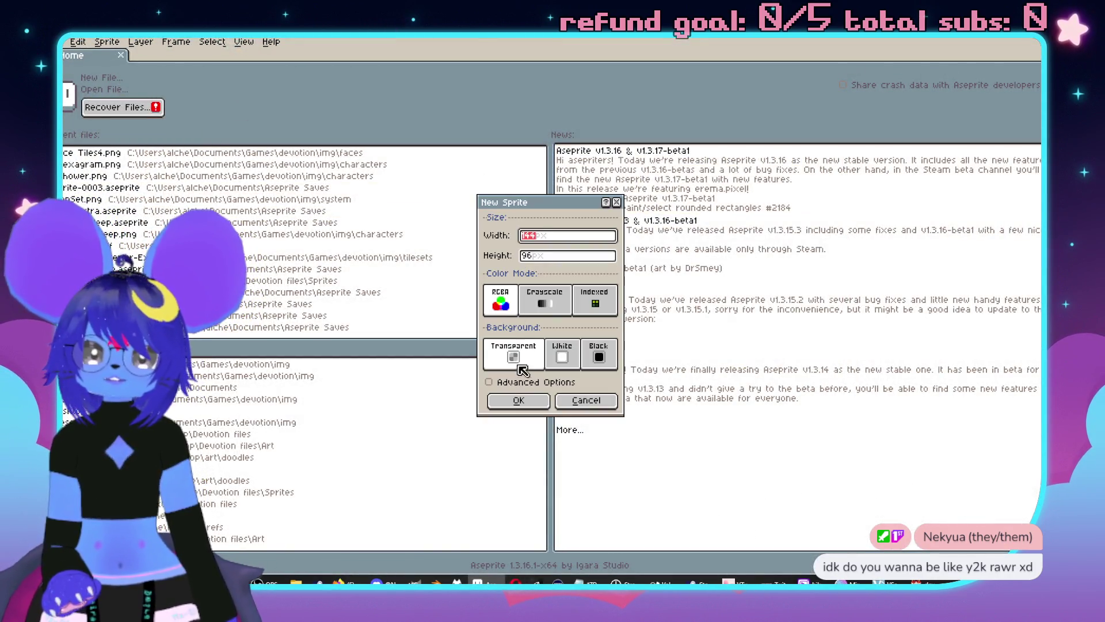
Create the sprite, load the Rosy-42 palette and fill the canvas pale cream.
{"action": "left_click", "coordinate": [518, 401]}
{"action": "left_click", "coordinate": [95, 81]}
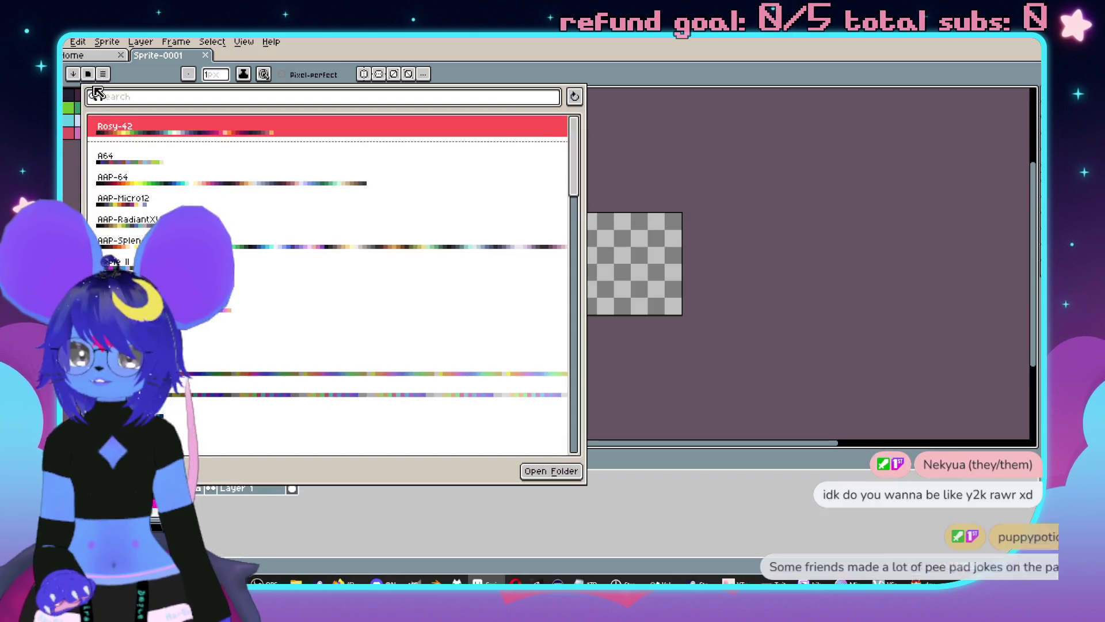
{"action": "double_click", "coordinate": [103, 132]}
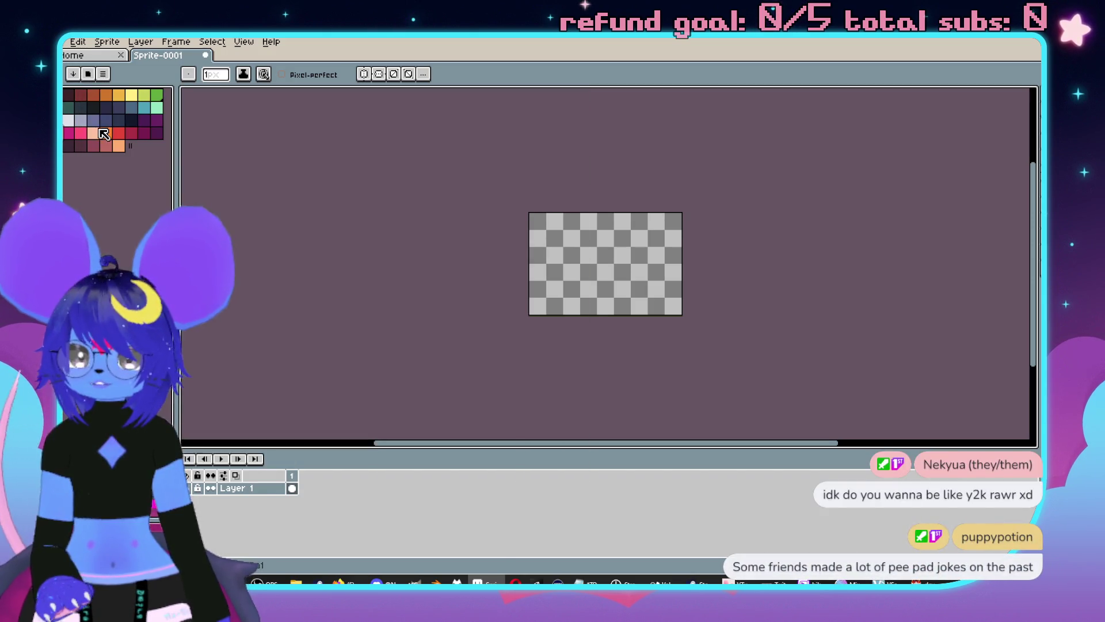
{"action": "key", "text": "g"}
{"action": "left_click", "coordinate": [585, 292]}
{"action": "scroll", "coordinate": [586, 291], "scroll_direction": "up", "scroll_amount": 3}
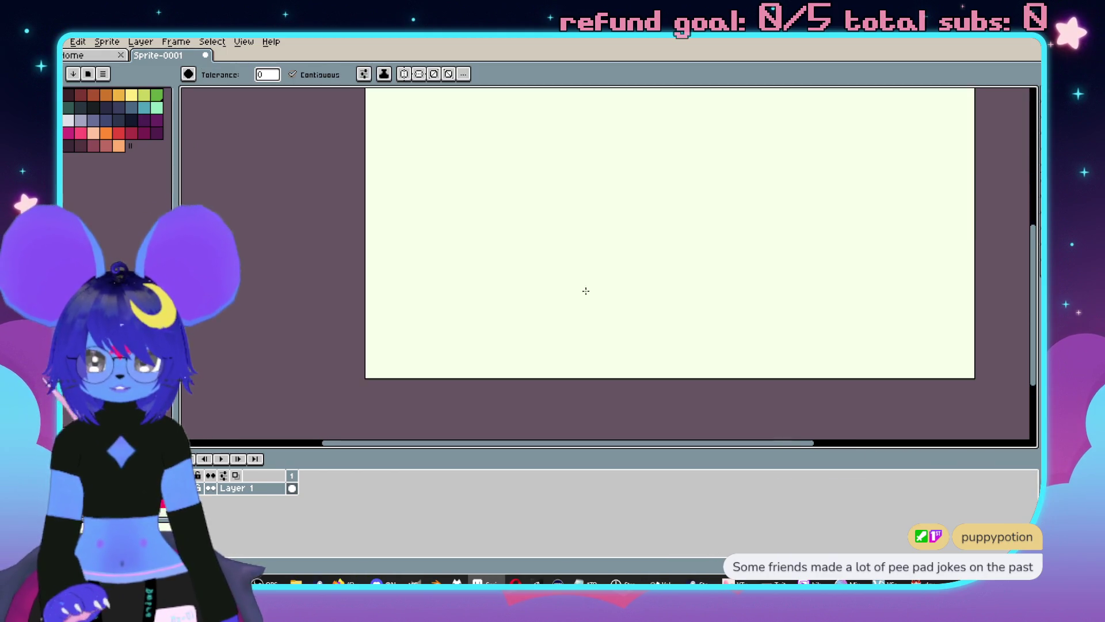
{"action": "scroll", "coordinate": [586, 290], "scroll_direction": "up", "scroll_amount": 2}
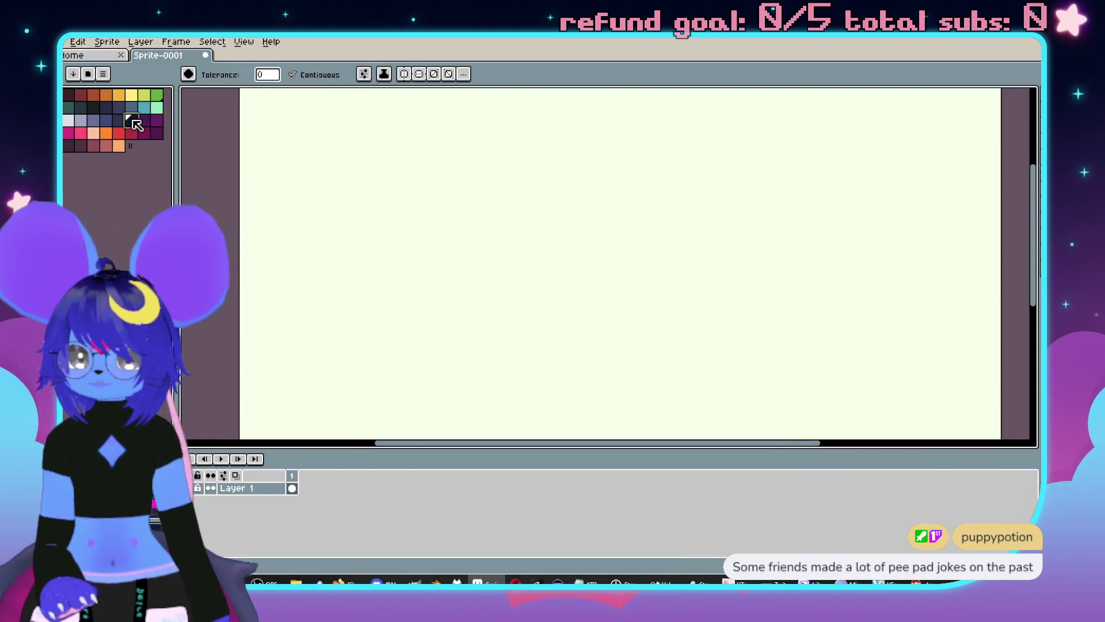
{"action": "left_click", "coordinate": [528, 231]}
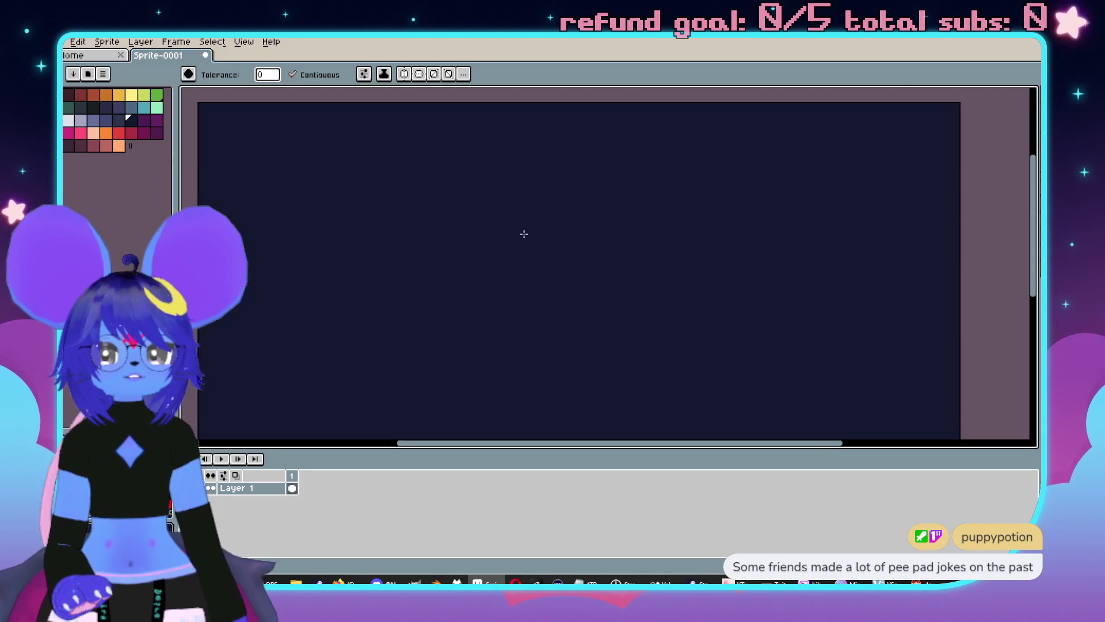
{"action": "key", "text": "ctrl+z"}
Draw the navy head outline, square eyes, wide grin and cheek lines with the Pencil.
{"action": "key", "text": "b"}
{"action": "mouse_move", "coordinate": [539, 184]}
{"action": "left_mouse_down"}
{"action": "mouse_move", "coordinate": [464, 248]}
{"action": "mouse_move", "coordinate": [472, 316]}
{"action": "mouse_move", "coordinate": [550, 342]}
{"action": "mouse_move", "coordinate": [628, 310]}
{"action": "mouse_move", "coordinate": [637, 193]}
{"action": "mouse_move", "coordinate": [618, 177]}
{"action": "left_mouse_up"}
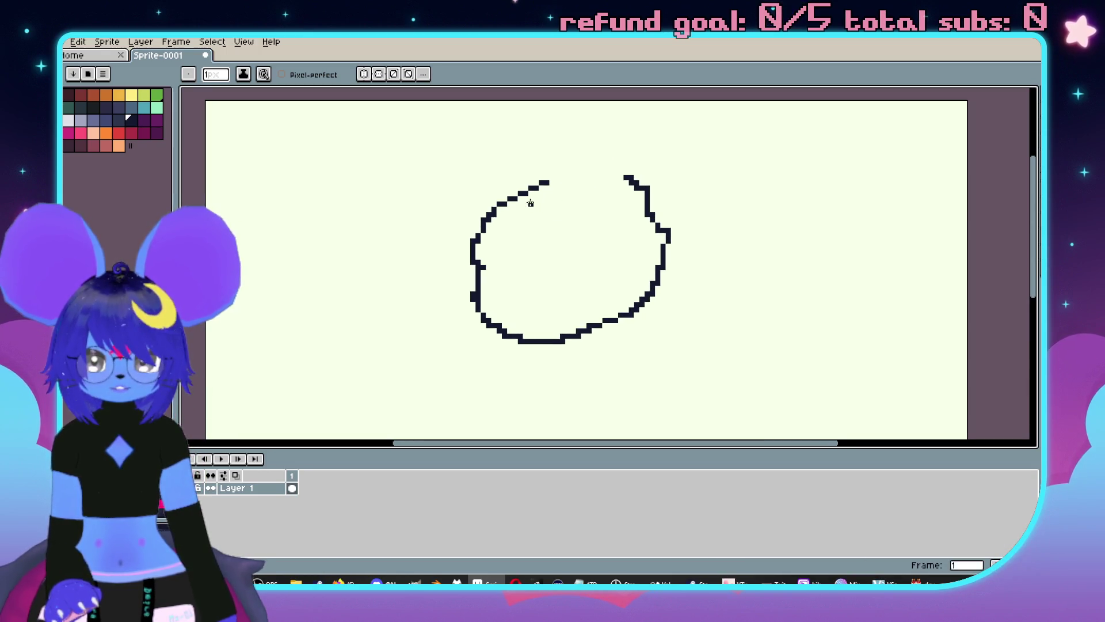
{"action": "left_click_drag", "start_coordinate": [600, 209], "coordinate": [583, 205]}
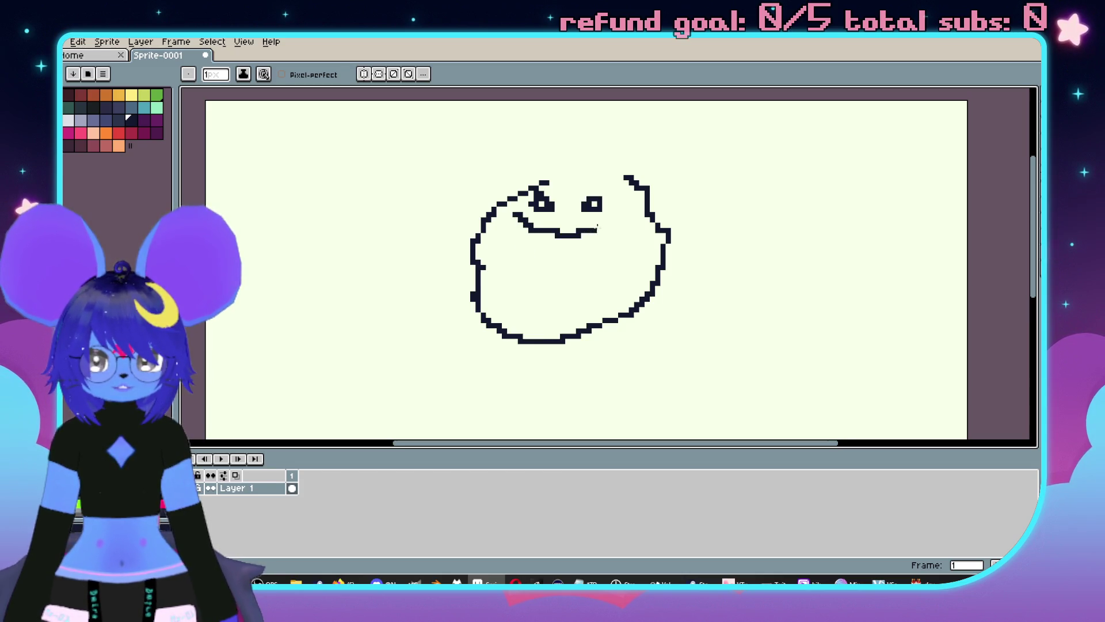
{"action": "mouse_move", "coordinate": [522, 243]}
{"action": "left_mouse_down"}
{"action": "mouse_move", "coordinate": [587, 246]}
{"action": "mouse_move", "coordinate": [624, 225]}
{"action": "left_mouse_up"}
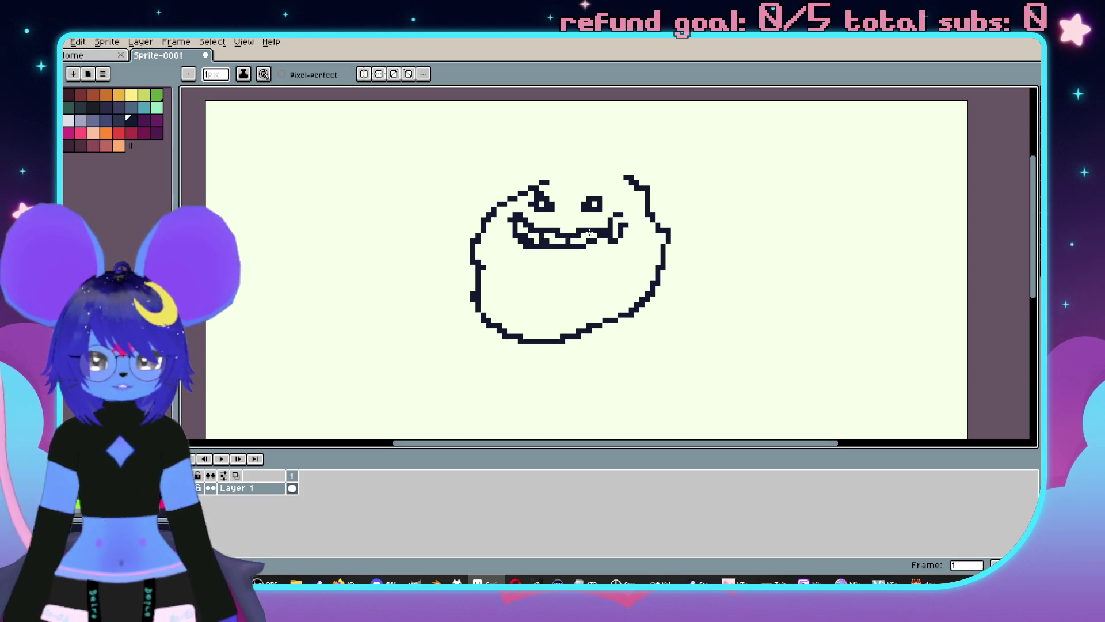
{"action": "left_click_drag", "start_coordinate": [494, 242], "coordinate": [503, 266]}
{"action": "mouse_move", "coordinate": [648, 257]}
{"action": "left_mouse_down"}
{"action": "mouse_move", "coordinate": [621, 287]}
{"action": "mouse_move", "coordinate": [551, 320]}
{"action": "left_mouse_up"}
Add teal tear streaks by the left eye and down the right cheek.
{"action": "left_click", "coordinate": [149, 108]}
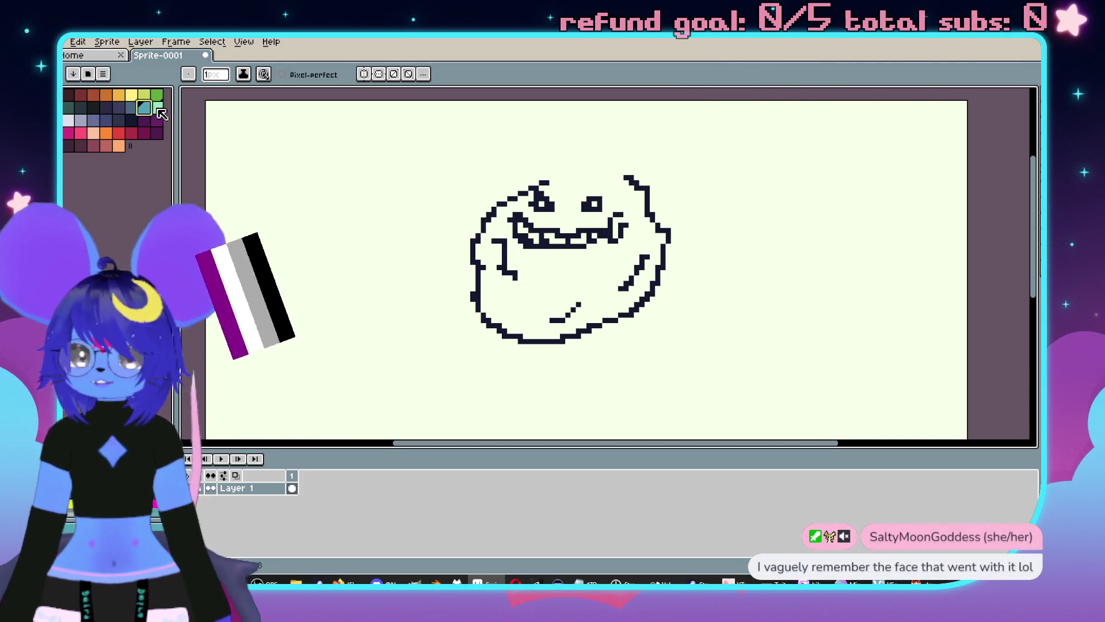
{"action": "mouse_move", "coordinate": [599, 208]}
{"action": "left_mouse_down"}
{"action": "mouse_move", "coordinate": [610, 231]}
{"action": "mouse_move", "coordinate": [600, 294]}
{"action": "left_mouse_up"}
{"action": "left_click", "coordinate": [589, 309]}
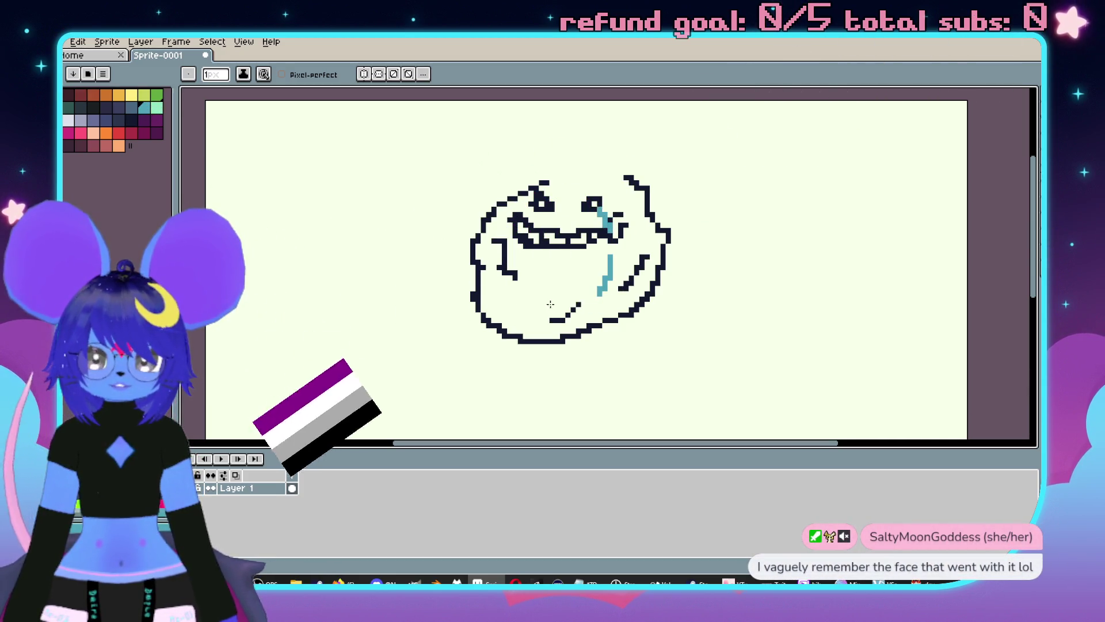
{"action": "left_click_drag", "start_coordinate": [538, 203], "coordinate": [506, 223]}
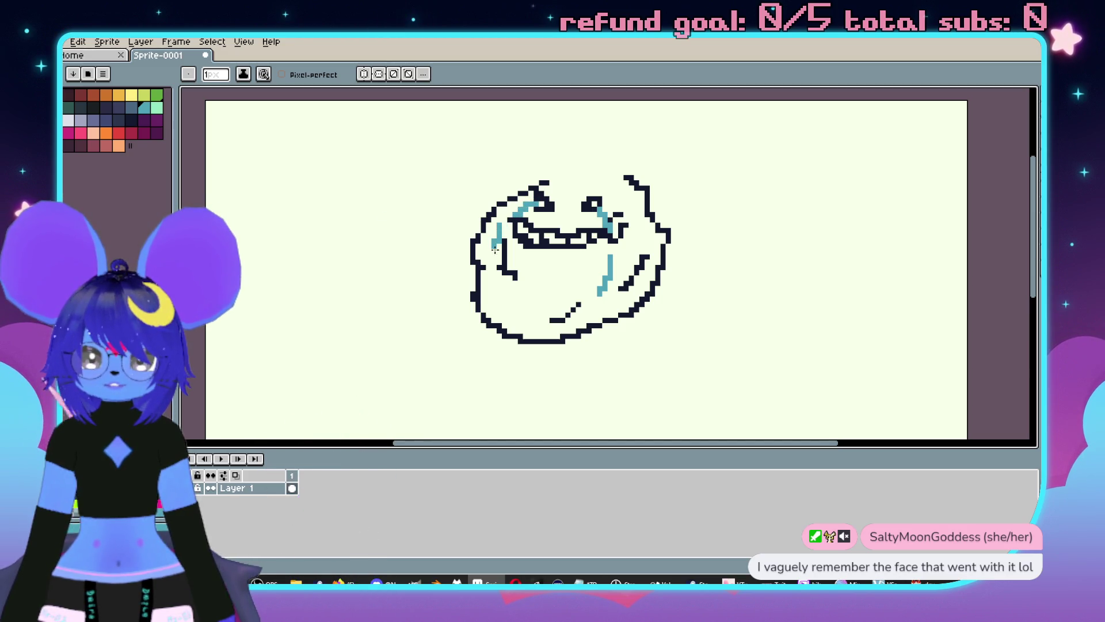
{"action": "left_click_drag", "start_coordinate": [490, 280], "coordinate": [443, 295]}
Extend the head outline and draw the stick-figure neck and arms in dark navy.
{"action": "left_click", "coordinate": [131, 120]}
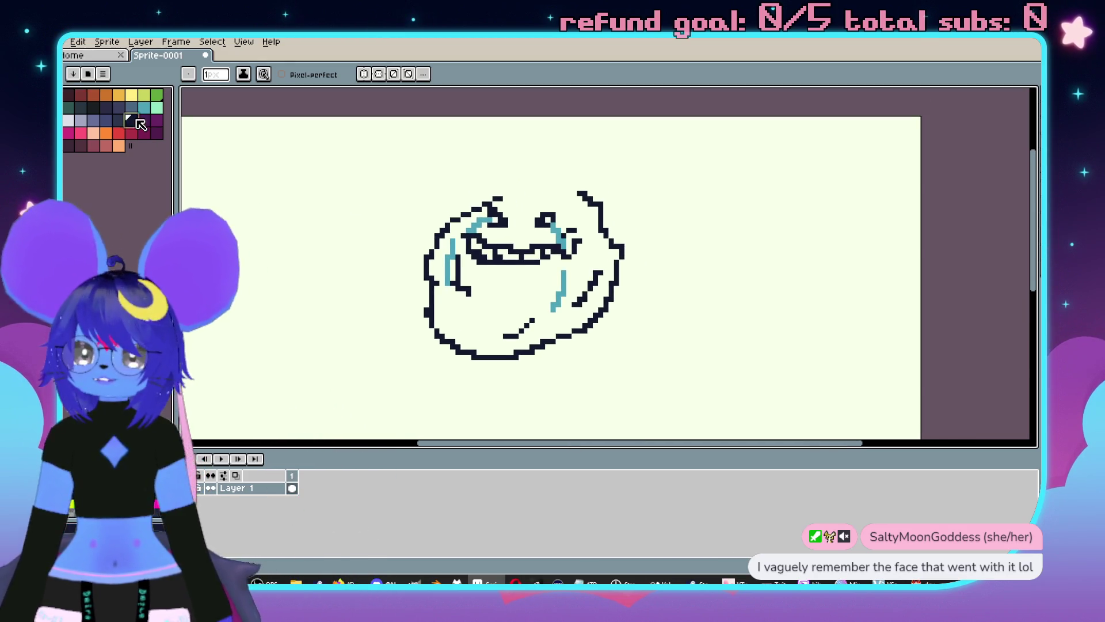
{"action": "left_click_drag", "start_coordinate": [590, 196], "coordinate": [525, 175]}
{"action": "mouse_move", "coordinate": [584, 358]}
{"action": "left_mouse_down"}
{"action": "mouse_move", "coordinate": [598, 329]}
{"action": "mouse_move", "coordinate": [579, 427]}
{"action": "left_mouse_up"}
{"action": "left_click_drag", "start_coordinate": [555, 344], "coordinate": [531, 405]}
{"action": "left_click_drag", "start_coordinate": [557, 340], "coordinate": [608, 392]}
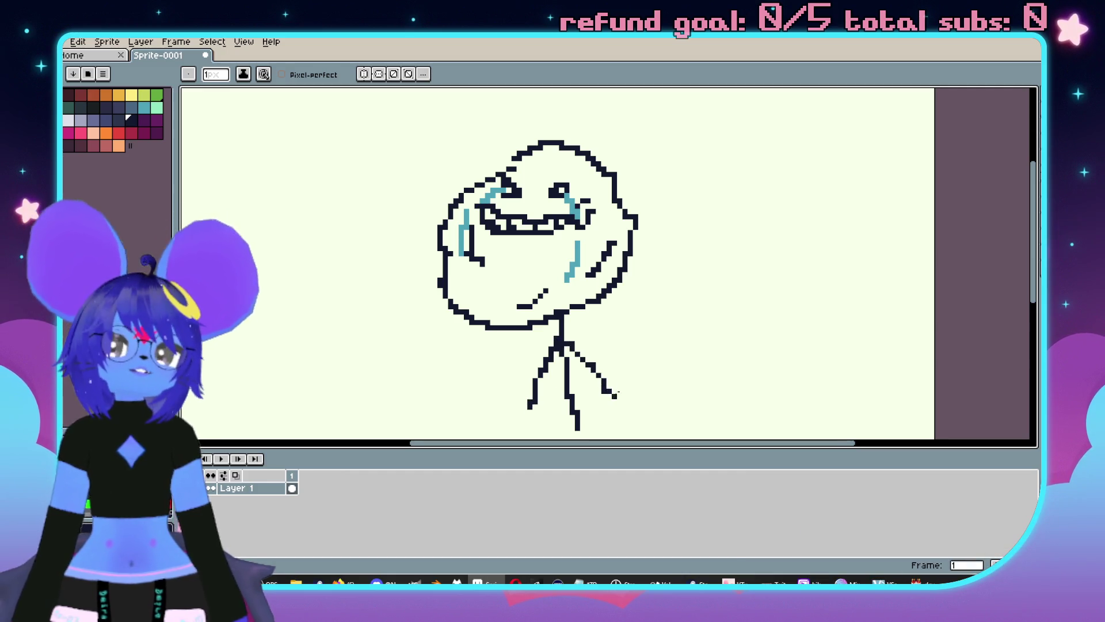
Sketch dark navy strokes across the head and hair at its top-right.
{"action": "scroll", "coordinate": [703, 267], "scroll_direction": "down", "scroll_amount": 2}
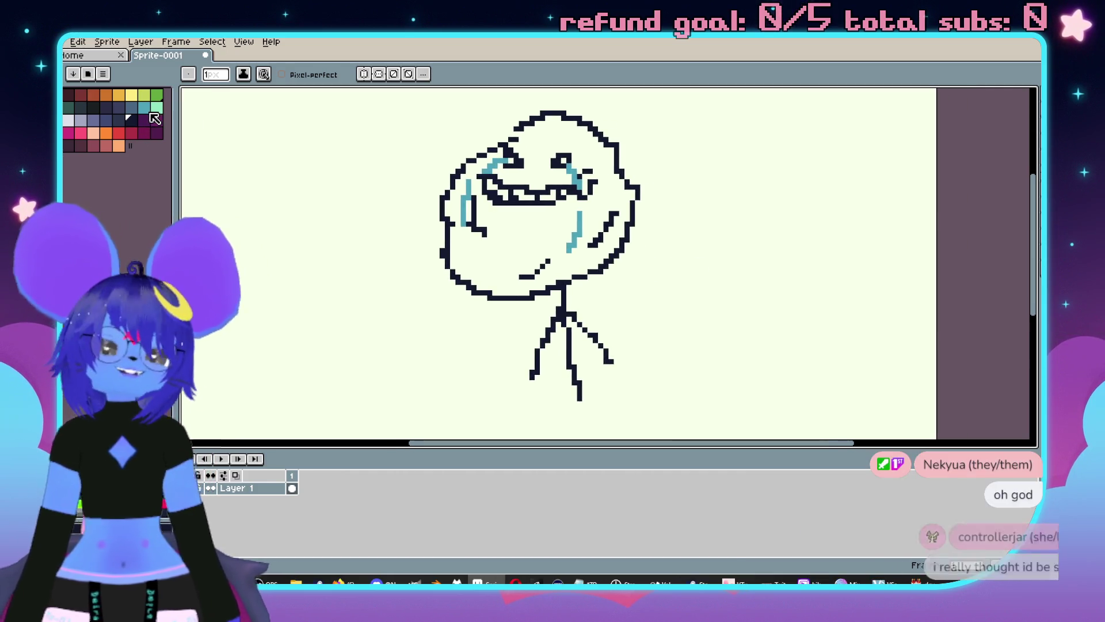
{"action": "scroll", "coordinate": [291, 180], "scroll_direction": "up", "scroll_amount": 3}
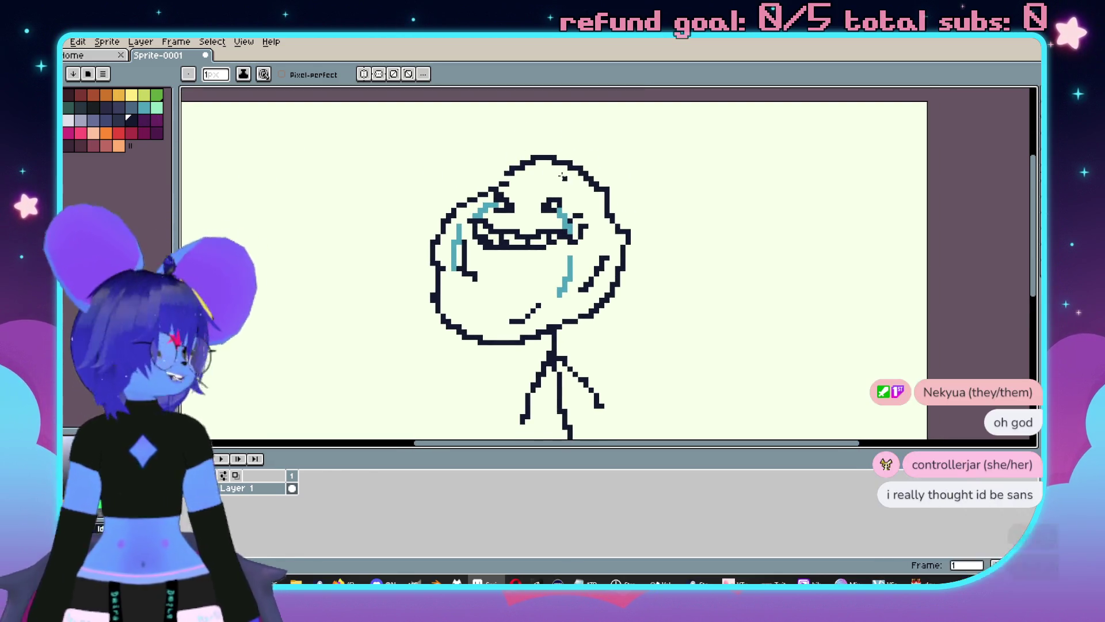
{"action": "scroll", "coordinate": [346, 155], "scroll_direction": "up", "scroll_amount": 2}
{"action": "left_click", "coordinate": [132, 120]}
{"action": "left_click_drag", "start_coordinate": [516, 202], "coordinate": [551, 229]}
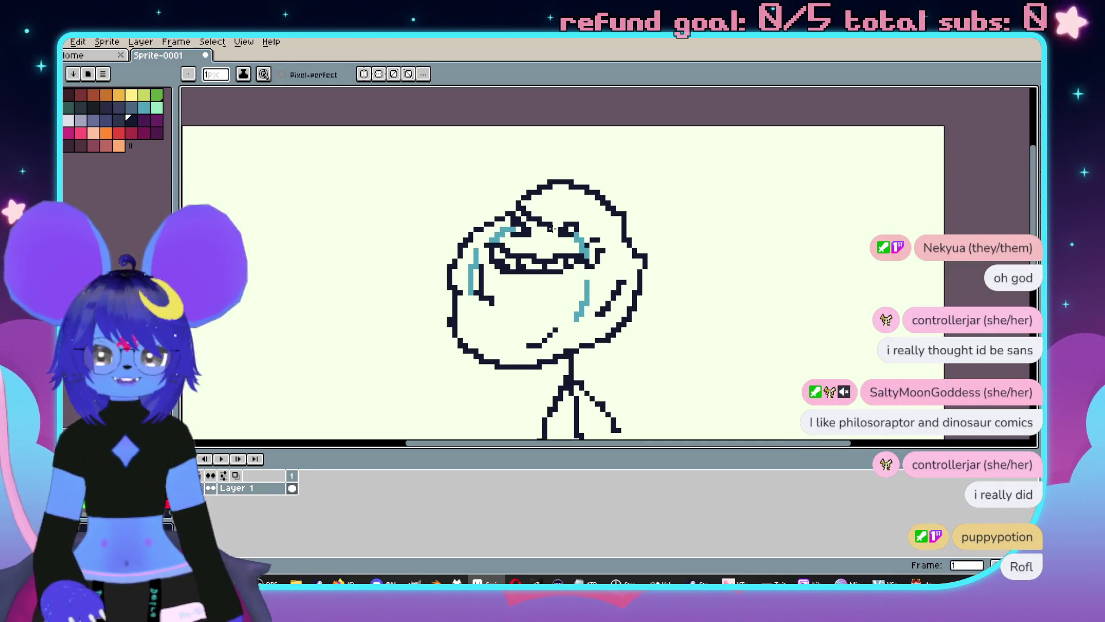
{"action": "mouse_move", "coordinate": [597, 181]}
{"action": "left_mouse_down"}
{"action": "mouse_move", "coordinate": [629, 203]}
{"action": "mouse_move", "coordinate": [631, 247]}
{"action": "mouse_move", "coordinate": [597, 224]}
{"action": "mouse_move", "coordinate": [648, 279]}
{"action": "mouse_move", "coordinate": [639, 314]}
{"action": "left_mouse_up"}
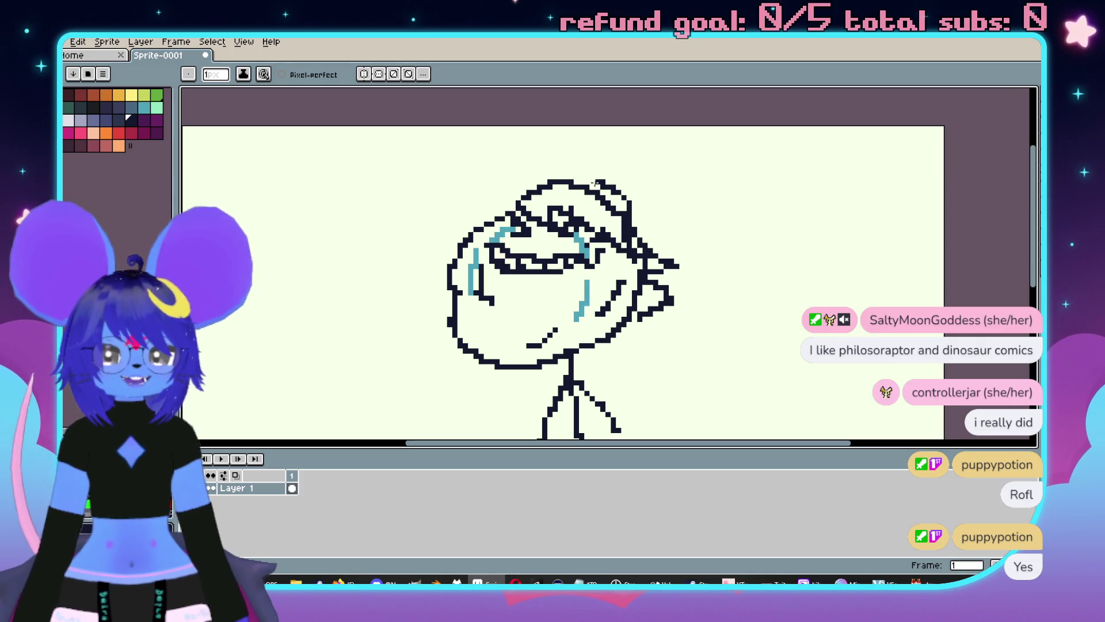
Extend the hair down the left side and erase the unwanted arc pixels with a 1-pixel eraser.
{"action": "mouse_move", "coordinate": [567, 162]}
{"action": "left_mouse_down"}
{"action": "mouse_move", "coordinate": [497, 182]}
{"action": "mouse_move", "coordinate": [486, 208]}
{"action": "left_mouse_up"}
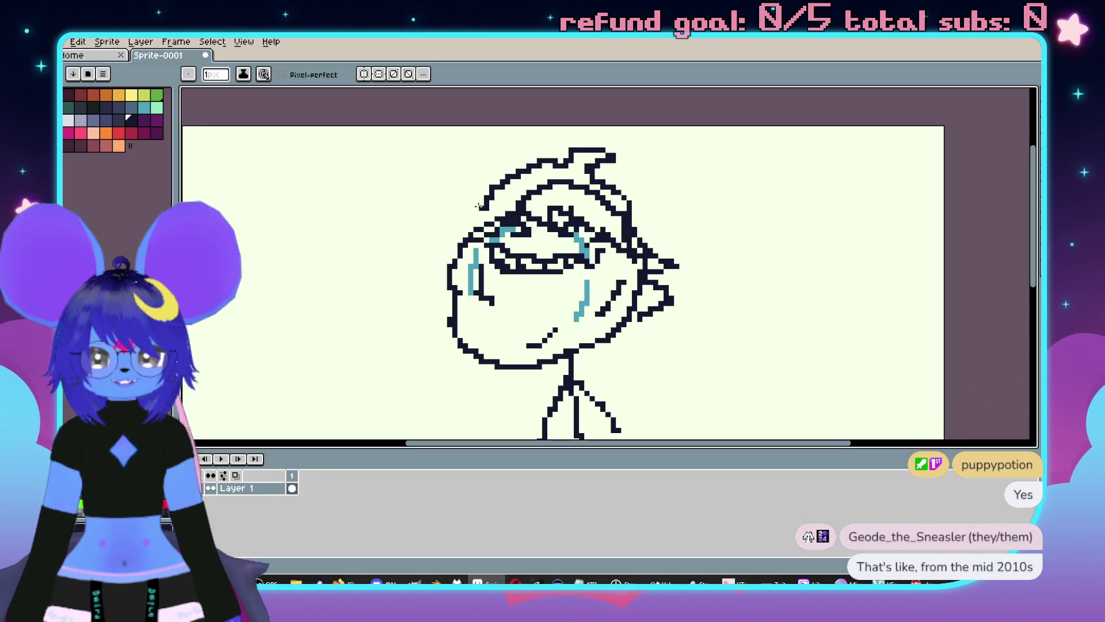
{"action": "key", "text": "e"}
{"action": "mouse_move", "coordinate": [552, 187]}
{"action": "left_mouse_down"}
{"action": "mouse_move", "coordinate": [529, 195]}
{"action": "mouse_move", "coordinate": [551, 192]}
{"action": "left_mouse_up"}
{"action": "key", "text": "e"}
{"action": "left_click_drag", "start_coordinate": [561, 184], "coordinate": [521, 196]}
Erase the remaining stray dots and dark pixels in the hair, switching between 5- and 1-pixel erasers.
{"action": "key", "text": "plus"}
{"action": "key", "text": "plus"}
{"action": "key", "text": "plus"}
{"action": "left_click", "coordinate": [538, 190]}
{"action": "left_click", "coordinate": [568, 187]}
{"action": "key", "text": "minus"}
{"action": "key", "text": "minus"}
{"action": "key", "text": "minus"}
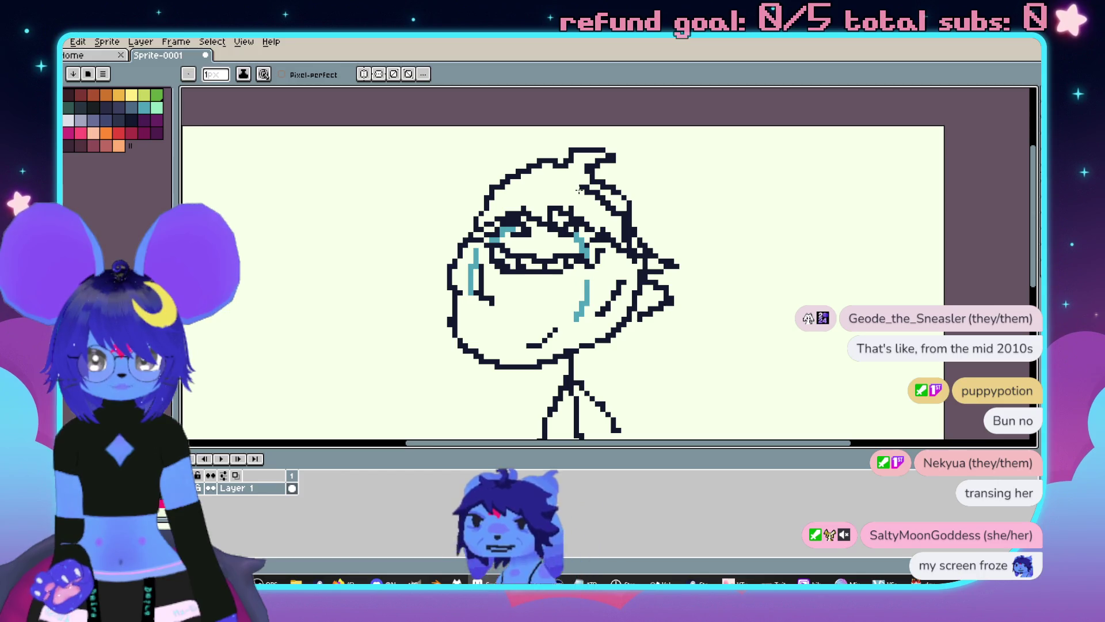
{"action": "scroll", "coordinate": [599, 192], "scroll_direction": "up", "scroll_amount": 3}
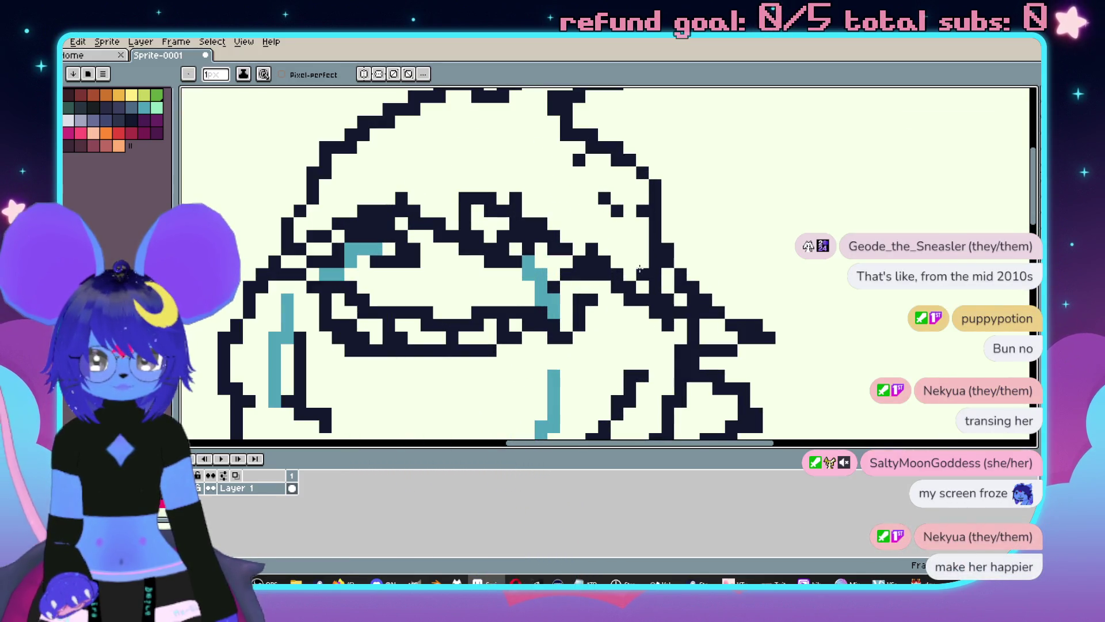
{"action": "left_click", "coordinate": [617, 211]}
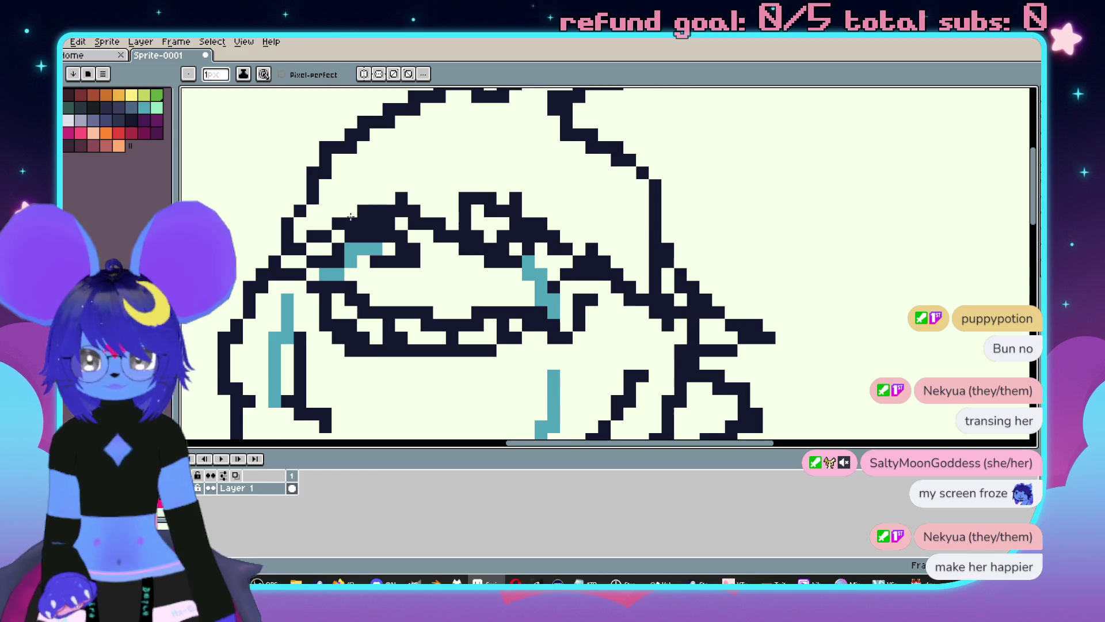
{"action": "scroll", "coordinate": [342, 213], "scroll_direction": "down", "scroll_amount": 2}
{"action": "scroll", "coordinate": [432, 204], "scroll_direction": "down", "scroll_amount": 1}
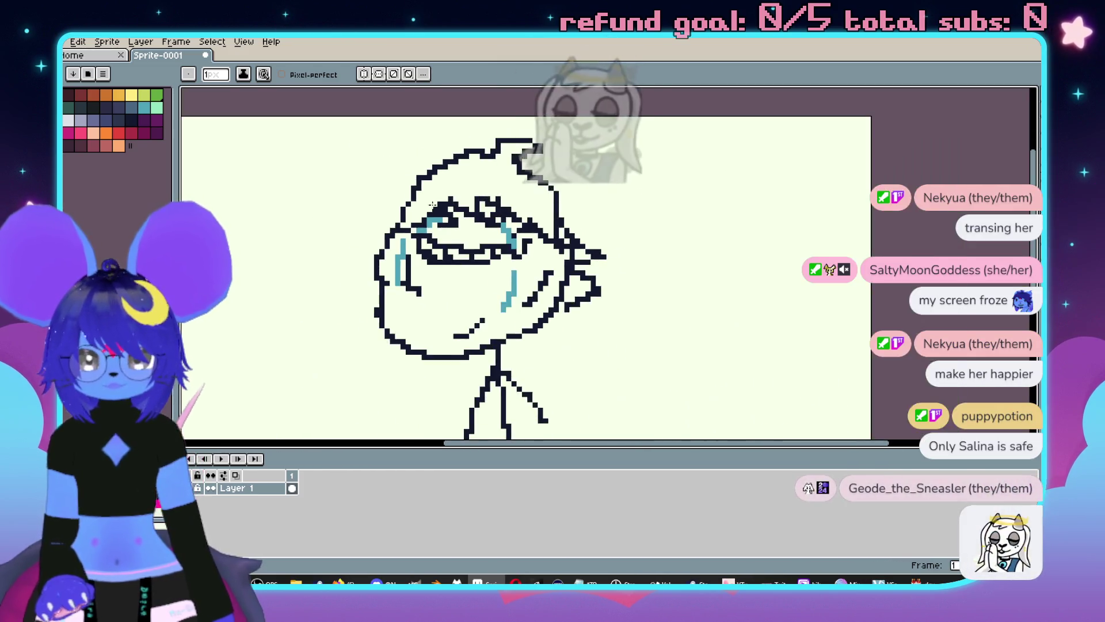
{"action": "scroll", "coordinate": [433, 204], "scroll_direction": "up", "scroll_amount": 2}
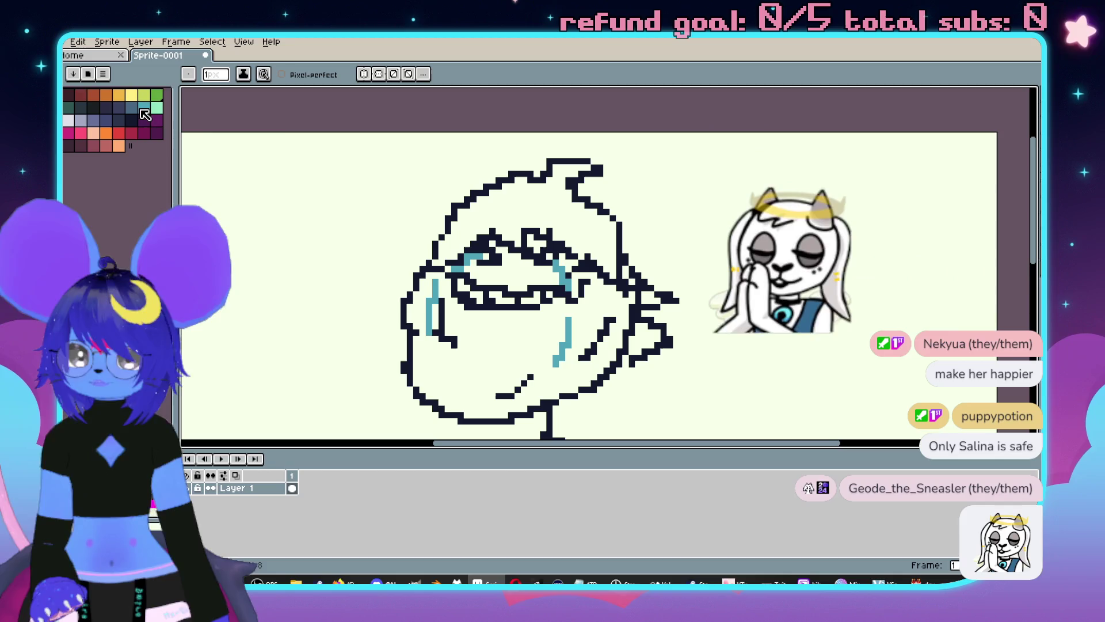
Bucket-fill the hair plus the ear and side-outline gaps with teal.
{"action": "left_click", "coordinate": [143, 109]}
{"action": "key", "text": "g"}
{"action": "left_click", "coordinate": [518, 199]}
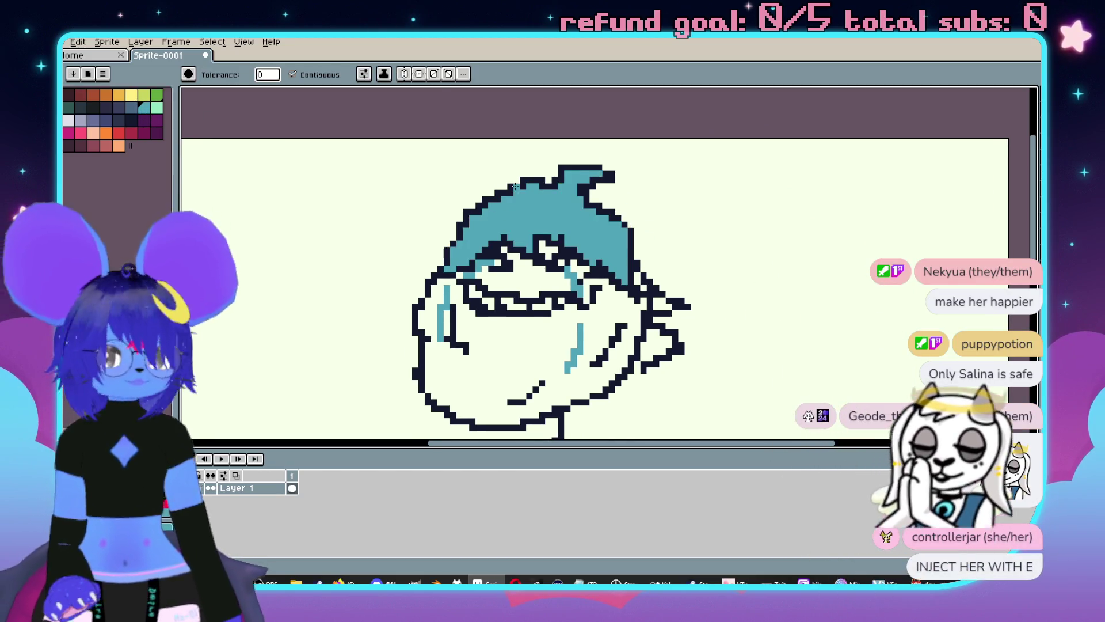
{"action": "scroll", "coordinate": [515, 185], "scroll_direction": "down", "scroll_amount": 1}
{"action": "scroll", "coordinate": [616, 294], "scroll_direction": "up", "scroll_amount": 1}
{"action": "scroll", "coordinate": [615, 293], "scroll_direction": "up", "scroll_amount": 1}
{"action": "left_click", "coordinate": [617, 295]}
{"action": "scroll", "coordinate": [616, 293], "scroll_direction": "up", "scroll_amount": 1}
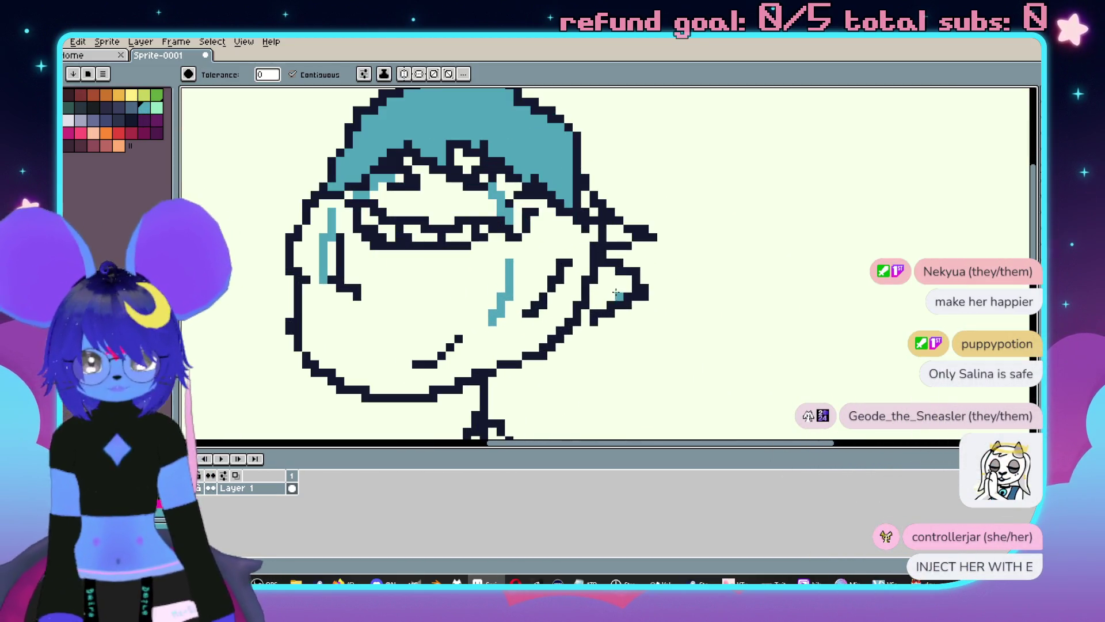
{"action": "left_click", "coordinate": [611, 283]}
{"action": "left_click", "coordinate": [616, 233]}
{"action": "left_click", "coordinate": [593, 213]}
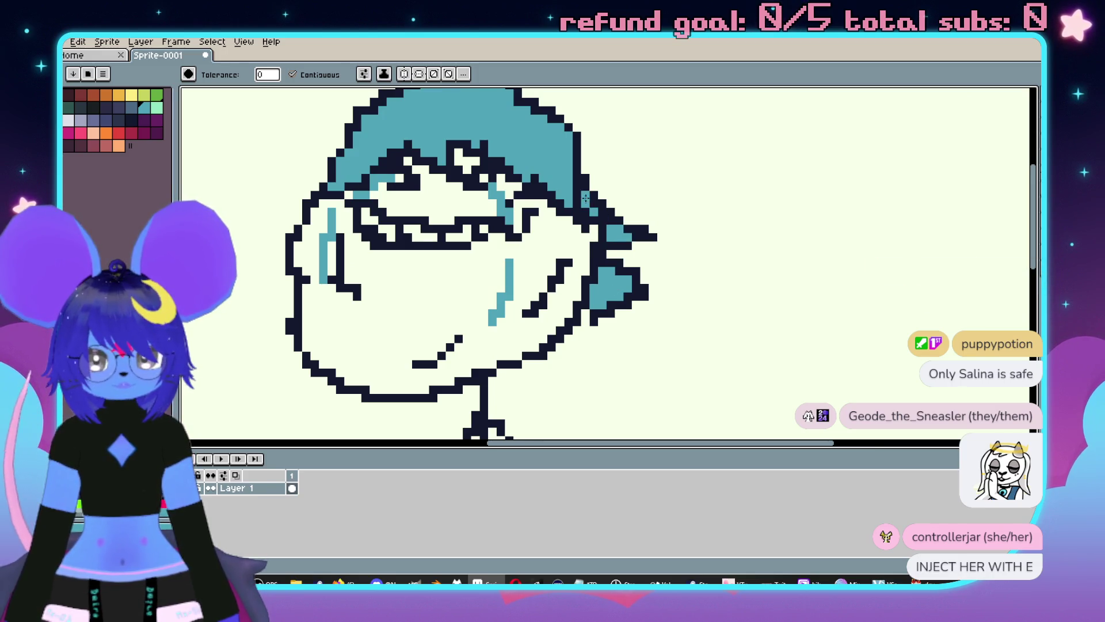
{"action": "scroll", "coordinate": [584, 198], "scroll_direction": "down", "scroll_amount": 3}
{"action": "scroll", "coordinate": [581, 190], "scroll_direction": "up", "scroll_amount": 1}
{"action": "scroll", "coordinate": [580, 182], "scroll_direction": "down", "scroll_amount": 1}
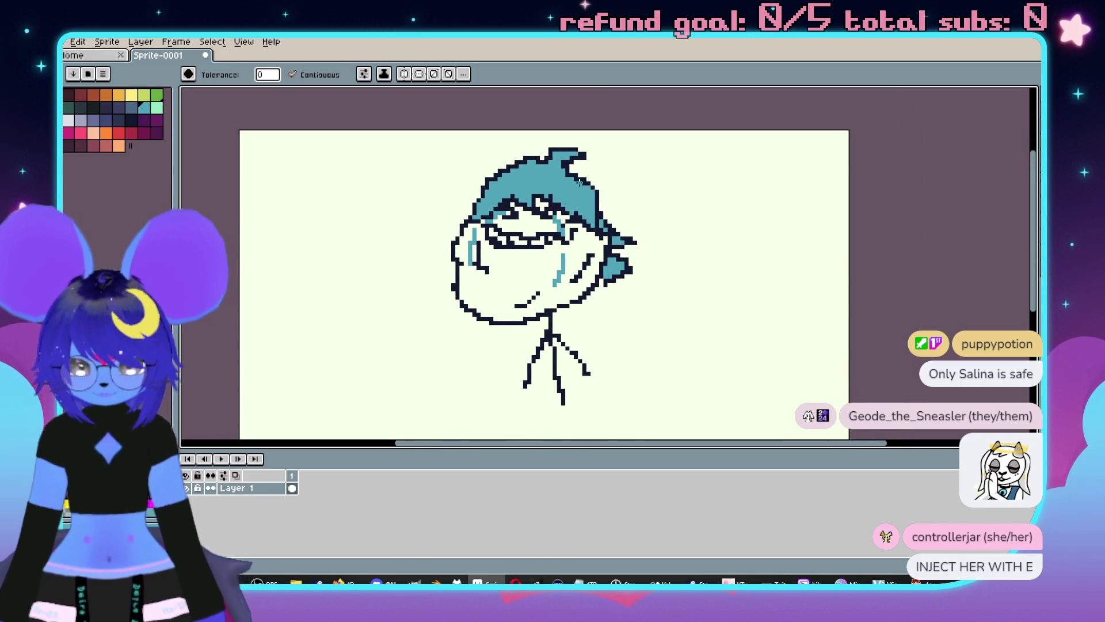
Recolour the hair, the small spike and the hood's lower-right teal patch dark slate.
{"action": "key", "text": "b"}
{"action": "scroll", "coordinate": [582, 196], "scroll_direction": "up", "scroll_amount": 1}
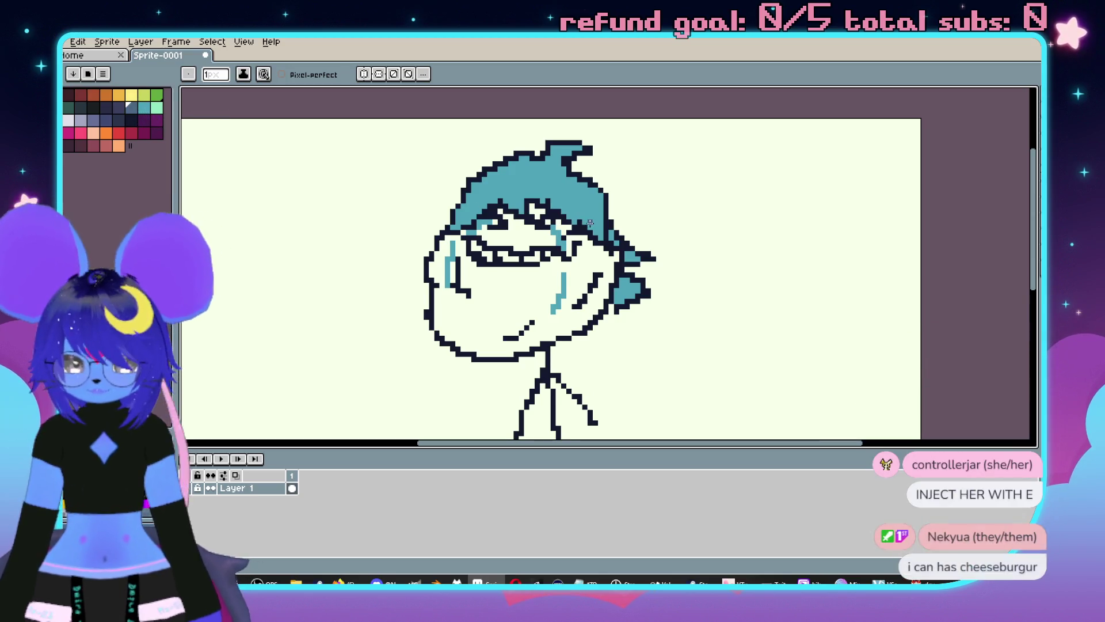
{"action": "key", "text": "g"}
{"action": "left_click", "coordinate": [564, 196]}
{"action": "scroll", "coordinate": [590, 237], "scroll_direction": "up", "scroll_amount": 2}
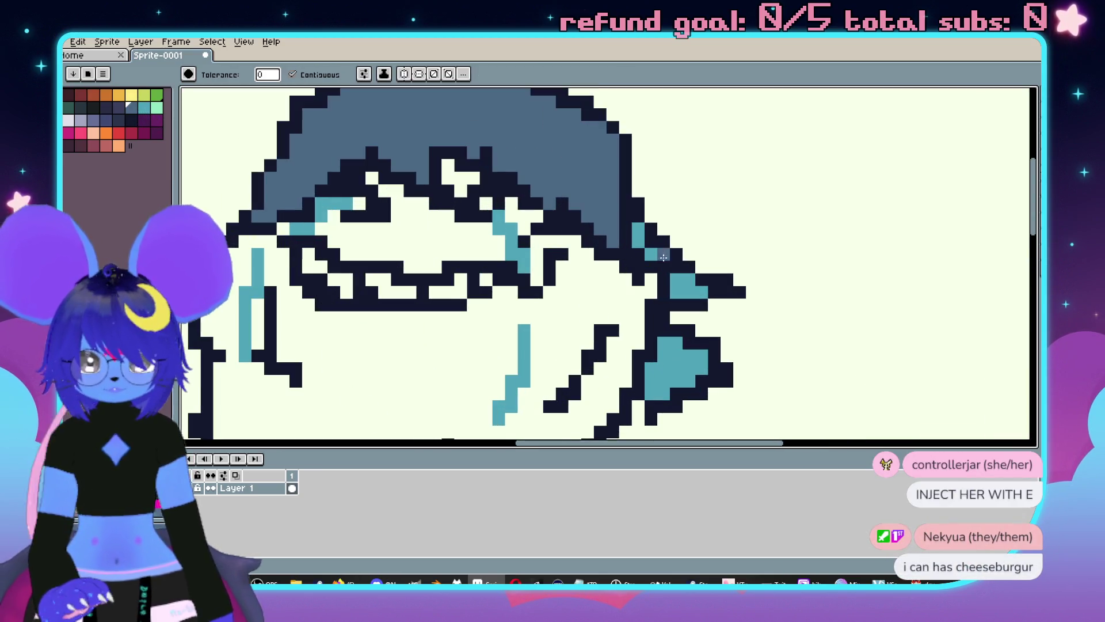
{"action": "left_click", "coordinate": [688, 287]}
{"action": "left_click", "coordinate": [680, 344]}
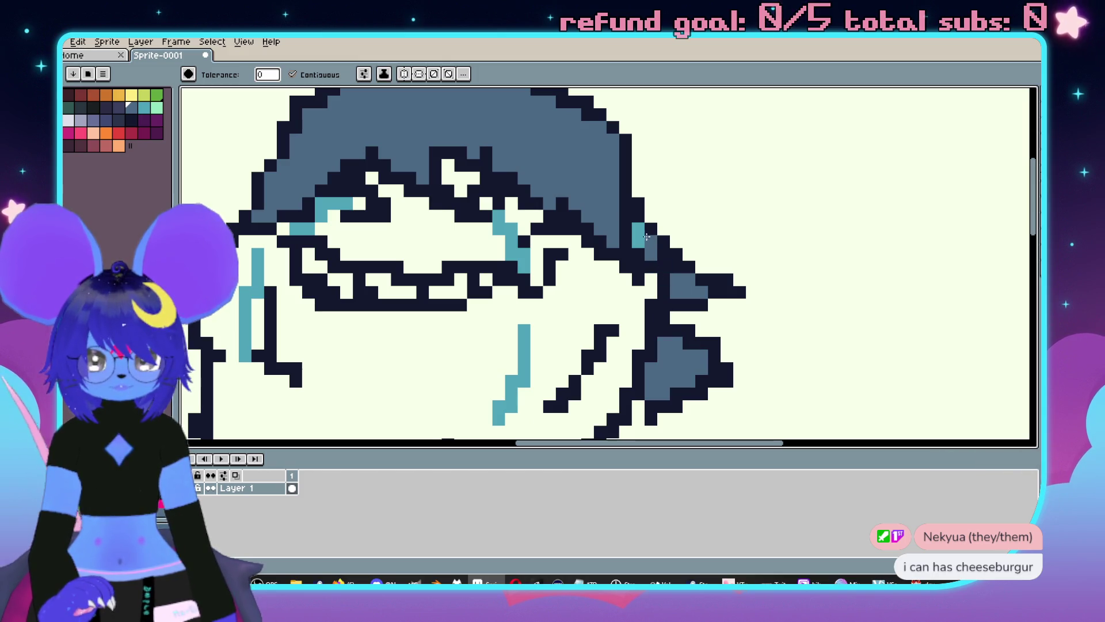
{"action": "scroll", "coordinate": [635, 236], "scroll_direction": "down", "scroll_amount": 1}
Streak teal highlights across the left and right sides of the slate hair.
{"action": "key", "text": "i"}
{"action": "left_click", "coordinate": [541, 242]}
{"action": "key", "text": "b"}
{"action": "scroll", "coordinate": [538, 192], "scroll_direction": "up", "scroll_amount": 1}
{"action": "mouse_move", "coordinate": [545, 176]}
{"action": "left_mouse_down"}
{"action": "mouse_move", "coordinate": [541, 190]}
{"action": "mouse_move", "coordinate": [567, 228]}
{"action": "left_mouse_up"}
{"action": "mouse_move", "coordinate": [646, 214]}
{"action": "left_mouse_down"}
{"action": "mouse_move", "coordinate": [639, 201]}
{"action": "mouse_move", "coordinate": [700, 204]}
{"action": "mouse_move", "coordinate": [735, 227]}
{"action": "left_mouse_up"}
{"action": "left_click", "coordinate": [467, 190]}
{"action": "mouse_move", "coordinate": [467, 190]}
{"action": "left_mouse_down"}
{"action": "mouse_move", "coordinate": [507, 215]}
{"action": "mouse_move", "coordinate": [446, 240]}
{"action": "left_mouse_up"}
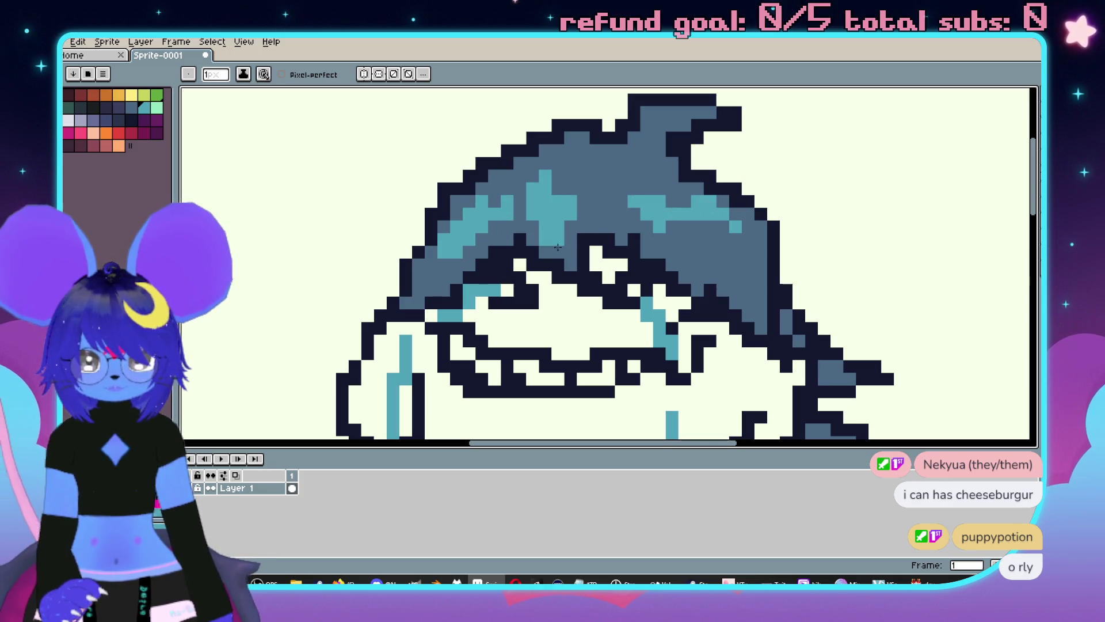
{"action": "mouse_move", "coordinate": [682, 228]}
{"action": "left_mouse_down"}
{"action": "mouse_move", "coordinate": [722, 265]}
{"action": "mouse_move", "coordinate": [668, 178]}
{"action": "left_mouse_up"}
{"action": "left_click_drag", "start_coordinate": [582, 172], "coordinate": [553, 193]}
{"action": "scroll", "coordinate": [617, 186], "scroll_direction": "down", "scroll_amount": 2}
{"action": "key", "text": "alt"}
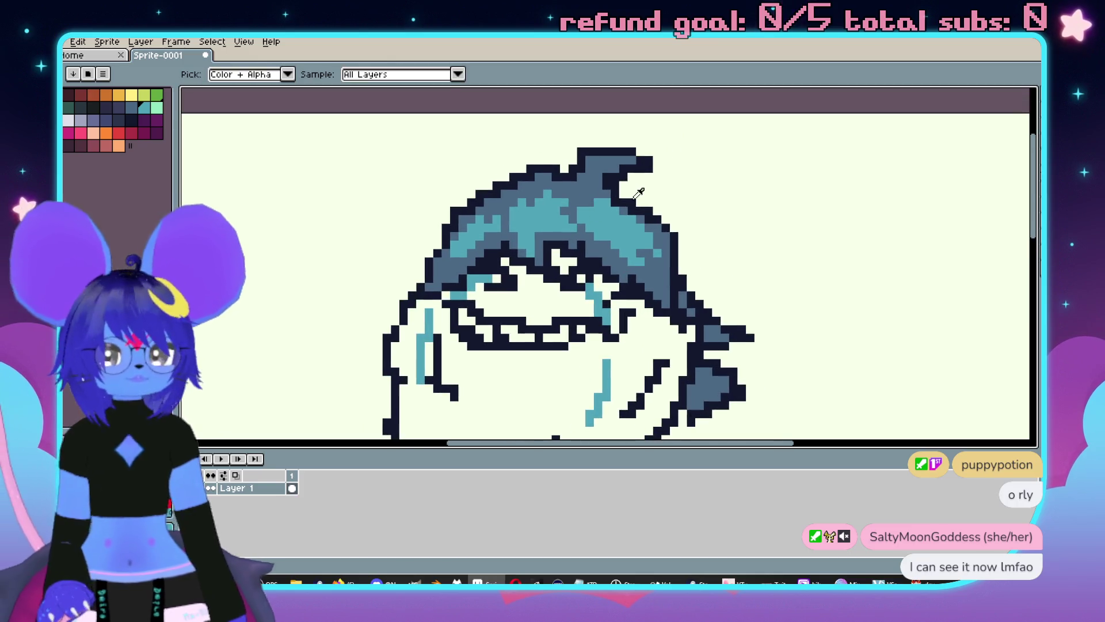
{"action": "left_click", "coordinate": [640, 199], "text": "alt"}
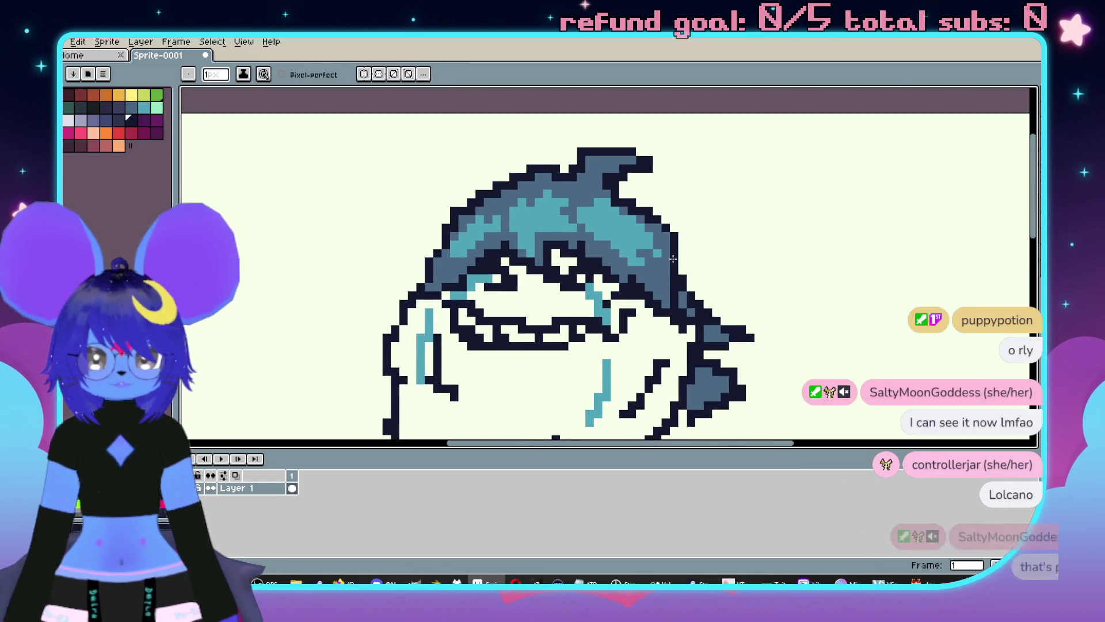
Draw the right and left ear outlines curving up from the hood.
{"action": "left_click_drag", "start_coordinate": [713, 243], "coordinate": [675, 181]}
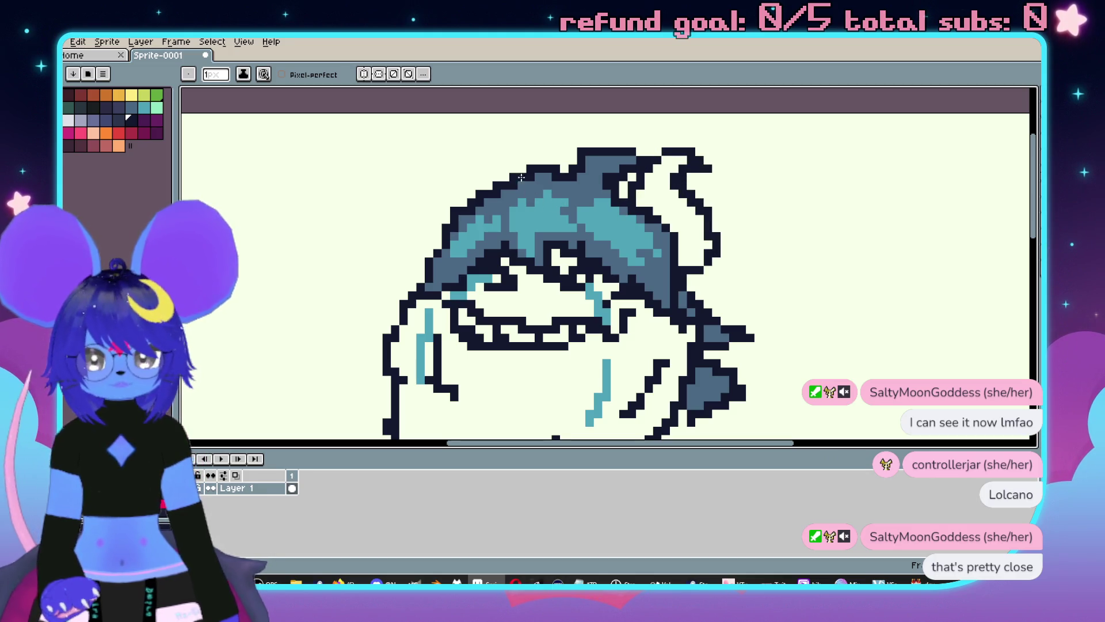
{"action": "left_click_drag", "start_coordinate": [512, 172], "coordinate": [442, 144]}
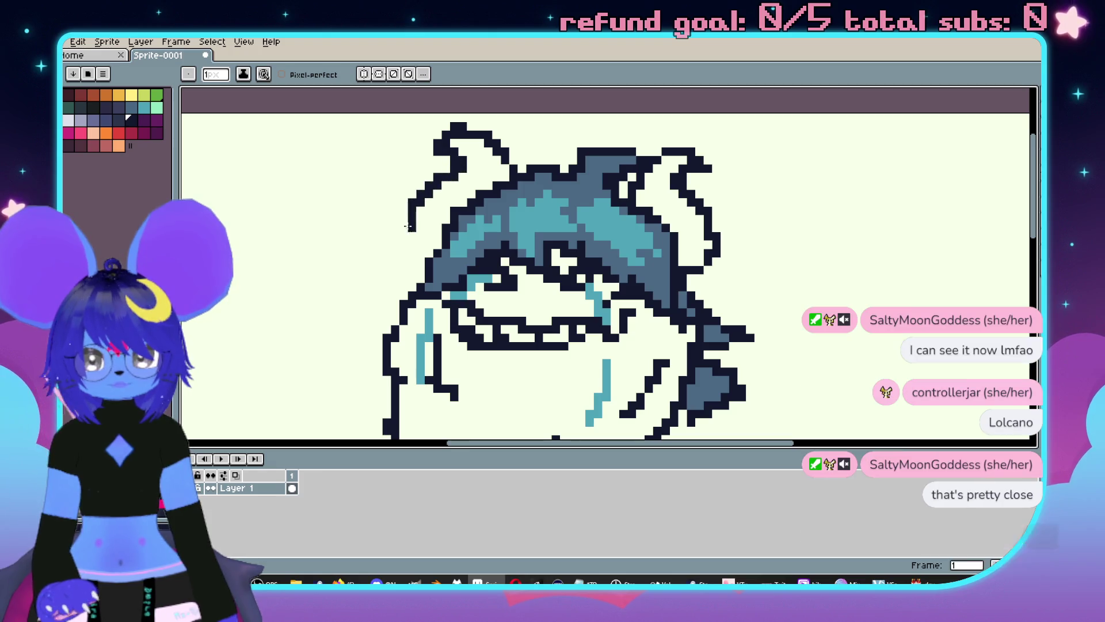
{"action": "scroll", "coordinate": [461, 162], "scroll_direction": "down", "scroll_amount": 3}
{"action": "scroll", "coordinate": [560, 255], "scroll_direction": "up", "scroll_amount": 2}
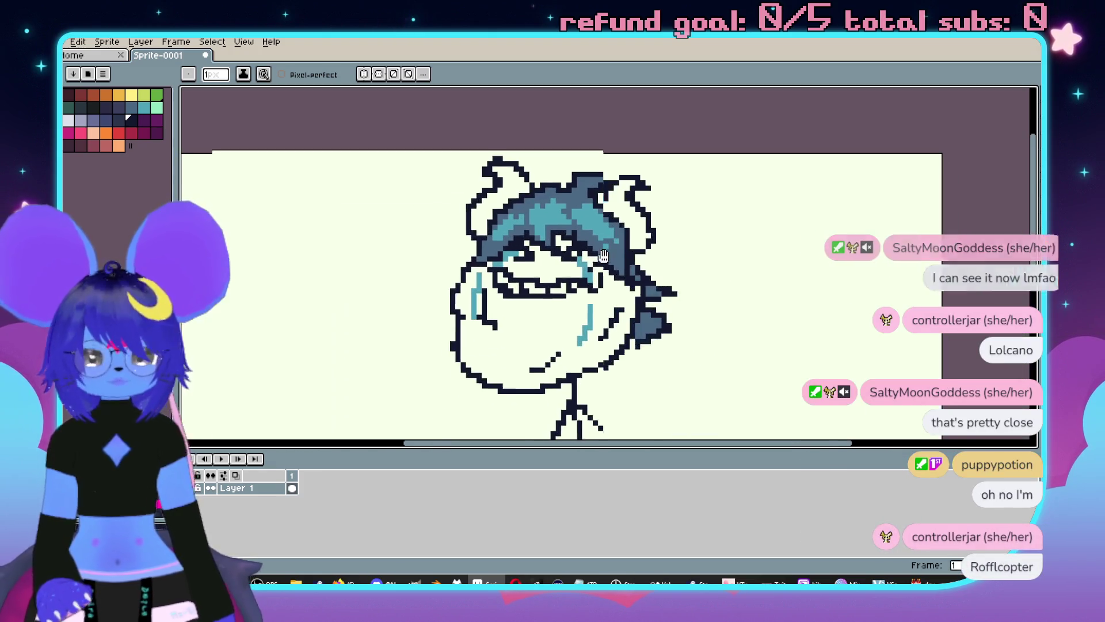
{"action": "scroll", "coordinate": [669, 211], "scroll_direction": "down", "scroll_amount": 2}
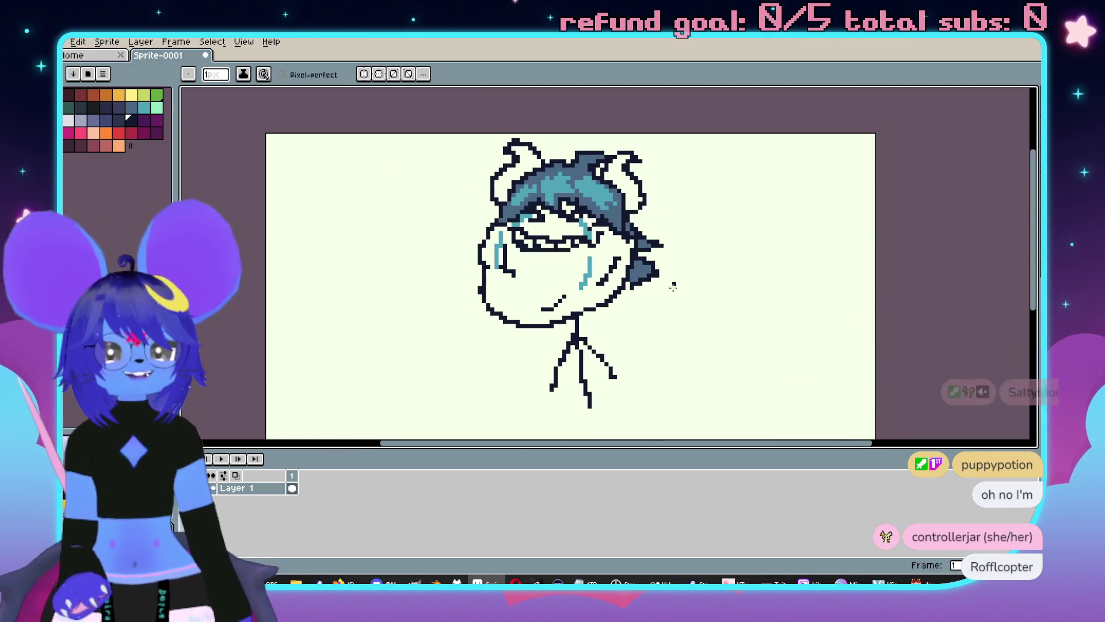
{"action": "scroll", "coordinate": [696, 229], "scroll_direction": "down", "scroll_amount": 1}
{"action": "scroll", "coordinate": [691, 244], "scroll_direction": "up", "scroll_amount": 1}
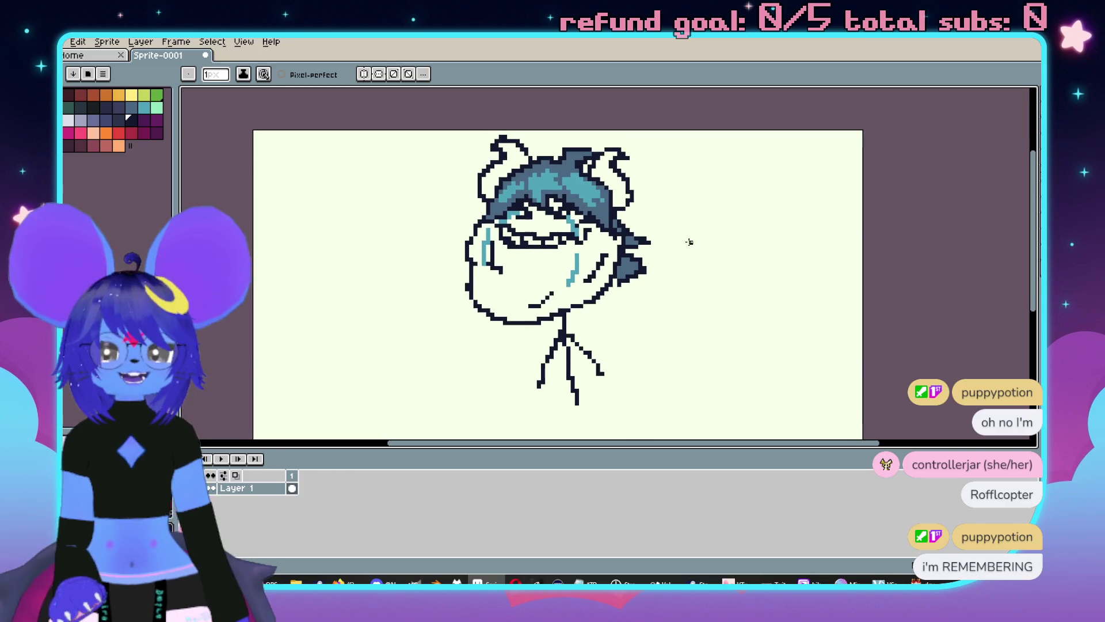
{"action": "scroll", "coordinate": [689, 242], "scroll_direction": "down", "scroll_amount": 1}
{"action": "scroll", "coordinate": [700, 256], "scroll_direction": "up", "scroll_amount": 1}
{"action": "scroll", "coordinate": [582, 219], "scroll_direction": "up", "scroll_amount": 1}
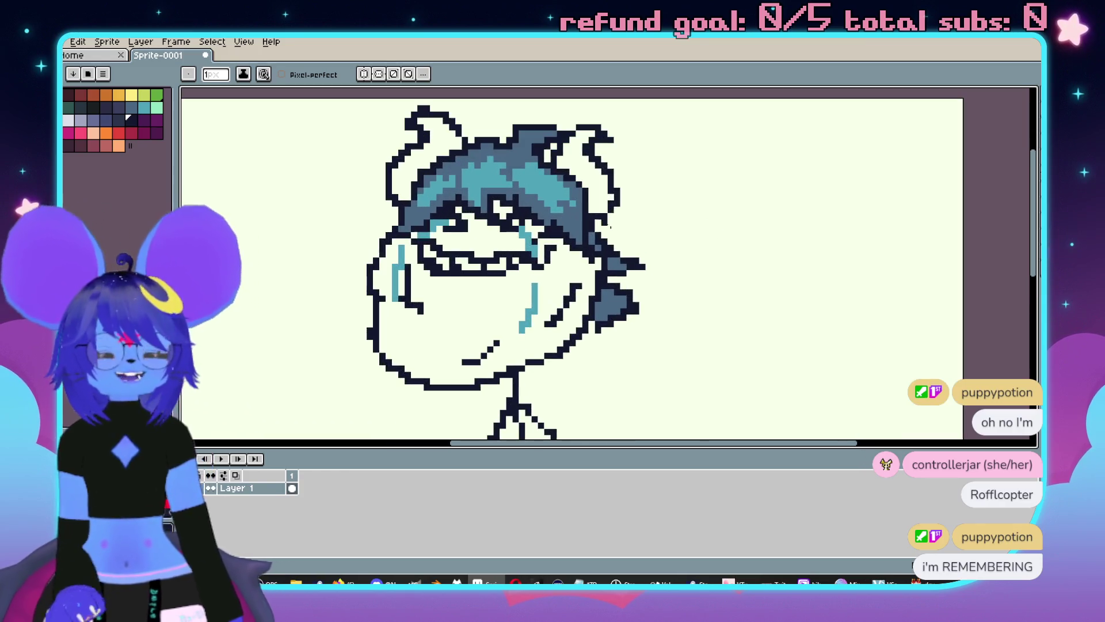
{"action": "scroll", "coordinate": [623, 235], "scroll_direction": "down", "scroll_amount": 1}
{"action": "scroll", "coordinate": [626, 253], "scroll_direction": "up", "scroll_amount": 1}
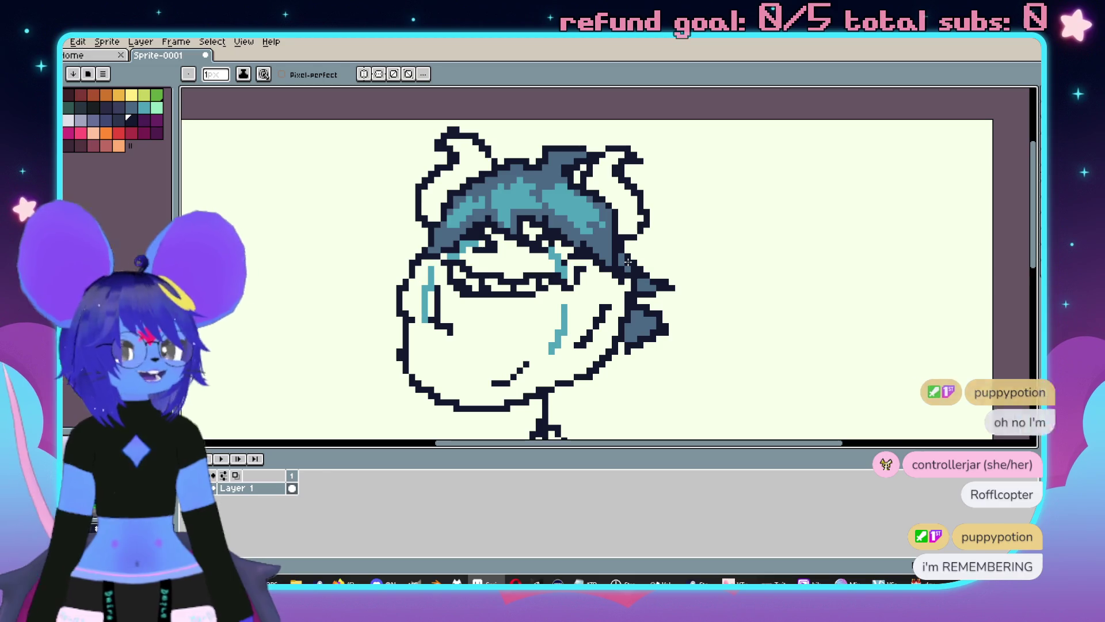
{"action": "scroll", "coordinate": [628, 262], "scroll_direction": "down", "scroll_amount": 1}
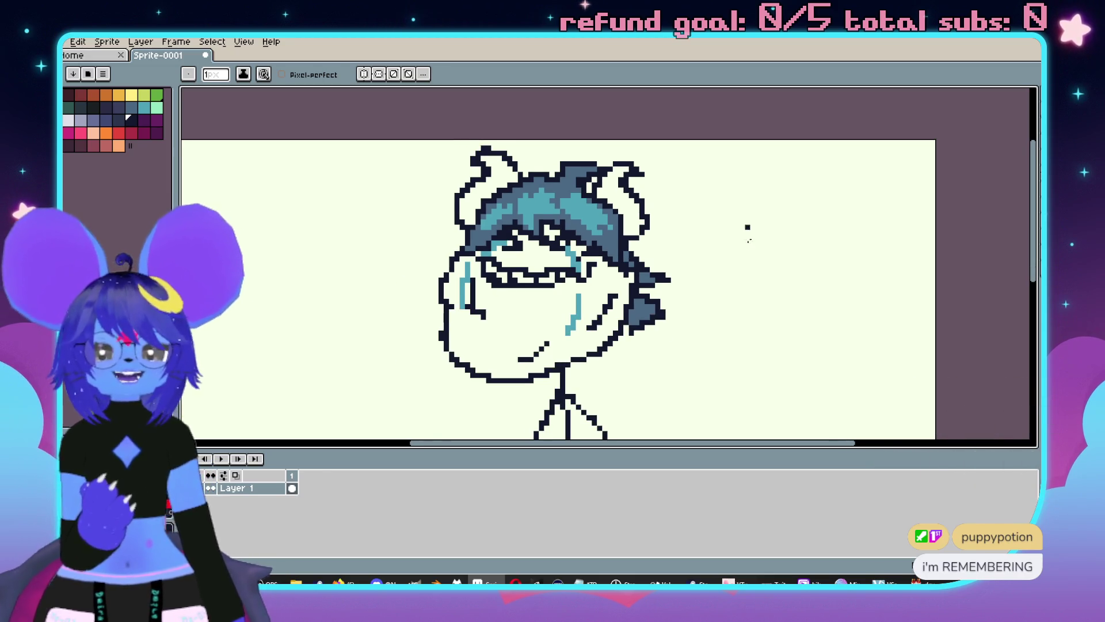
{"action": "scroll", "coordinate": [740, 215], "scroll_direction": "down", "scroll_amount": 1}
{"action": "scroll", "coordinate": [571, 286], "scroll_direction": "up", "scroll_amount": 1}
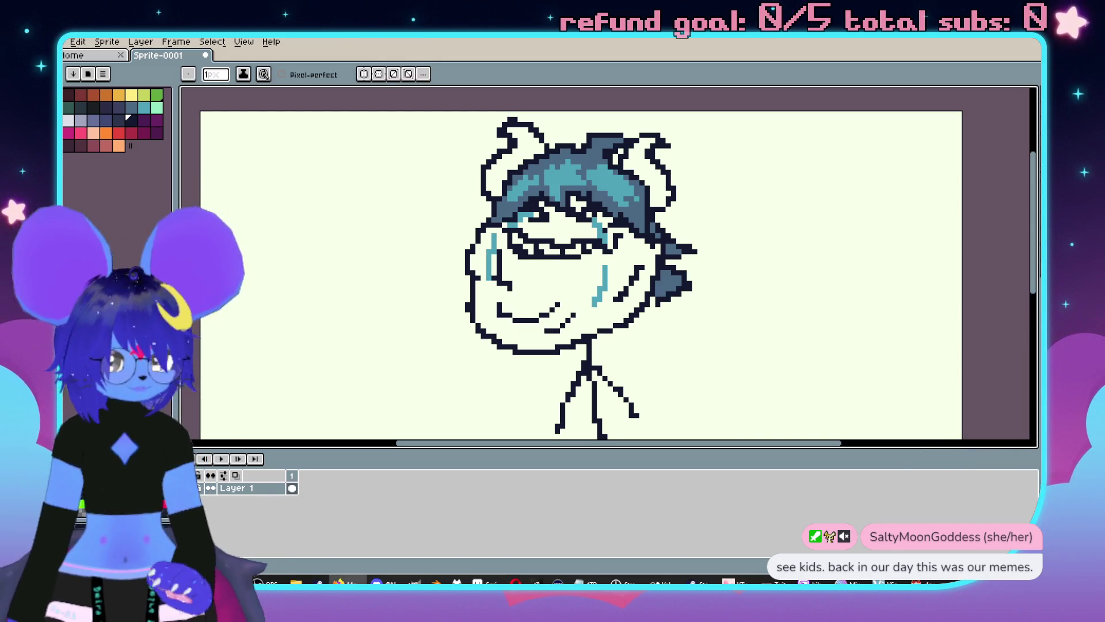
{"action": "scroll", "coordinate": [727, 204], "scroll_direction": "down", "scroll_amount": 3}
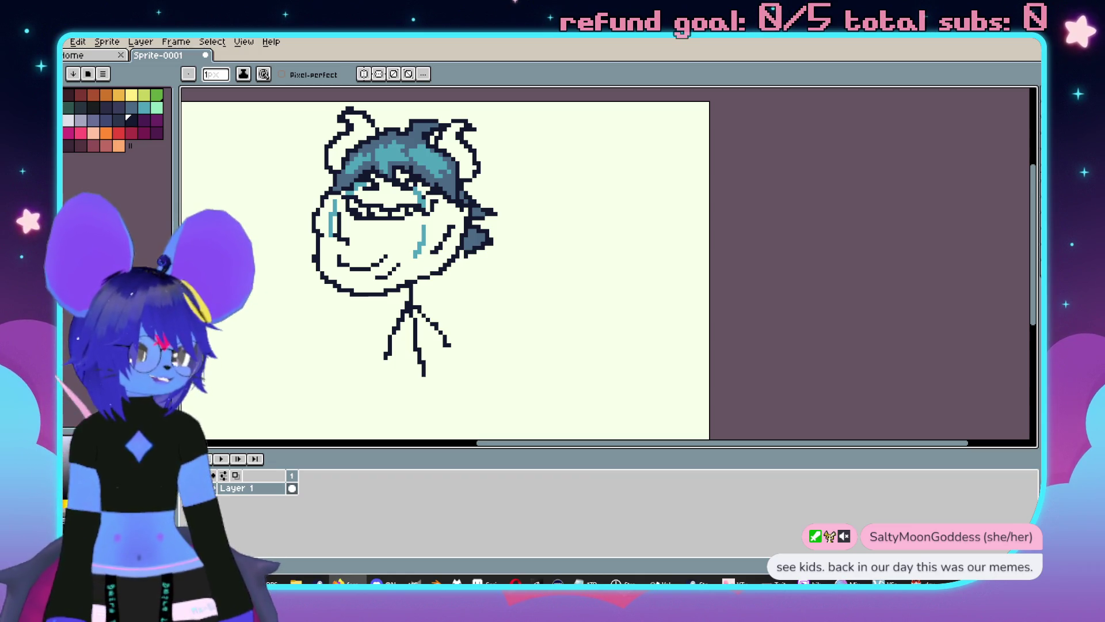
Check the "forever alone" reference images in Firefox, then move the browser aside.
{"action": "left_click", "coordinate": [912, 582]}
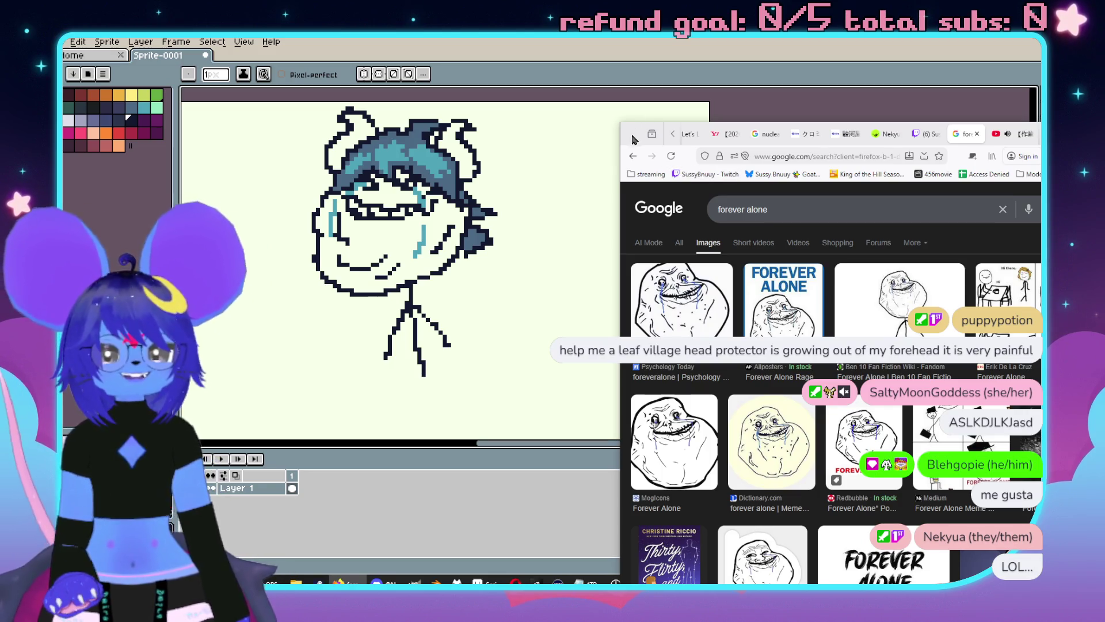
{"action": "left_click_drag", "start_coordinate": [633, 139], "coordinate": [1104, 144]}
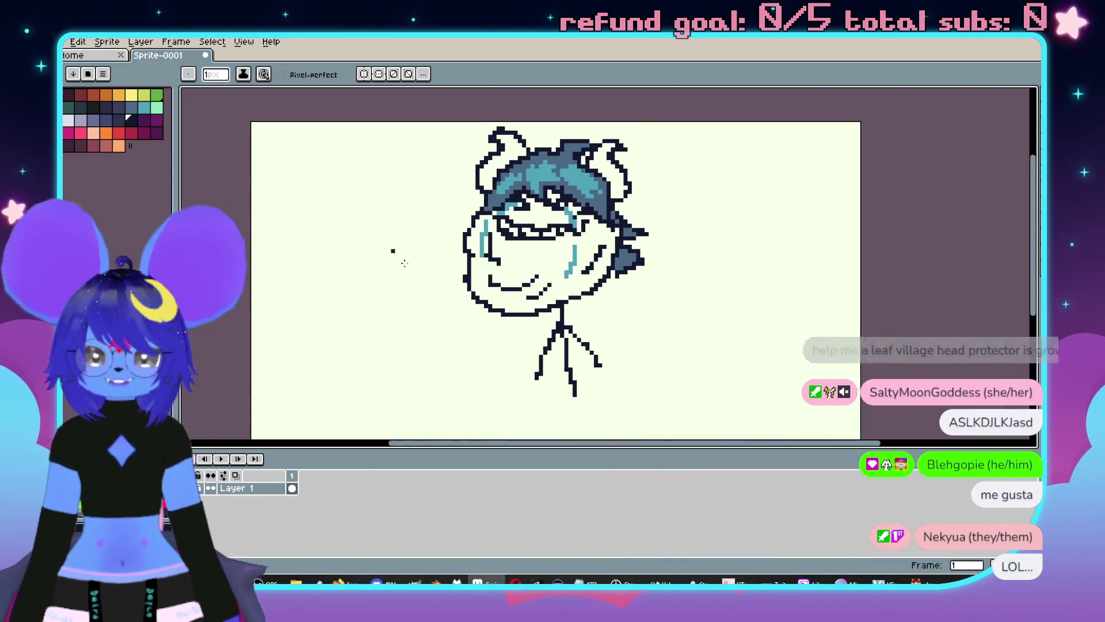
{"action": "scroll", "coordinate": [390, 249], "scroll_direction": "up", "scroll_amount": 2}
Try erasing the old mouth lines, undoing both eraser strokes.
{"action": "key", "text": "e"}
{"action": "left_click_drag", "start_coordinate": [530, 278], "coordinate": [643, 280]}
{"action": "key", "text": "ctrl+z"}
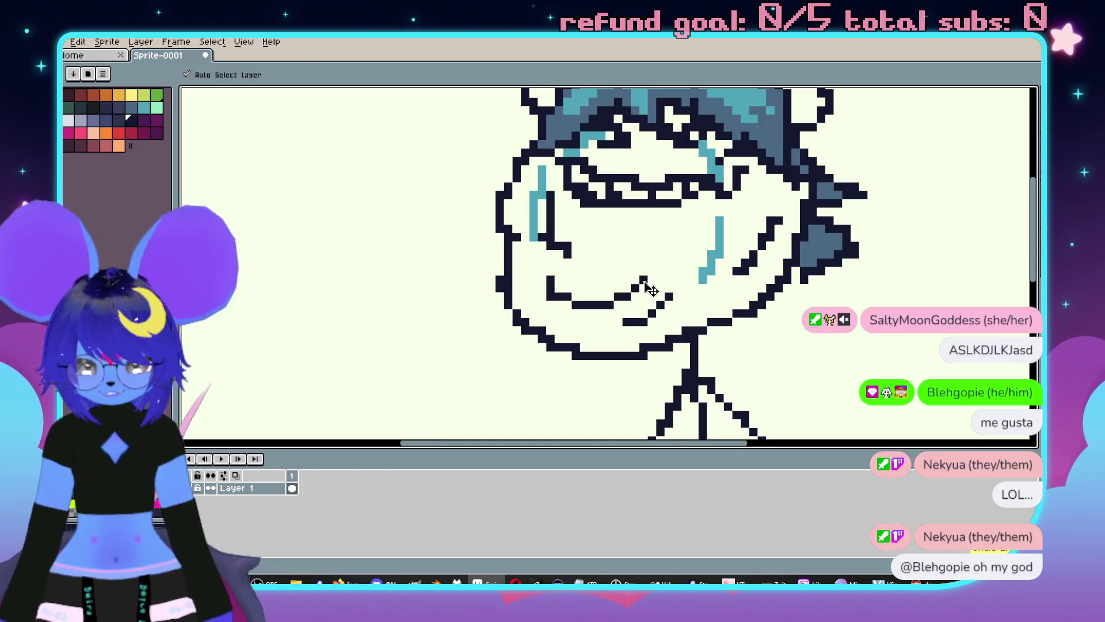
{"action": "key", "text": "e"}
{"action": "mouse_move", "coordinate": [550, 285]}
{"action": "left_mouse_down"}
{"action": "mouse_move", "coordinate": [654, 291]}
{"action": "mouse_move", "coordinate": [600, 288]}
{"action": "mouse_move", "coordinate": [570, 260]}
{"action": "left_mouse_up"}
{"action": "key", "text": "ctrl+z"}
Redraw the mouth as a grin with chin pixels and extend the eye outlines using the 1px Pencil.
{"action": "key", "text": "b"}
{"action": "mouse_move", "coordinate": [601, 279]}
{"action": "left_mouse_down"}
{"action": "mouse_move", "coordinate": [593, 339]}
{"action": "mouse_move", "coordinate": [651, 335]}
{"action": "mouse_move", "coordinate": [681, 282]}
{"action": "left_mouse_up"}
{"action": "left_click_drag", "start_coordinate": [681, 282], "coordinate": [609, 314]}
{"action": "mouse_move", "coordinate": [486, 228]}
{"action": "left_mouse_down"}
{"action": "mouse_move", "coordinate": [521, 252]}
{"action": "mouse_move", "coordinate": [619, 257]}
{"action": "mouse_move", "coordinate": [652, 229]}
{"action": "left_mouse_up"}
{"action": "mouse_move", "coordinate": [658, 281]}
{"action": "left_mouse_down"}
{"action": "mouse_move", "coordinate": [563, 307]}
{"action": "mouse_move", "coordinate": [601, 292]}
{"action": "left_mouse_up"}
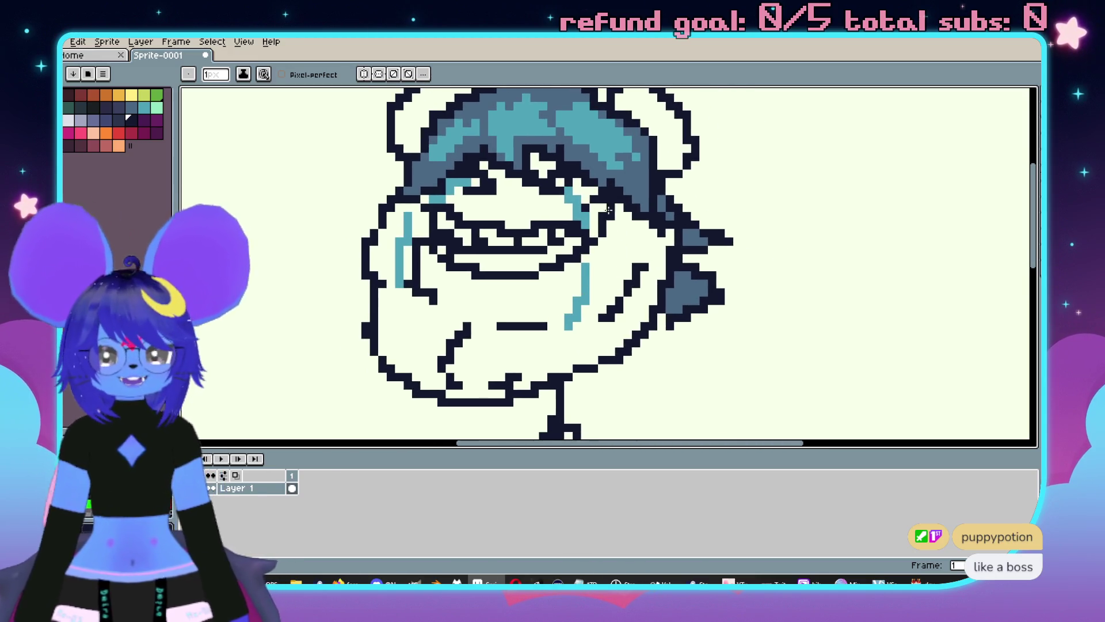
{"action": "left_click_drag", "start_coordinate": [618, 238], "coordinate": [603, 274]}
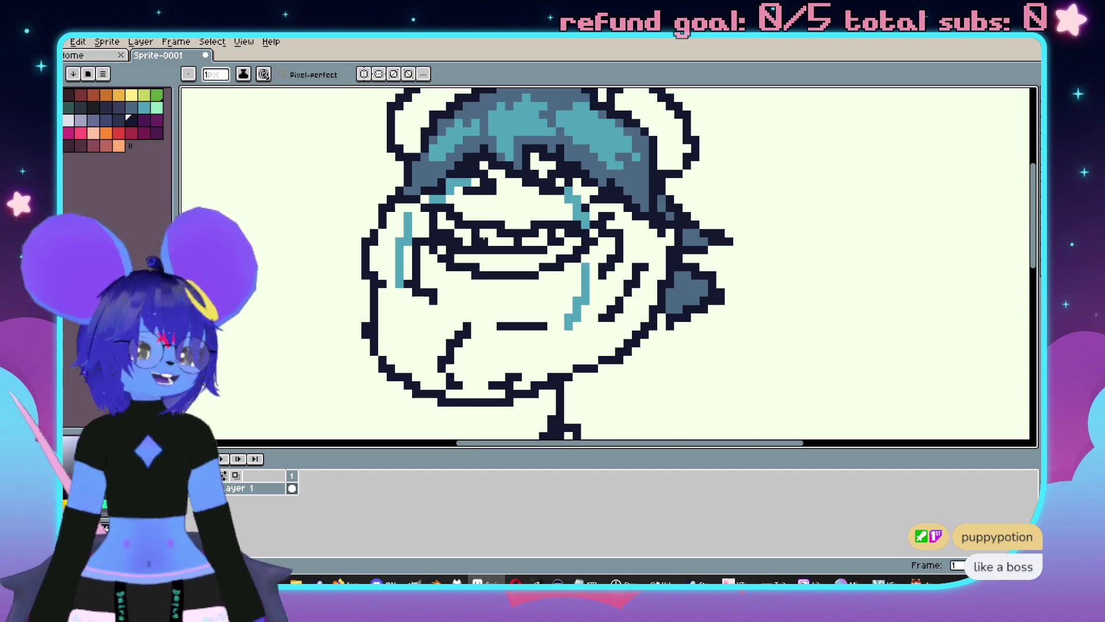
{"action": "scroll", "coordinate": [461, 238], "scroll_direction": "right", "scroll_amount": 2}
{"action": "scroll", "coordinate": [499, 263], "scroll_direction": "down", "scroll_amount": 3}
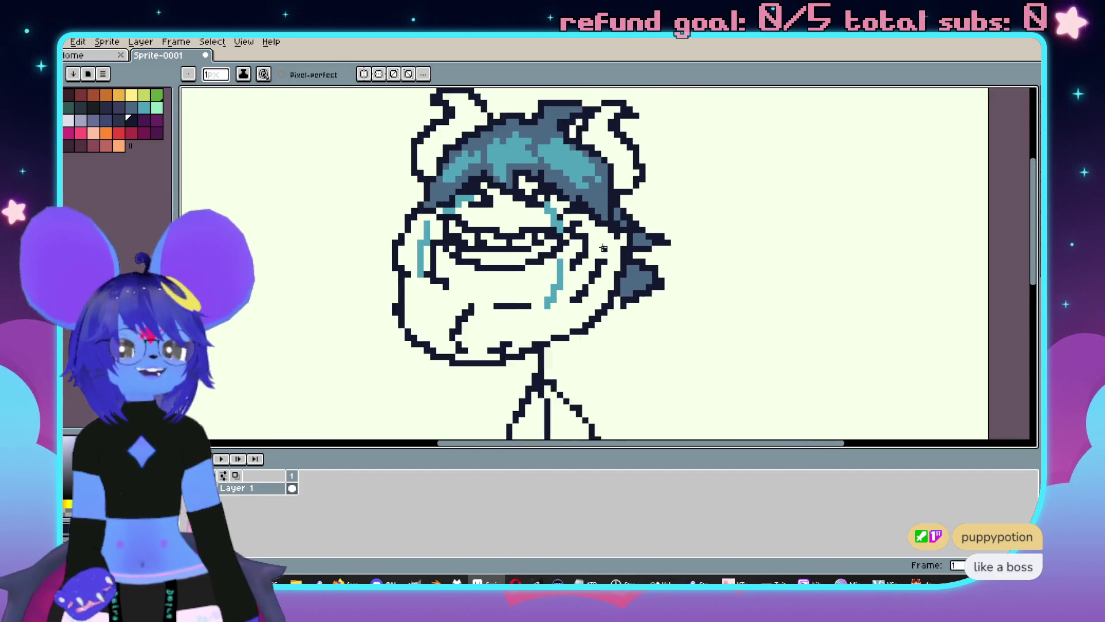
{"action": "scroll", "coordinate": [567, 230], "scroll_direction": "up", "scroll_amount": 2}
{"action": "scroll", "coordinate": [562, 229], "scroll_direction": "up", "scroll_amount": 4}
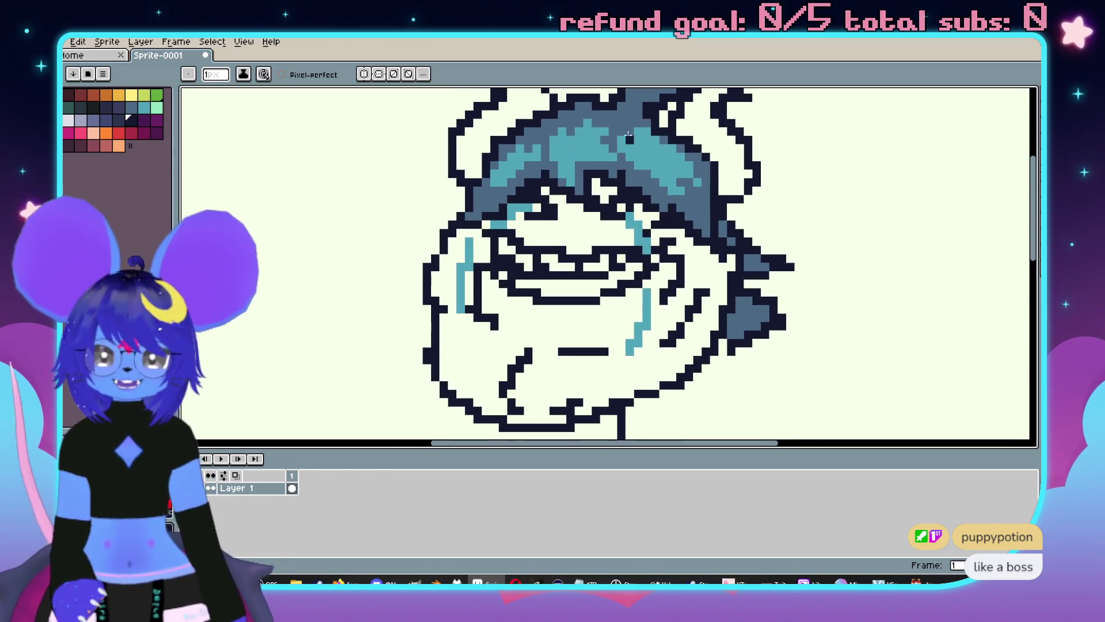
Recolour all mid-blue hood pixels dark navy with a non-contiguous Paint Bucket fill.
{"action": "key", "text": "i"}
{"action": "key", "text": "b"}
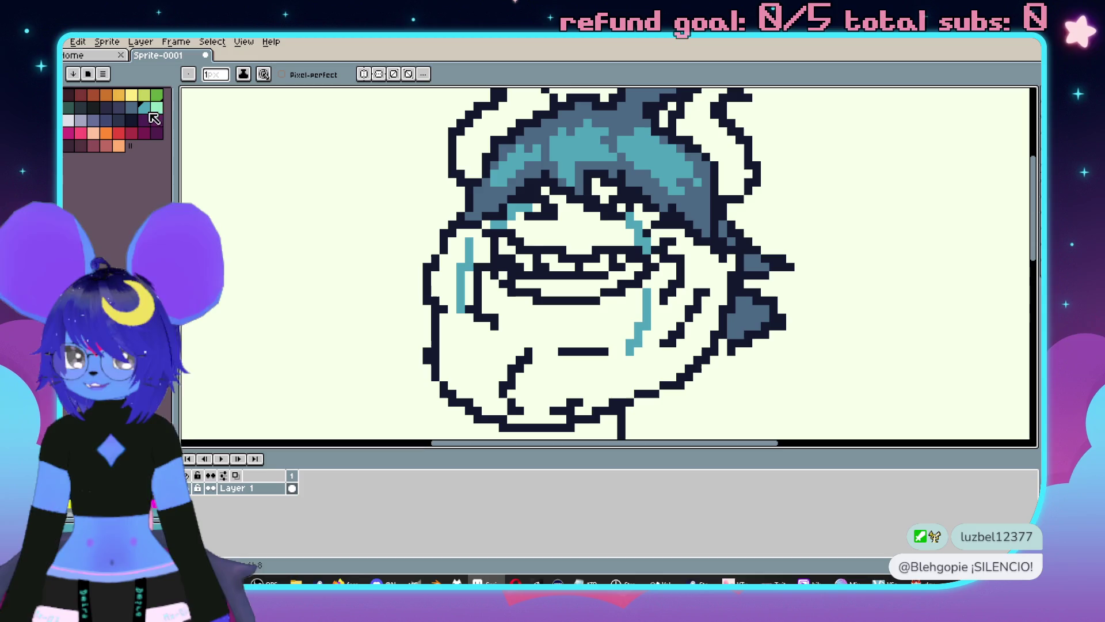
{"action": "left_click", "coordinate": [157, 108]}
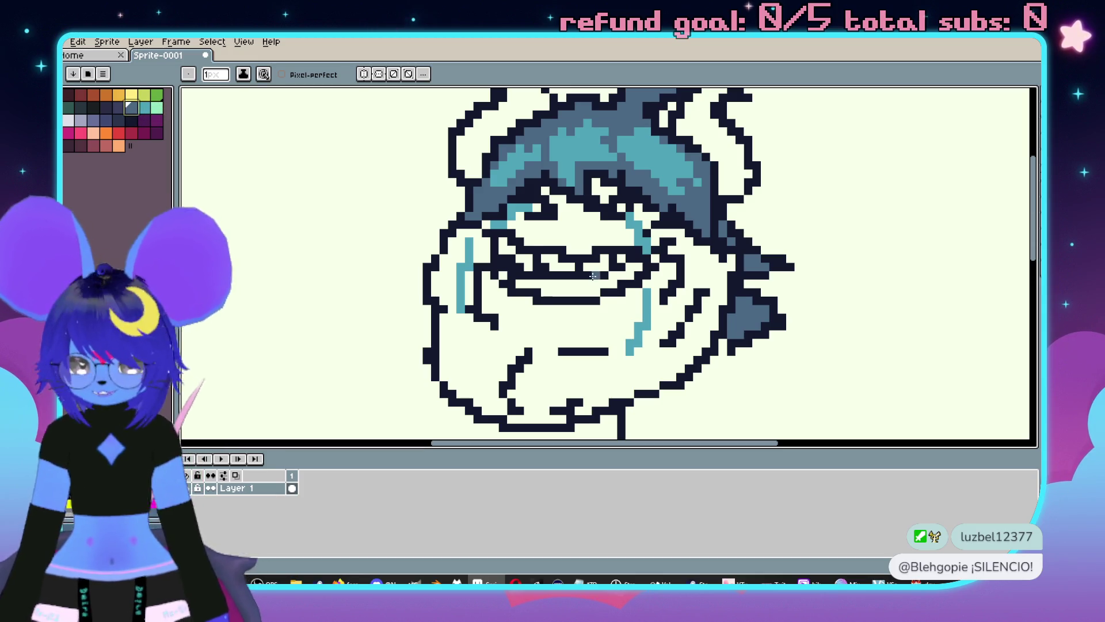
{"action": "key", "text": "v"}
{"action": "scroll", "coordinate": [671, 218], "scroll_direction": "down", "scroll_amount": 2}
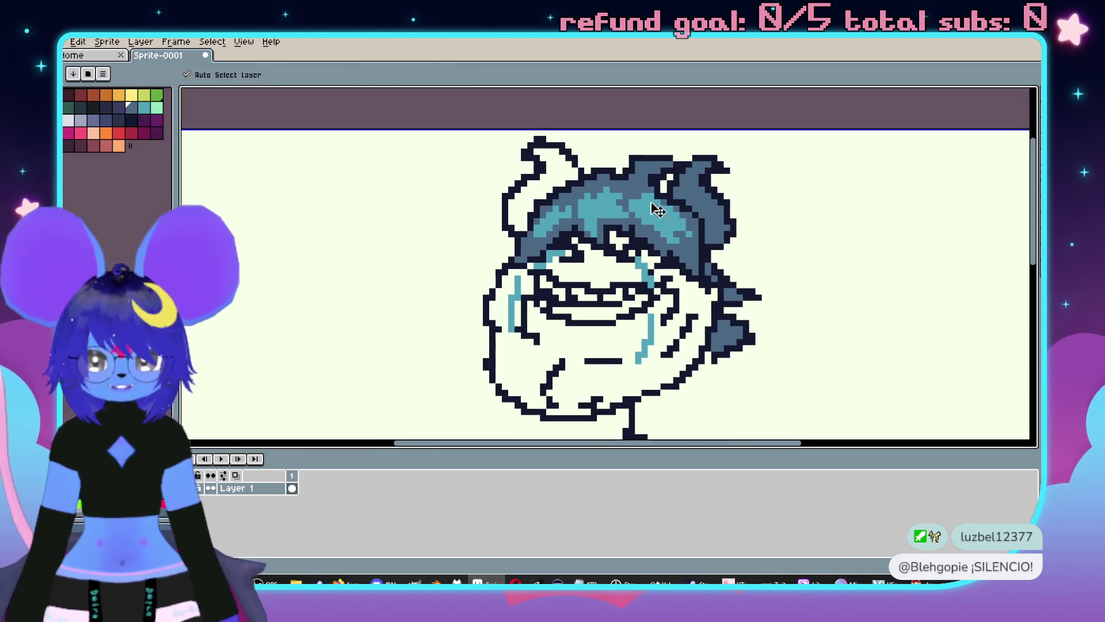
{"action": "key", "text": "g"}
{"action": "scroll", "coordinate": [653, 179], "scroll_direction": "up", "scroll_amount": 1}
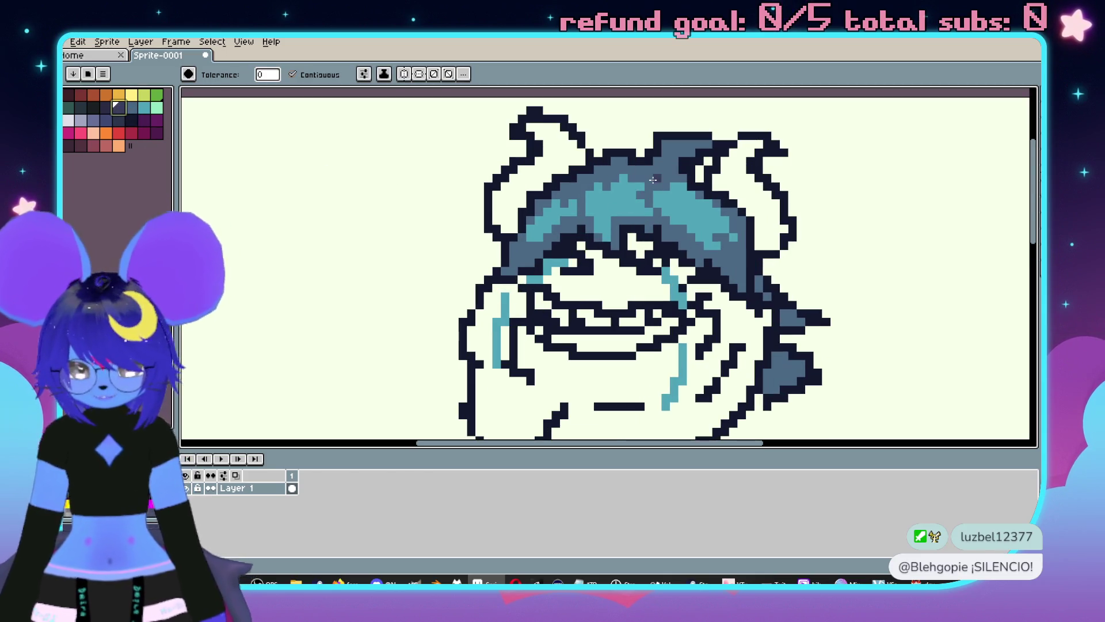
{"action": "key", "text": "shift+g"}
{"action": "left_click", "coordinate": [650, 179]}
Trial-fill both ears and the face blue-grey, then undo those fills.
{"action": "left_click", "coordinate": [132, 107]}
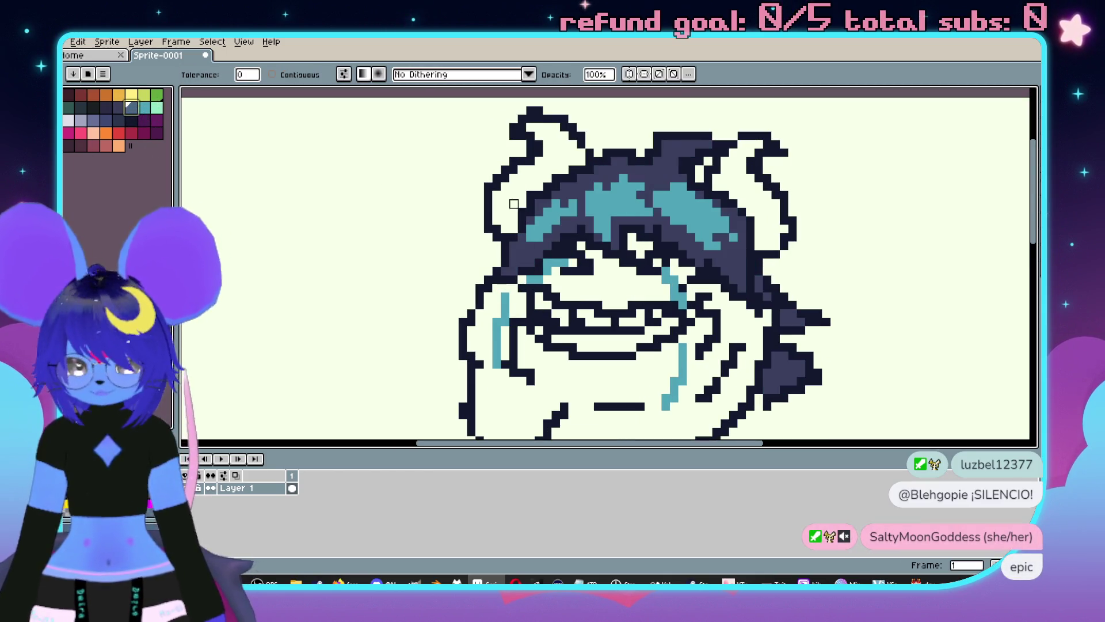
{"action": "key", "text": "g"}
{"action": "left_click", "coordinate": [556, 153]}
{"action": "left_click", "coordinate": [758, 197]}
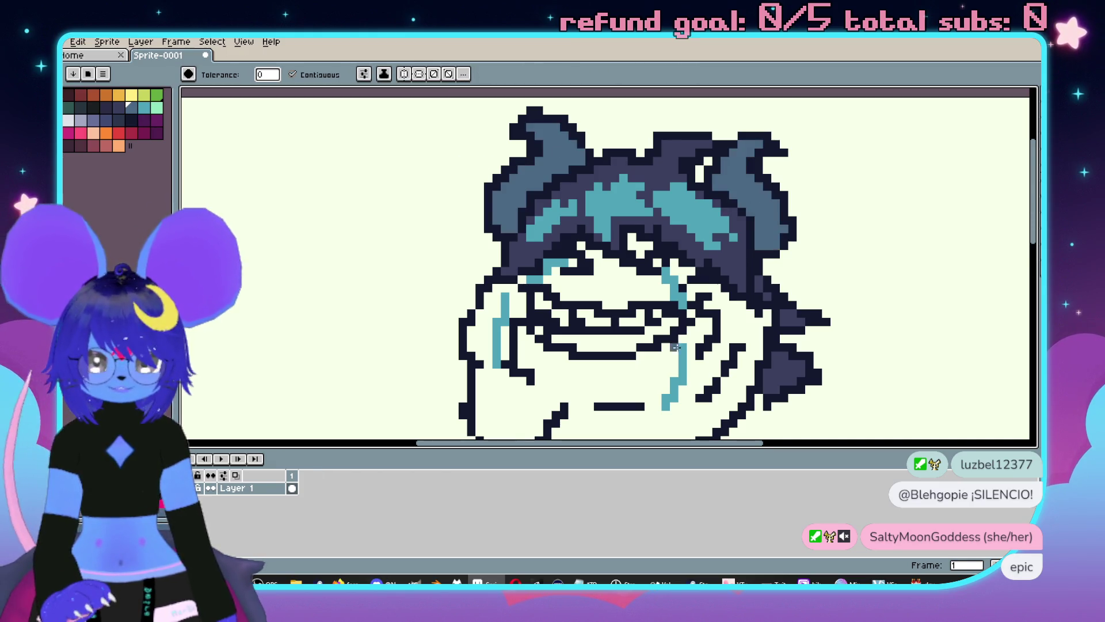
{"action": "scroll", "coordinate": [674, 279], "scroll_direction": "down", "scroll_amount": 2}
{"action": "left_click", "coordinate": [651, 315]}
{"action": "scroll", "coordinate": [611, 229], "scroll_direction": "down", "scroll_amount": 2}
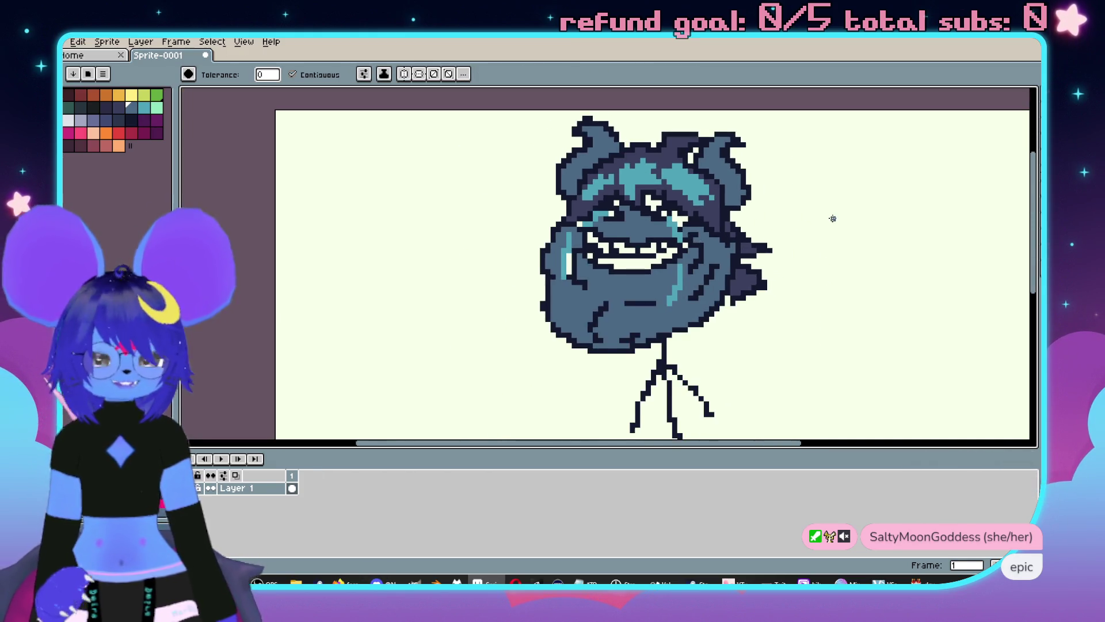
{"action": "key", "text": "v"}
{"action": "key", "text": "ctrl+z"}
{"action": "key", "text": "ctrl+z"}
{"action": "key", "text": "ctrl+z"}
{"action": "key", "text": "g"}
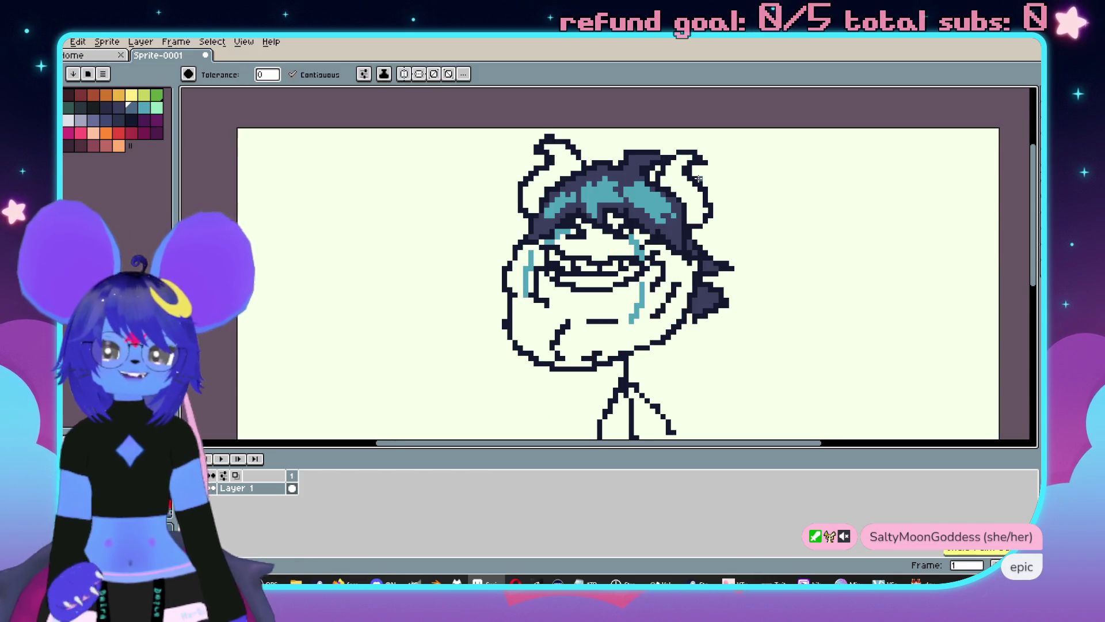
{"action": "scroll", "coordinate": [659, 173], "scroll_direction": "up", "scroll_amount": 2}
{"action": "left_click", "coordinate": [157, 108]}
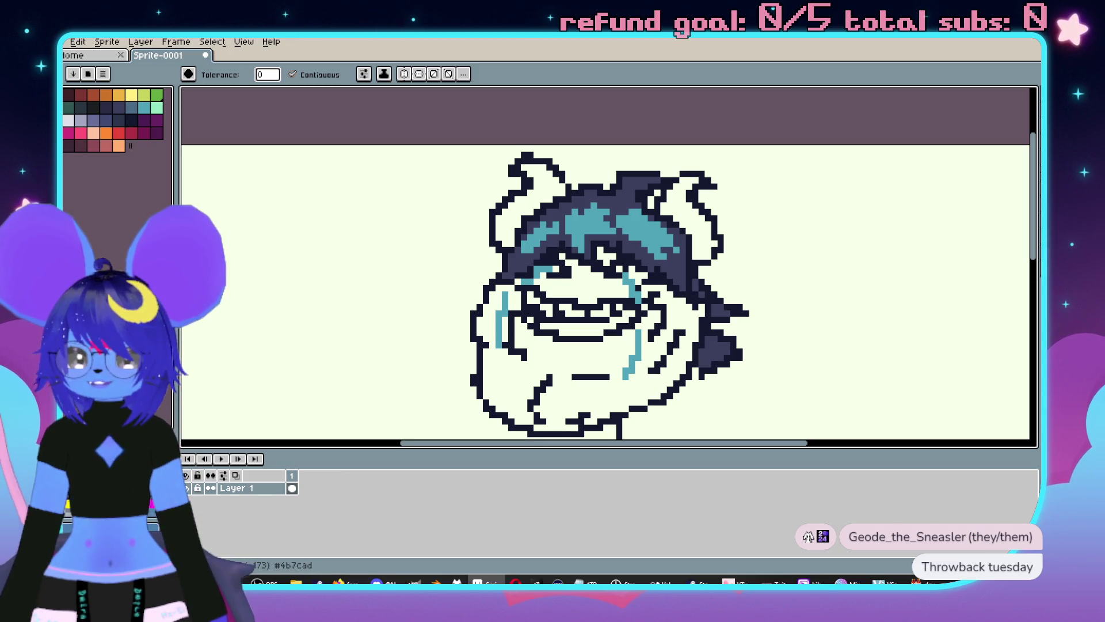
Fill both horns, the face and the mouth interior with blue.
{"action": "left_click", "coordinate": [688, 213]}
{"action": "left_click", "coordinate": [544, 192]}
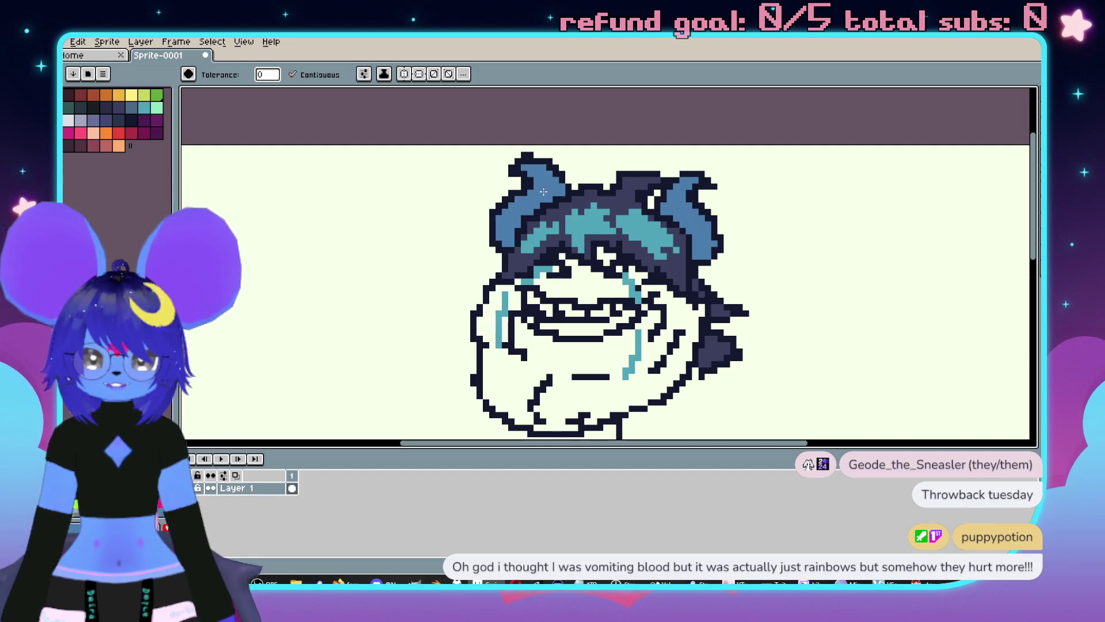
{"action": "left_click", "coordinate": [593, 351]}
{"action": "left_click", "coordinate": [589, 280]}
{"action": "left_click", "coordinate": [586, 329]}
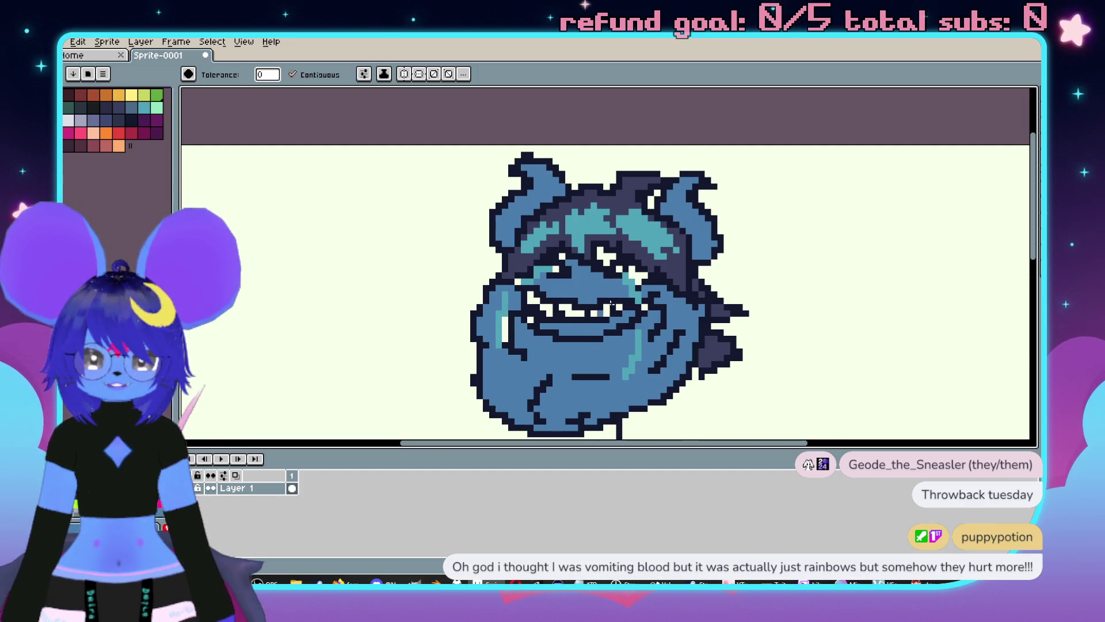
{"action": "scroll", "coordinate": [621, 289], "scroll_direction": "up", "scroll_amount": 2}
Fill the leftover white eye patches, the strip beside the mouth and the small square blue.
{"action": "left_click", "coordinate": [654, 258]}
{"action": "left_click", "coordinate": [578, 230]}
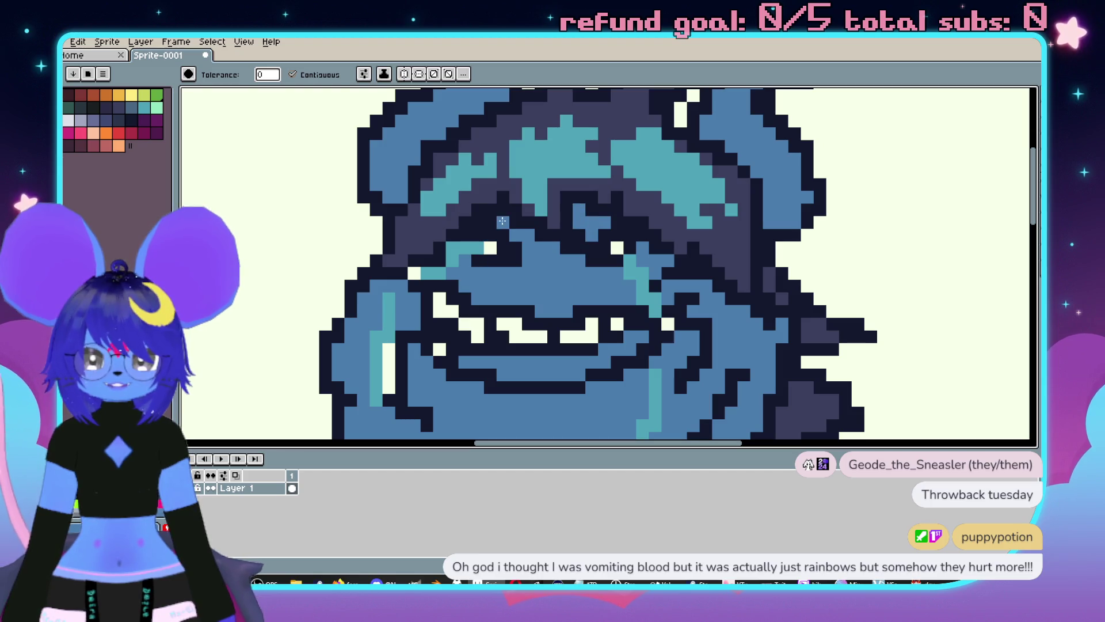
{"action": "left_click", "coordinate": [389, 380]}
{"action": "left_click", "coordinate": [440, 349]}
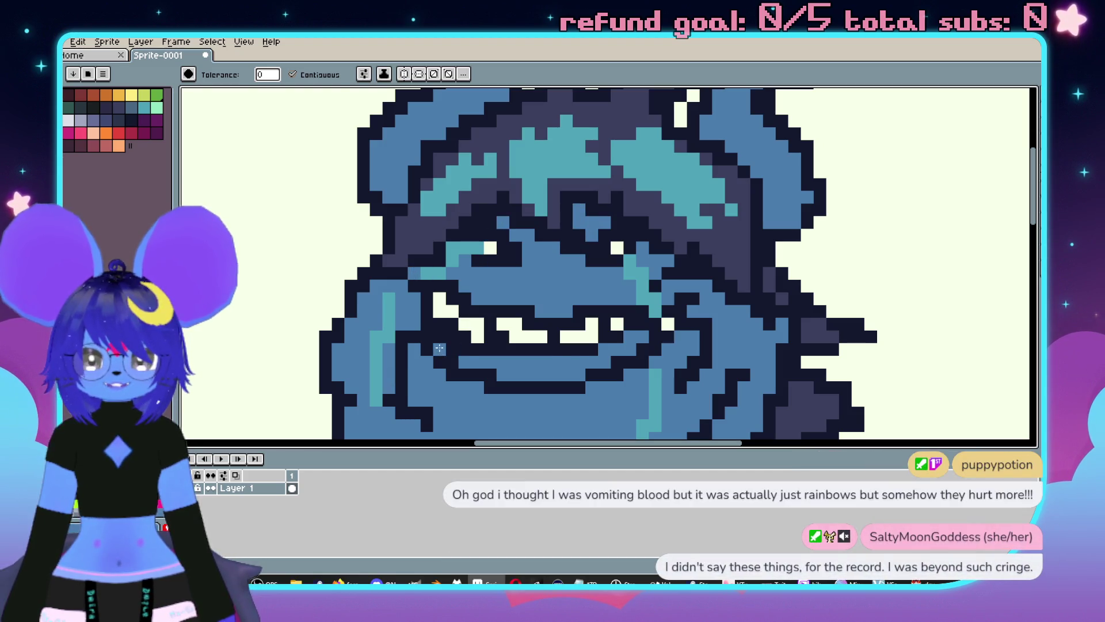
{"action": "scroll", "coordinate": [524, 242], "scroll_direction": "down", "scroll_amount": 2}
Pan back down to the body and quit Aseprite with Ctrl+Q.
{"action": "left_click_drag", "start_coordinate": [674, 288], "coordinate": [702, 269]}
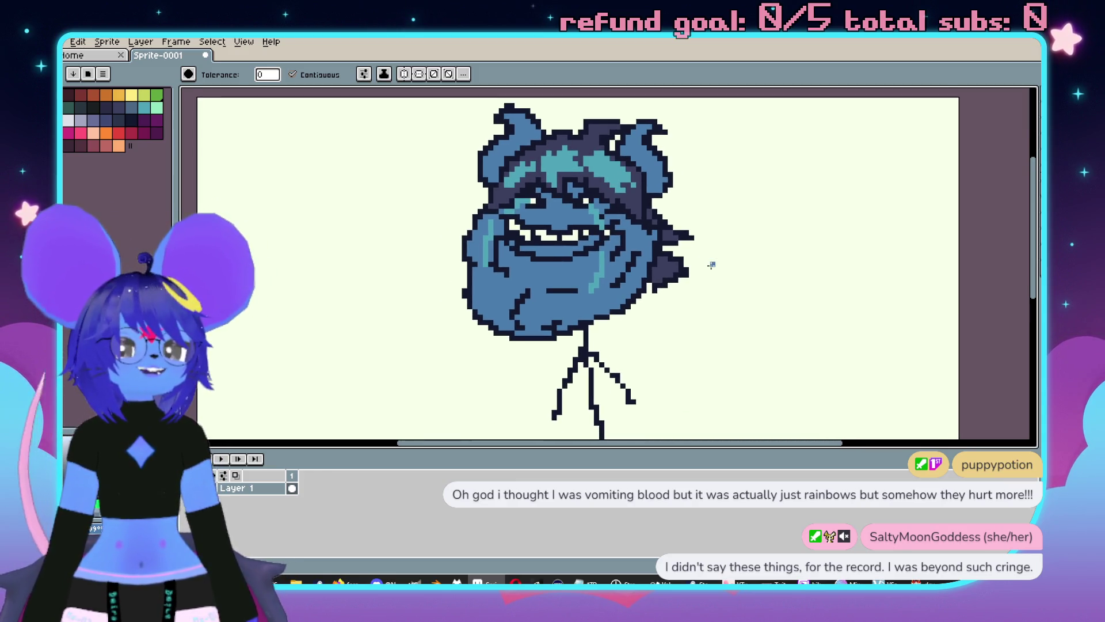
{"action": "left_click_drag", "start_coordinate": [701, 265], "coordinate": [677, 304]}
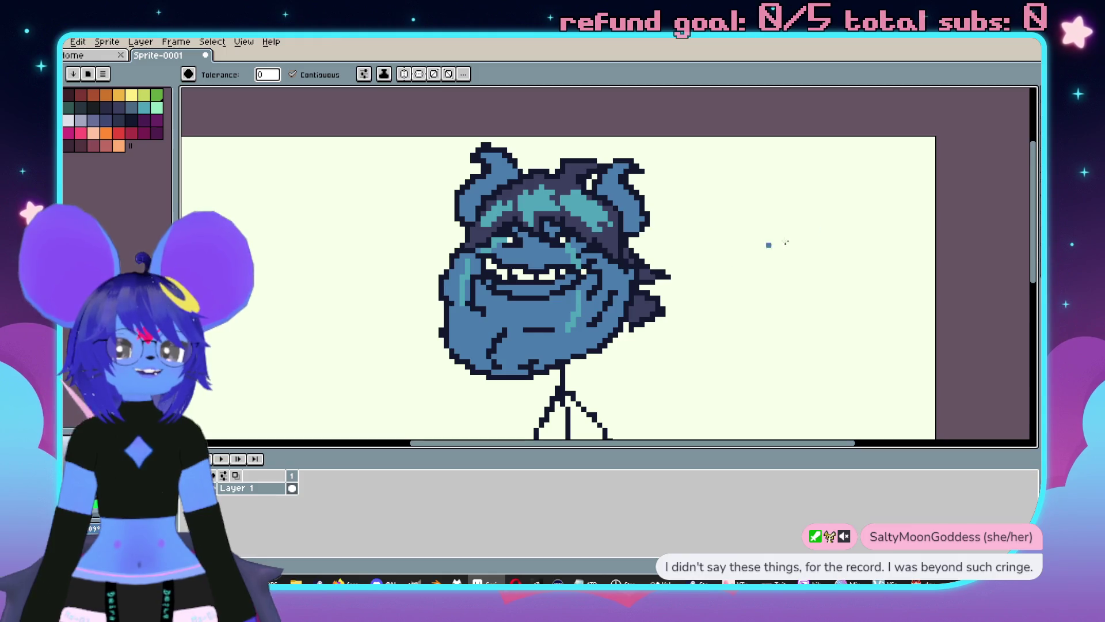
{"action": "key", "text": "ctrl+q"}
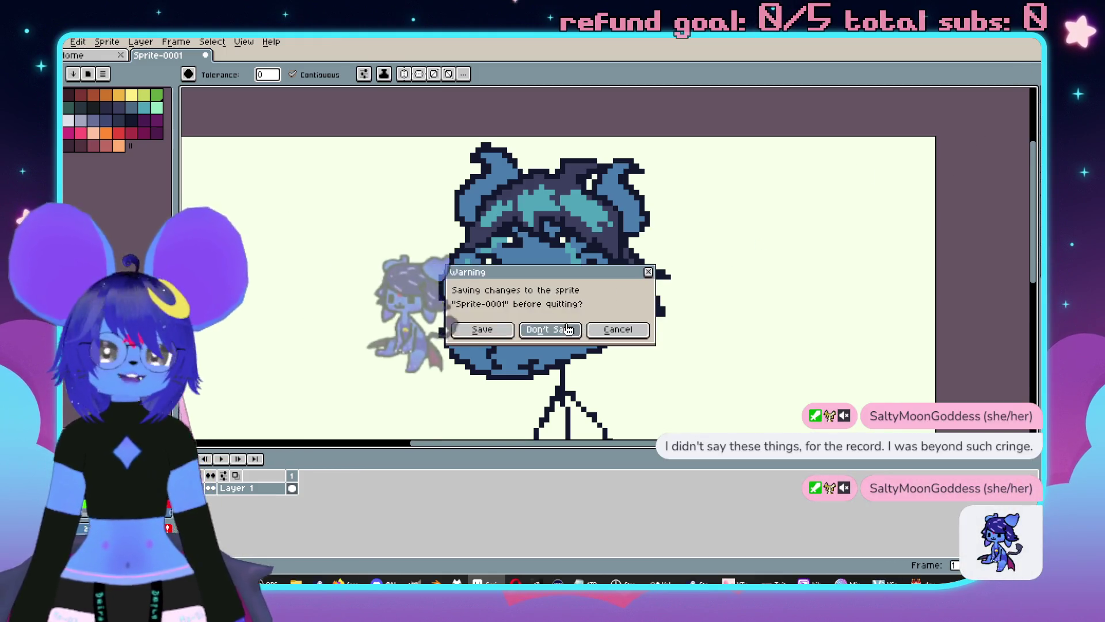
Choose Don't Save to discard Sprite-0001's changes and close Aseprite.
{"action": "left_click", "coordinate": [570, 329]}
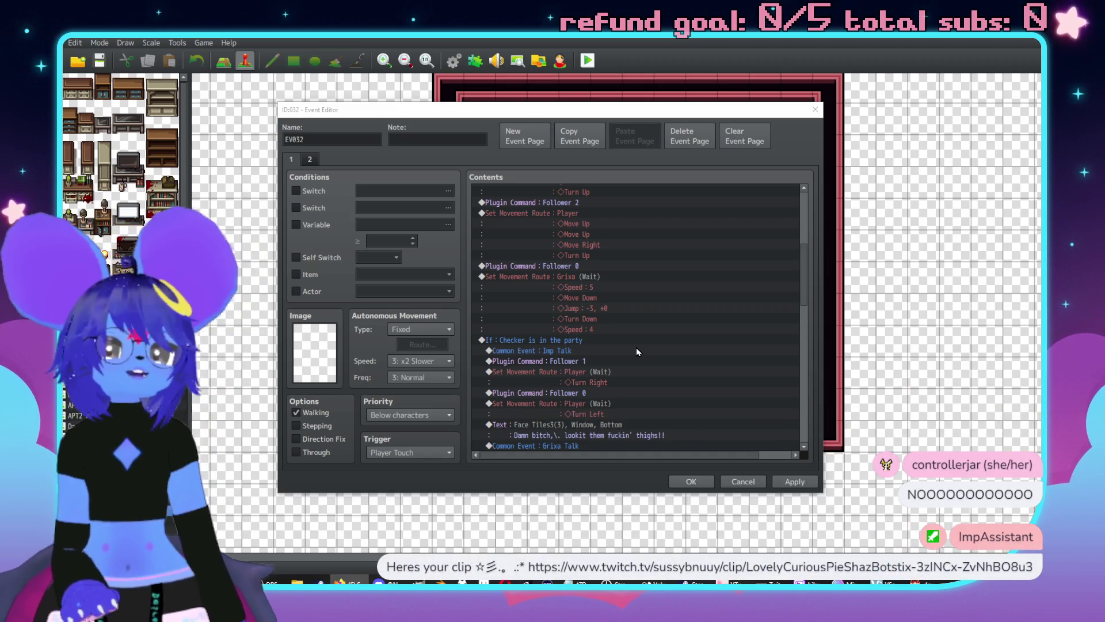
Scroll through EV032's contents and select the three-line reunion Text command.
{"action": "scroll", "coordinate": [675, 298], "scroll_direction": "down", "scroll_amount": 2}
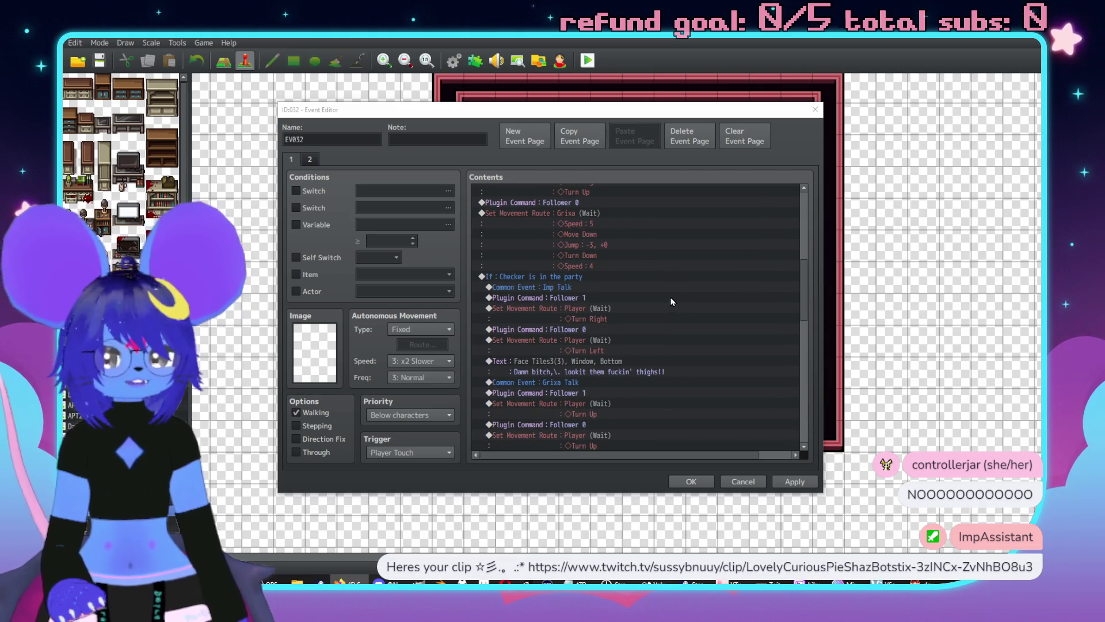
{"action": "scroll", "coordinate": [649, 327], "scroll_direction": "down", "scroll_amount": 2}
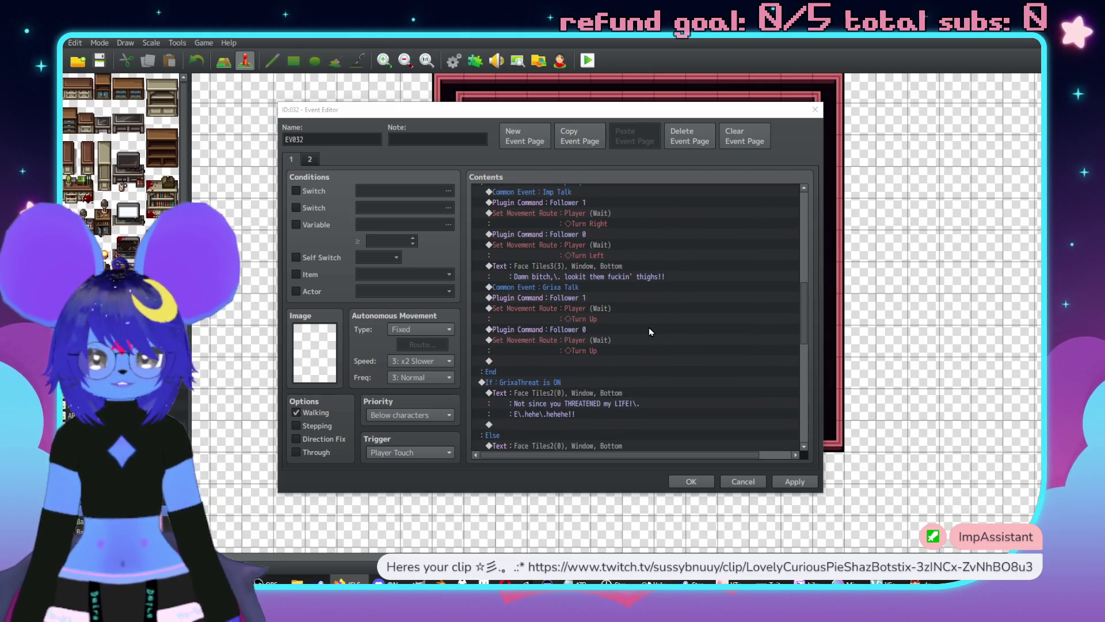
{"action": "scroll", "coordinate": [635, 321], "scroll_direction": "down", "scroll_amount": 2}
{"action": "scroll", "coordinate": [631, 314], "scroll_direction": "up", "scroll_amount": 1}
{"action": "scroll", "coordinate": [598, 304], "scroll_direction": "down", "scroll_amount": 1}
{"action": "scroll", "coordinate": [609, 305], "scroll_direction": "up", "scroll_amount": 10}
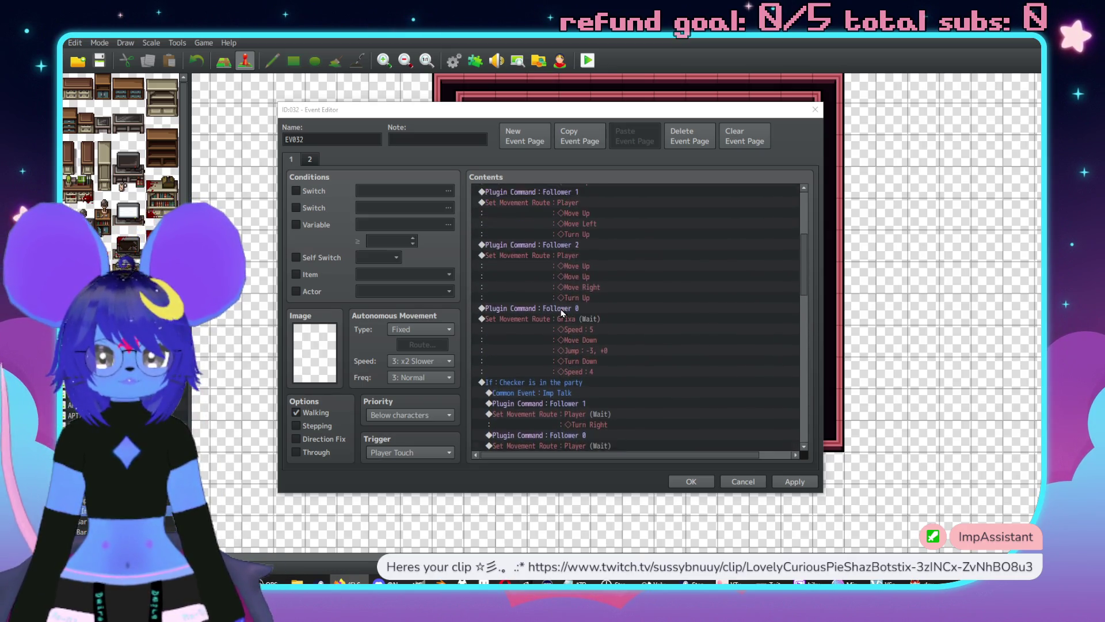
{"action": "left_click", "coordinate": [587, 285]}
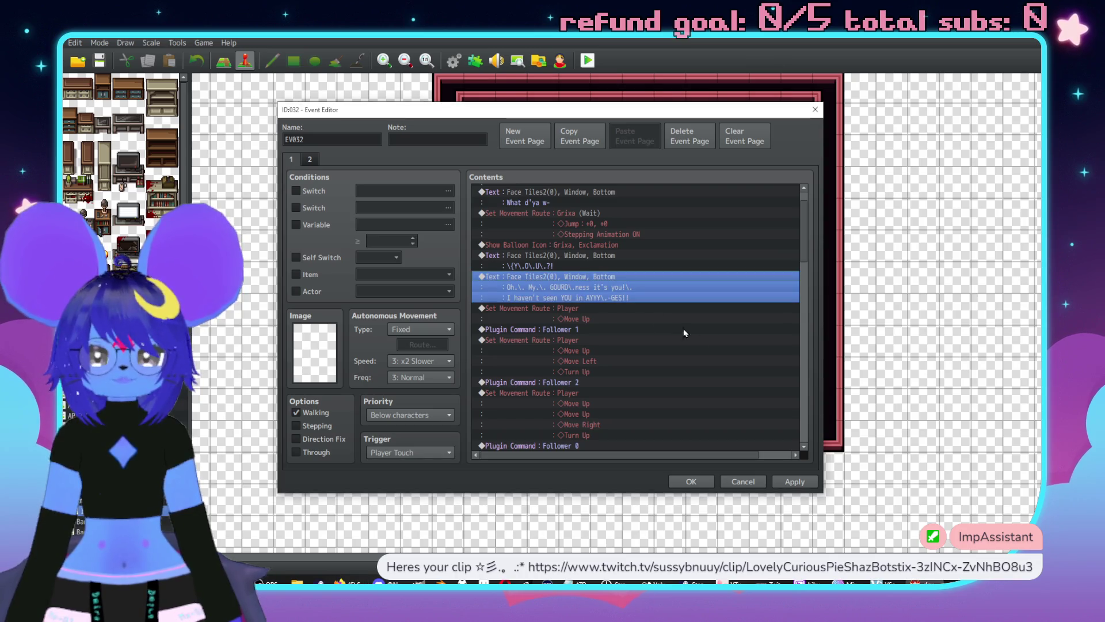
Open Event Commands from an empty row and drag the window to the right.
{"action": "scroll", "coordinate": [599, 323], "scroll_direction": "down", "scroll_amount": 2}
{"action": "scroll", "coordinate": [553, 317], "scroll_direction": "up", "scroll_amount": 2}
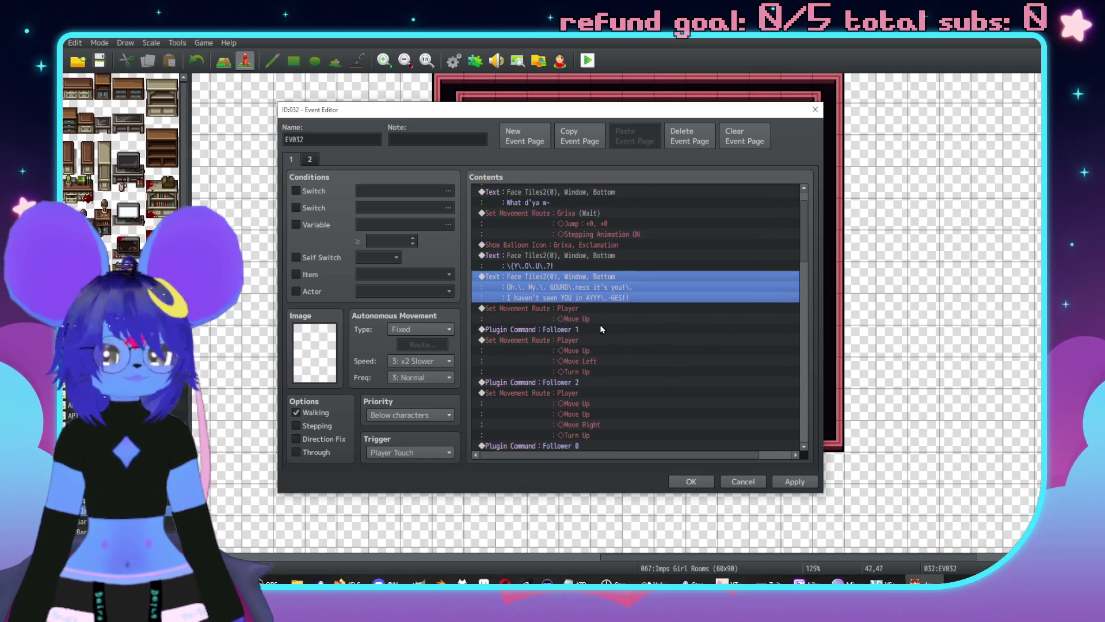
{"action": "scroll", "coordinate": [576, 339], "scroll_direction": "down", "scroll_amount": 3}
{"action": "scroll", "coordinate": [545, 344], "scroll_direction": "down", "scroll_amount": 5}
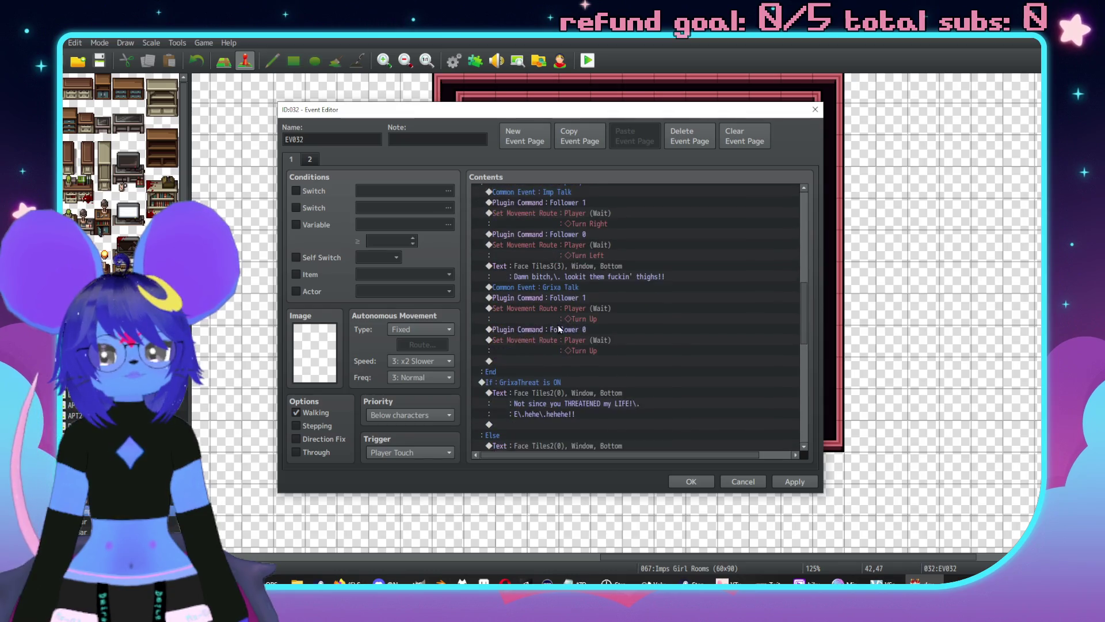
{"action": "double_click", "coordinate": [569, 308]}
{"action": "mouse_move", "coordinate": [587, 142]}
{"action": "left_mouse_down"}
{"action": "mouse_move", "coordinate": [817, 142]}
{"action": "mouse_move", "coordinate": [779, 142]}
{"action": "left_mouse_up"}
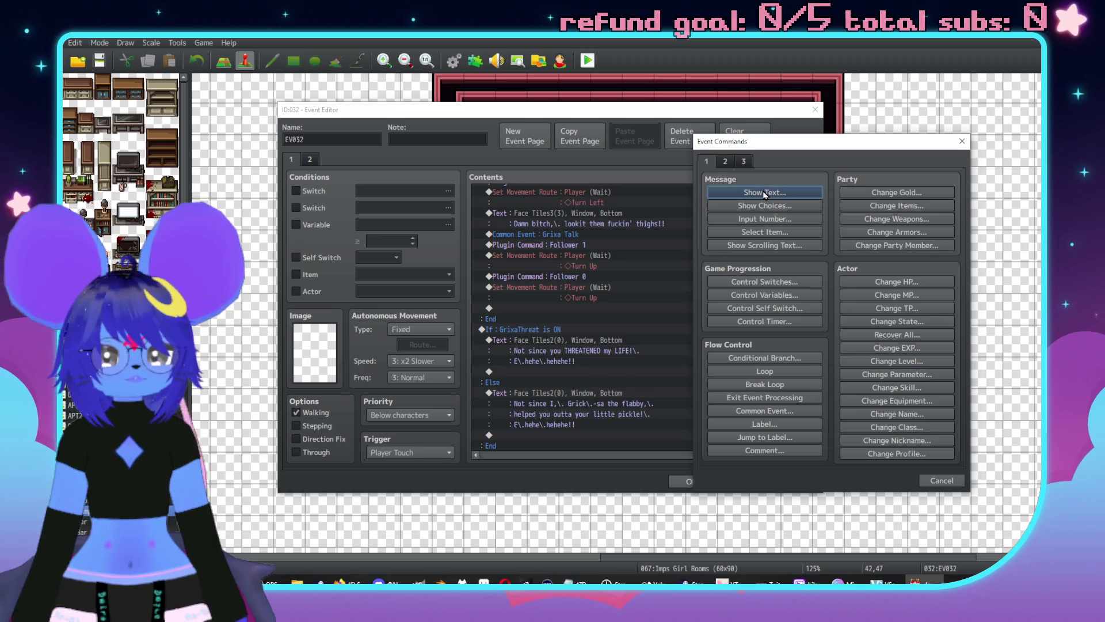
Cancel the new Show Text message and dismiss the Event Commands list.
{"action": "left_click", "coordinate": [801, 194]}
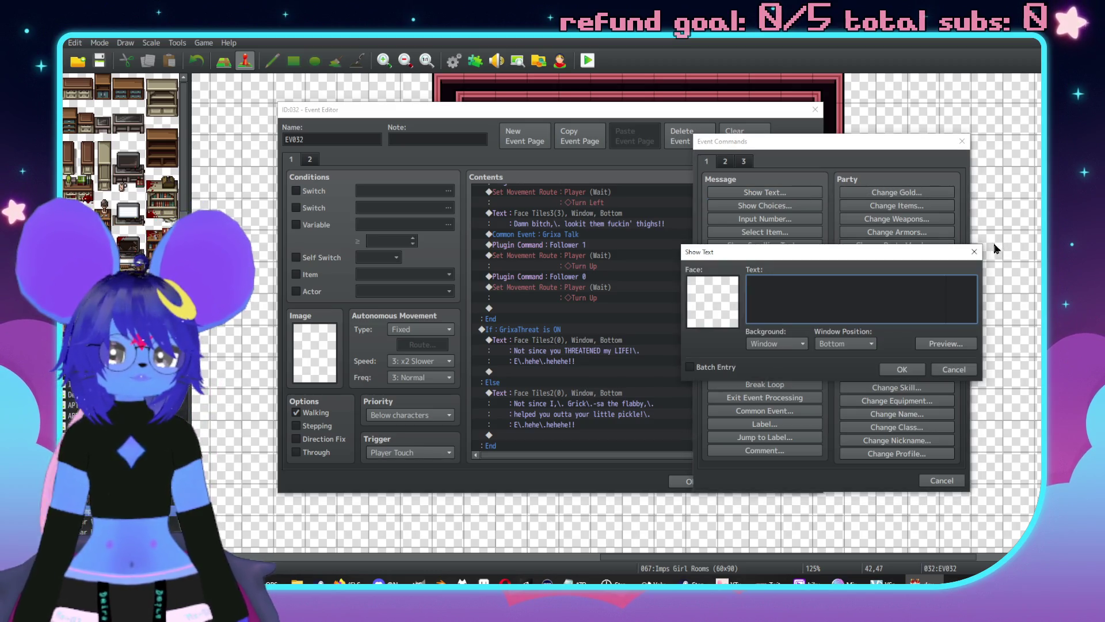
{"action": "left_click", "coordinate": [975, 252]}
{"action": "key", "text": "Escape"}
{"action": "scroll", "coordinate": [586, 310], "scroll_direction": "up", "scroll_amount": 3}
{"action": "scroll", "coordinate": [599, 325], "scroll_direction": "down", "scroll_amount": 2}
{"action": "scroll", "coordinate": [622, 325], "scroll_direction": "down", "scroll_amount": 3}
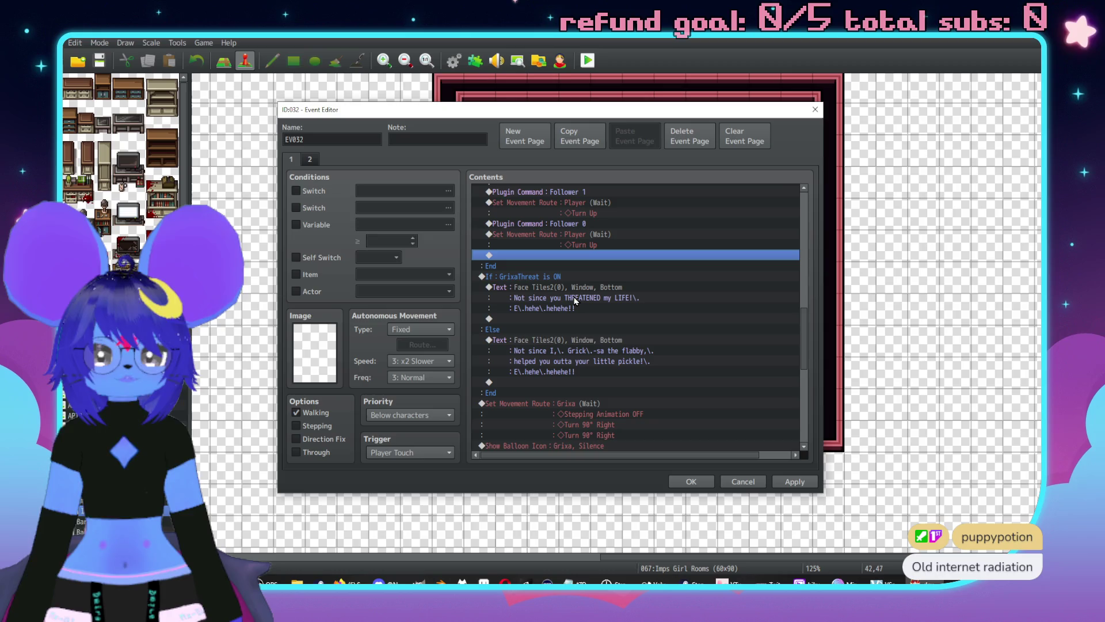
{"action": "scroll", "coordinate": [553, 271], "scroll_direction": "up", "scroll_amount": 5}
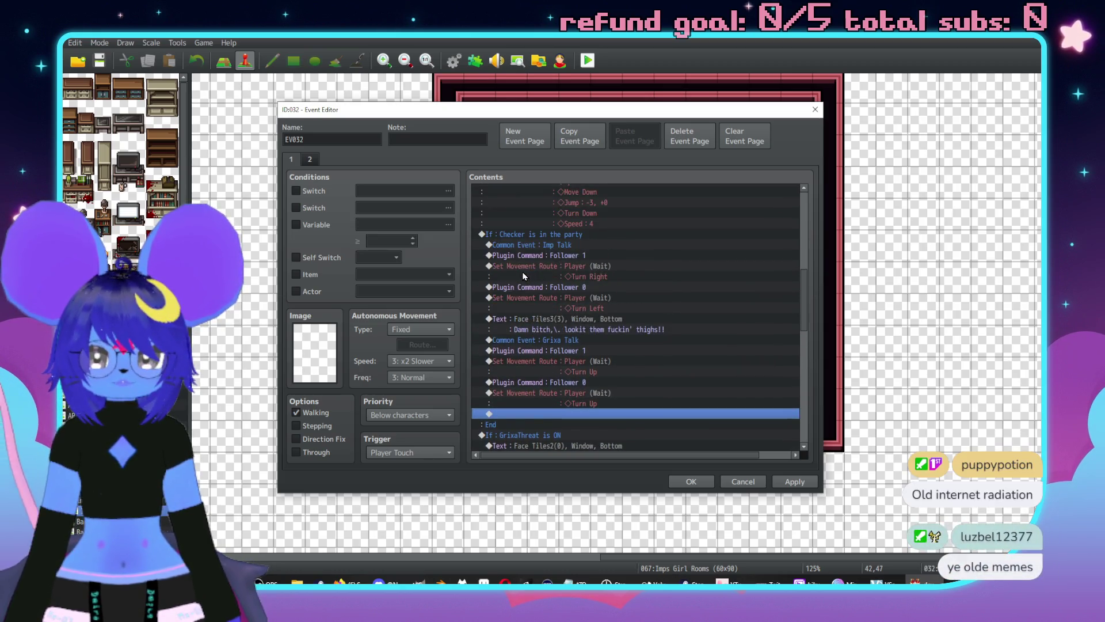
Cut the 'If : Checker is in the party' branch and paste it above Grixa's movement route.
{"action": "left_click", "coordinate": [526, 237]}
{"action": "key", "text": "Delete"}
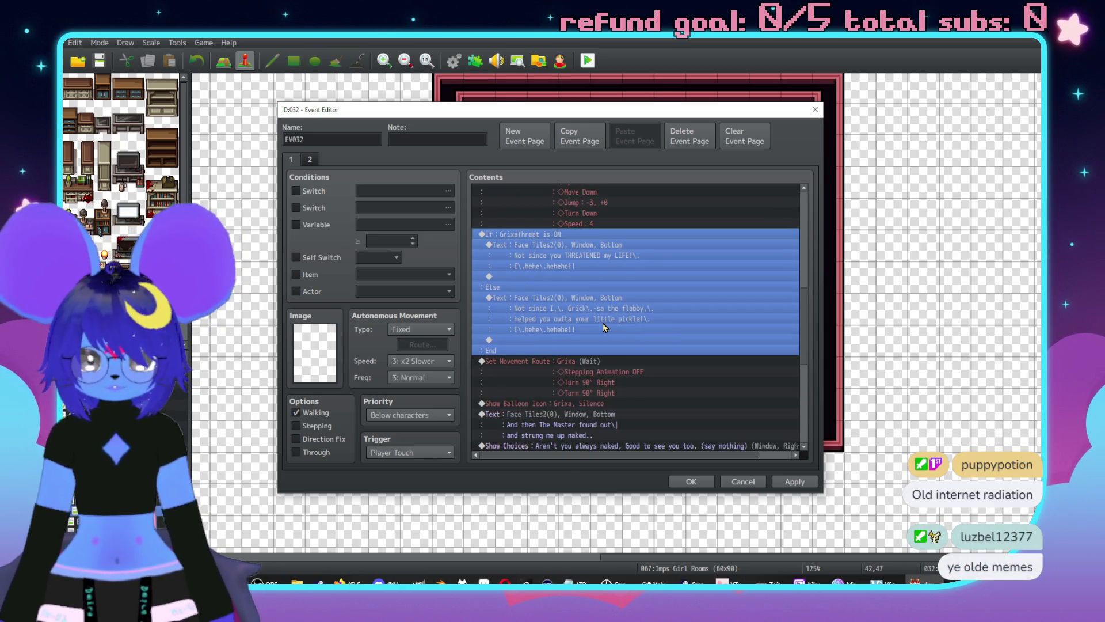
{"action": "scroll", "coordinate": [588, 321], "scroll_direction": "down", "scroll_amount": 2}
{"action": "left_click", "coordinate": [699, 313]}
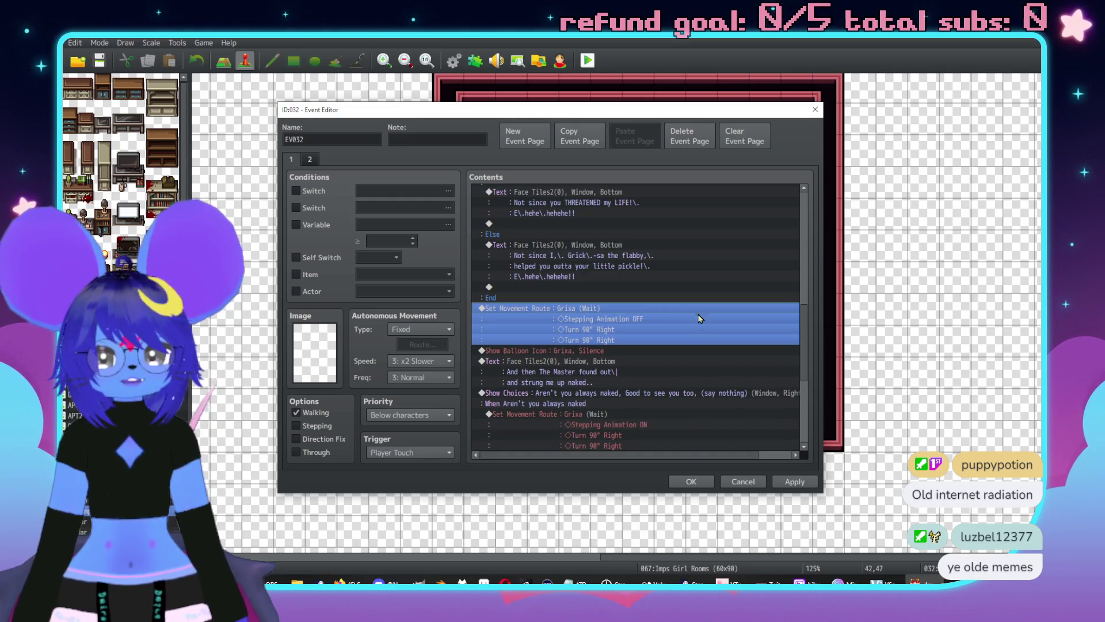
{"action": "key", "text": "ctrl+v"}
{"action": "scroll", "coordinate": [700, 335], "scroll_direction": "down", "scroll_amount": 6}
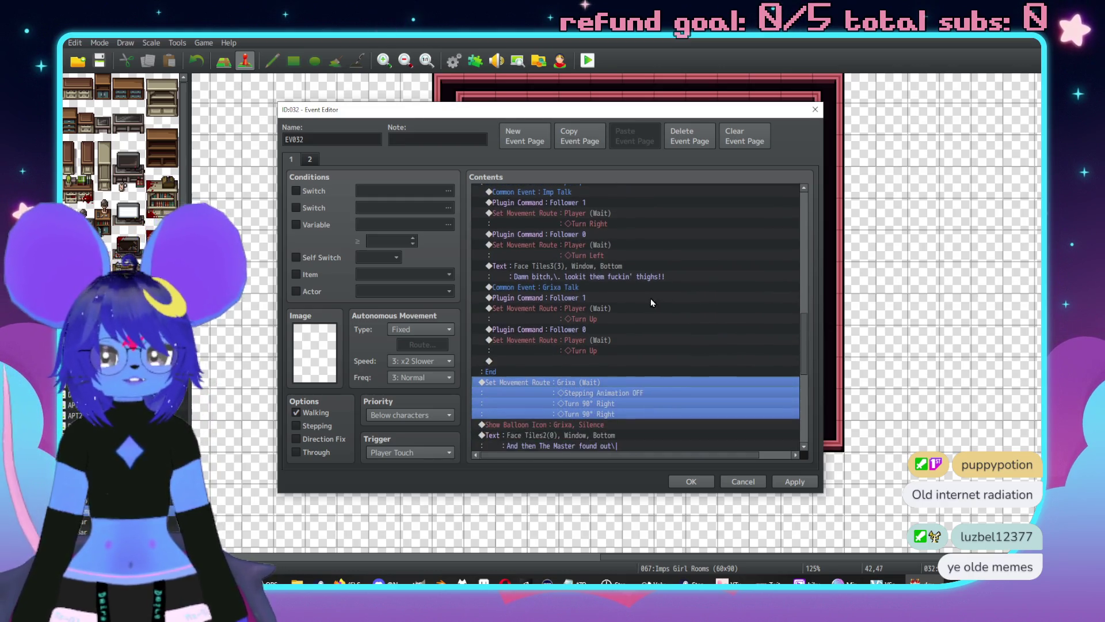
{"action": "scroll", "coordinate": [662, 285], "scroll_direction": "down", "scroll_amount": 2}
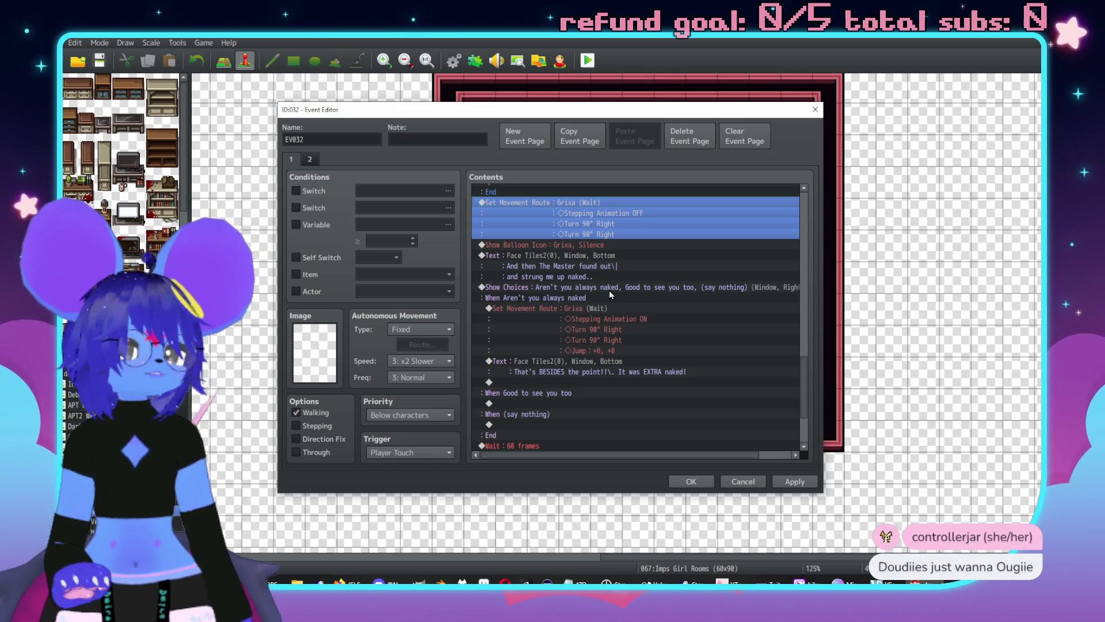
Copy Grixa's movement route and 'That's BESIDES the point' text from the first choice.
{"action": "scroll", "coordinate": [588, 328], "scroll_direction": "up", "scroll_amount": 2}
{"action": "scroll", "coordinate": [570, 356], "scroll_direction": "down", "scroll_amount": 4}
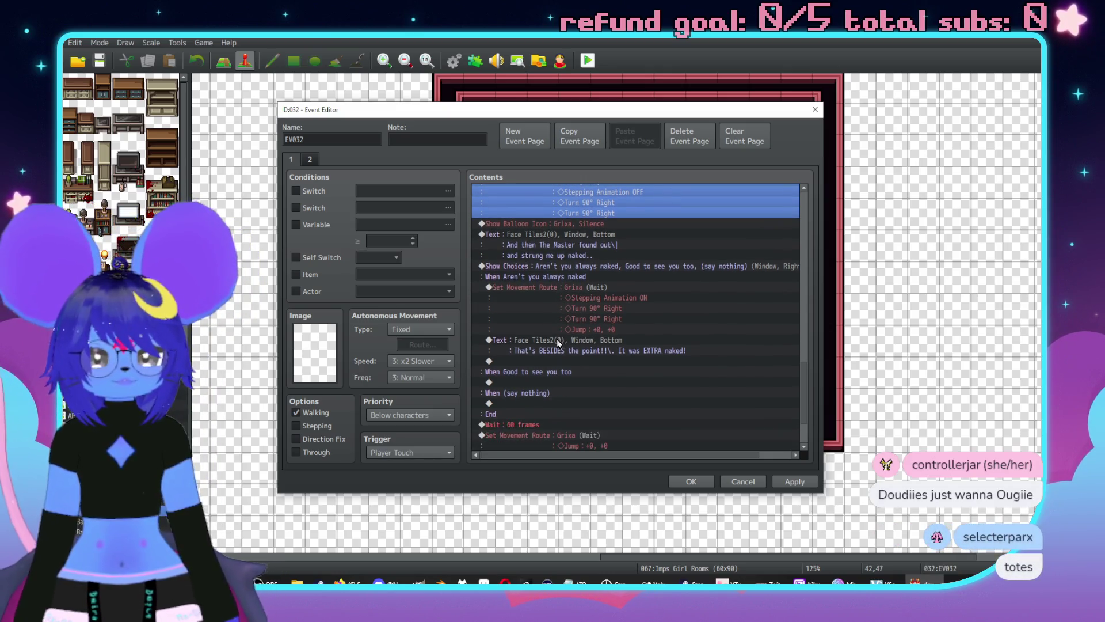
{"action": "left_click", "coordinate": [622, 348]}
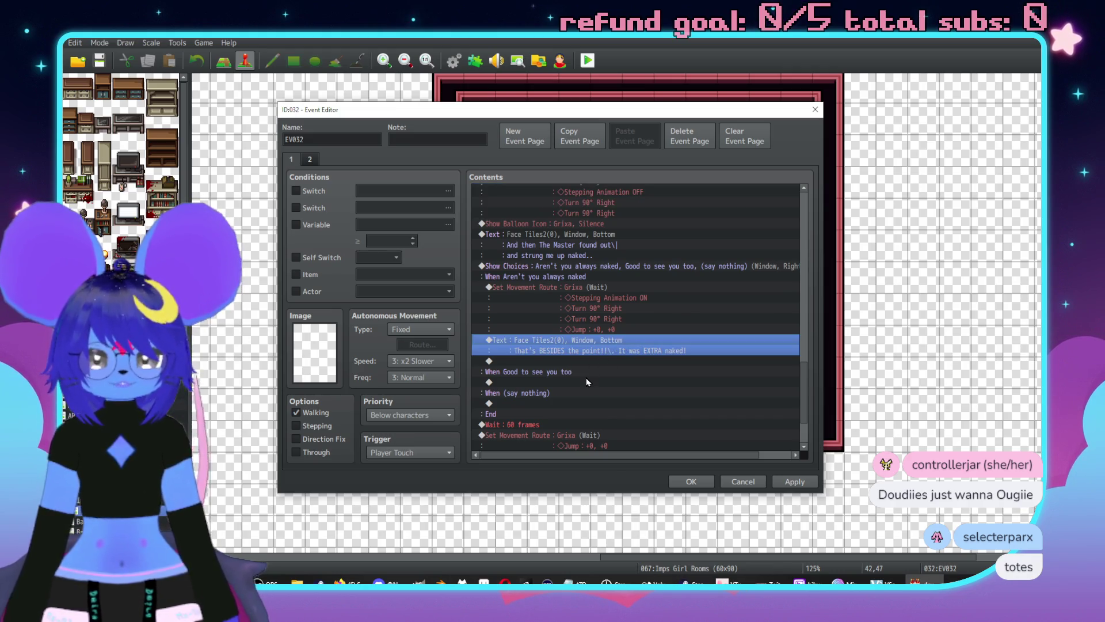
{"action": "left_click", "coordinate": [598, 296]}
{"action": "left_click", "coordinate": [576, 345], "text": "shift"}
{"action": "scroll", "coordinate": [610, 323], "scroll_direction": "down", "scroll_amount": 2}
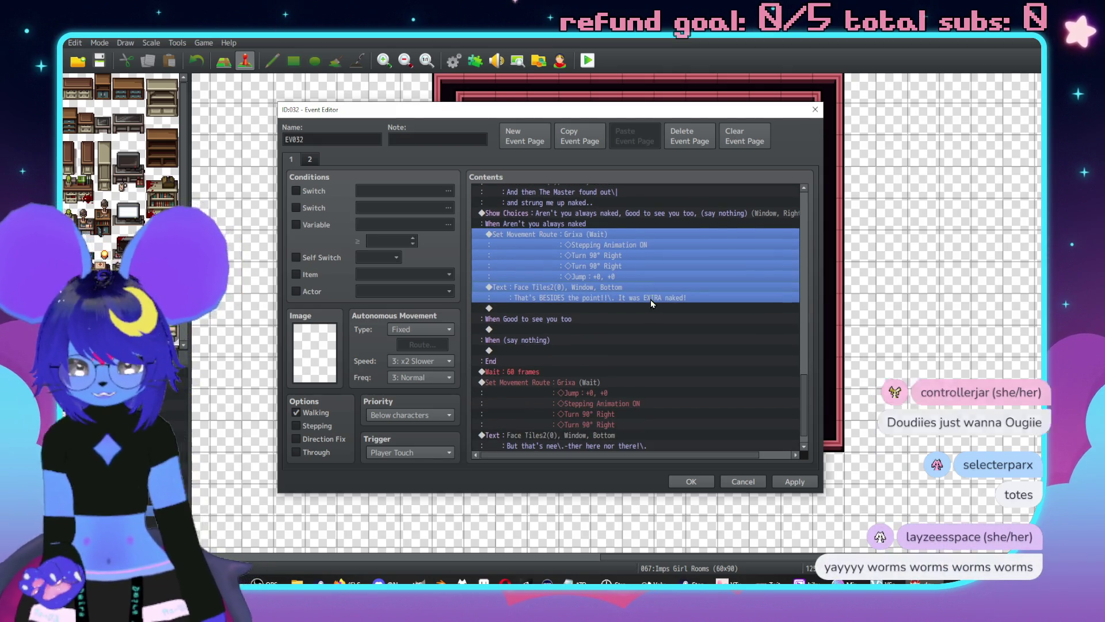
{"action": "key", "text": "ctrl+c"}
Paste the pair under 'Good to see you too' and '(say nothing)', then open the last text for editing.
{"action": "left_click", "coordinate": [578, 329]}
{"action": "key", "text": "ctrl+v"}
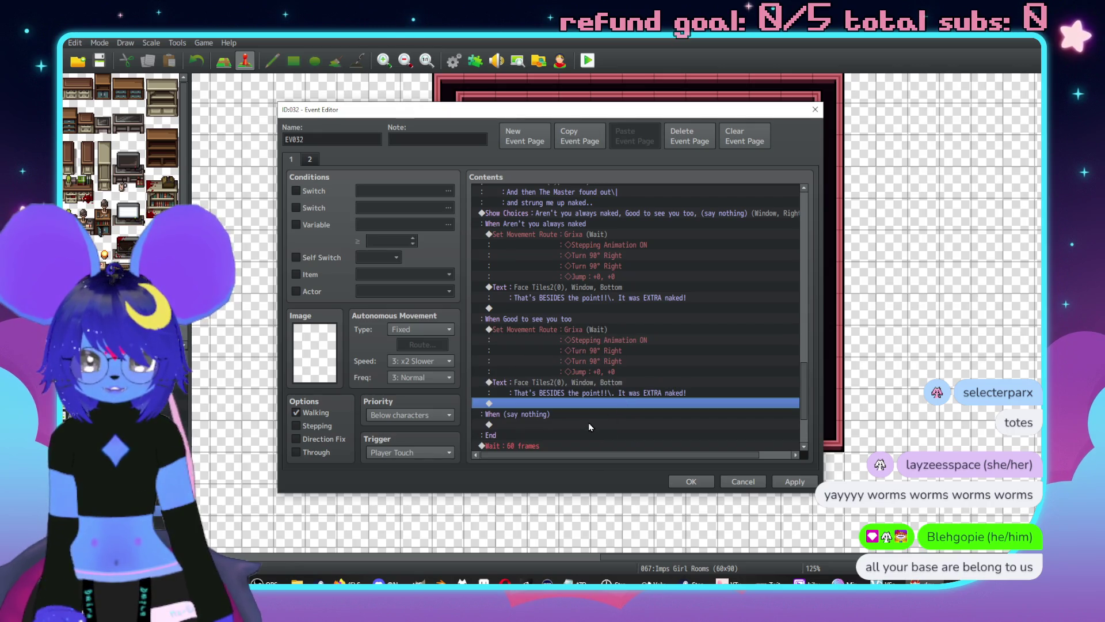
{"action": "left_click", "coordinate": [588, 424]}
{"action": "key", "text": "ctrl+v"}
{"action": "scroll", "coordinate": [611, 322], "scroll_direction": "down", "scroll_amount": 2}
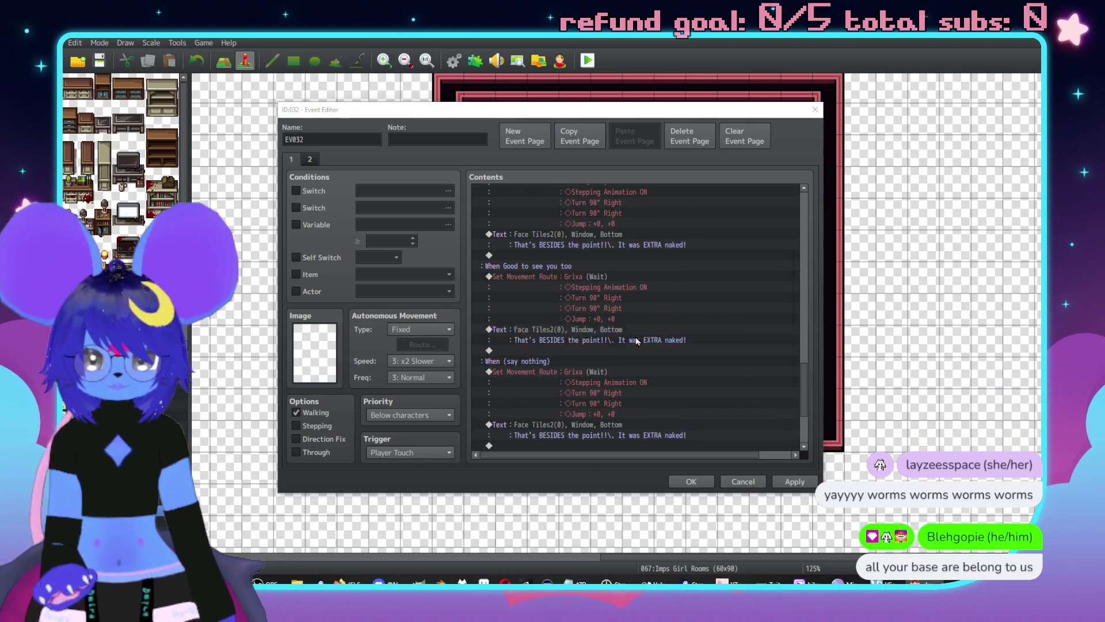
{"action": "double_click", "coordinate": [637, 341]}
{"action": "key", "text": "ctrl+a"}
Rewrite the reply's first line, starting 'Yeah yeah,' and ending 'like I need a bath'.
{"action": "type", "text": "Y"}
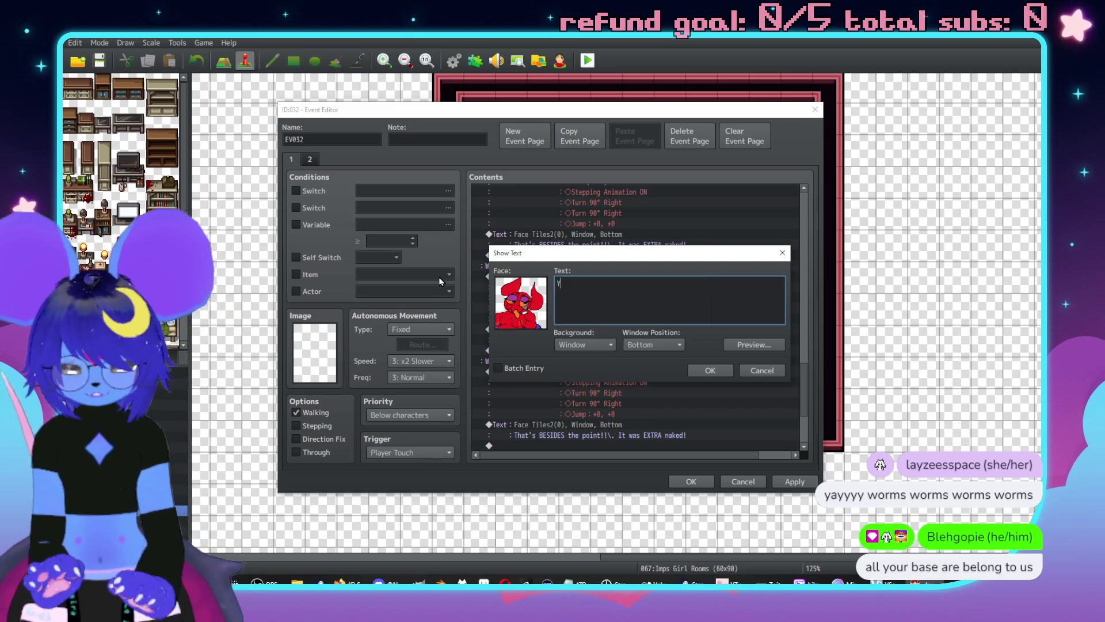
{"action": "type", "text": "eah yeah,\\ ."}
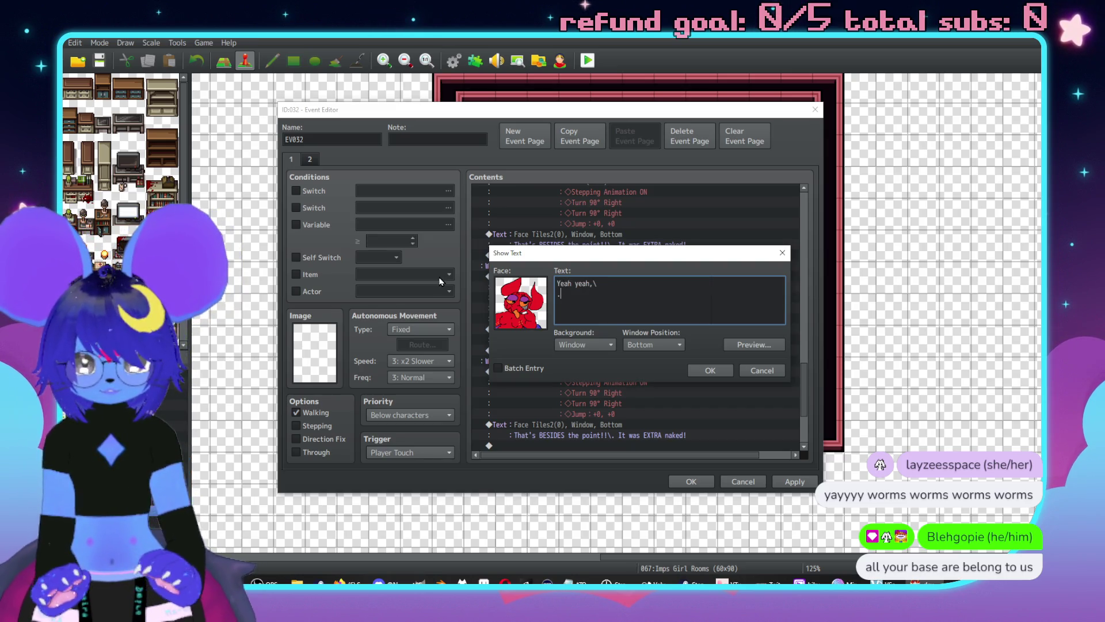
{"action": "key", "text": "BackSpace"}
{"action": "key", "text": "BackSpace"}
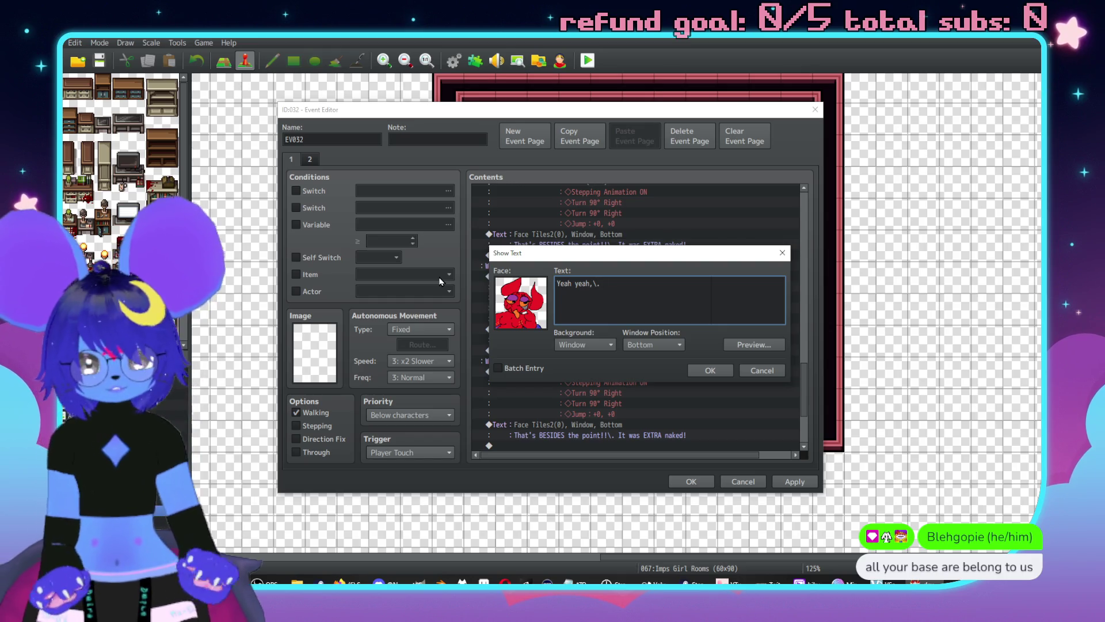
{"action": "left_click_drag", "start_coordinate": [576, 253], "coordinate": [749, 272]}
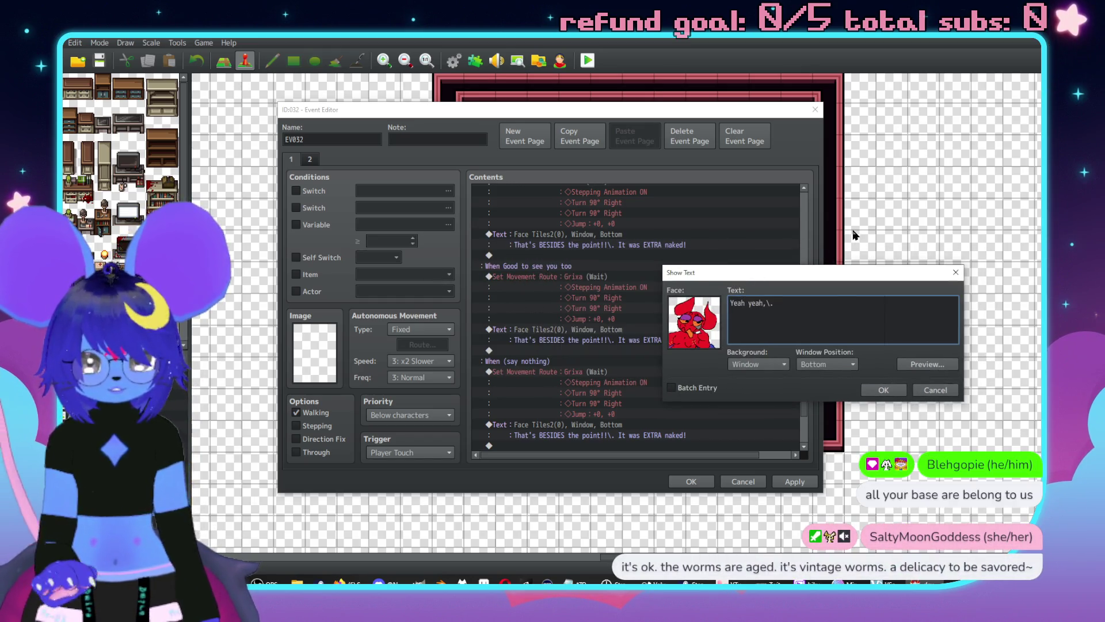
{"action": "type", "text": " good like a"}
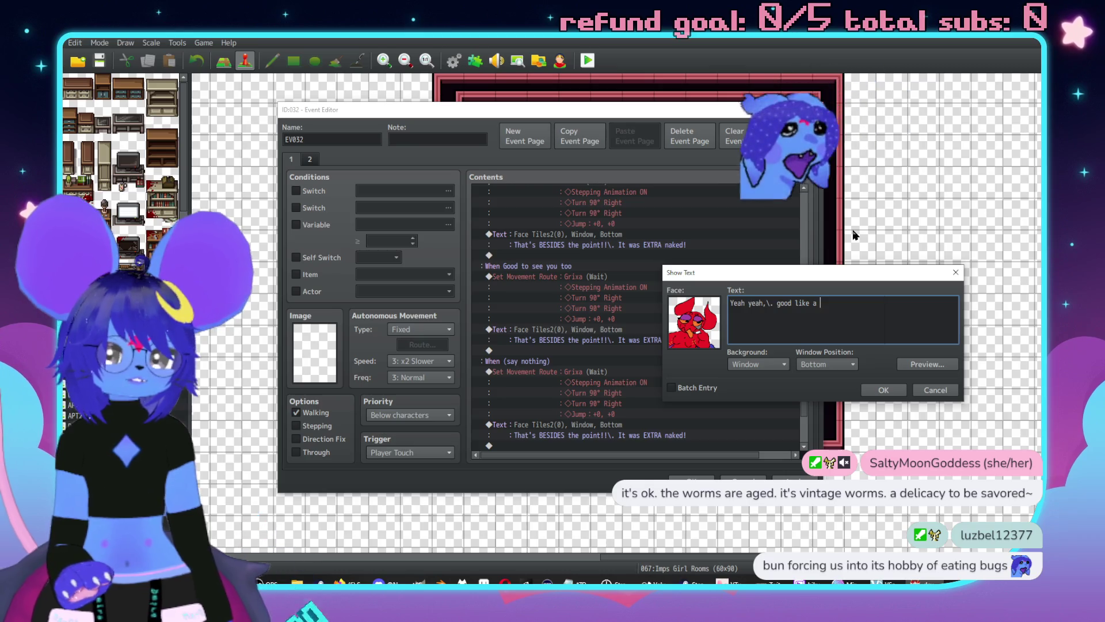
{"action": "key", "text": "BackSpace"}
{"action": "key", "text": "BackSpace"}
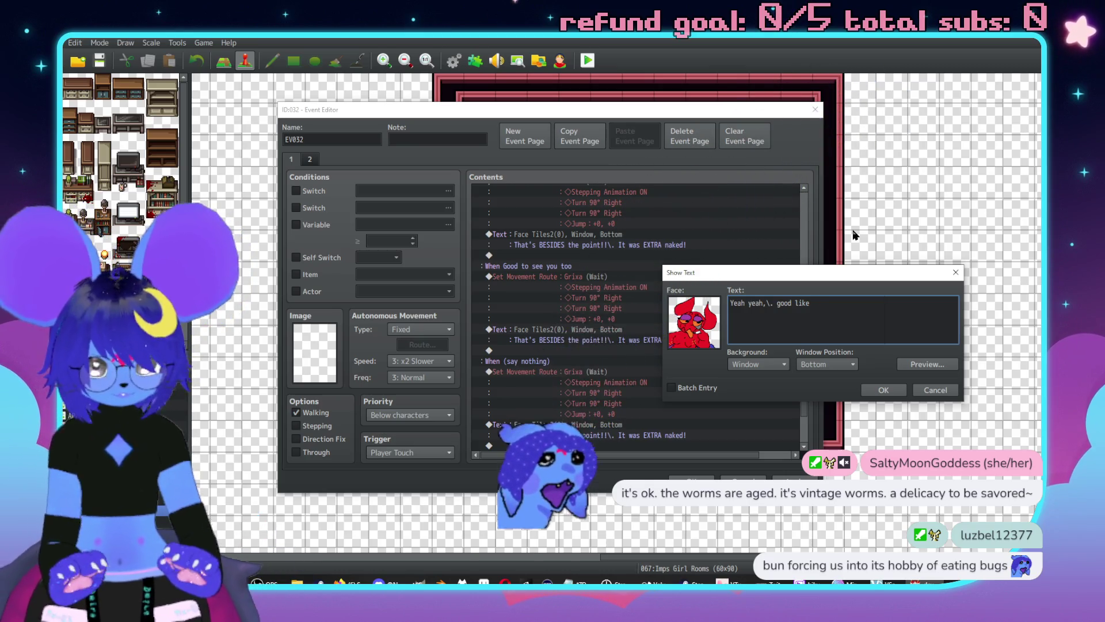
{"action": "type", "text": " I need a "}
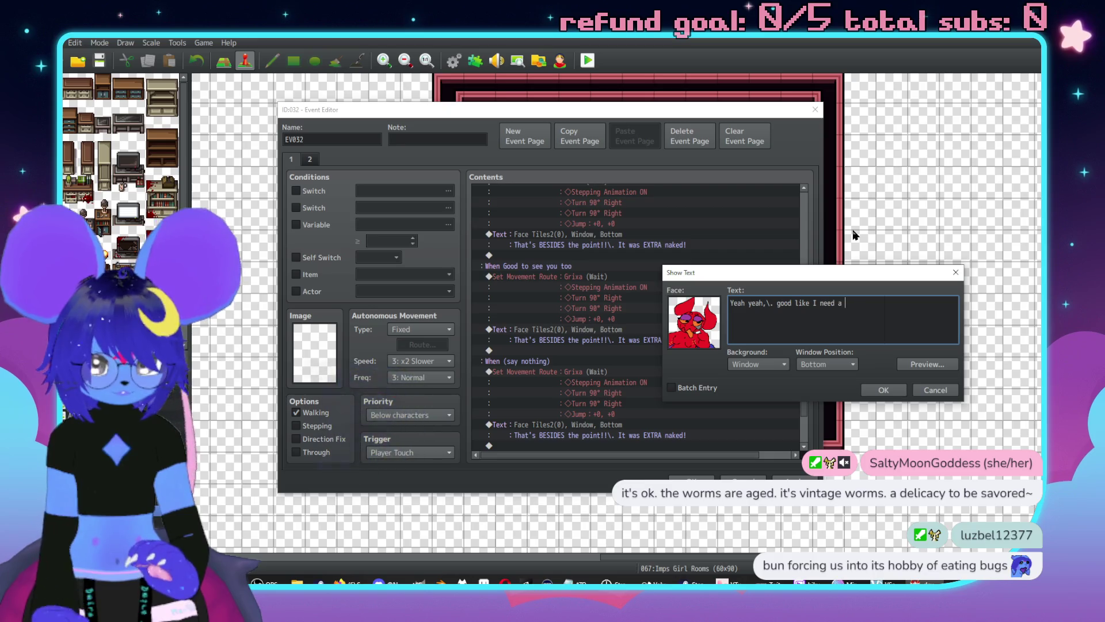
{"action": "type", "text": "diet!"}
{"action": "left_click_drag", "start_coordinate": [890, 308], "coordinate": [796, 302]}
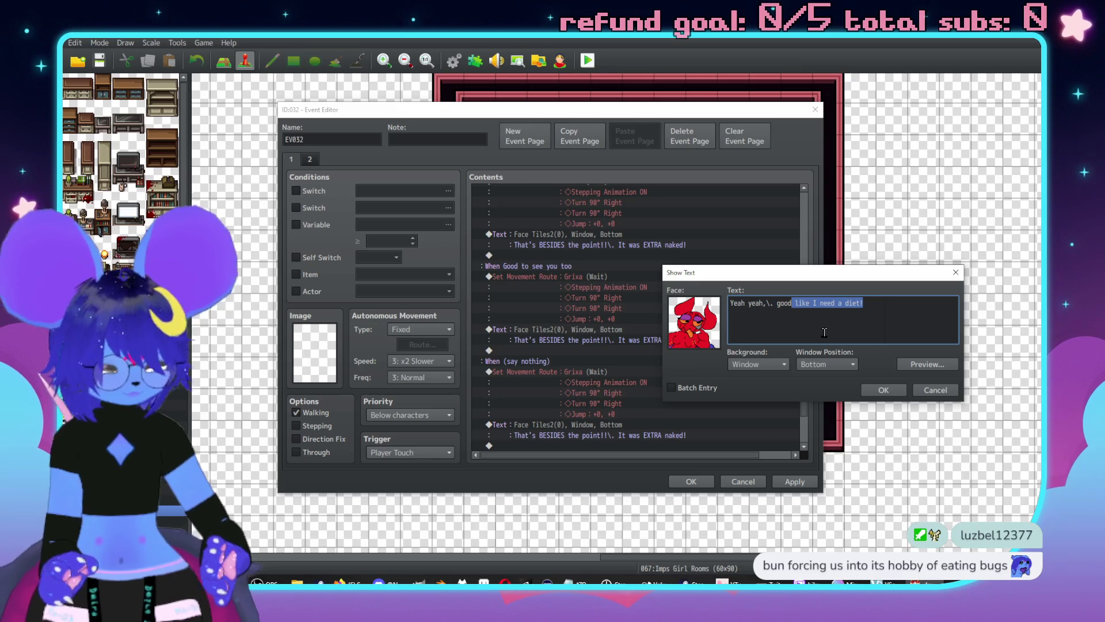
{"action": "key", "text": "BackSpace"}
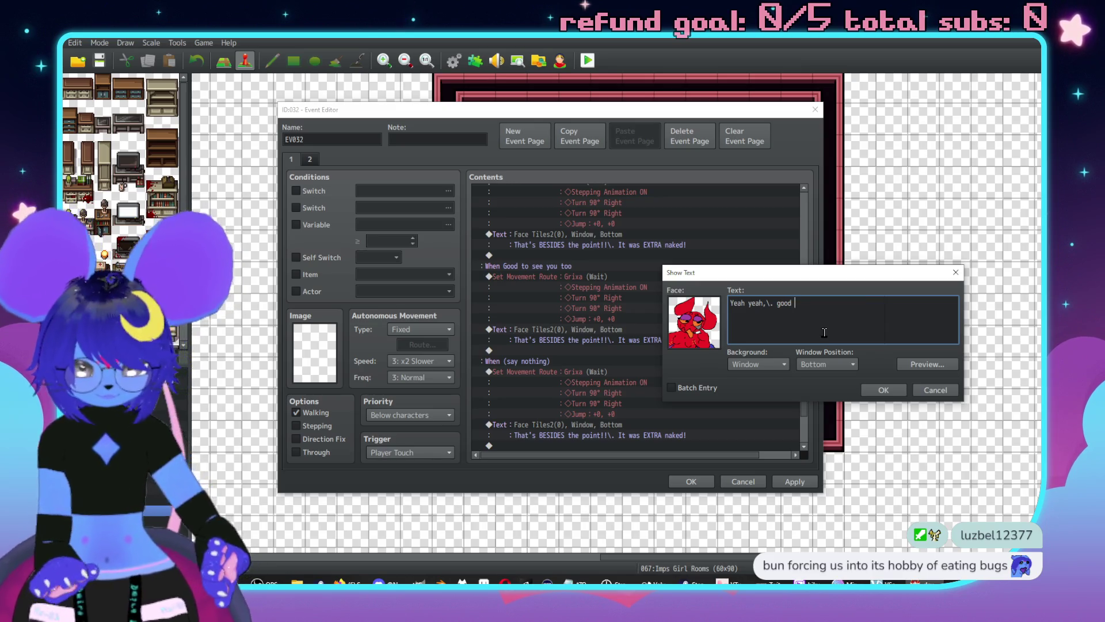
{"action": "type", "text": "like I need"}
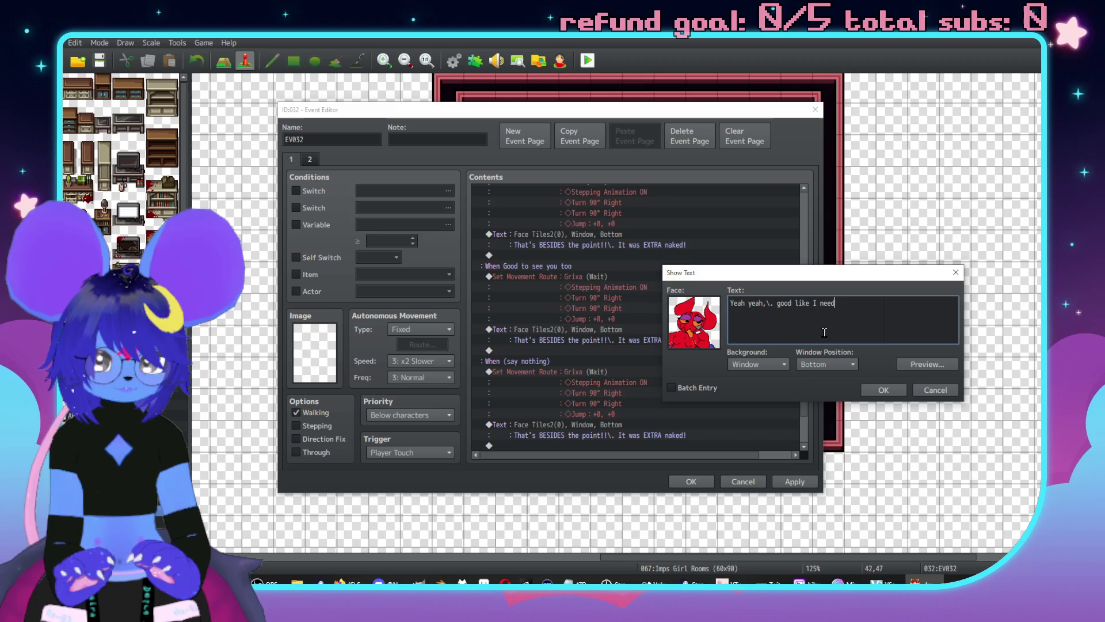
{"action": "type", "text": " a bath!\\."}
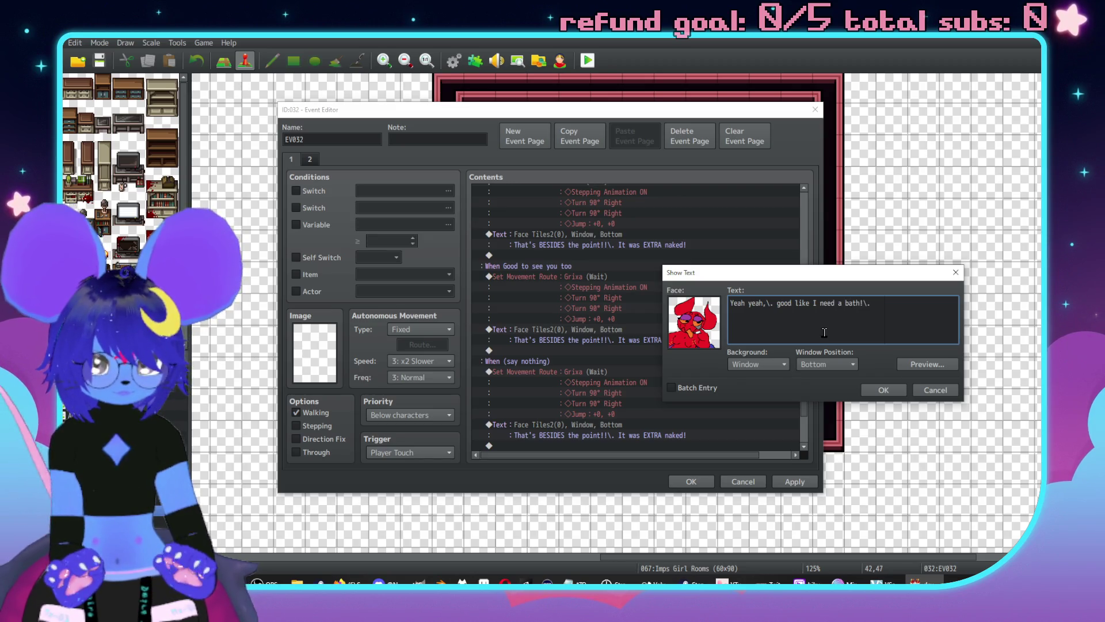
Add a second line ending 'going on a diet, twig!!' and confirm the message.
{"action": "key", "text": "Return"}
{"action": "type", "text": "S"}
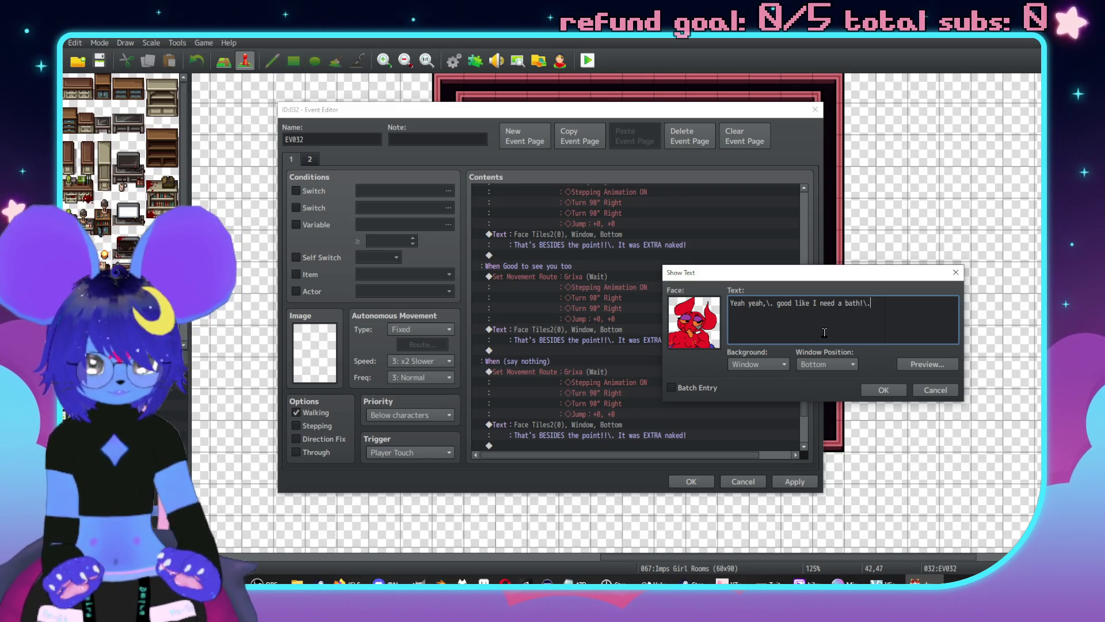
{"action": "key", "text": "Return"}
{"action": "type", "text": "Seein"}
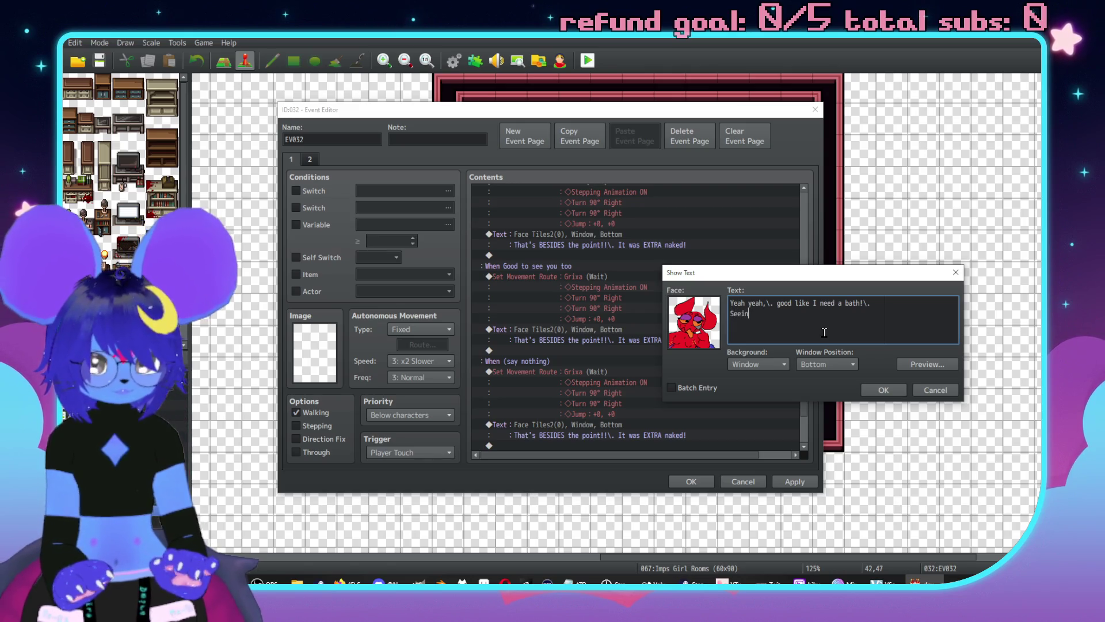
{"action": "type", "text": "' you aga"}
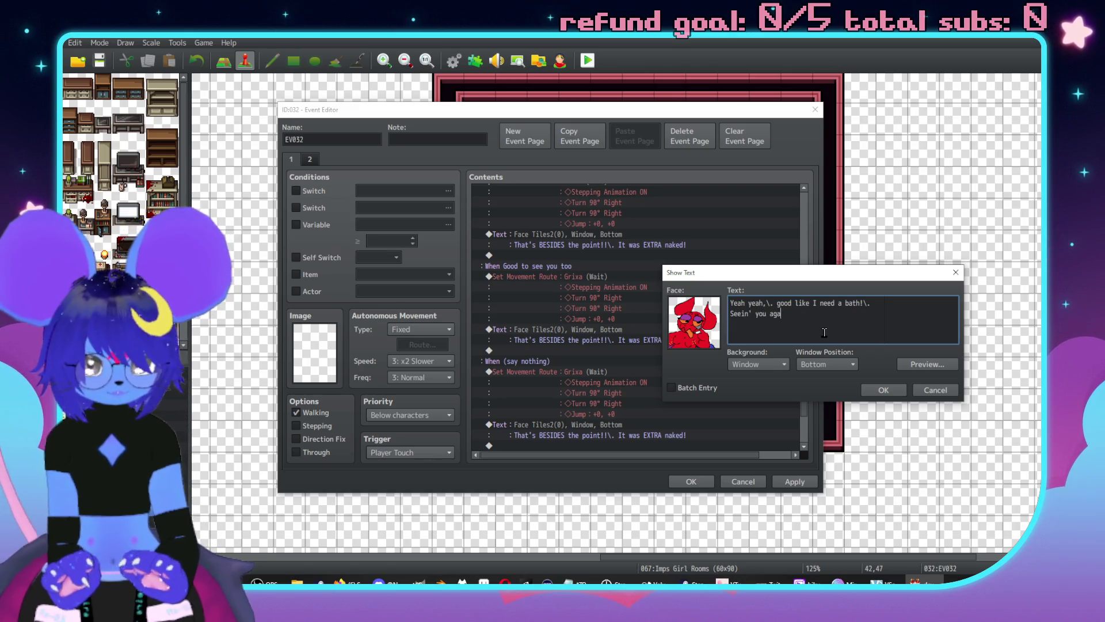
{"action": "type", "text": "in is like"}
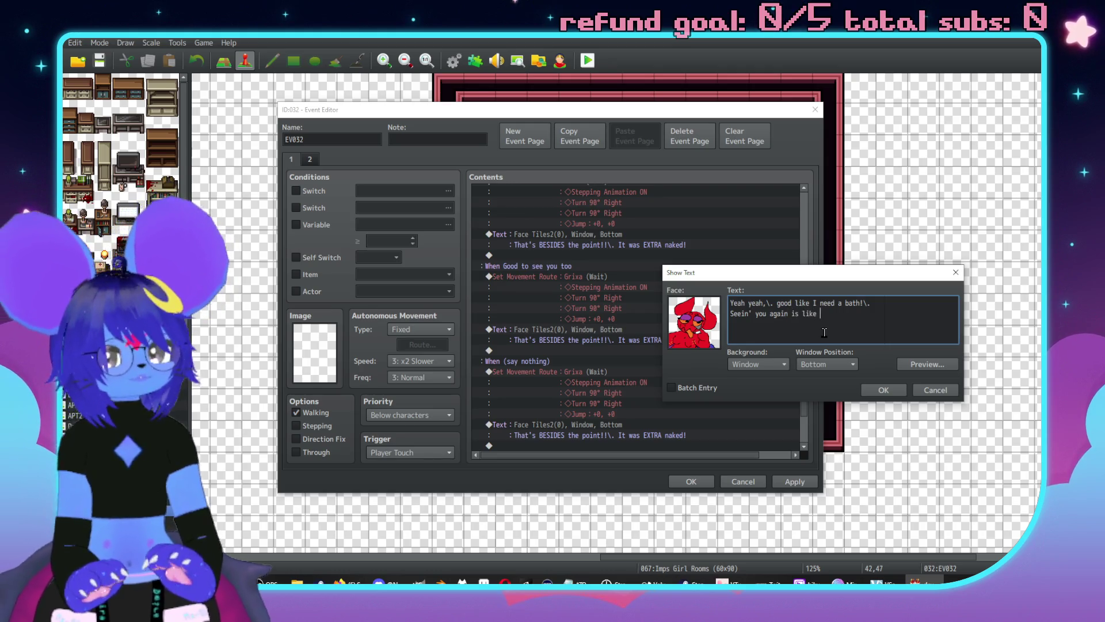
{"action": "type", "text": "goin"}
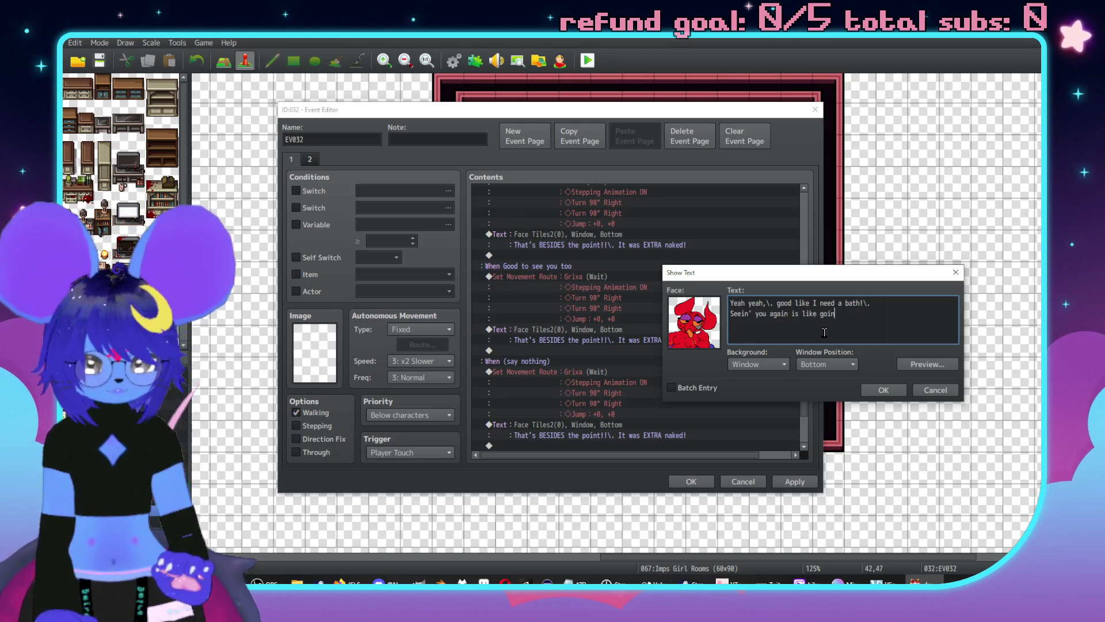
{"action": "type", "text": "g on a diet,\\. twi"}
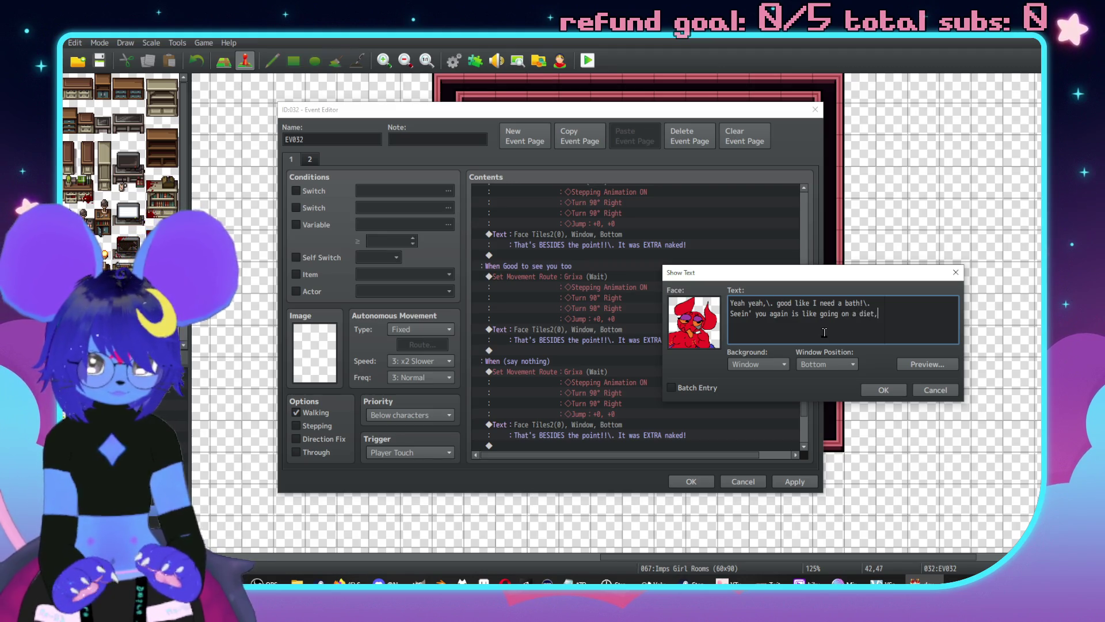
{"action": "type", "text": "g!!"}
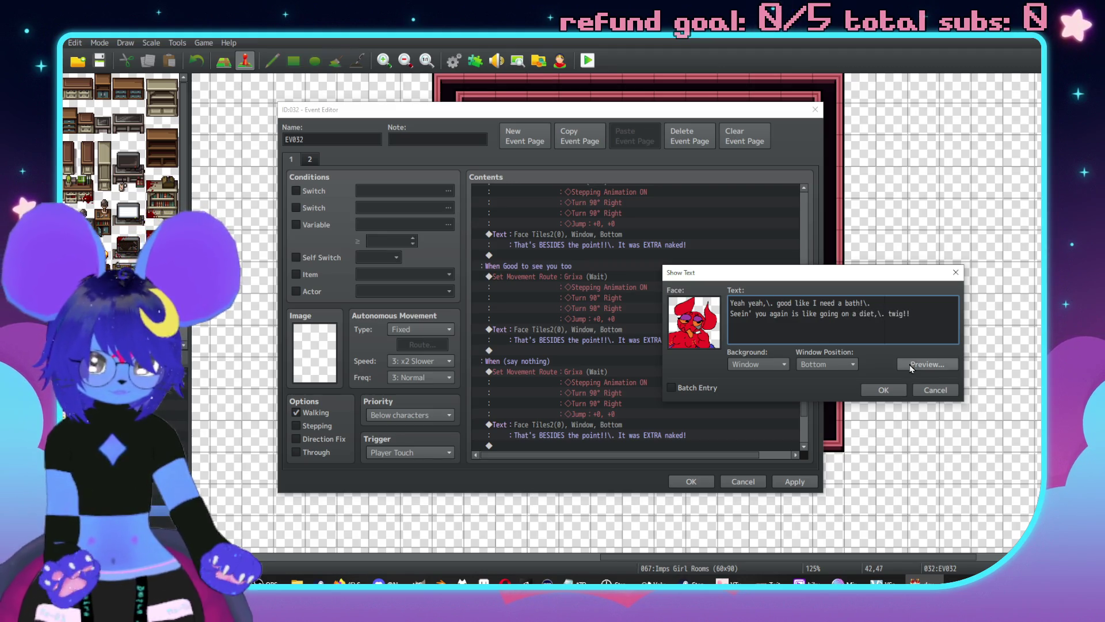
{"action": "left_click", "coordinate": [890, 388]}
Reopen the 'EXTRA naked!' message and close it unchanged.
{"action": "scroll", "coordinate": [651, 325], "scroll_direction": "up", "scroll_amount": 1}
{"action": "double_click", "coordinate": [571, 258]}
{"action": "left_click_drag", "start_coordinate": [732, 253], "coordinate": [881, 210]}
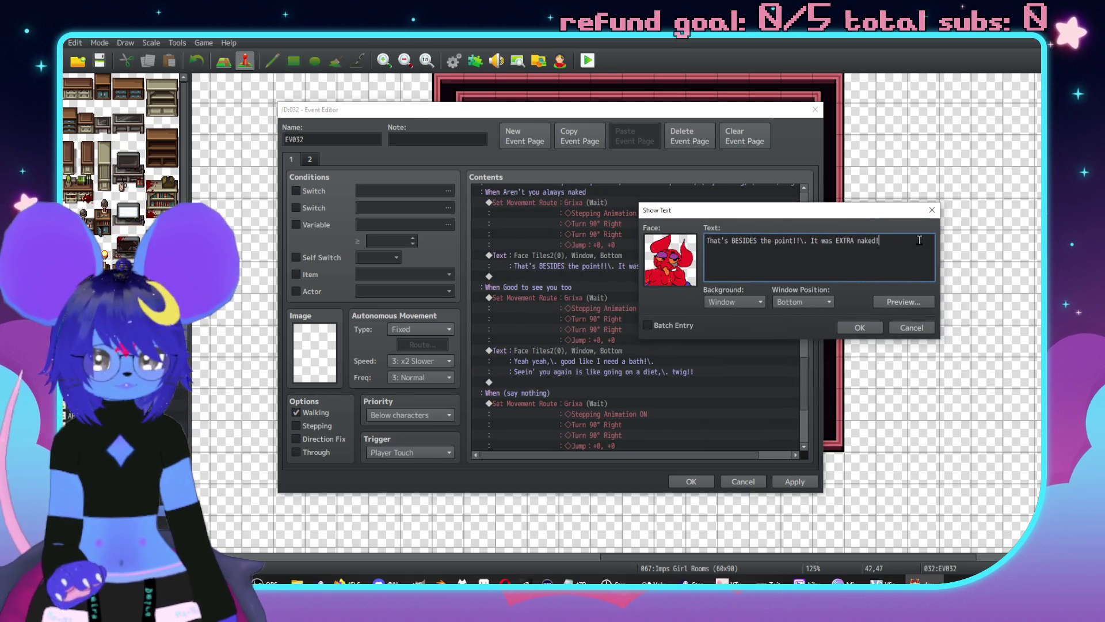
{"action": "left_click", "coordinate": [875, 327]}
Insert a Show Text command below 'EXTRA naked!' using the red Face Tiles2 face.
{"action": "key", "text": "Down"}
{"action": "key", "text": "Return"}
{"action": "mouse_move", "coordinate": [685, 157]}
{"action": "left_mouse_down"}
{"action": "mouse_move", "coordinate": [901, 138]}
{"action": "mouse_move", "coordinate": [891, 143]}
{"action": "left_mouse_up"}
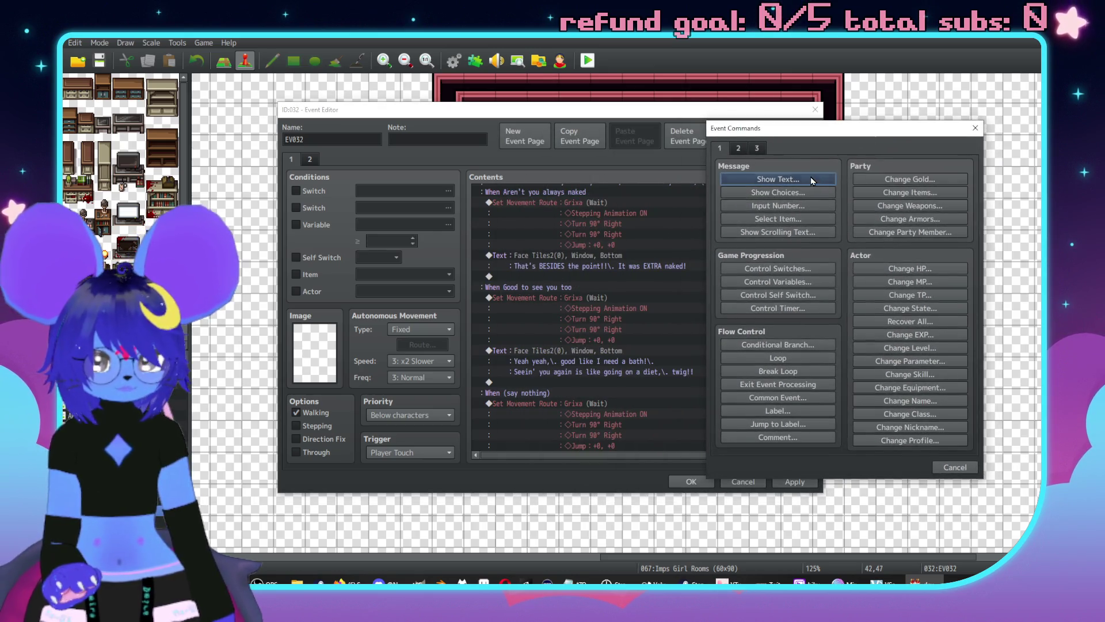
{"action": "left_click", "coordinate": [806, 180]}
{"action": "double_click", "coordinate": [717, 288]}
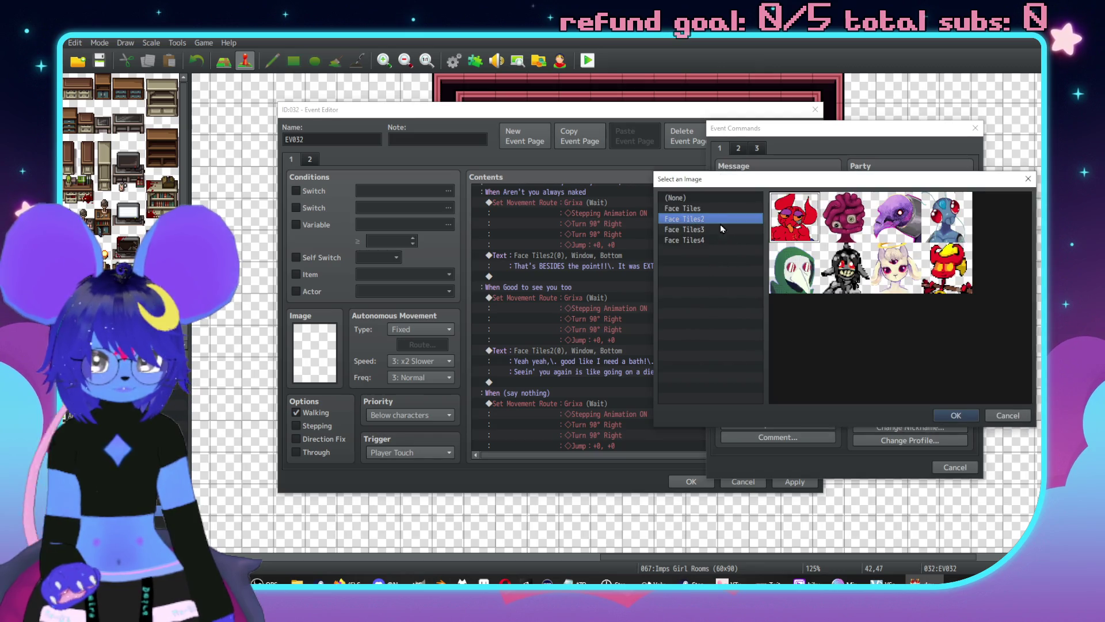
{"action": "double_click", "coordinate": [782, 227]}
Type the follow-up message ending 'on my honor!', confirm it, and switch to Aseprite.
{"action": "type", "text": "B"}
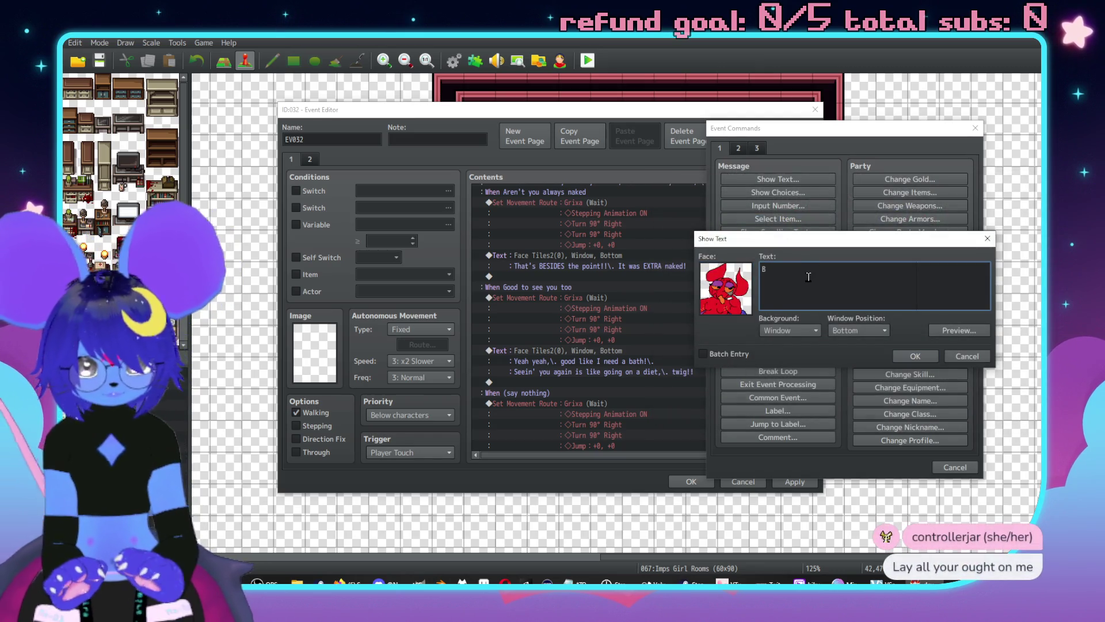
{"action": "type", "text": "wig, st"}
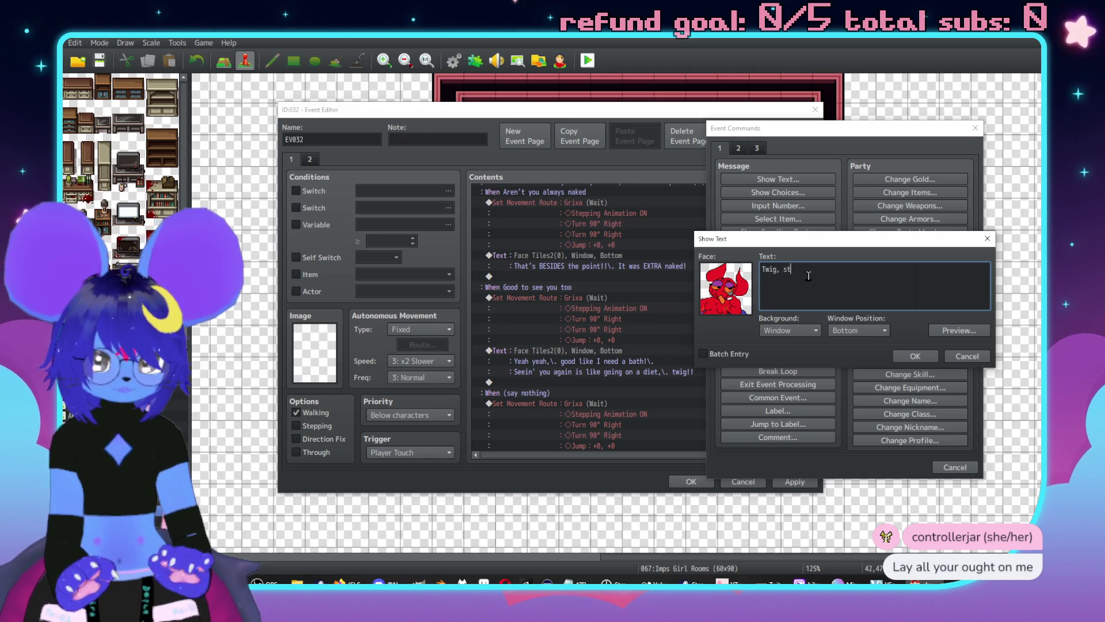
{"action": "key", "text": "BackSpace"}
{"action": "key", "text": "BackSpace"}
{"action": "key", "text": "BackSpace"}
{"action": "type", "text": "\\. stuff"}
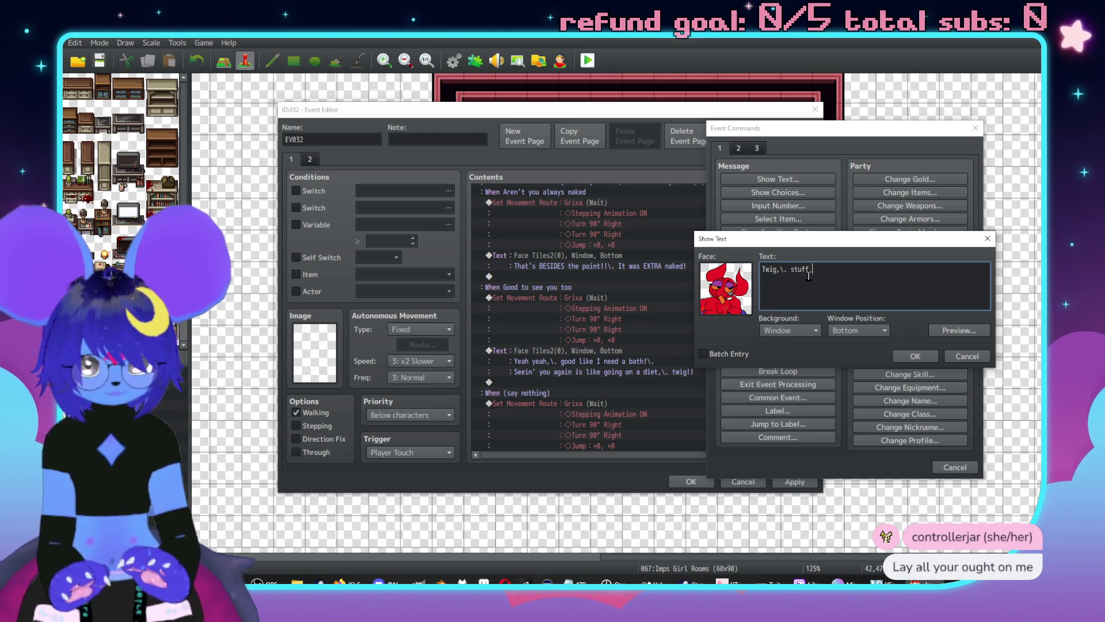
{"action": "type", "text": " ain!!"}
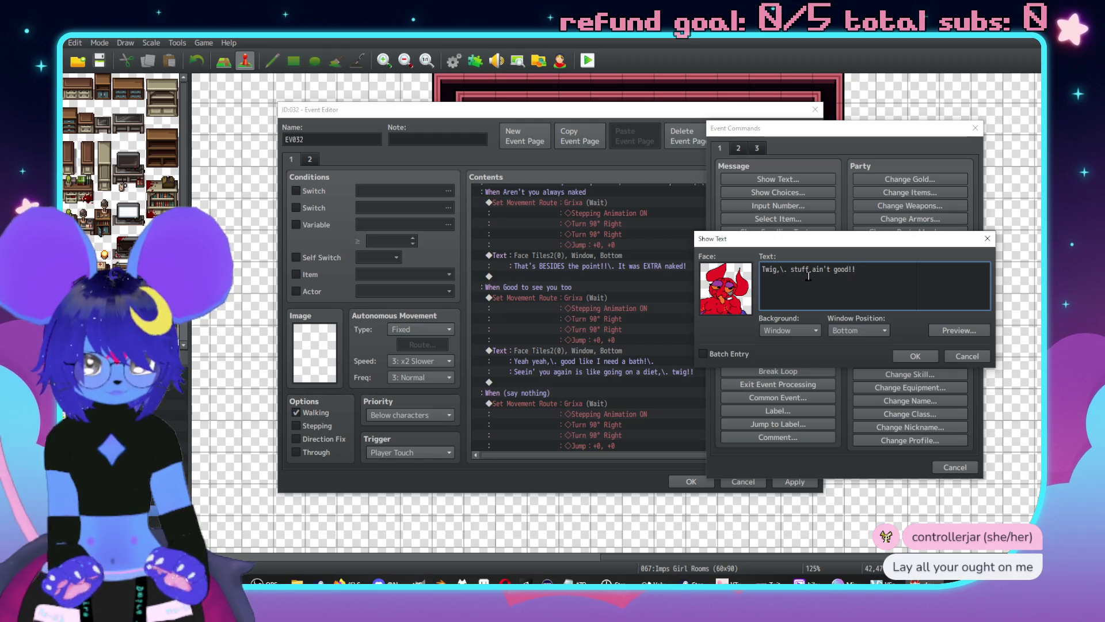
{"action": "type", "text": "ven outside"}
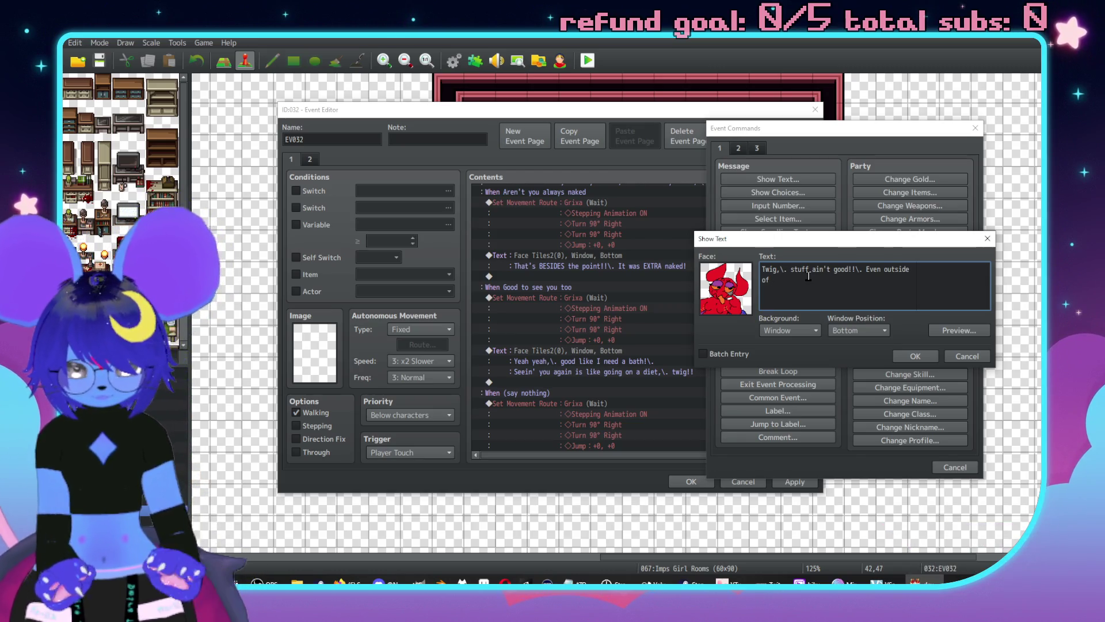
{"action": "type", "text": "the dee"}
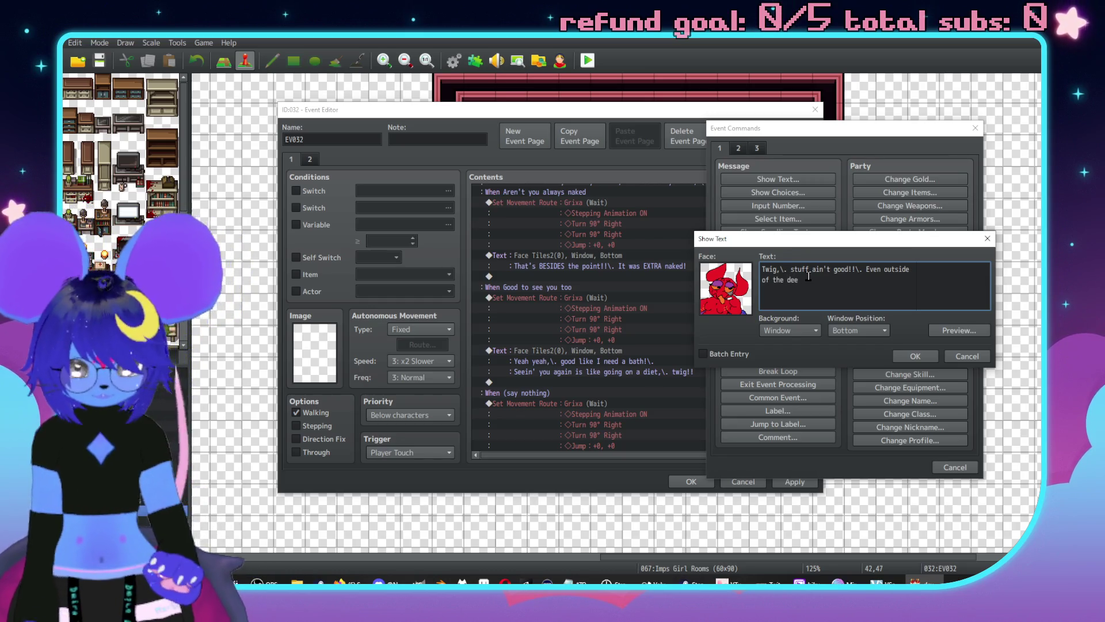
{"action": "key", "text": "BackSpace"}
{"action": "key", "text": "BackSpace"}
{"action": "type", "text": "-\\.fliction"}
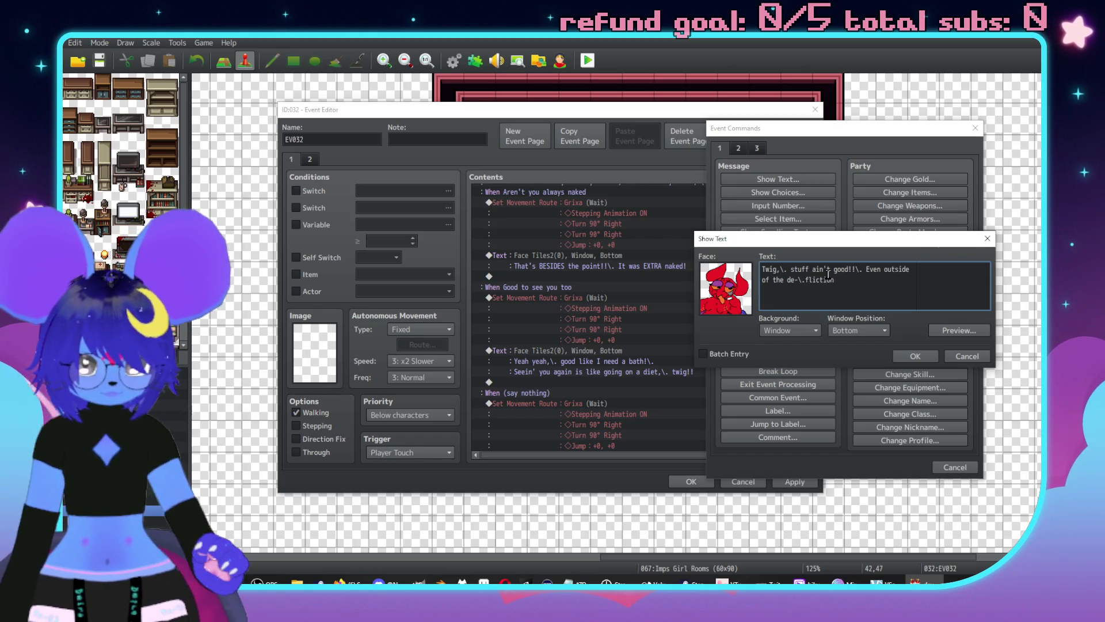
{"action": "key", "text": "Left"}
{"action": "key", "text": "Left"}
{"action": "key", "text": "Left"}
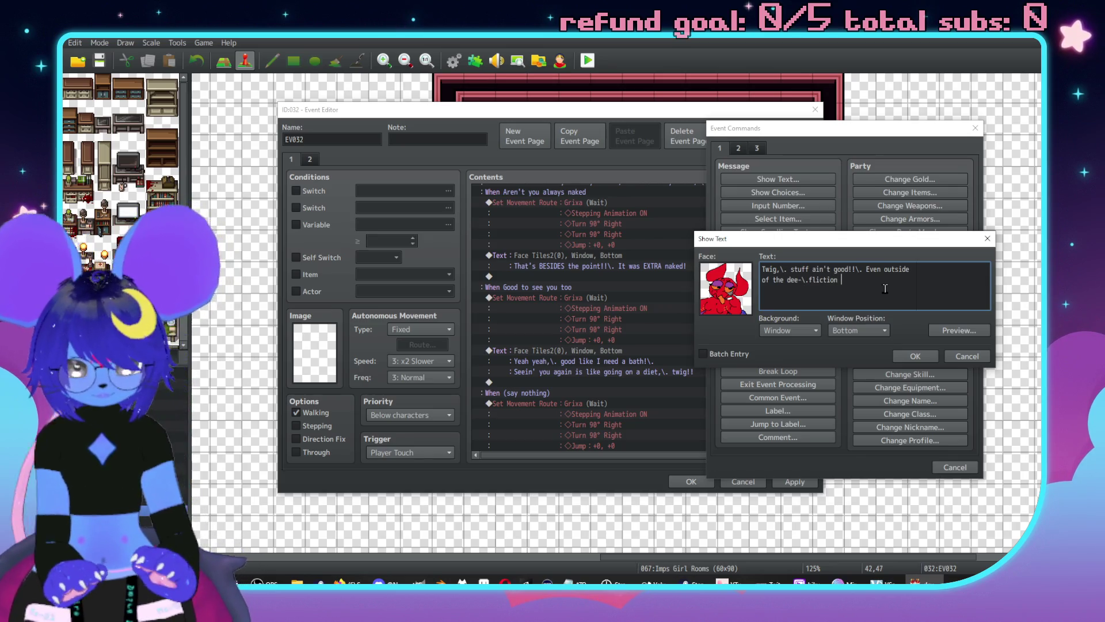
{"action": "type", "text": "on my "}
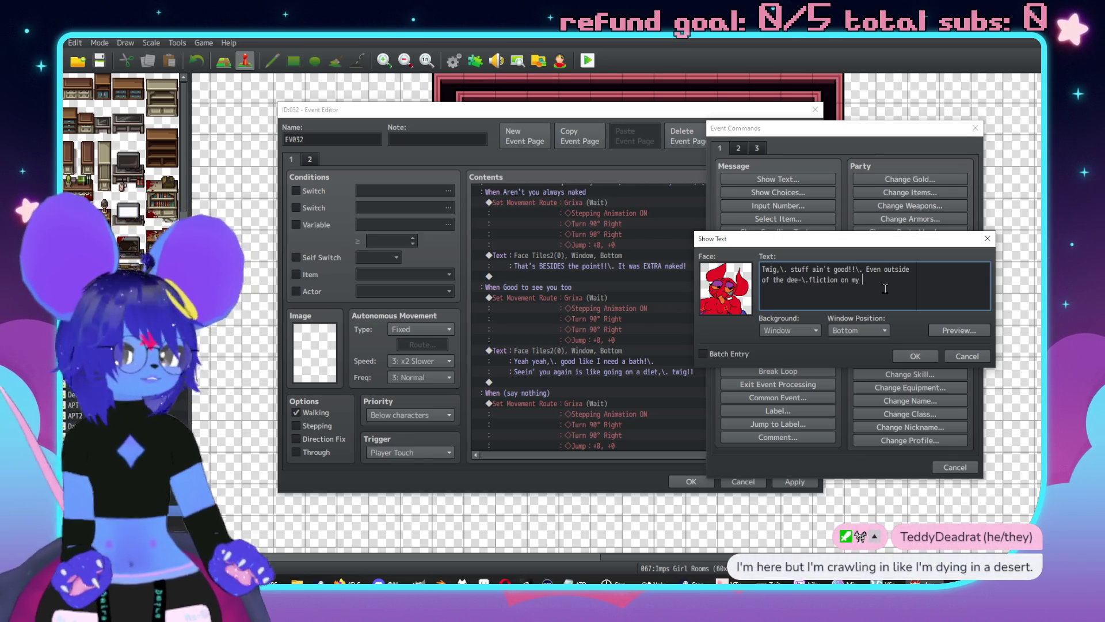
{"action": "type", "text": "honor!"}
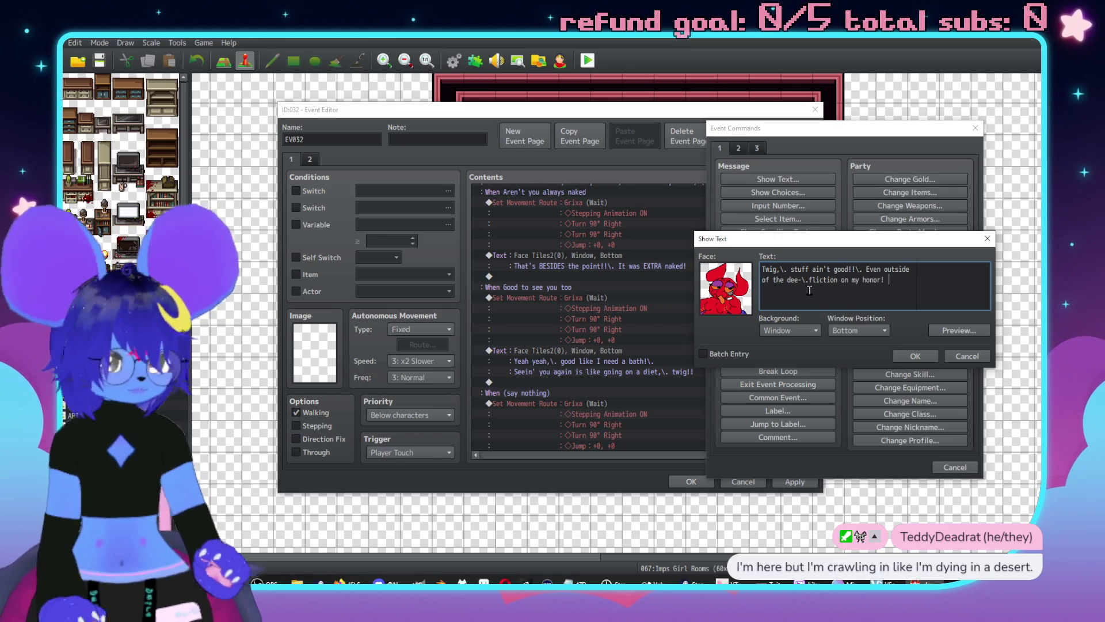
{"action": "left_click", "coordinate": [908, 357]}
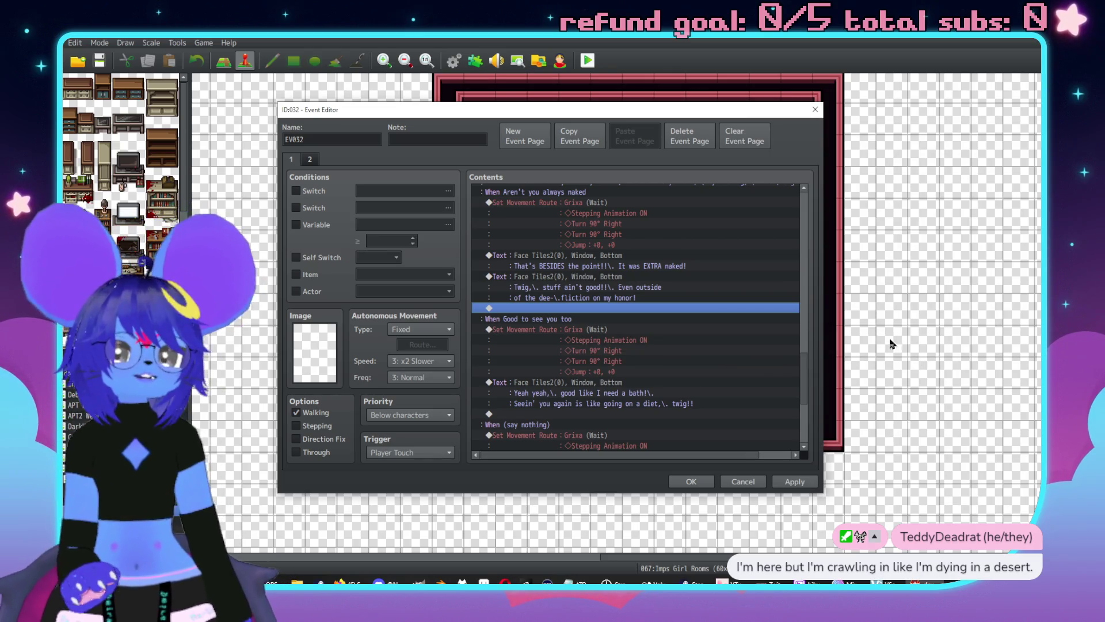
{"action": "left_click", "coordinate": [487, 581]}
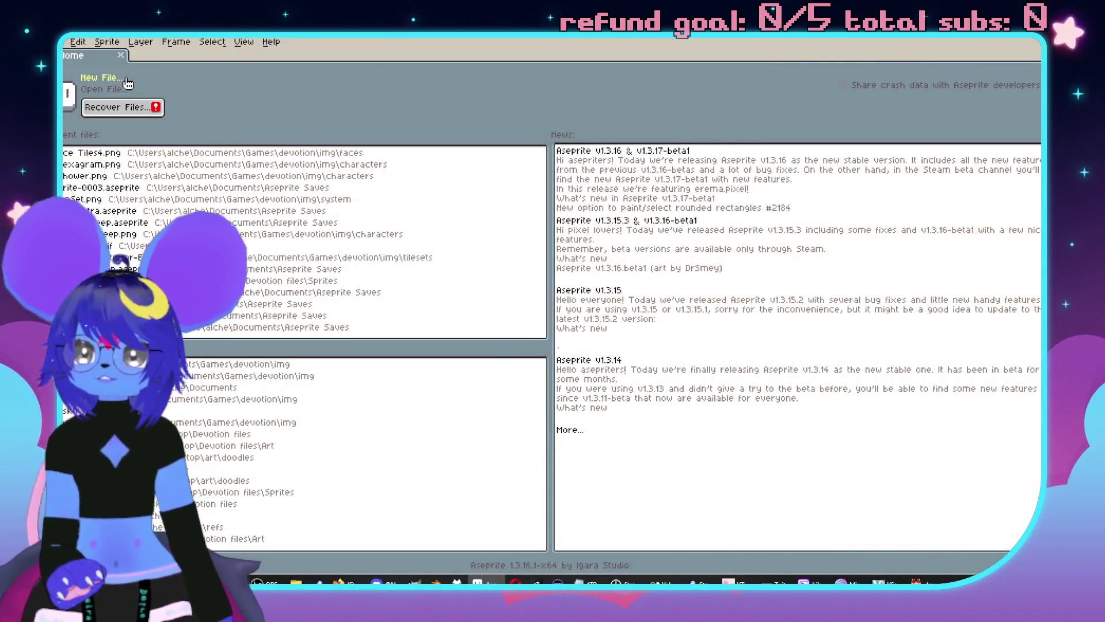
Create a new 144×96 sprite and switch it to the Rosy-42 palette preset.
{"action": "left_click", "coordinate": [115, 78]}
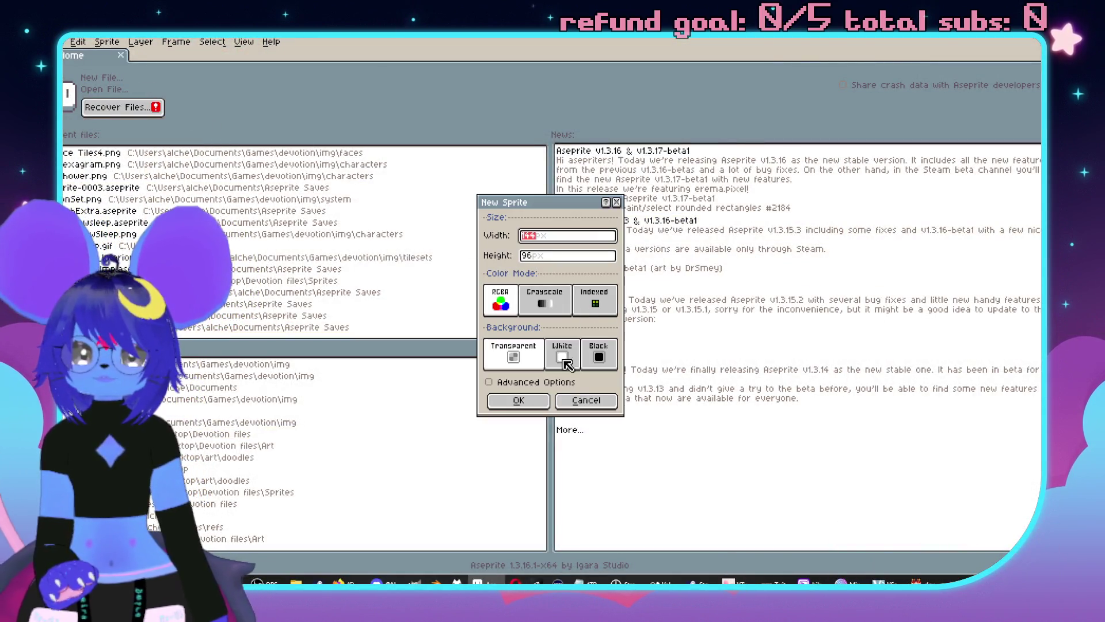
{"action": "left_click", "coordinate": [539, 402]}
{"action": "left_click", "coordinate": [87, 74]}
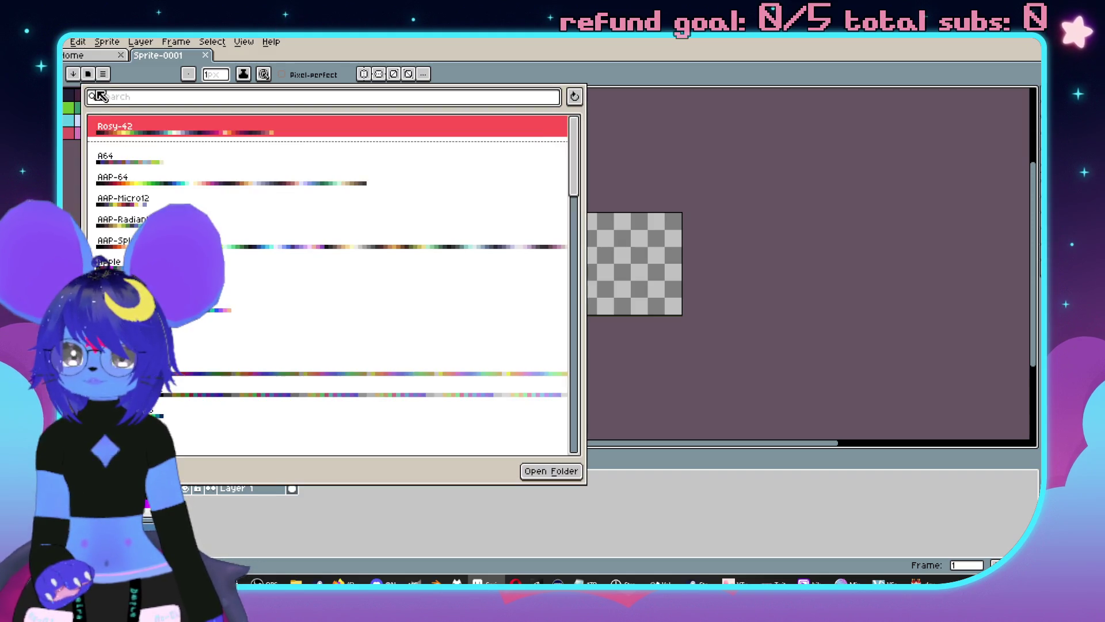
{"action": "left_click", "coordinate": [126, 134]}
Fill the whole canvas with a pale cream swatch using the Paint Bucket.
{"action": "left_click", "coordinate": [67, 120]}
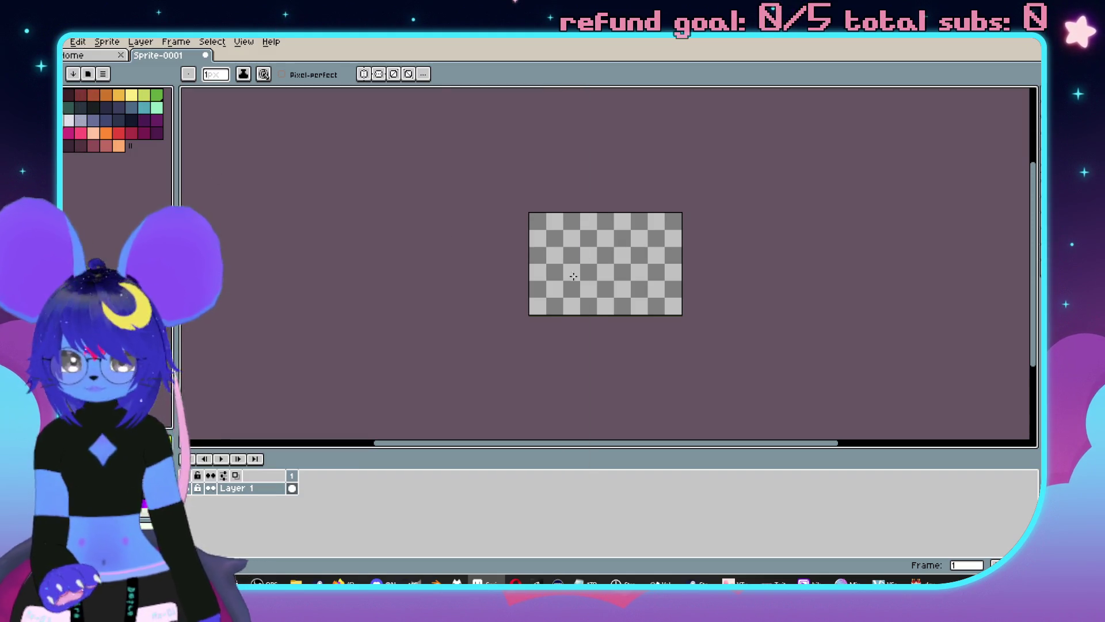
{"action": "key", "text": "g"}
{"action": "left_click", "coordinate": [574, 277]}
{"action": "scroll", "coordinate": [574, 277], "scroll_direction": "up", "scroll_amount": 3}
{"action": "left_click", "coordinate": [94, 109]}
Sketch dark Pencil outlines of the mouse's head and foot, undoing stray trial strokes.
{"action": "key", "text": "b"}
{"action": "left_click_drag", "start_coordinate": [526, 244], "coordinate": [561, 262]}
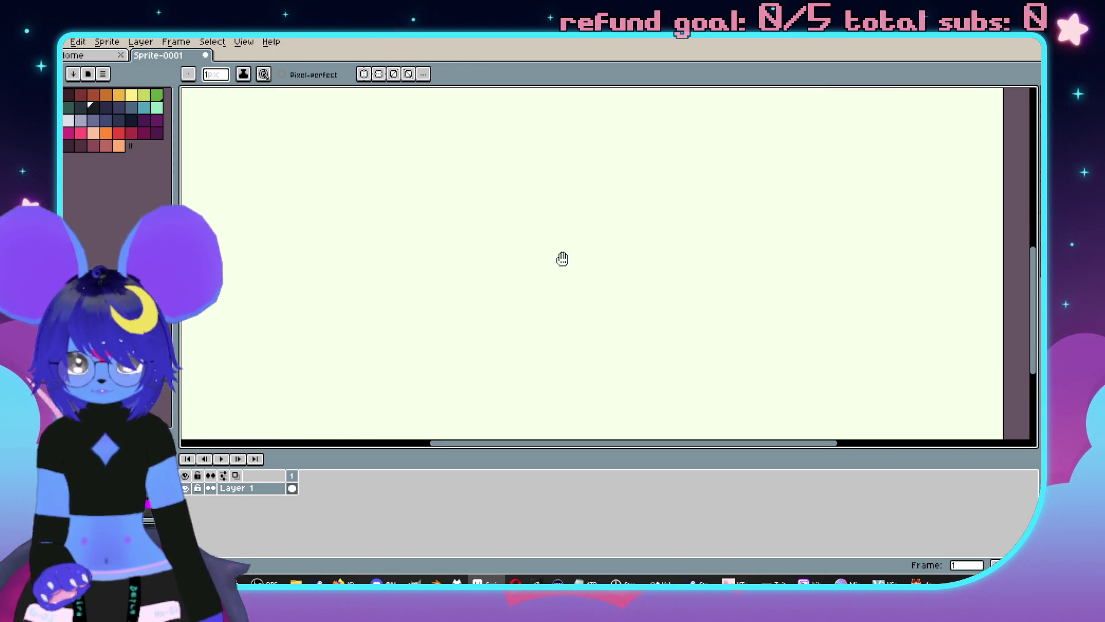
{"action": "left_click_drag", "start_coordinate": [530, 182], "coordinate": [447, 309]}
{"action": "key", "text": "ctrl+z"}
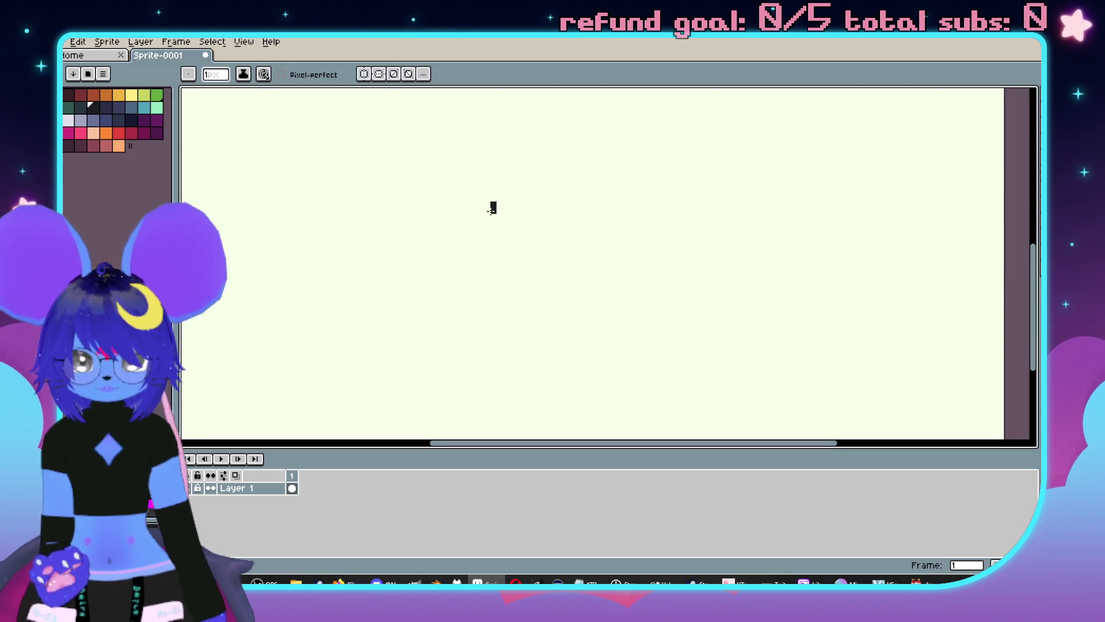
{"action": "left_click_drag", "start_coordinate": [494, 205], "coordinate": [465, 275]}
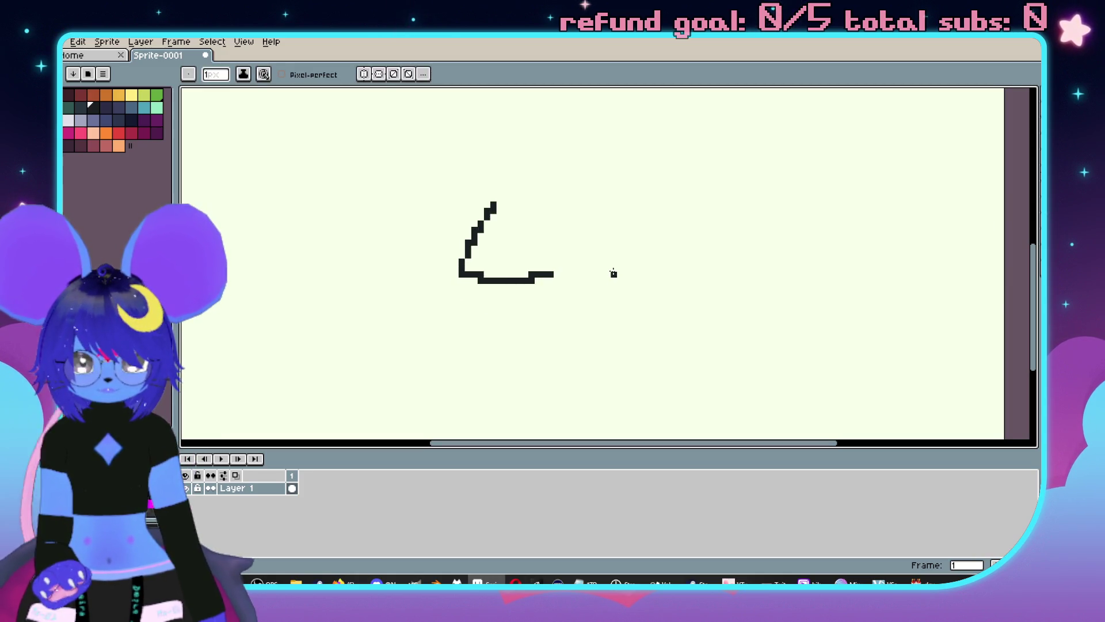
{"action": "left_click_drag", "start_coordinate": [677, 305], "coordinate": [688, 327]}
{"action": "mouse_move", "coordinate": [619, 316]}
{"action": "left_mouse_down"}
{"action": "mouse_move", "coordinate": [652, 351]}
{"action": "mouse_move", "coordinate": [692, 330]}
{"action": "left_mouse_up"}
{"action": "mouse_move", "coordinate": [615, 350]}
{"action": "left_mouse_down"}
{"action": "mouse_move", "coordinate": [644, 363]}
{"action": "mouse_move", "coordinate": [653, 354]}
{"action": "left_mouse_up"}
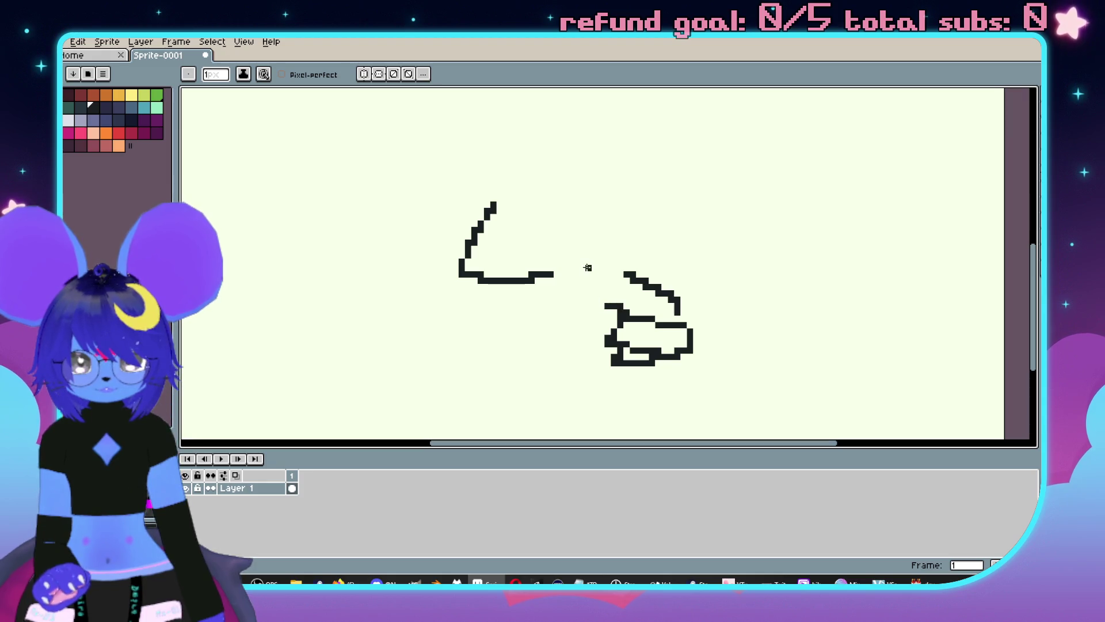
{"action": "left_click_drag", "start_coordinate": [588, 274], "coordinate": [592, 307]}
{"action": "left_click_drag", "start_coordinate": [694, 319], "coordinate": [702, 319]}
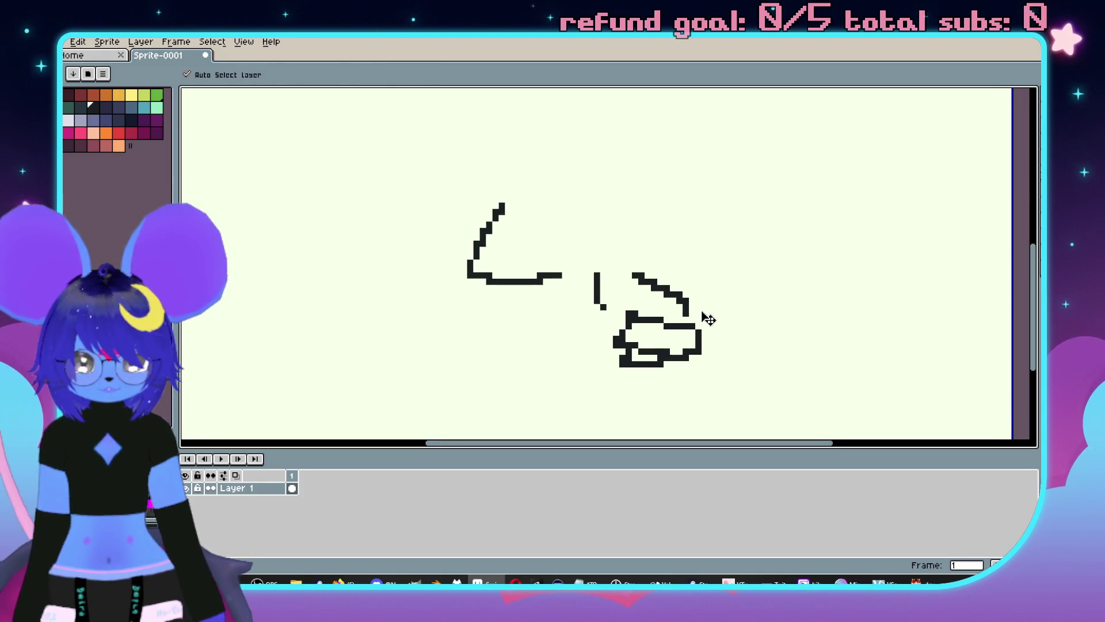
{"action": "key", "text": "ctrl+z"}
{"action": "scroll", "coordinate": [623, 244], "scroll_direction": "right", "scroll_amount": 2}
Outline the body's straight top and curved rear, a leg, the tail and the ear circles.
{"action": "left_click_drag", "start_coordinate": [566, 226], "coordinate": [663, 231]}
{"action": "mouse_move", "coordinate": [671, 230]}
{"action": "left_mouse_down"}
{"action": "mouse_move", "coordinate": [736, 227]}
{"action": "mouse_move", "coordinate": [790, 279]}
{"action": "mouse_move", "coordinate": [726, 295]}
{"action": "left_mouse_up"}
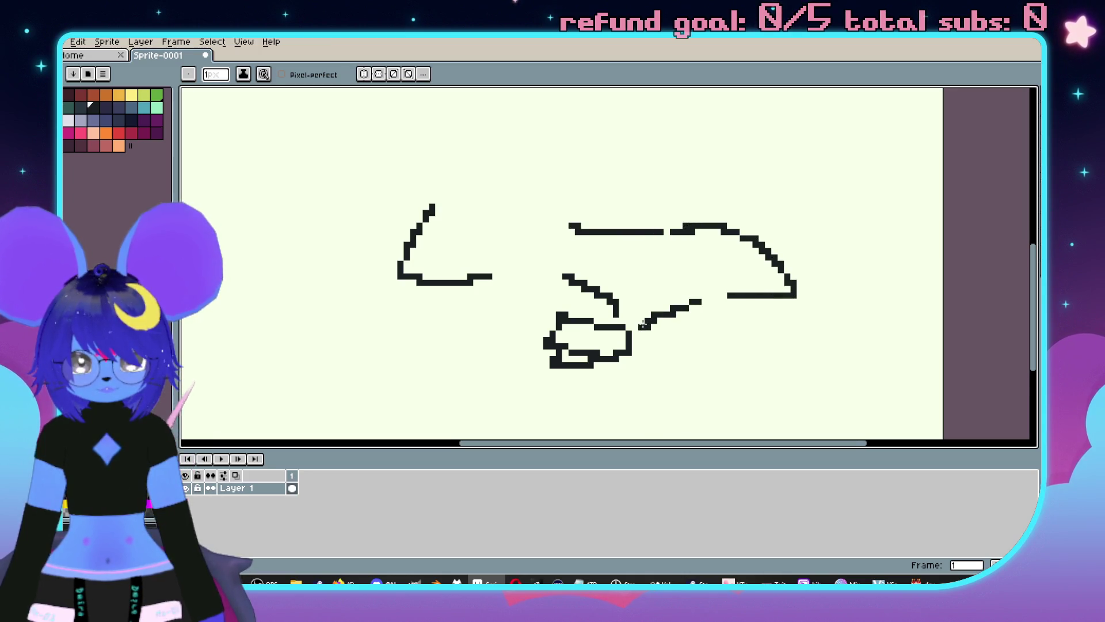
{"action": "scroll", "coordinate": [753, 304], "scroll_direction": "right", "scroll_amount": 1}
{"action": "mouse_move", "coordinate": [760, 253]}
{"action": "left_mouse_down"}
{"action": "mouse_move", "coordinate": [793, 266]}
{"action": "mouse_move", "coordinate": [720, 321]}
{"action": "left_mouse_up"}
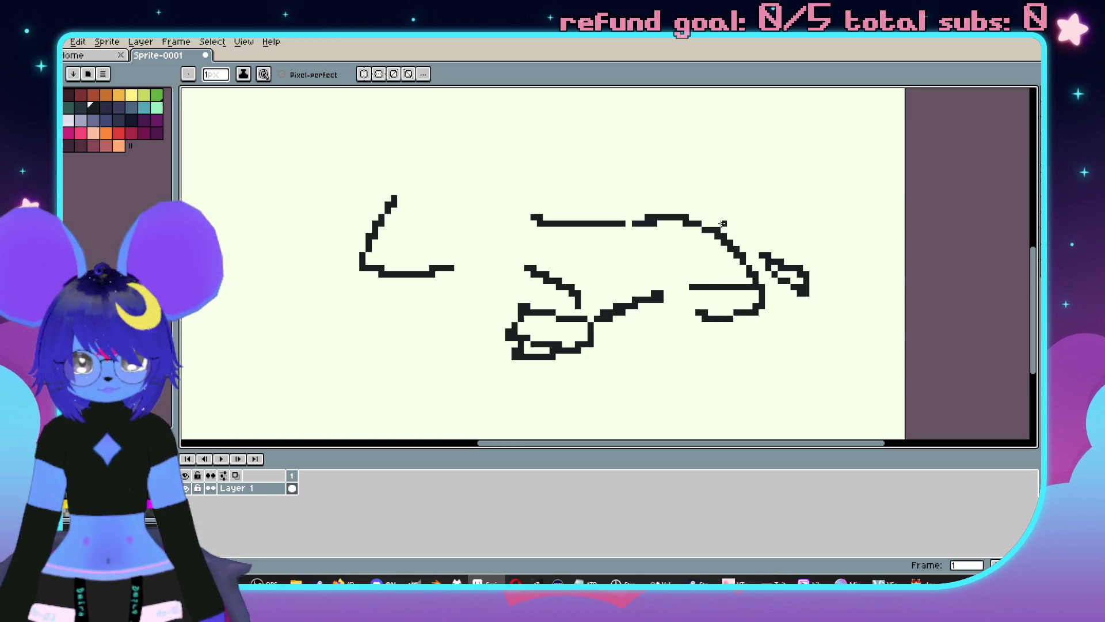
{"action": "mouse_move", "coordinate": [724, 222]}
{"action": "left_mouse_down"}
{"action": "mouse_move", "coordinate": [706, 255]}
{"action": "mouse_move", "coordinate": [877, 261]}
{"action": "mouse_move", "coordinate": [733, 263]}
{"action": "left_mouse_up"}
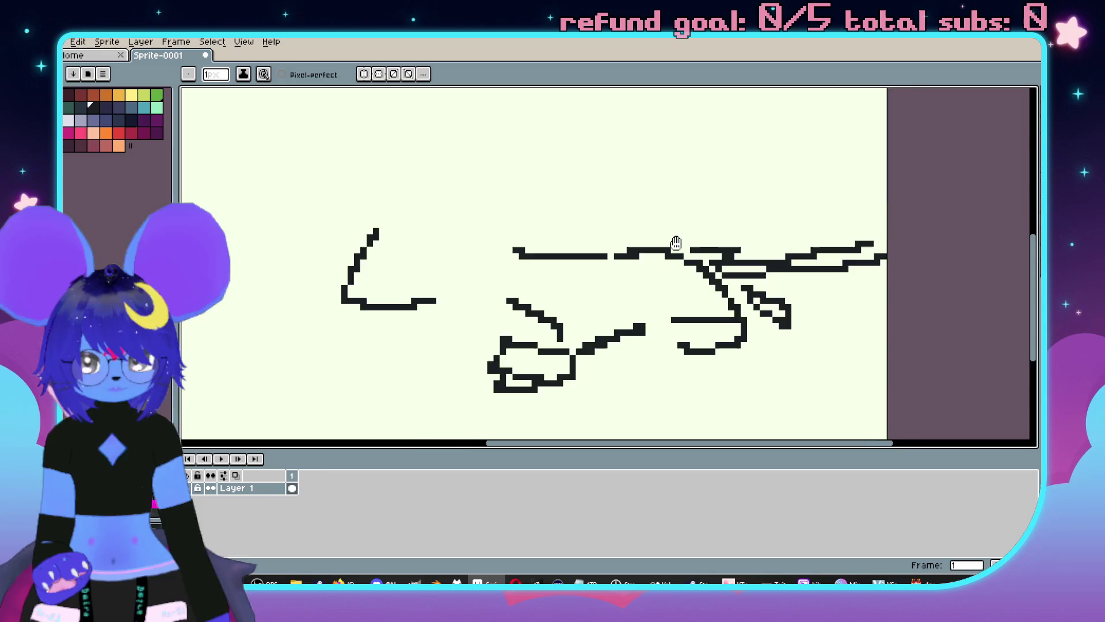
{"action": "scroll", "coordinate": [674, 244], "scroll_direction": "left", "scroll_amount": 5}
{"action": "left_click_drag", "start_coordinate": [558, 239], "coordinate": [596, 200]}
{"action": "left_click_drag", "start_coordinate": [600, 249], "coordinate": [569, 243]}
{"action": "left_click_drag", "start_coordinate": [525, 225], "coordinate": [491, 196]}
Add the eye, nose and small pixel blocks around the mouse's mouth.
{"action": "left_click_drag", "start_coordinate": [538, 270], "coordinate": [555, 265]}
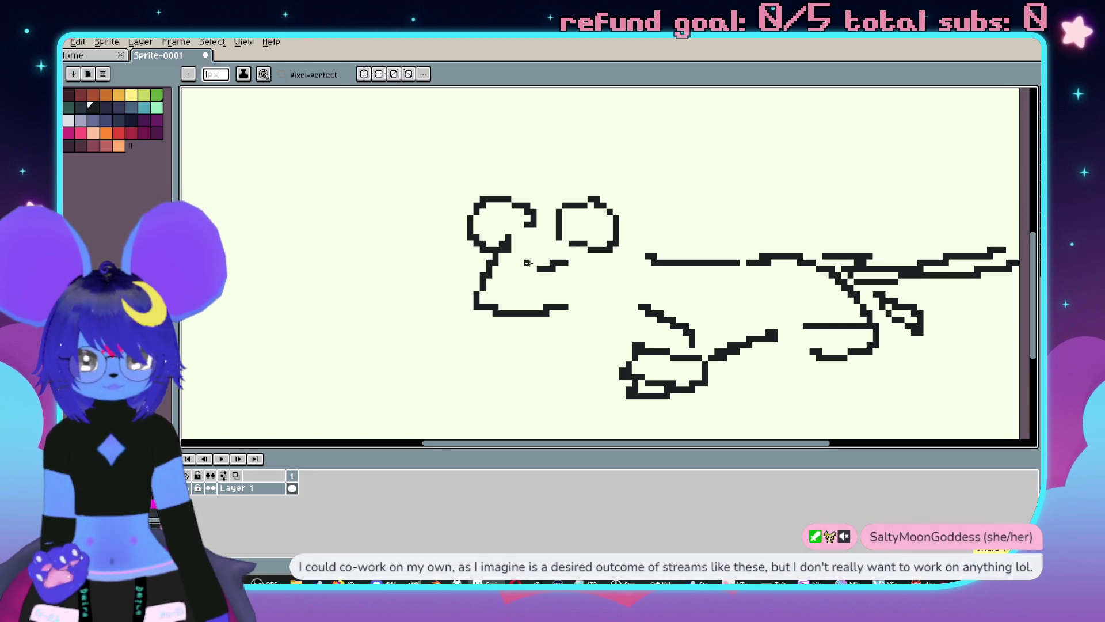
{"action": "left_click_drag", "start_coordinate": [540, 256], "coordinate": [550, 255]}
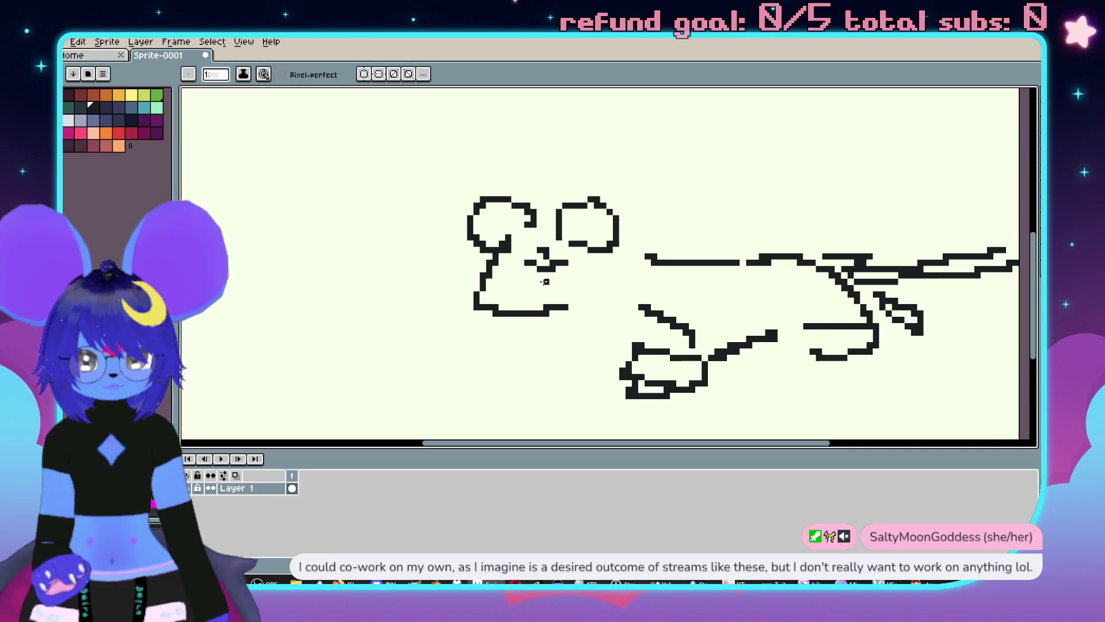
{"action": "scroll", "coordinate": [534, 286], "scroll_direction": "left", "scroll_amount": 2}
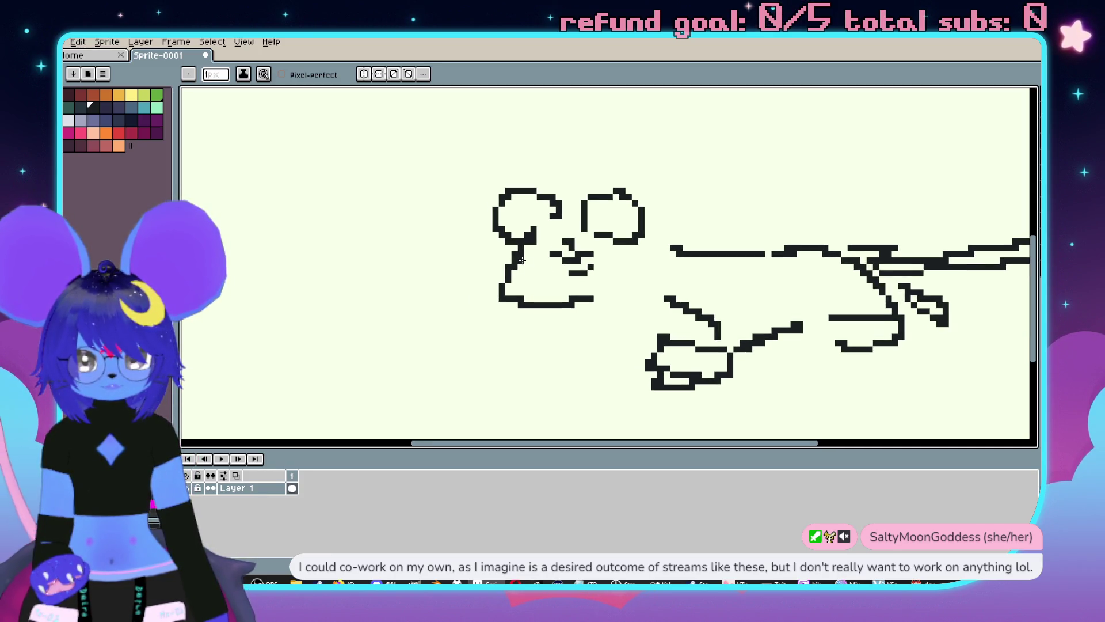
{"action": "left_click", "coordinate": [531, 264]}
{"action": "scroll", "coordinate": [552, 282], "scroll_direction": "left", "scroll_amount": 1}
{"action": "scroll", "coordinate": [536, 290], "scroll_direction": "down", "scroll_amount": 1}
{"action": "left_click", "coordinate": [515, 286]}
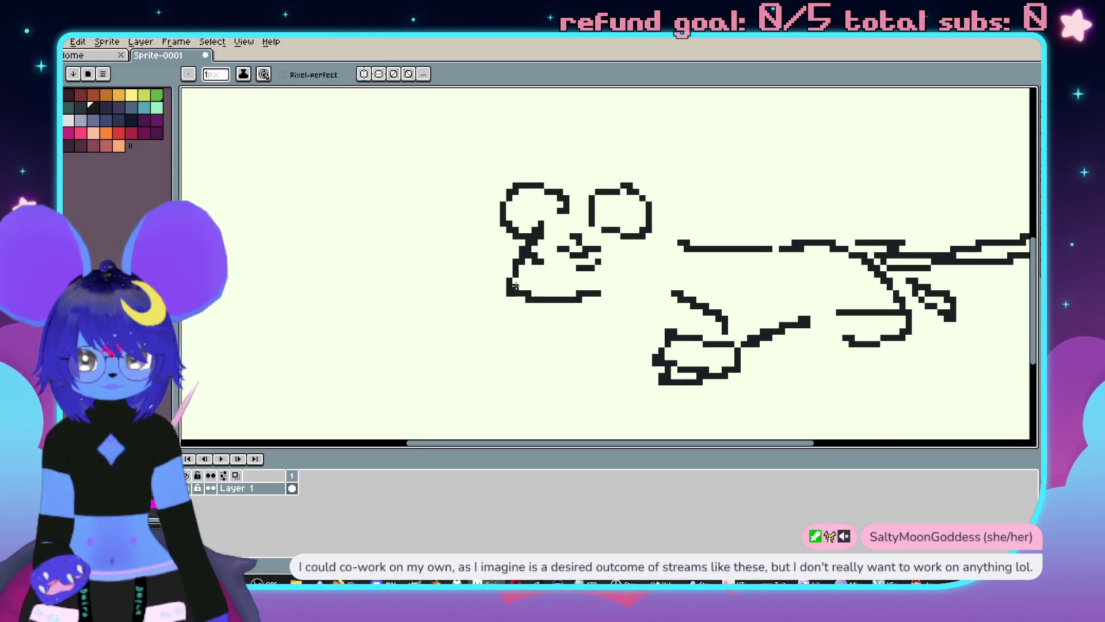
{"action": "left_click_drag", "start_coordinate": [504, 304], "coordinate": [522, 304]}
{"action": "scroll", "coordinate": [576, 270], "scroll_direction": "down", "scroll_amount": 1}
{"action": "scroll", "coordinate": [576, 270], "scroll_direction": "right", "scroll_amount": 1}
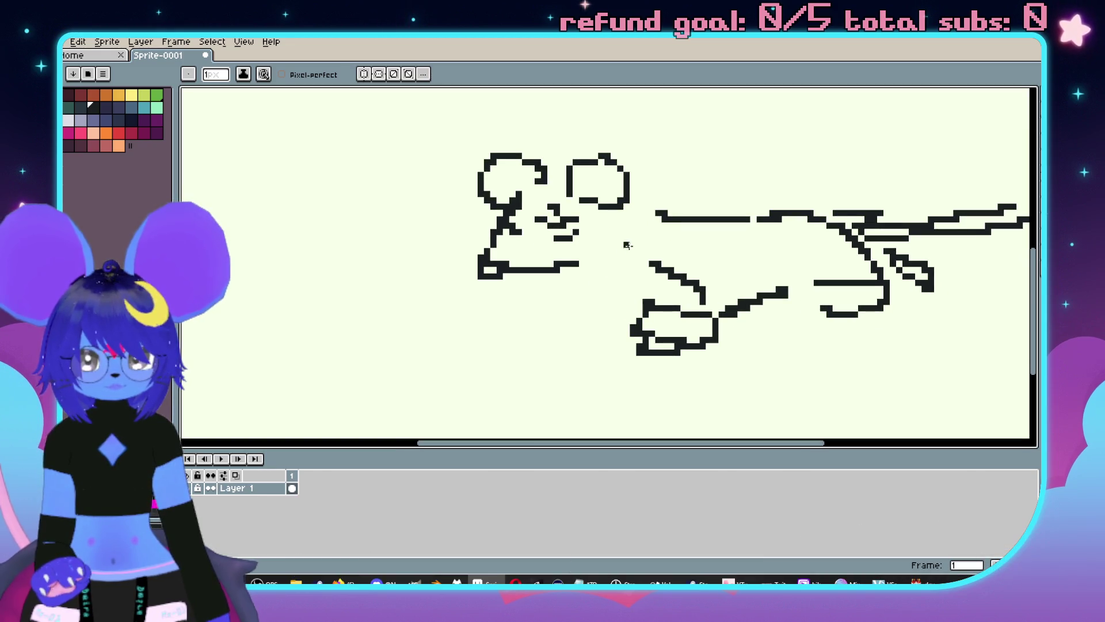
Draw the front leg loop and leg stroke below the head, then mark a text box above the post.
{"action": "mouse_move", "coordinate": [601, 228]}
{"action": "left_mouse_down"}
{"action": "mouse_move", "coordinate": [590, 277]}
{"action": "mouse_move", "coordinate": [640, 218]}
{"action": "left_mouse_up"}
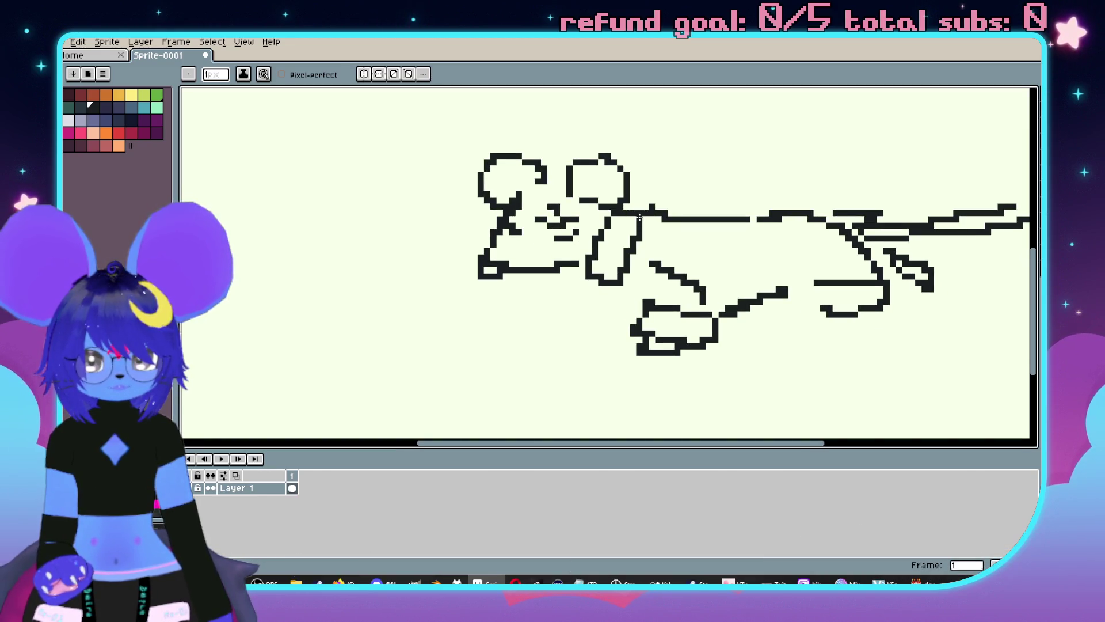
{"action": "left_click_drag", "start_coordinate": [617, 279], "coordinate": [651, 302]}
{"action": "key", "text": "ctrl+z"}
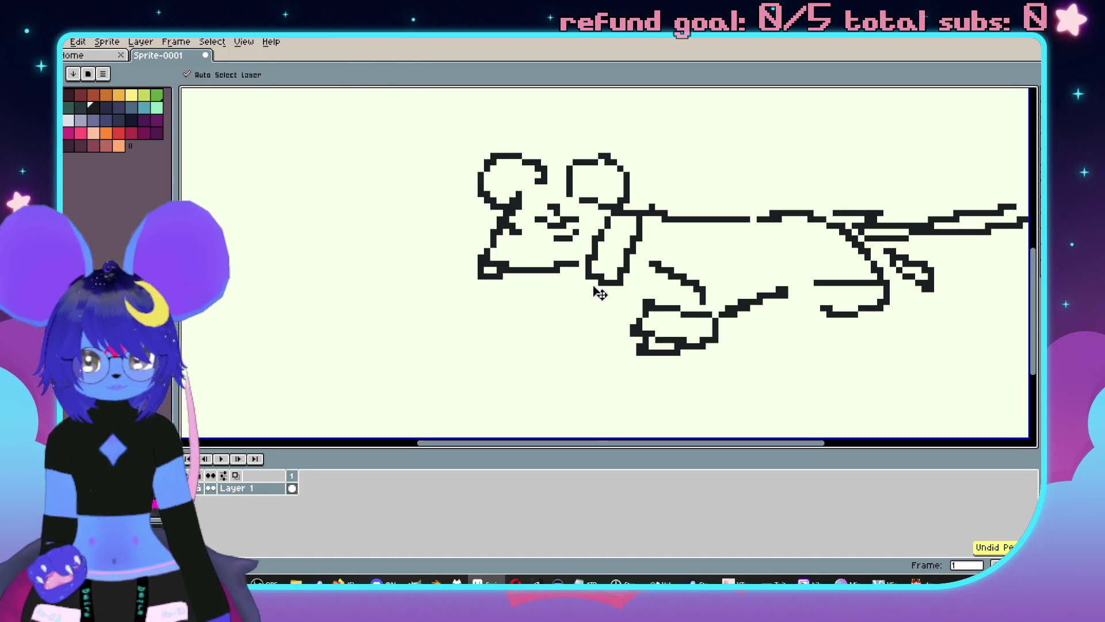
{"action": "left_click_drag", "start_coordinate": [581, 272], "coordinate": [609, 304]}
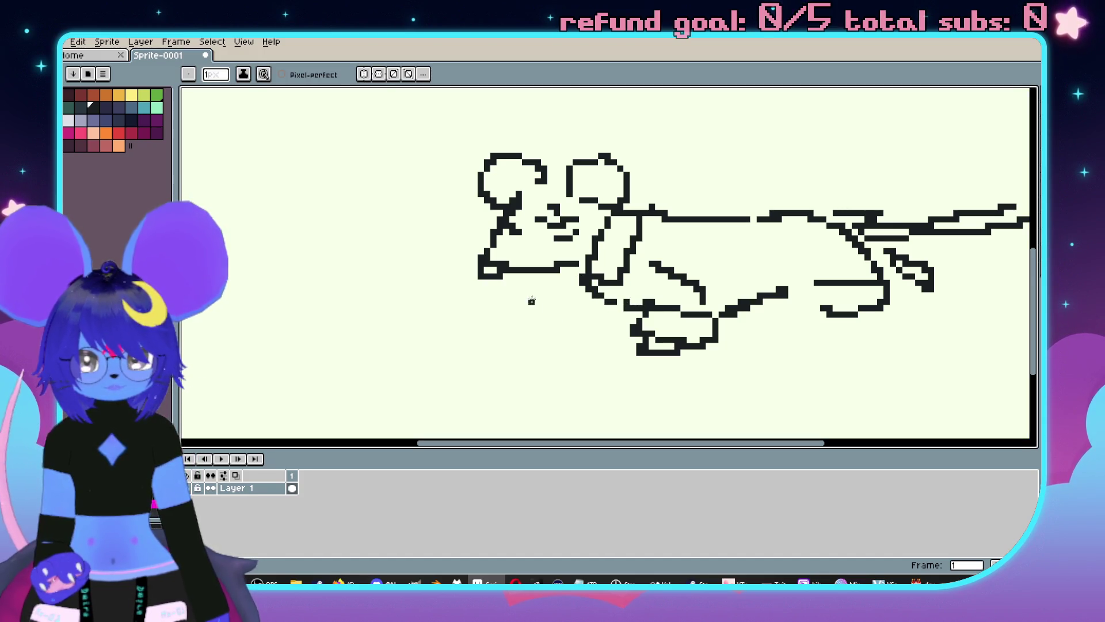
{"action": "mouse_move", "coordinate": [537, 288]}
{"action": "left_mouse_down"}
{"action": "mouse_move", "coordinate": [588, 305]}
{"action": "mouse_move", "coordinate": [524, 322]}
{"action": "mouse_move", "coordinate": [532, 292]}
{"action": "mouse_move", "coordinate": [546, 311]}
{"action": "left_mouse_up"}
{"action": "key", "text": "ctrl+z"}
{"action": "scroll", "coordinate": [643, 276], "scroll_direction": "down", "scroll_amount": 3}
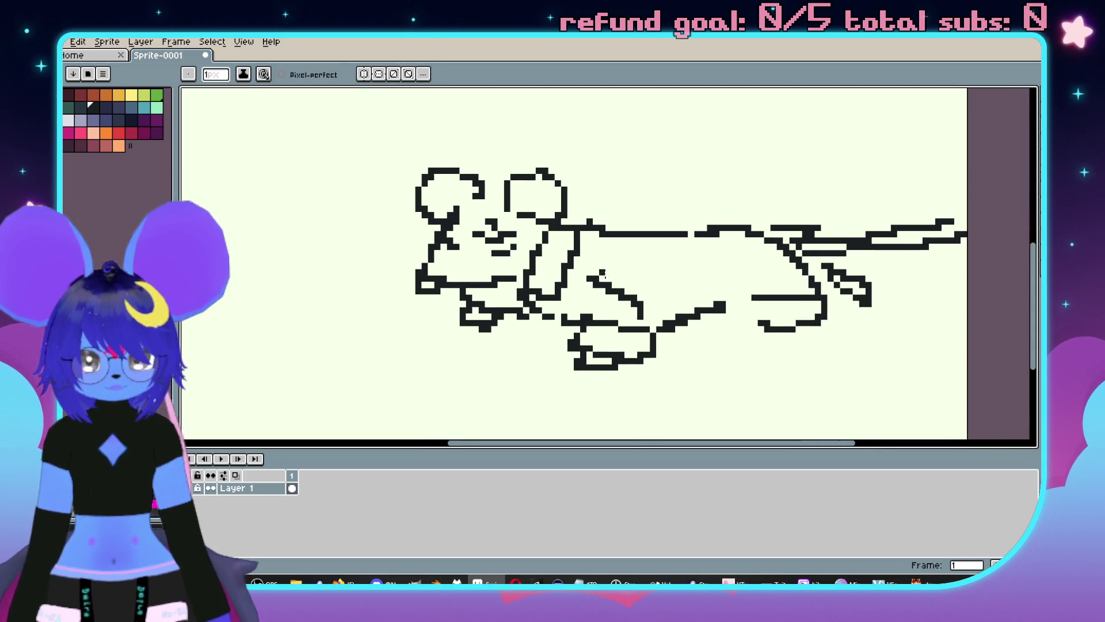
{"action": "scroll", "coordinate": [599, 289], "scroll_direction": "up", "scroll_amount": 2}
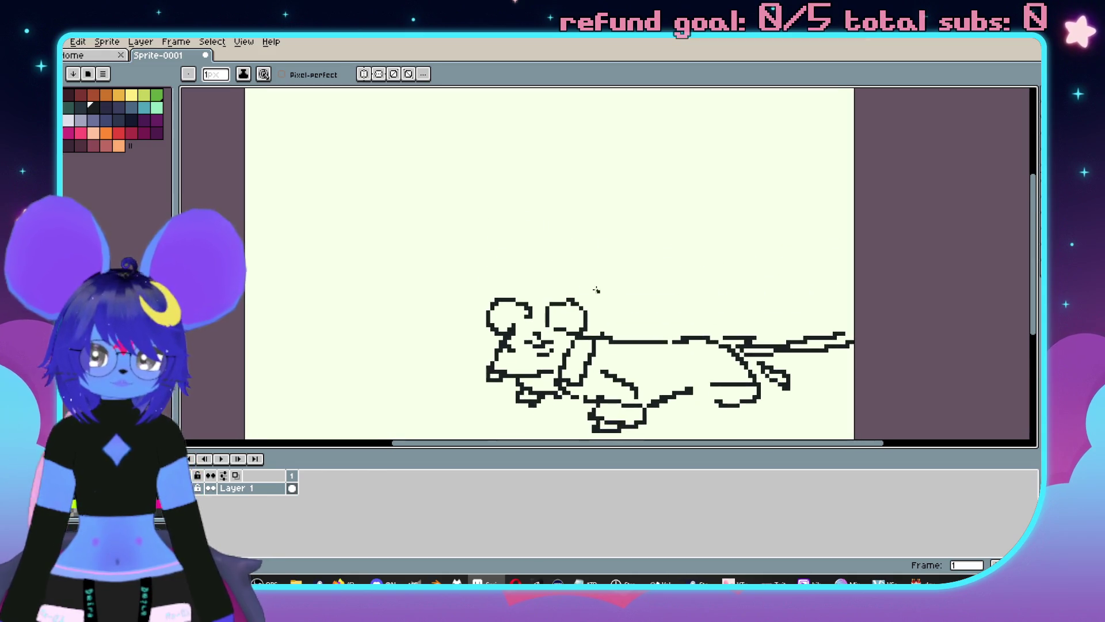
{"action": "scroll", "coordinate": [581, 230], "scroll_direction": "up", "scroll_amount": 2}
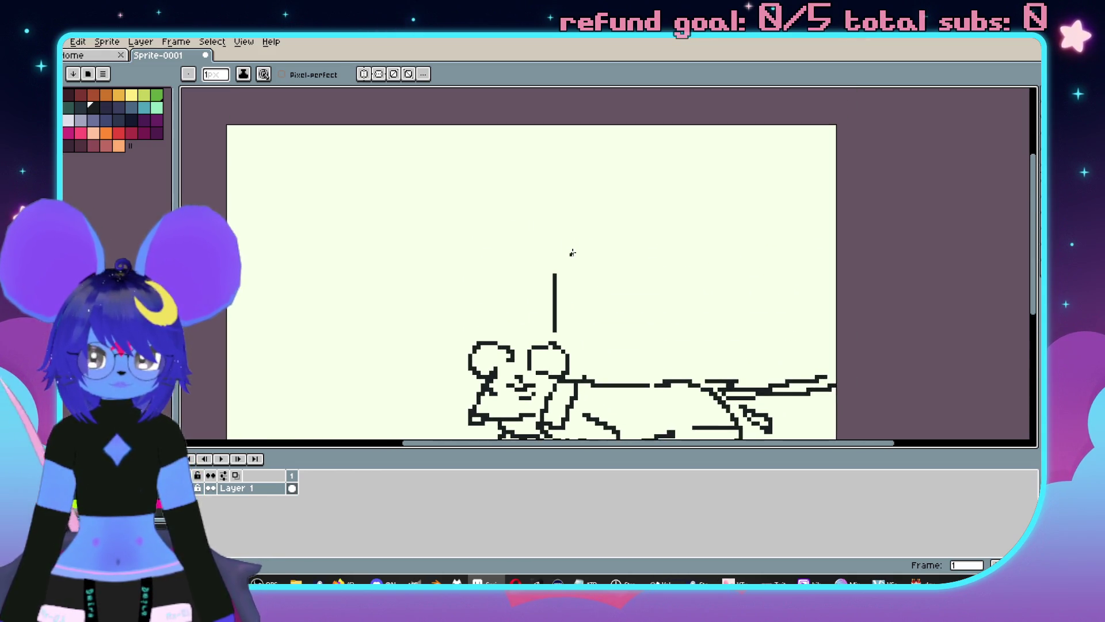
{"action": "scroll", "coordinate": [570, 249], "scroll_direction": "up", "scroll_amount": 1}
{"action": "key", "text": "t"}
{"action": "left_click_drag", "start_coordinate": [575, 195], "coordinate": [795, 270]}
Place the sign text 'Water 100m' above the mouse, redoing a misplaced first attempt.
{"action": "type", "text": "Wat"}
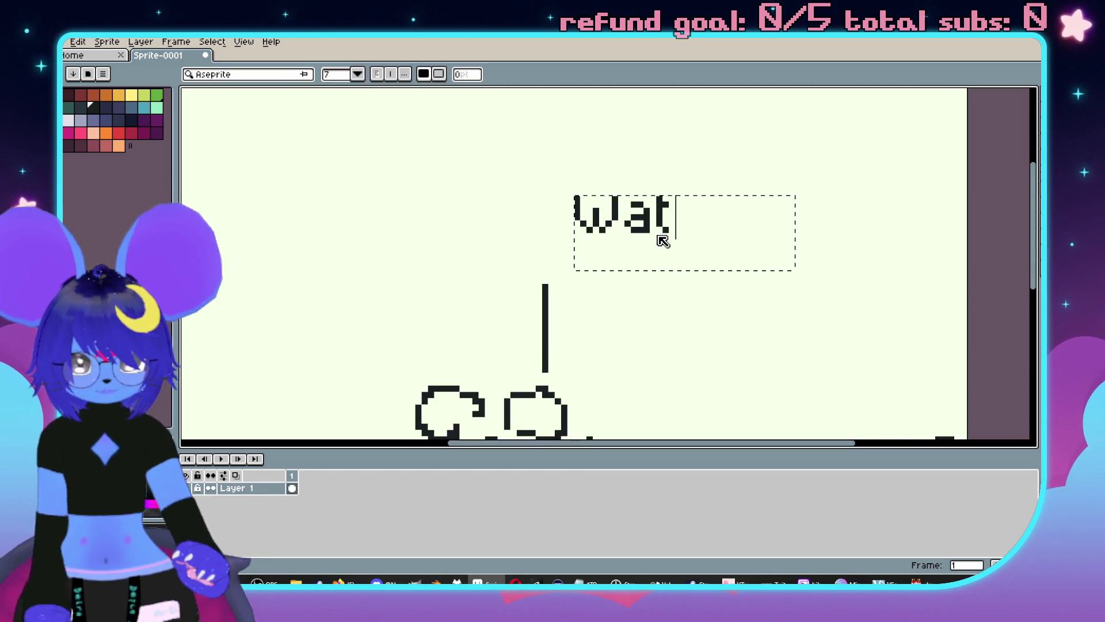
{"action": "type", "text": "er"}
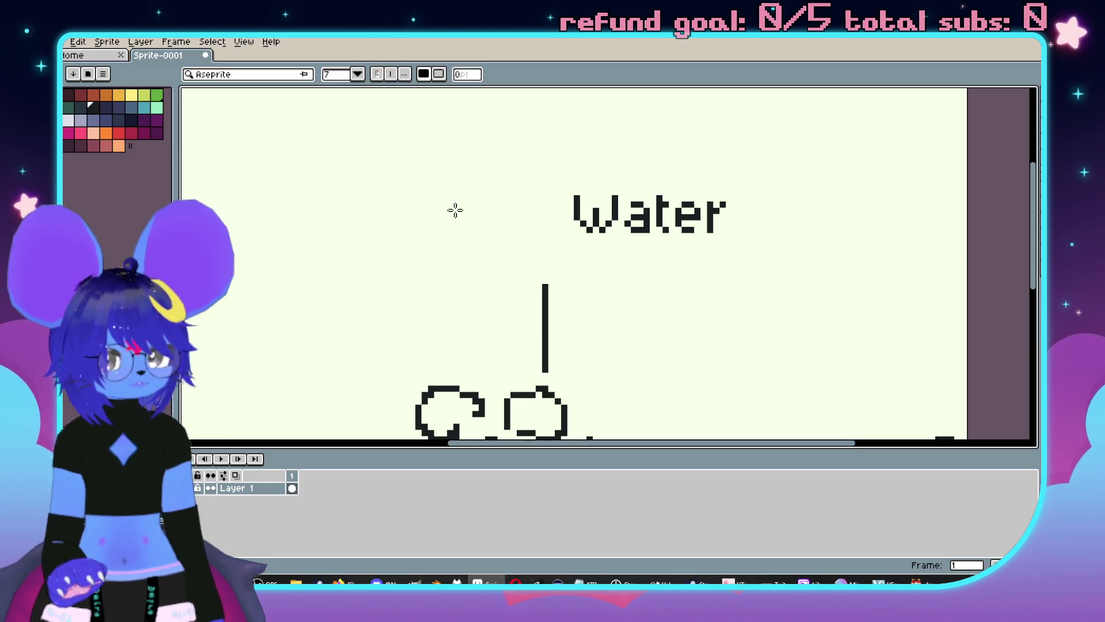
{"action": "left_click_drag", "start_coordinate": [238, 152], "coordinate": [542, 258]}
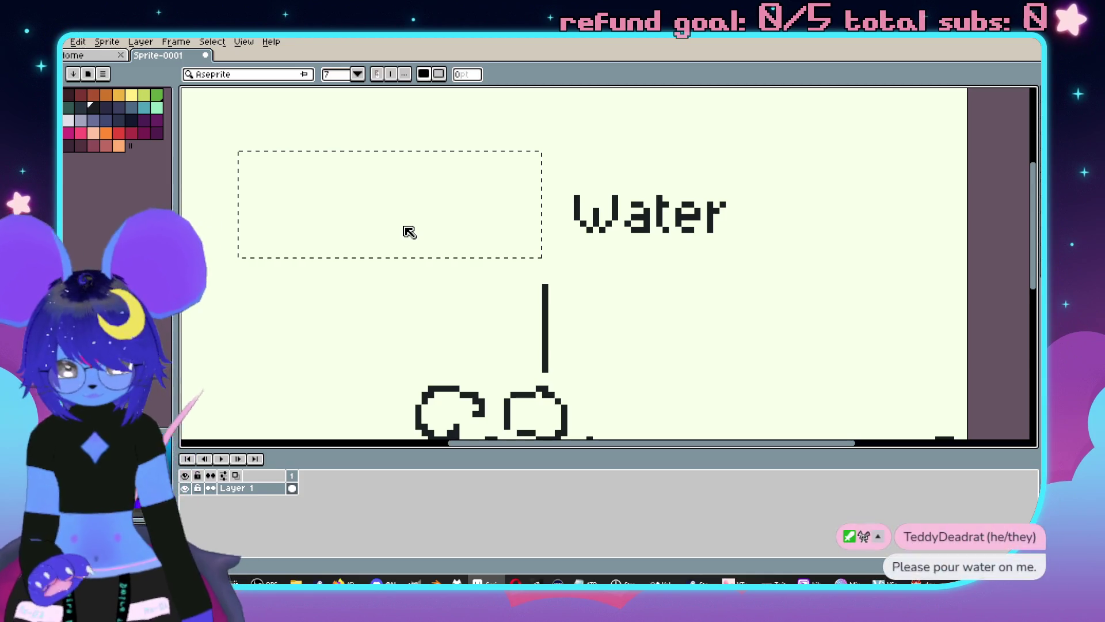
{"action": "type", "text": "Vtubers"}
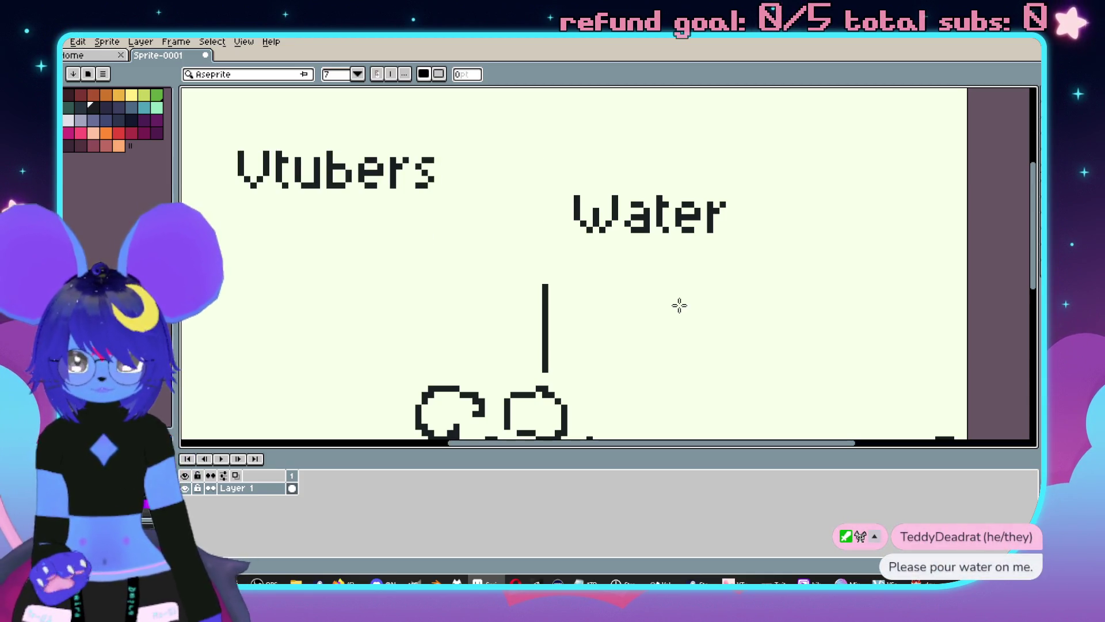
{"action": "key", "text": "Escape"}
{"action": "key", "text": "ctrl+z"}
{"action": "mouse_move", "coordinate": [575, 171]}
{"action": "left_mouse_down"}
{"action": "mouse_move", "coordinate": [782, 239]}
{"action": "mouse_move", "coordinate": [923, 265]}
{"action": "left_mouse_up"}
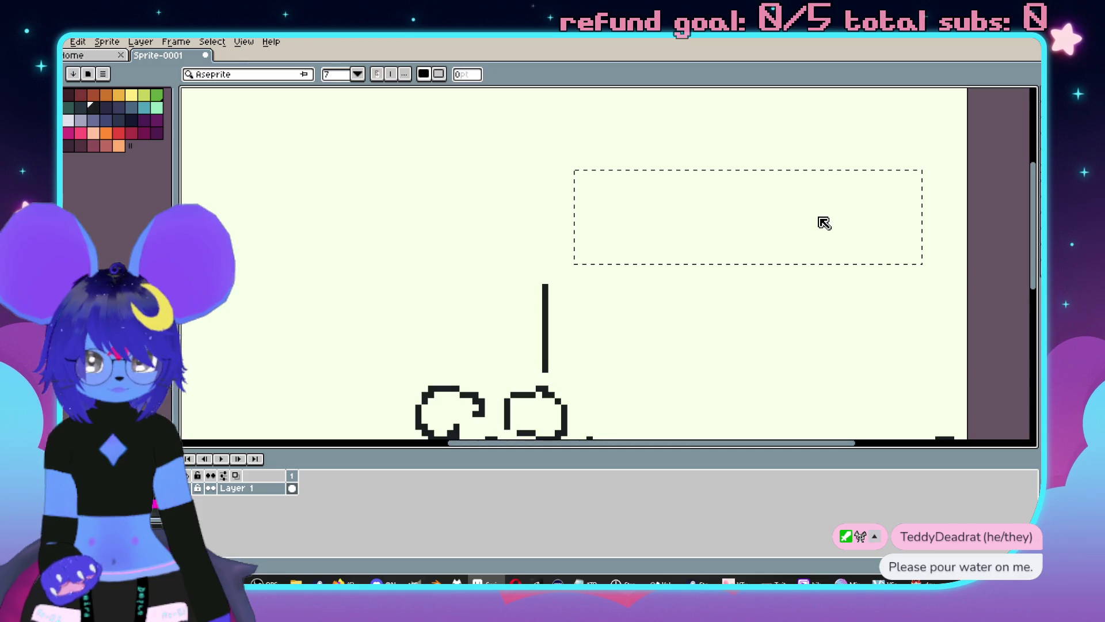
{"action": "type", "text": "Water 100m"}
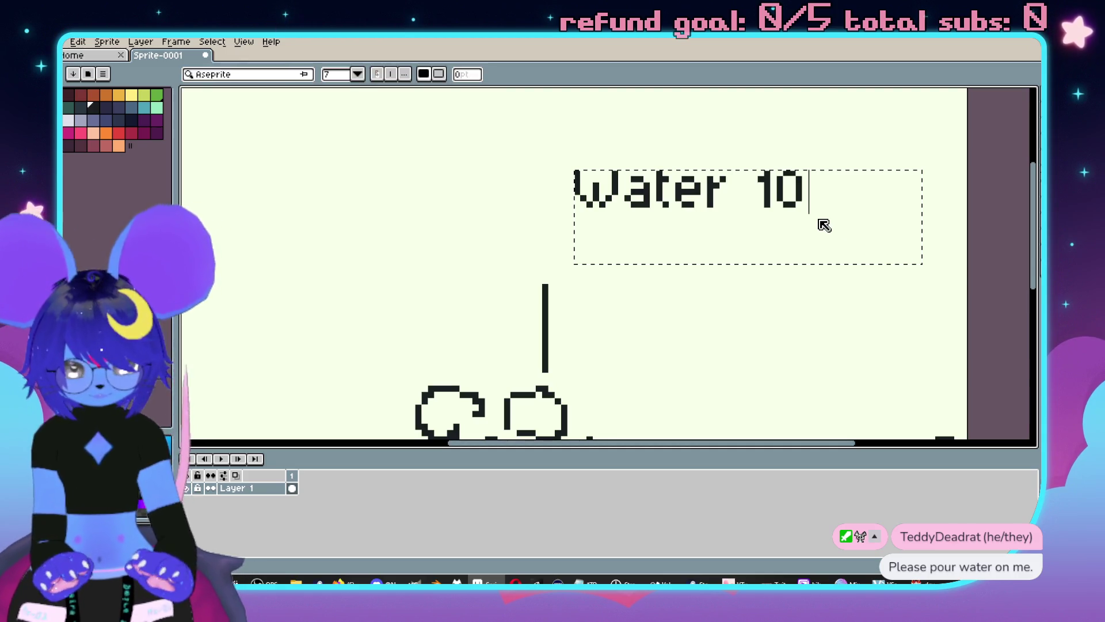
{"action": "key", "text": "Return"}
Label the top-left sign 'Vtubers' with '00m' beneath it to read 600m.
{"action": "mouse_move", "coordinate": [201, 126]}
{"action": "left_mouse_down"}
{"action": "mouse_move", "coordinate": [464, 197]}
{"action": "mouse_move", "coordinate": [522, 226]}
{"action": "left_mouse_up"}
{"action": "type", "text": "V"}
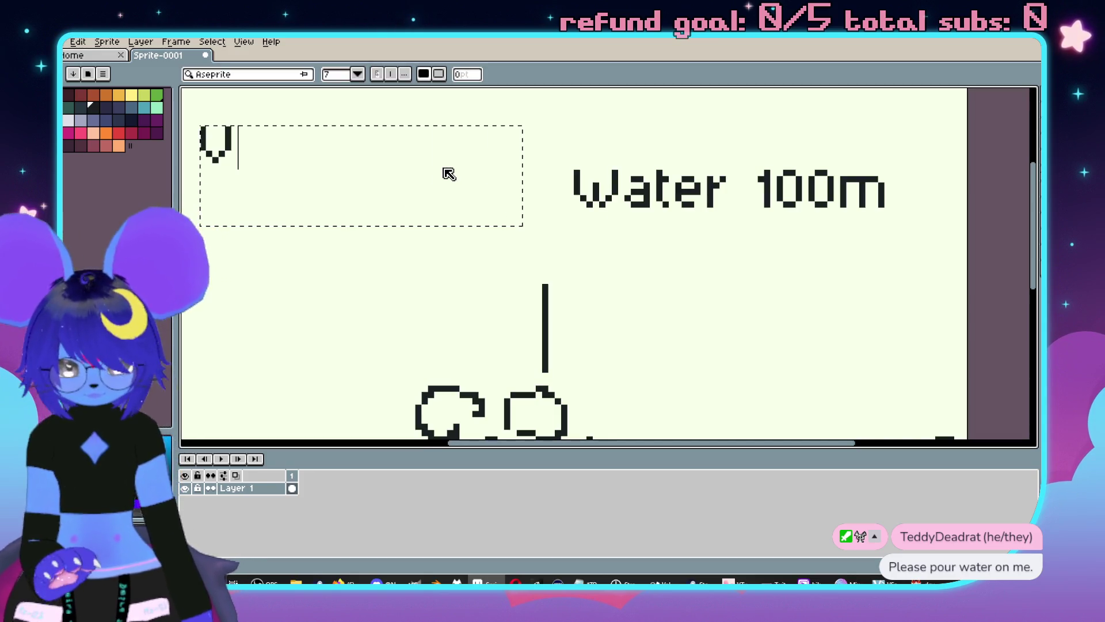
{"action": "type", "text": "tubers"}
{"action": "key", "text": "Return"}
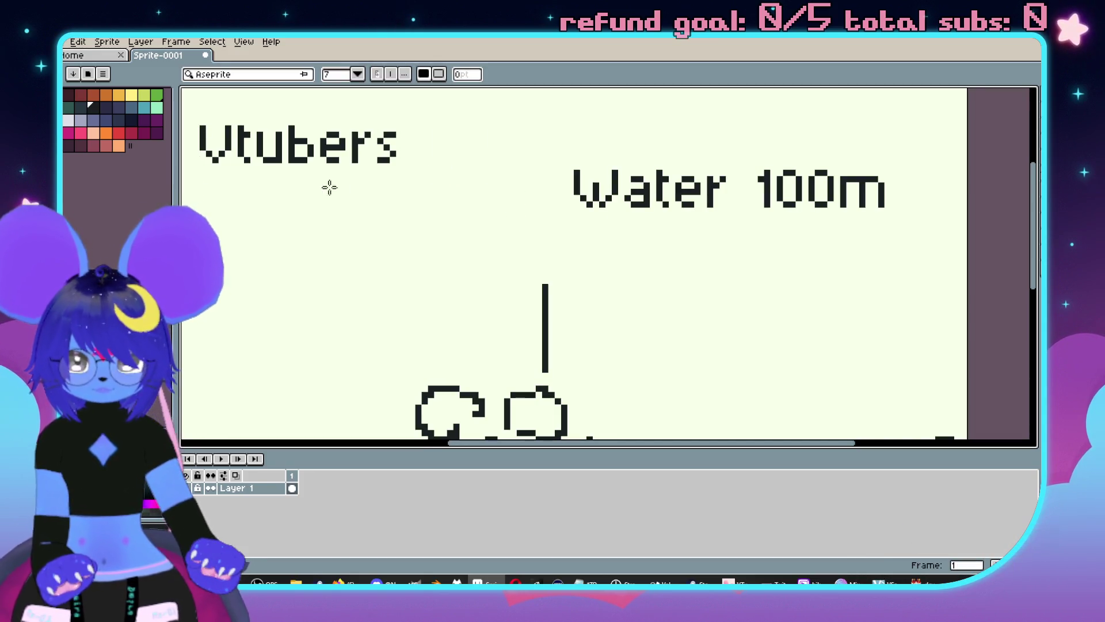
{"action": "left_click_drag", "start_coordinate": [201, 177], "coordinate": [490, 239]}
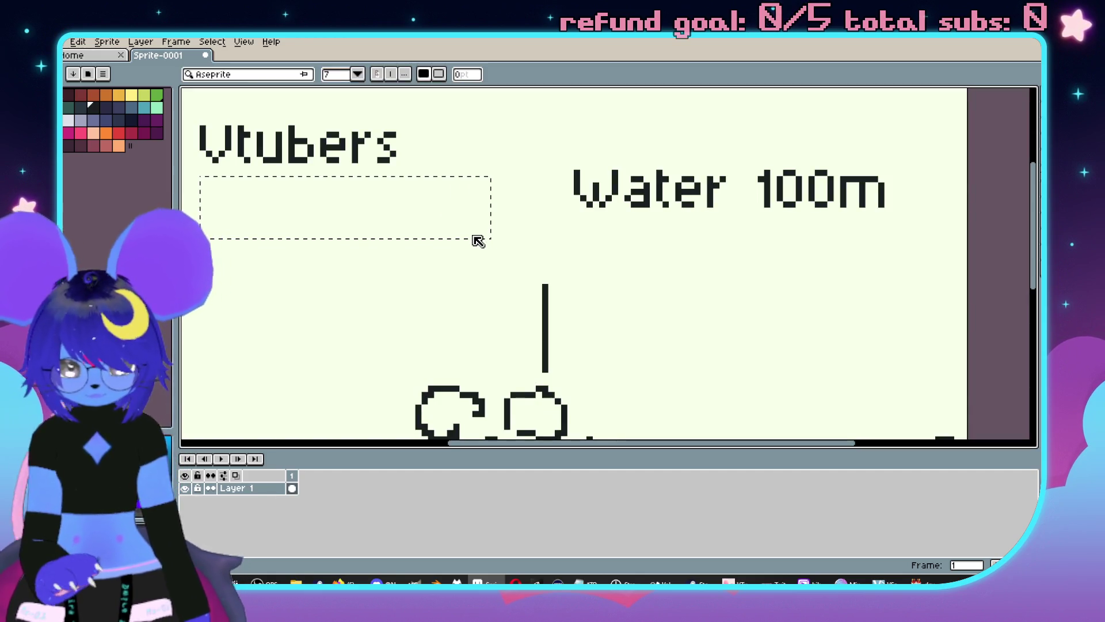
{"action": "type", "text": "600m"}
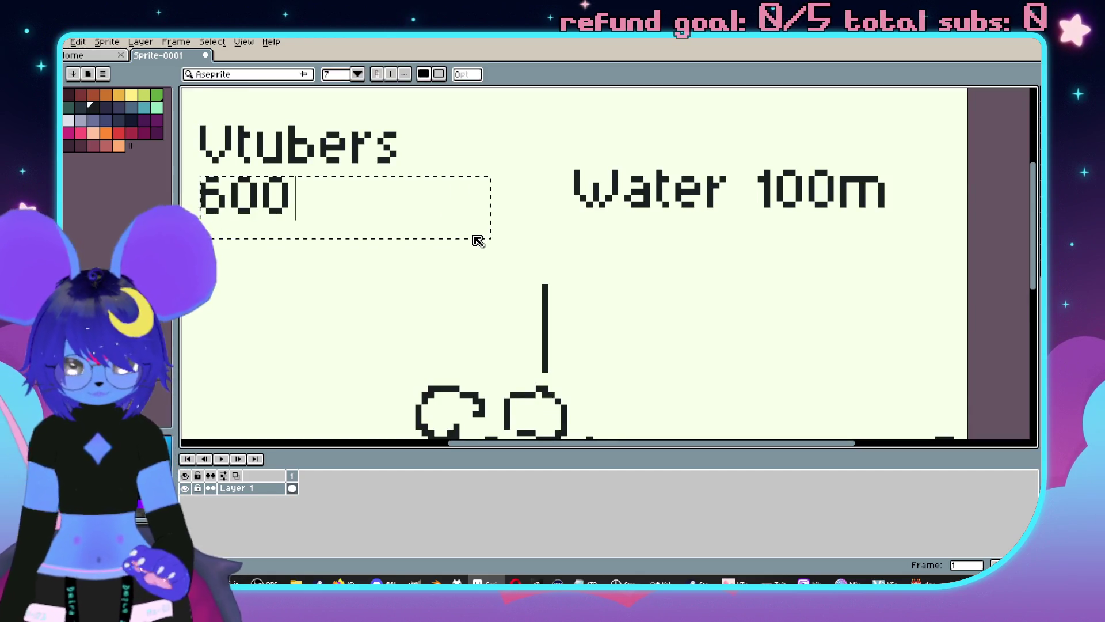
{"action": "key", "text": "Return"}
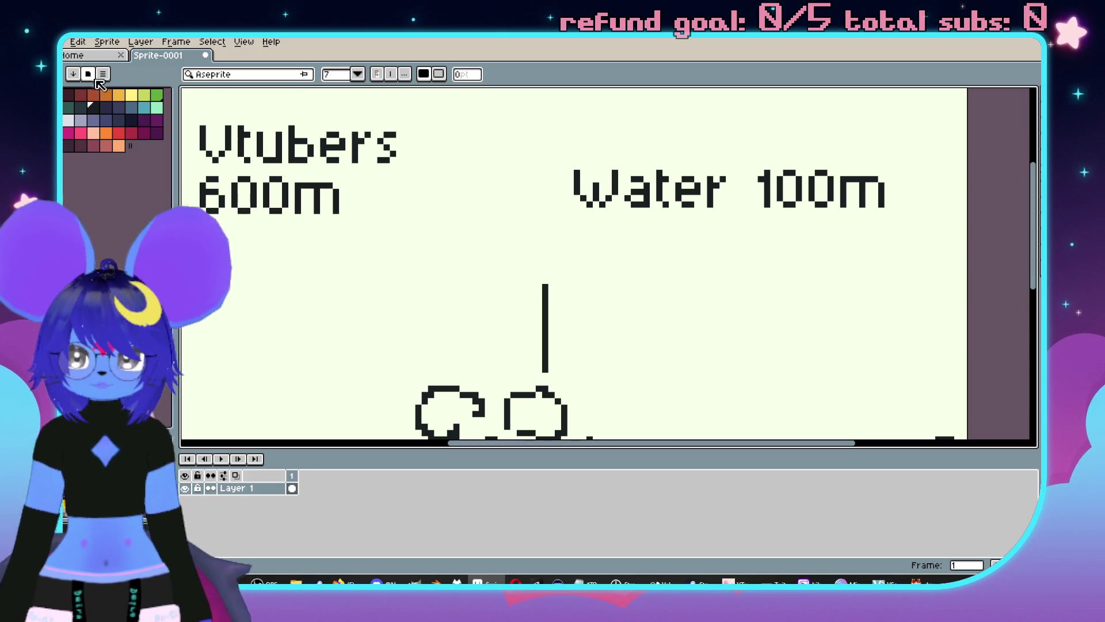
{"action": "key", "text": "b"}
{"action": "scroll", "coordinate": [608, 263], "scroll_direction": "up", "scroll_amount": 1}
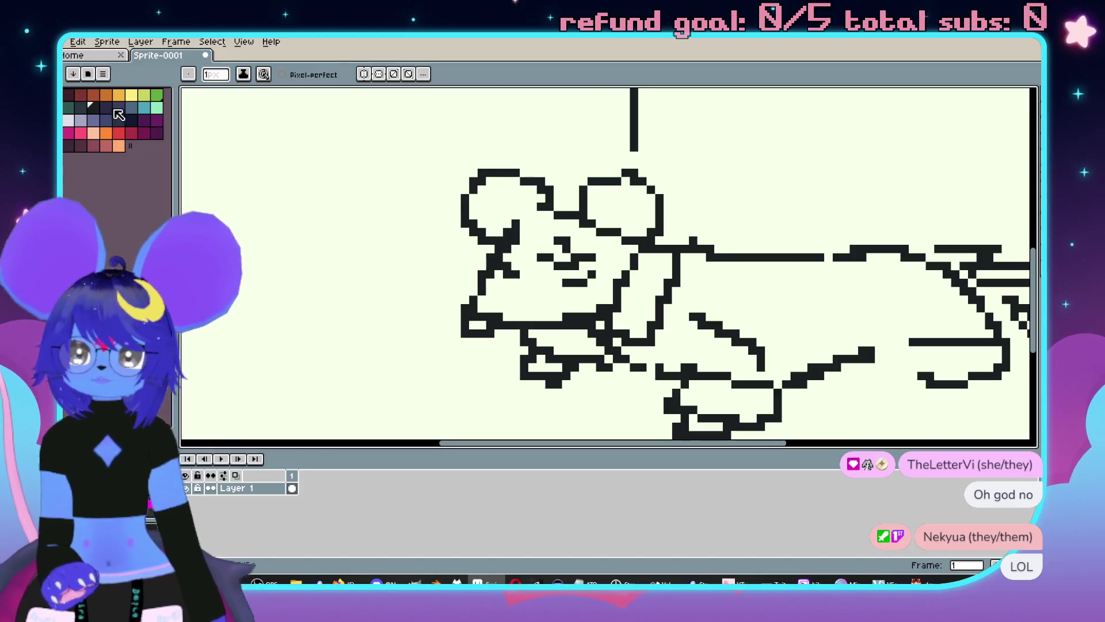
Pick light grey and try filling the mouse's head, then undo the fill.
{"action": "left_click", "coordinate": [68, 120]}
{"action": "left_click_drag", "start_coordinate": [775, 239], "coordinate": [729, 223]}
{"action": "key", "text": "g"}
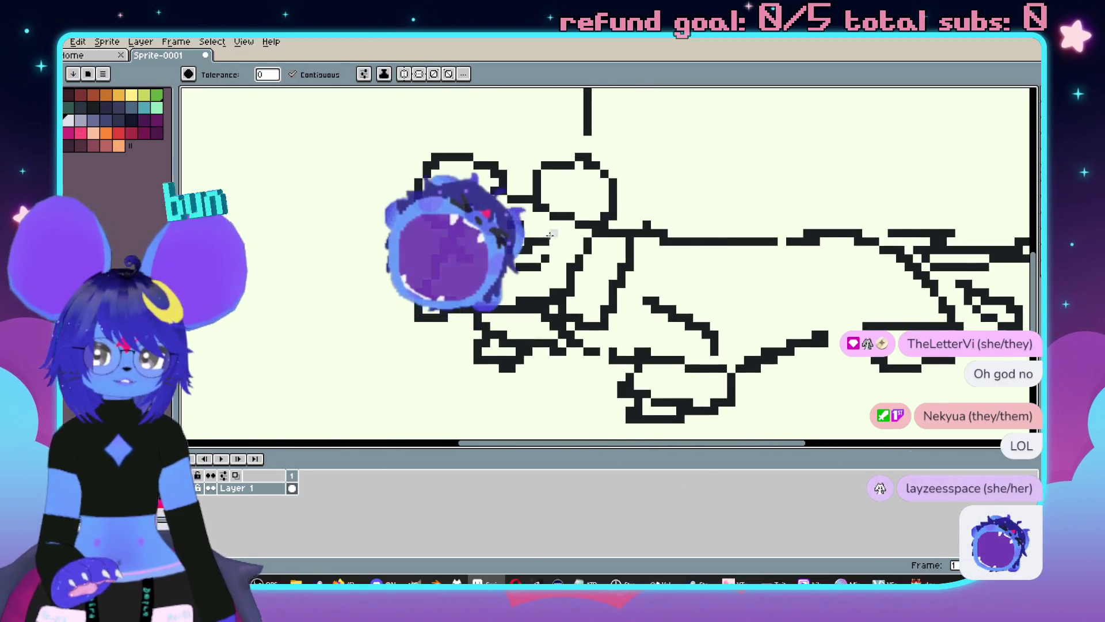
{"action": "left_click", "coordinate": [550, 234]}
{"action": "left_click_drag", "start_coordinate": [600, 258], "coordinate": [631, 214]}
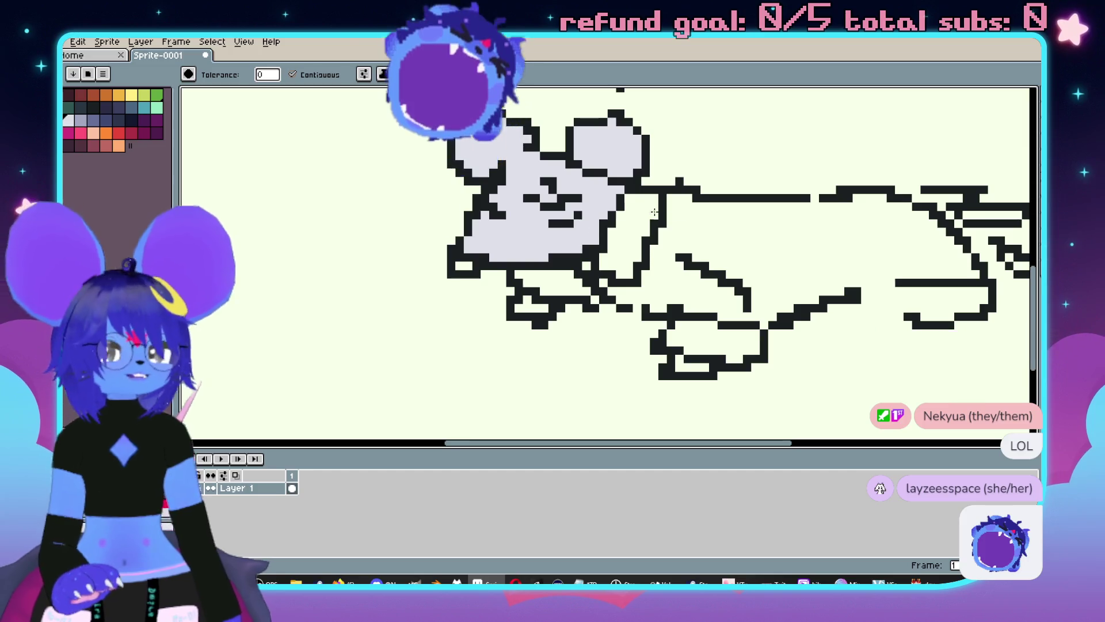
{"action": "left_click_drag", "start_coordinate": [716, 215], "coordinate": [660, 227]}
{"action": "key", "text": "ctrl+z"}
{"action": "key", "text": "v"}
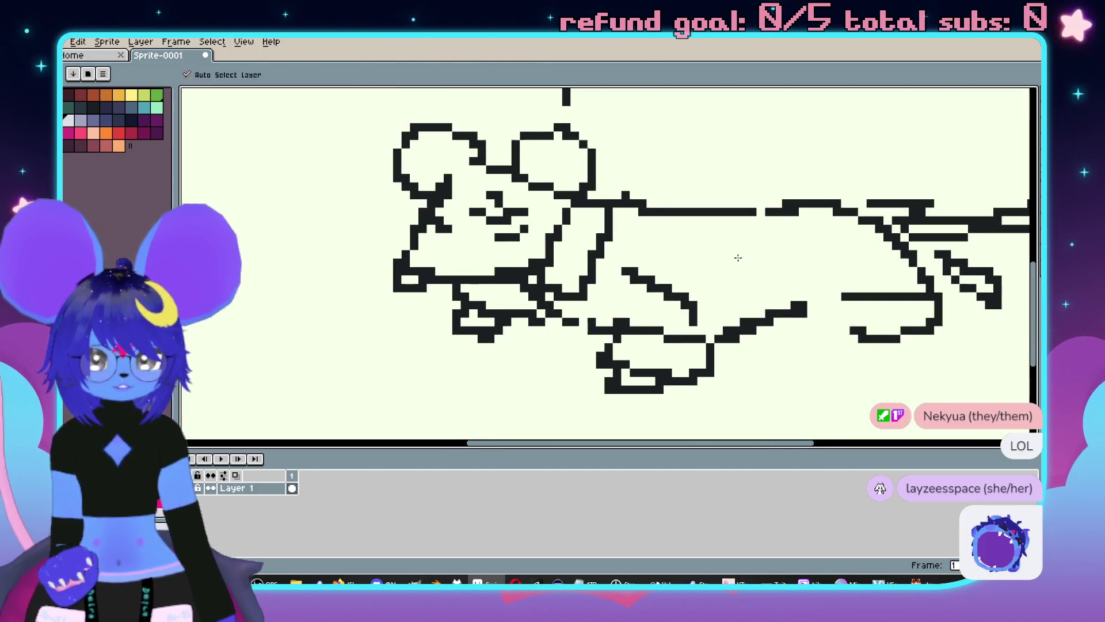
{"action": "left_click_drag", "start_coordinate": [743, 265], "coordinate": [681, 258]}
Redraw the belly line under the body and flood-fill the mouse's body light grey.
{"action": "key", "text": "b"}
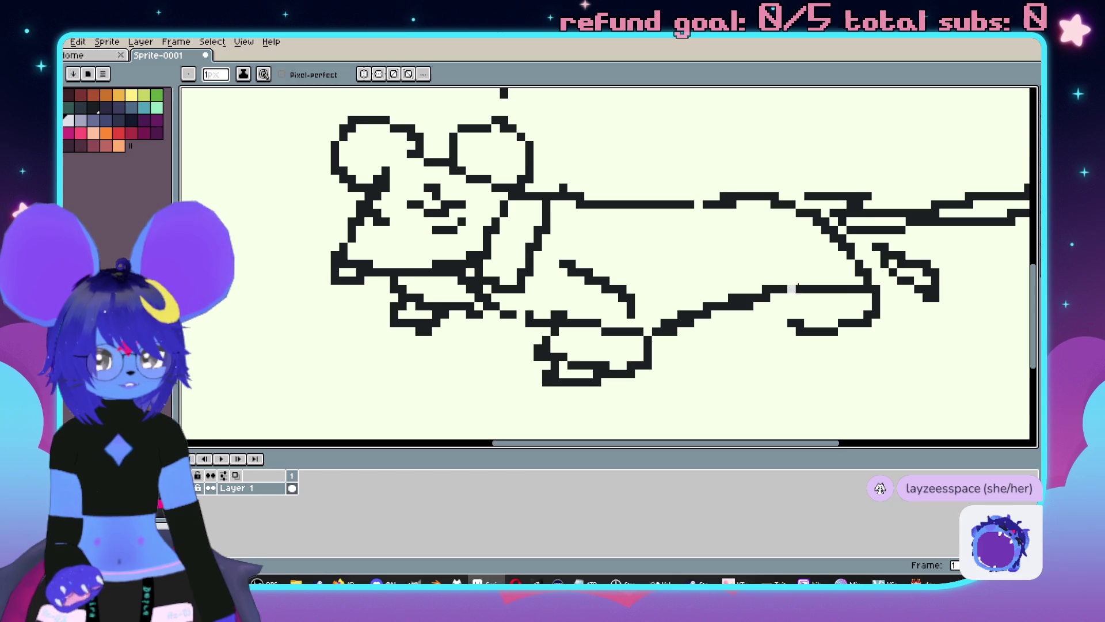
{"action": "key", "text": "ctrl+z"}
{"action": "left_click_drag", "start_coordinate": [665, 323], "coordinate": [792, 314]}
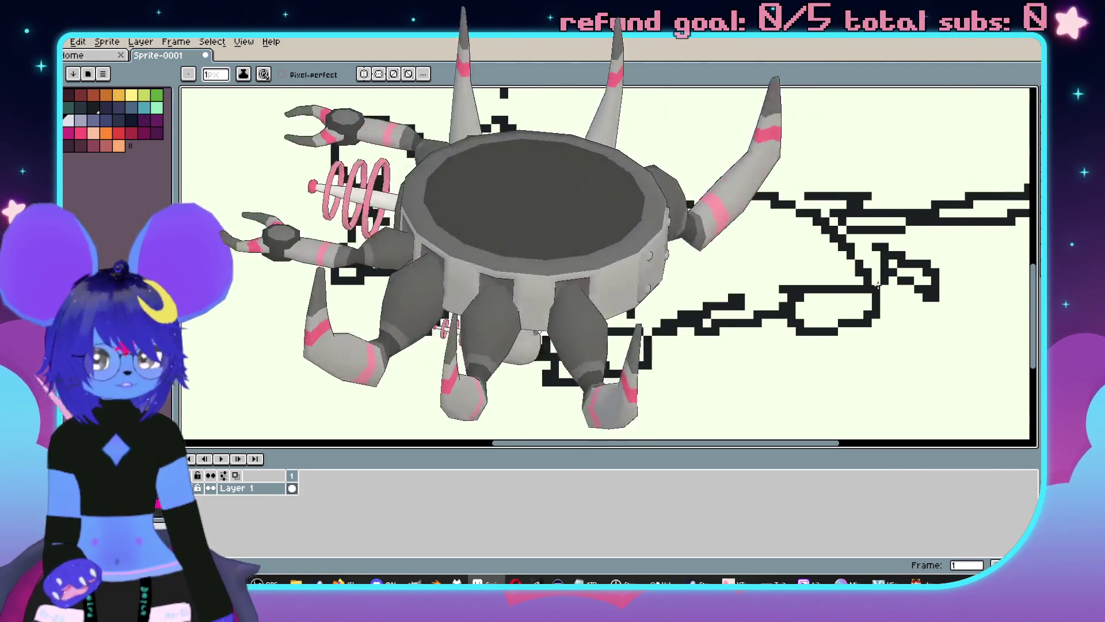
{"action": "left_click_drag", "start_coordinate": [856, 202], "coordinate": [770, 231]}
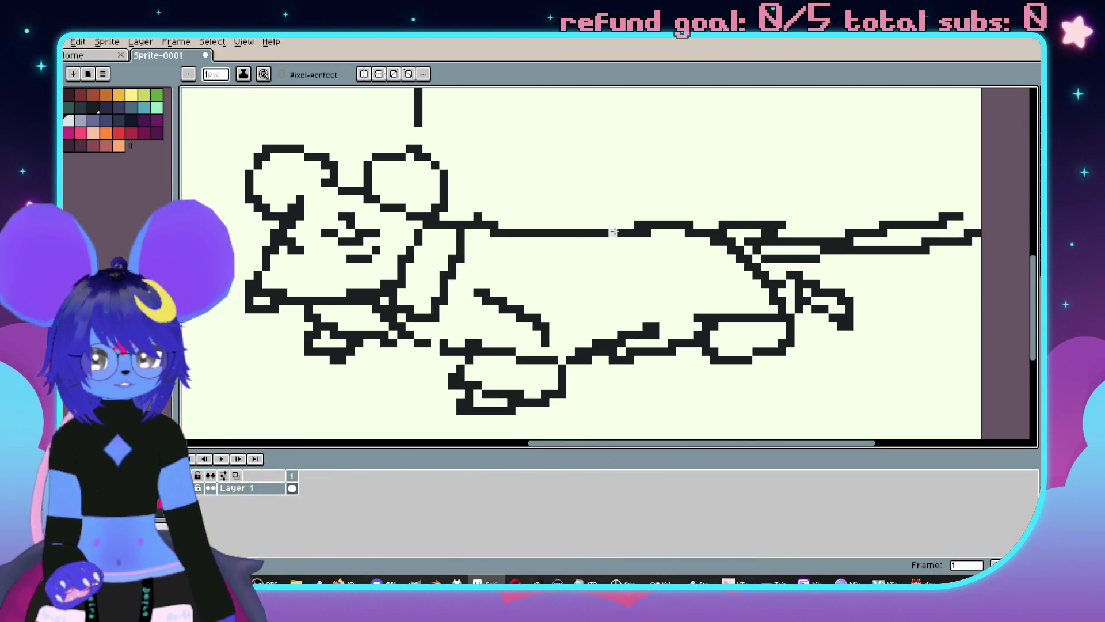
{"action": "mouse_move", "coordinate": [509, 218]}
{"action": "left_mouse_down"}
{"action": "mouse_move", "coordinate": [595, 191]}
{"action": "mouse_move", "coordinate": [693, 228]}
{"action": "left_mouse_up"}
{"action": "key", "text": "v"}
{"action": "key", "text": "b"}
{"action": "key", "text": "ctrl+z"}
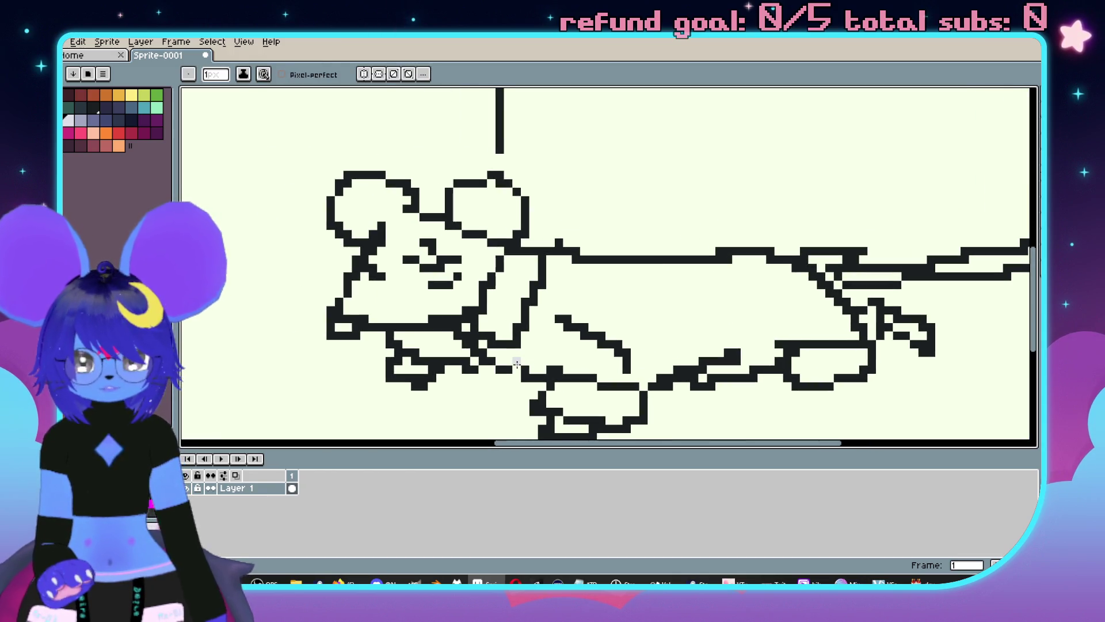
{"action": "left_click_drag", "start_coordinate": [670, 299], "coordinate": [688, 291]}
{"action": "key", "text": "g"}
{"action": "left_click", "coordinate": [671, 310]}
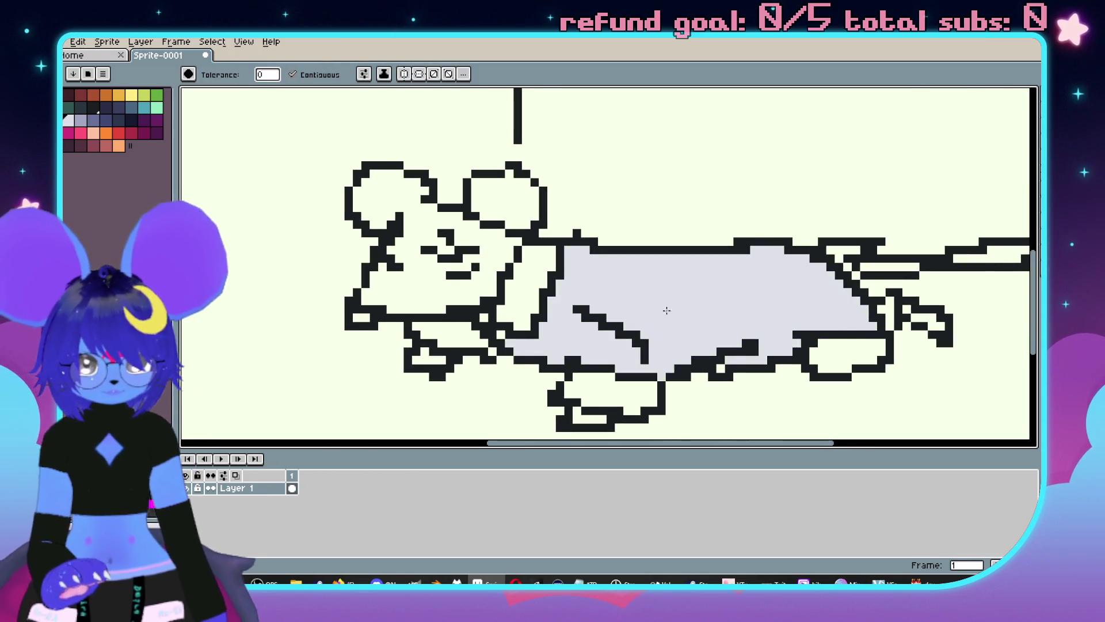
Fill the mouse's neck, front leg, hind leg and back foot light grey.
{"action": "scroll", "coordinate": [617, 316], "scroll_direction": "down", "scroll_amount": 1}
{"action": "left_click", "coordinate": [550, 296]}
{"action": "left_click", "coordinate": [510, 327]}
{"action": "left_click", "coordinate": [613, 371]}
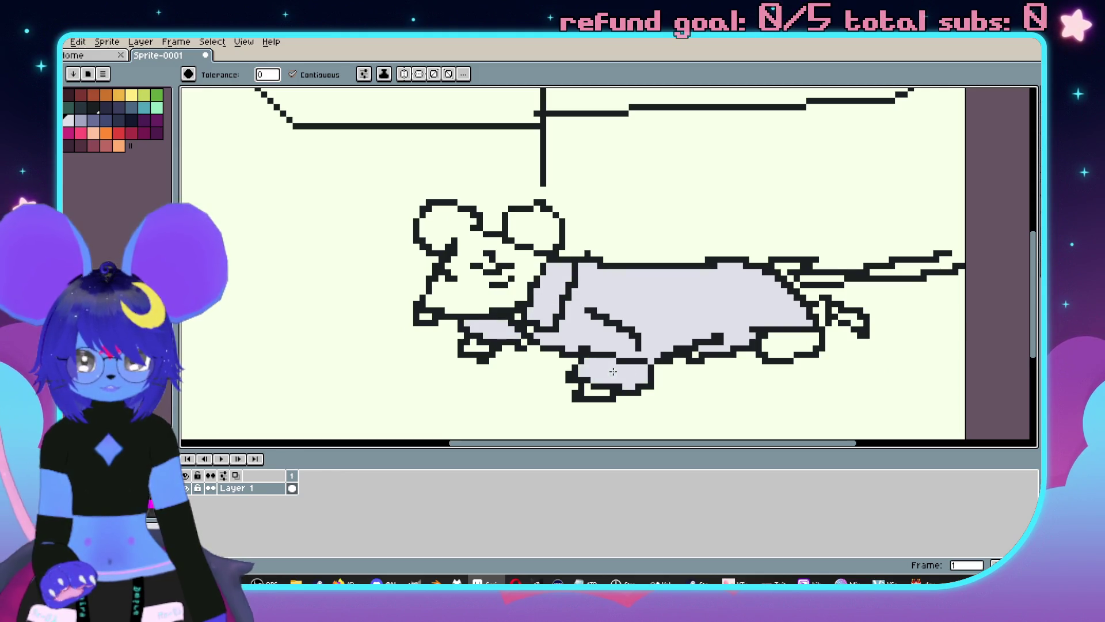
{"action": "left_click", "coordinate": [781, 342]}
{"action": "scroll", "coordinate": [781, 342], "scroll_direction": "up", "scroll_amount": 2}
{"action": "scroll", "coordinate": [765, 255], "scroll_direction": "down", "scroll_amount": 2}
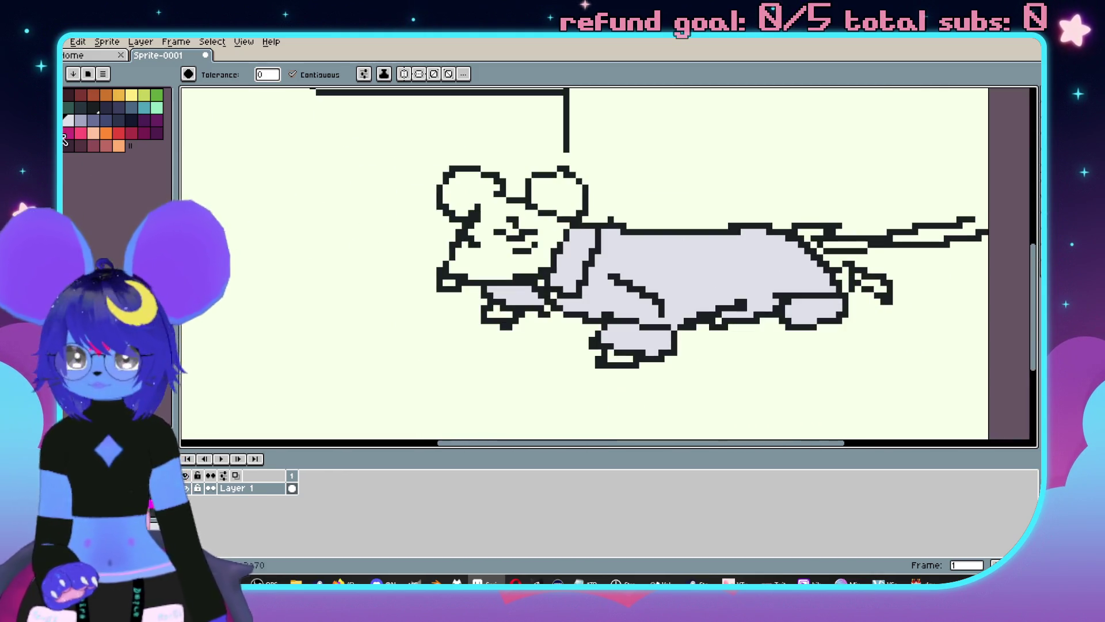
Switch to the pink swatch and fill the mouse's back ear pink.
{"action": "left_click", "coordinate": [94, 134]}
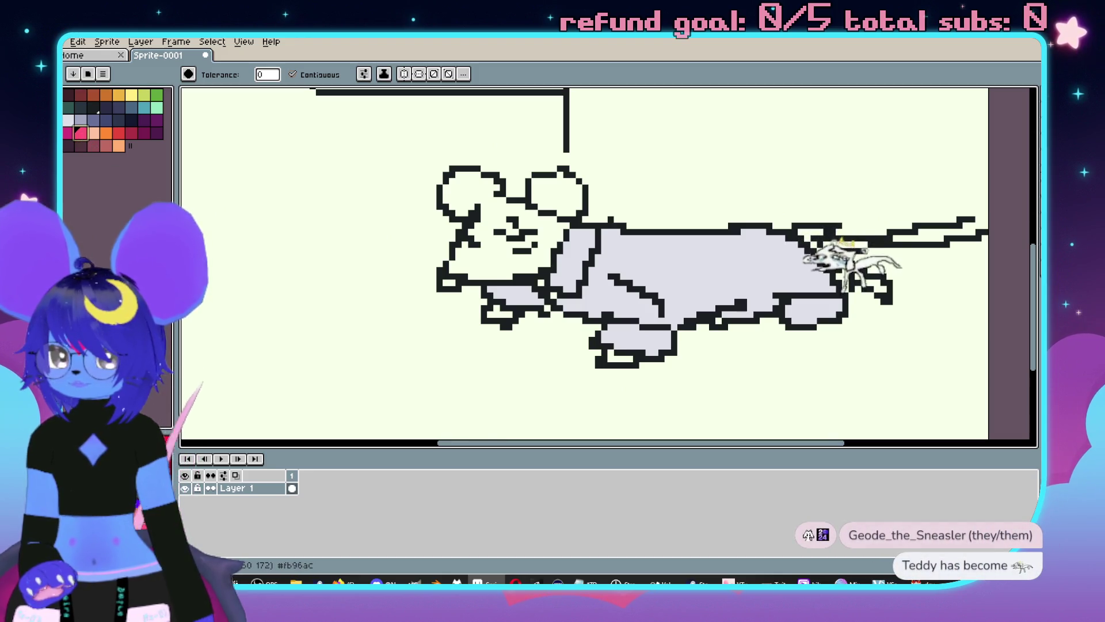
{"action": "scroll", "coordinate": [483, 232], "scroll_direction": "up", "scroll_amount": 1}
{"action": "left_click", "coordinate": [592, 193]}
{"action": "scroll", "coordinate": [563, 190], "scroll_direction": "up", "scroll_amount": 1}
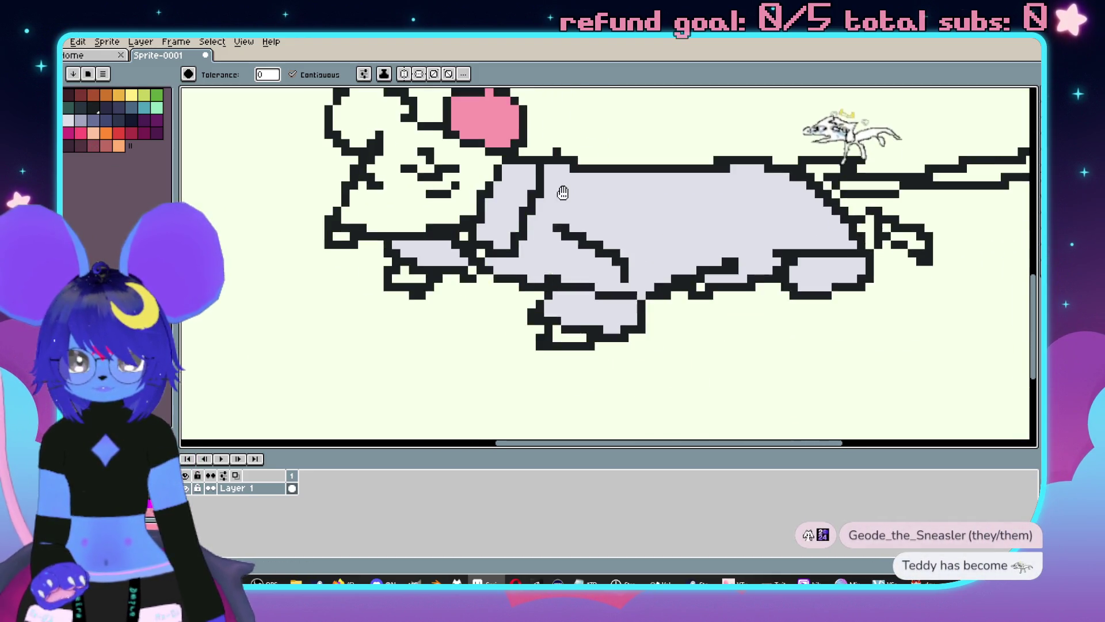
Fill the nose, front paw, back foot pad and tail strip pink.
{"action": "left_click", "coordinate": [337, 236]}
{"action": "left_click", "coordinate": [404, 279]}
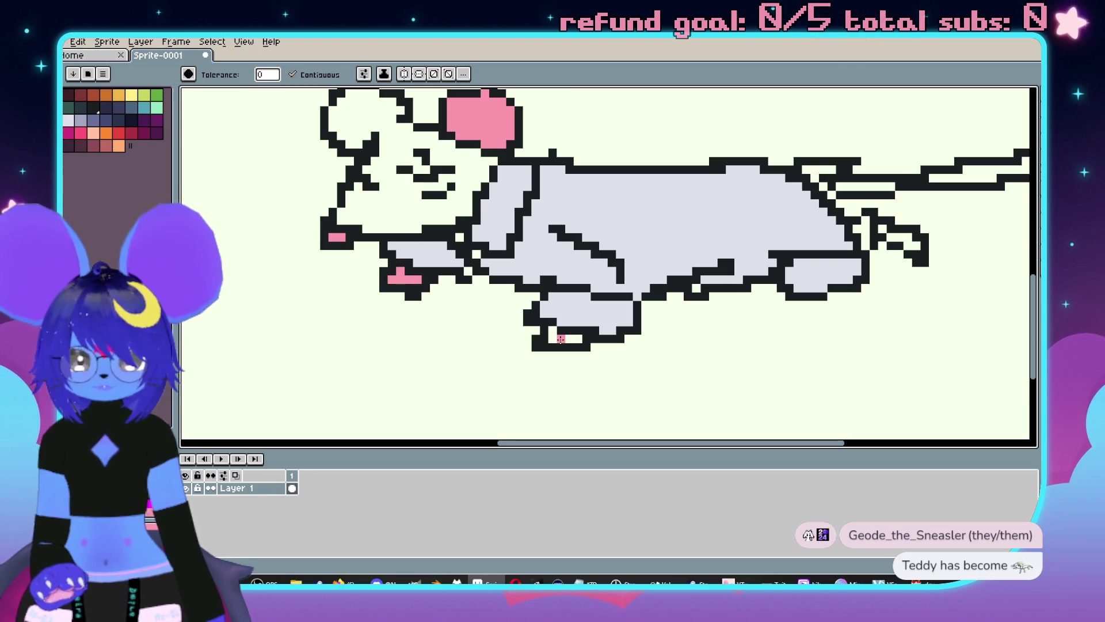
{"action": "left_click", "coordinate": [901, 241]}
{"action": "left_click_drag", "start_coordinate": [896, 237], "coordinate": [774, 311]}
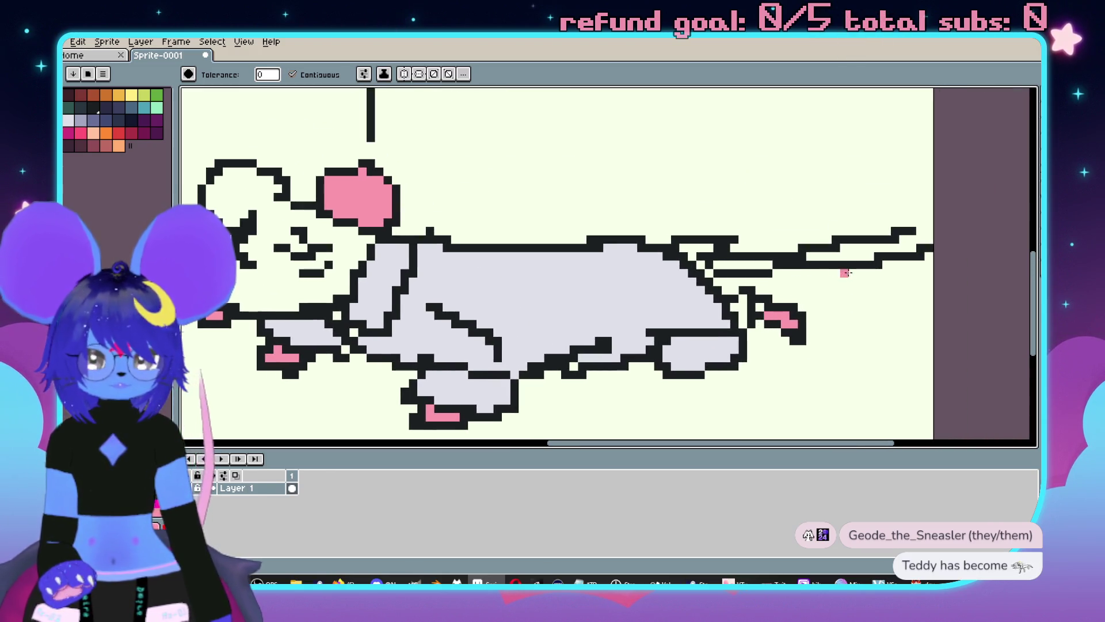
{"action": "left_click", "coordinate": [719, 257]}
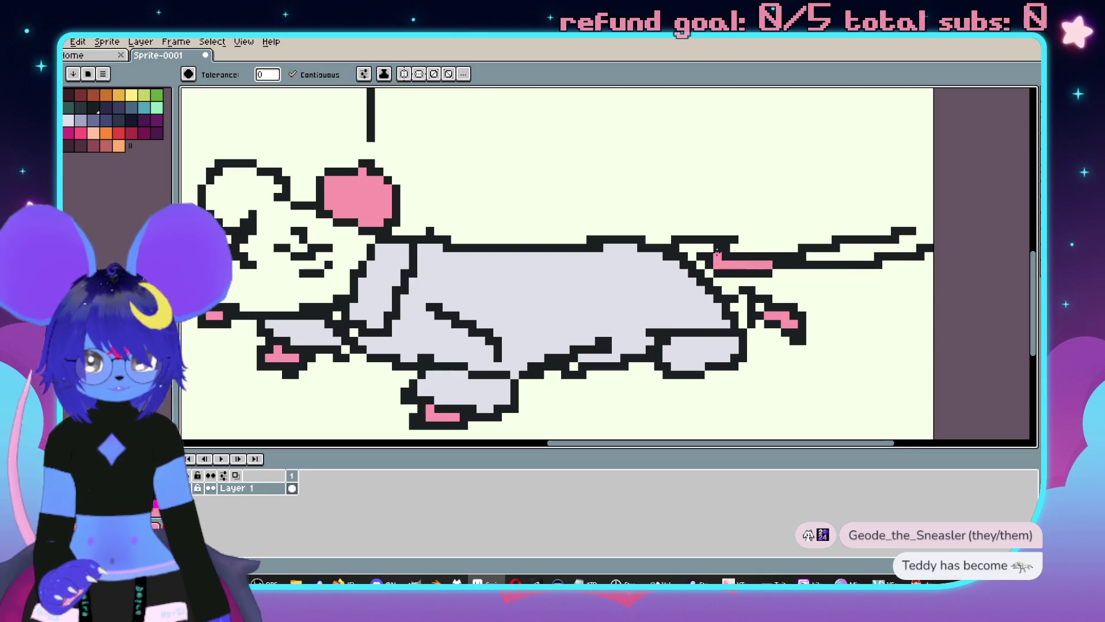
{"action": "scroll", "coordinate": [702, 249], "scroll_direction": "up", "scroll_amount": 1}
{"action": "left_click", "coordinate": [717, 290]}
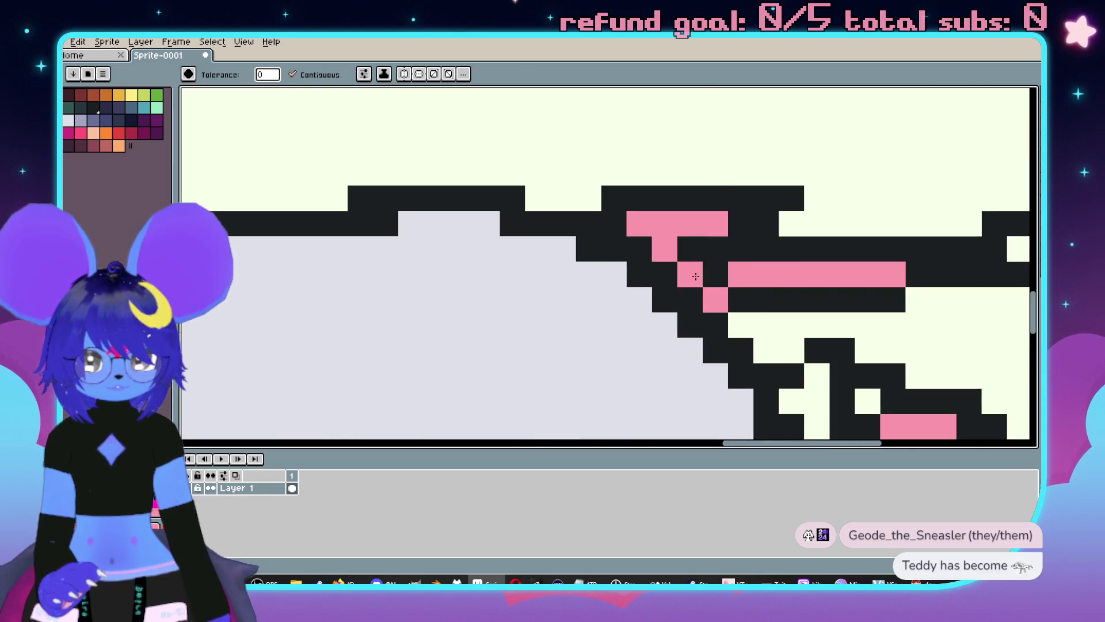
{"action": "scroll", "coordinate": [717, 279], "scroll_direction": "down", "scroll_amount": 1}
{"action": "scroll", "coordinate": [718, 279], "scroll_direction": "up", "scroll_amount": 1}
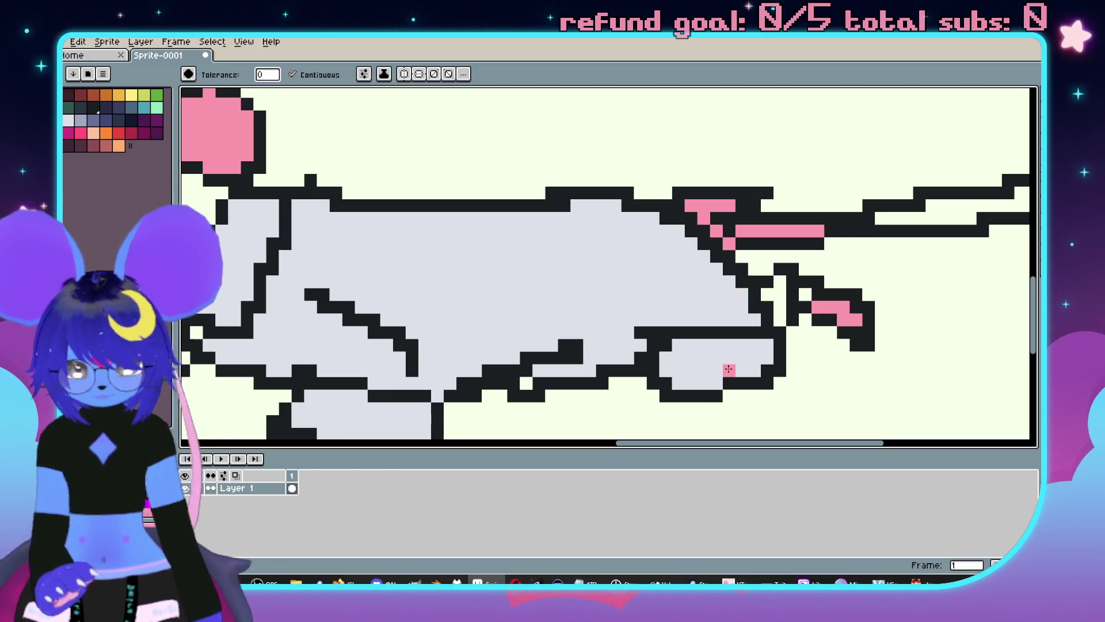
Erase a stray outline pixel in the back leg and refill its interior with the background colour.
{"action": "key", "text": "b"}
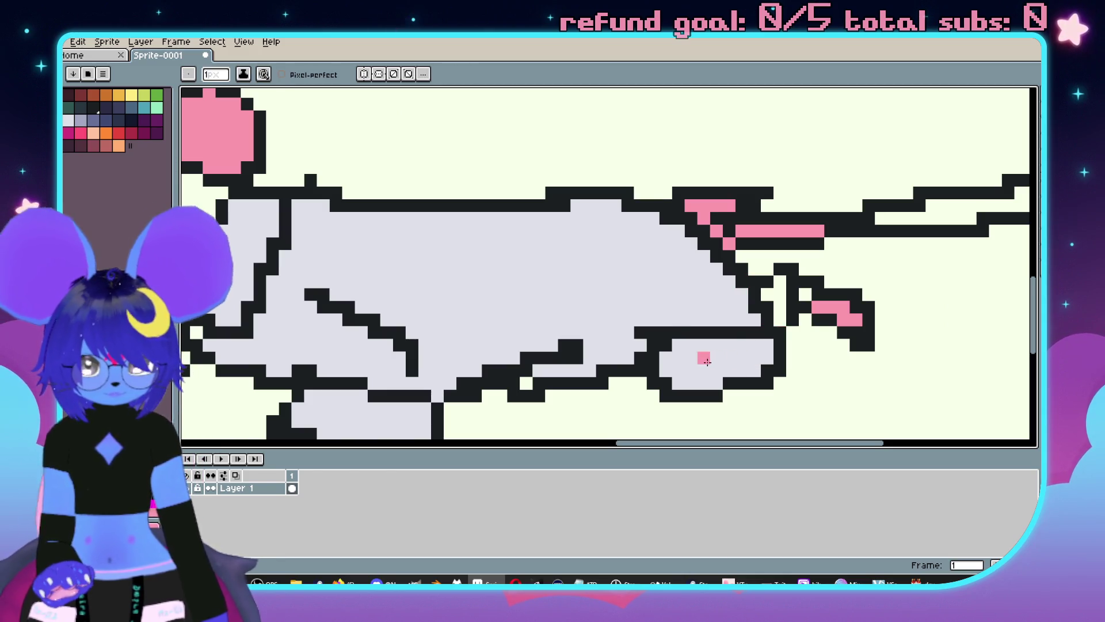
{"action": "key", "text": "e"}
{"action": "left_click", "coordinate": [665, 358]}
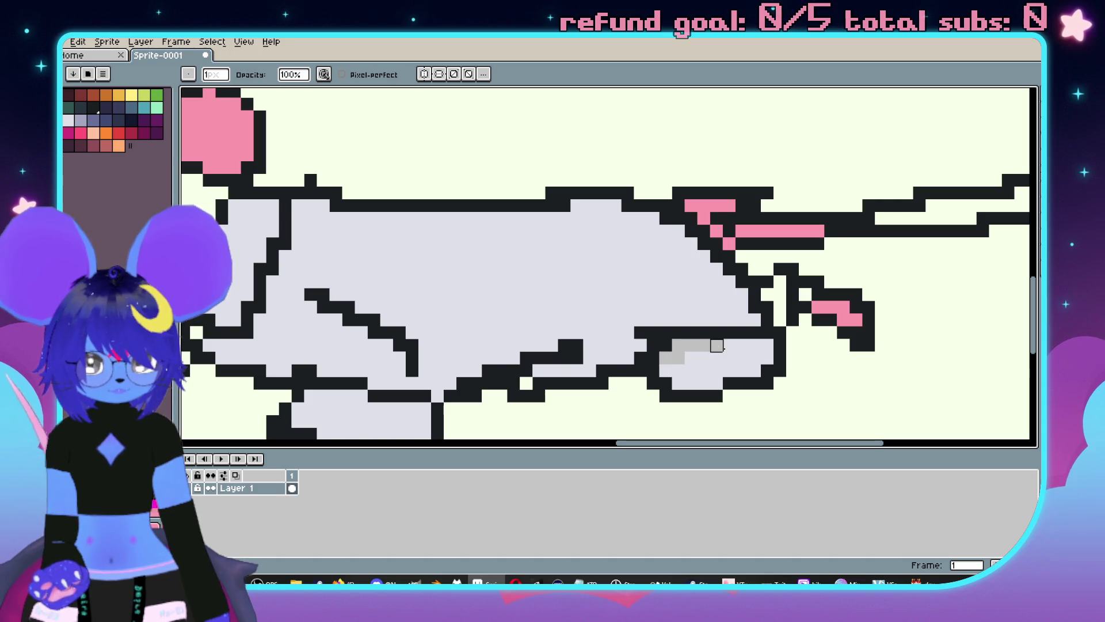
{"action": "key", "text": "i"}
{"action": "key", "text": "g"}
{"action": "left_click", "coordinate": [710, 358]}
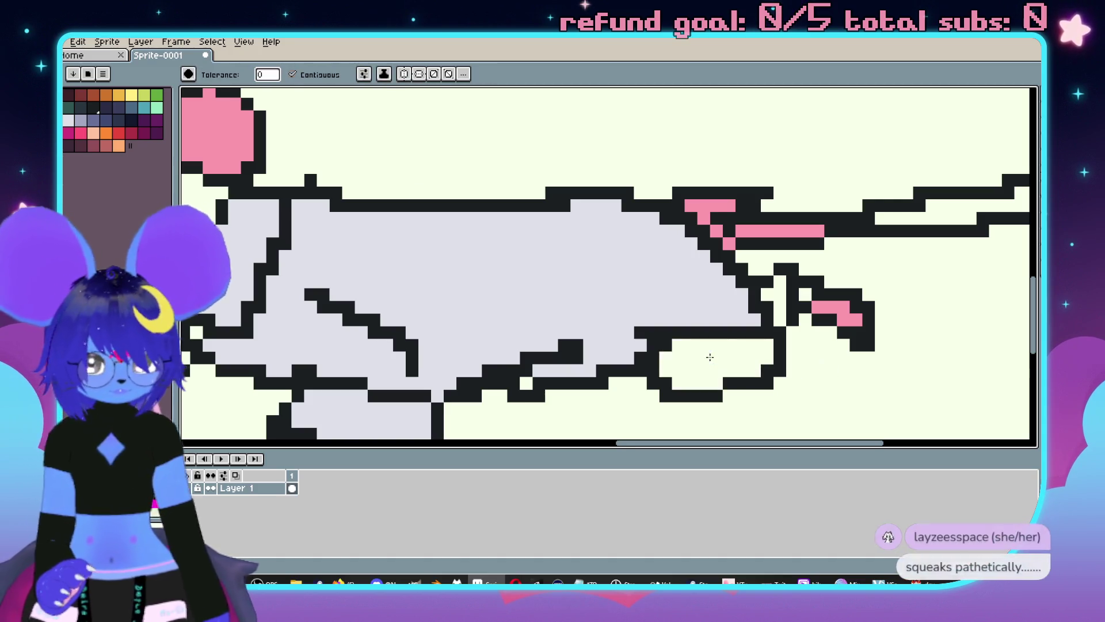
{"action": "scroll", "coordinate": [711, 358], "scroll_direction": "down", "scroll_amount": 3}
{"action": "scroll", "coordinate": [633, 287], "scroll_direction": "up", "scroll_amount": 2}
Colour the line along the mouse's tail pink.
{"action": "mouse_move", "coordinate": [616, 322]}
{"action": "left_mouse_down"}
{"action": "mouse_move", "coordinate": [754, 279]}
{"action": "mouse_move", "coordinate": [630, 254]}
{"action": "mouse_move", "coordinate": [663, 260]}
{"action": "mouse_move", "coordinate": [839, 236]}
{"action": "mouse_move", "coordinate": [691, 270]}
{"action": "mouse_move", "coordinate": [577, 273]}
{"action": "left_mouse_up"}
{"action": "scroll", "coordinate": [604, 275], "scroll_direction": "up", "scroll_amount": 2}
{"action": "left_click", "coordinate": [587, 275], "text": "alt"}
{"action": "key", "text": "b"}
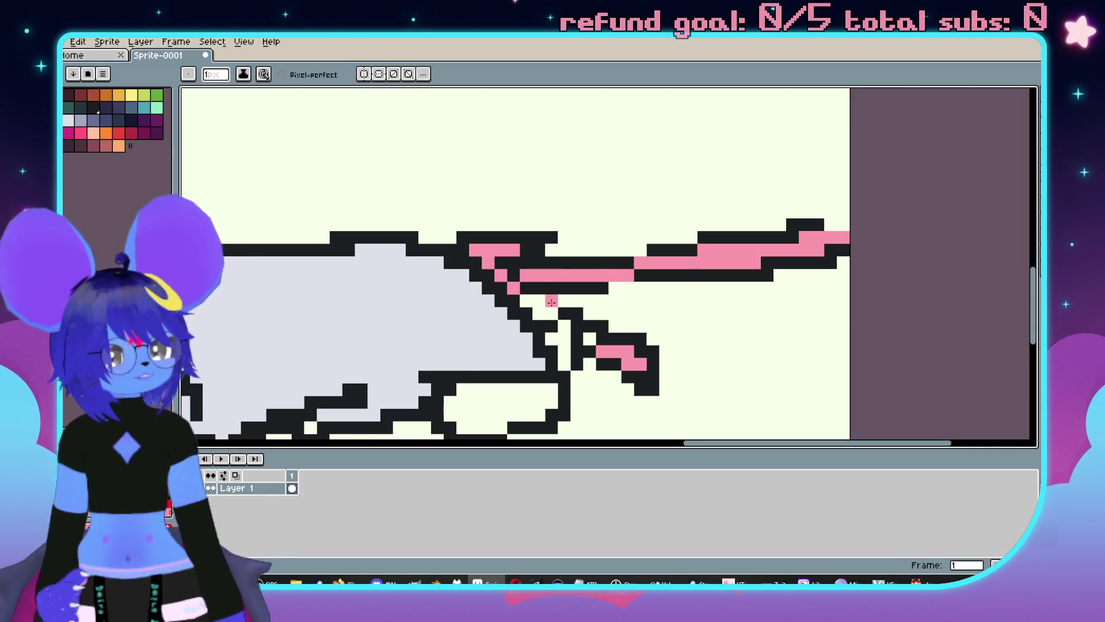
{"action": "scroll", "coordinate": [544, 269], "scroll_direction": "down", "scroll_amount": 5}
{"action": "scroll", "coordinate": [547, 262], "scroll_direction": "up", "scroll_amount": 4}
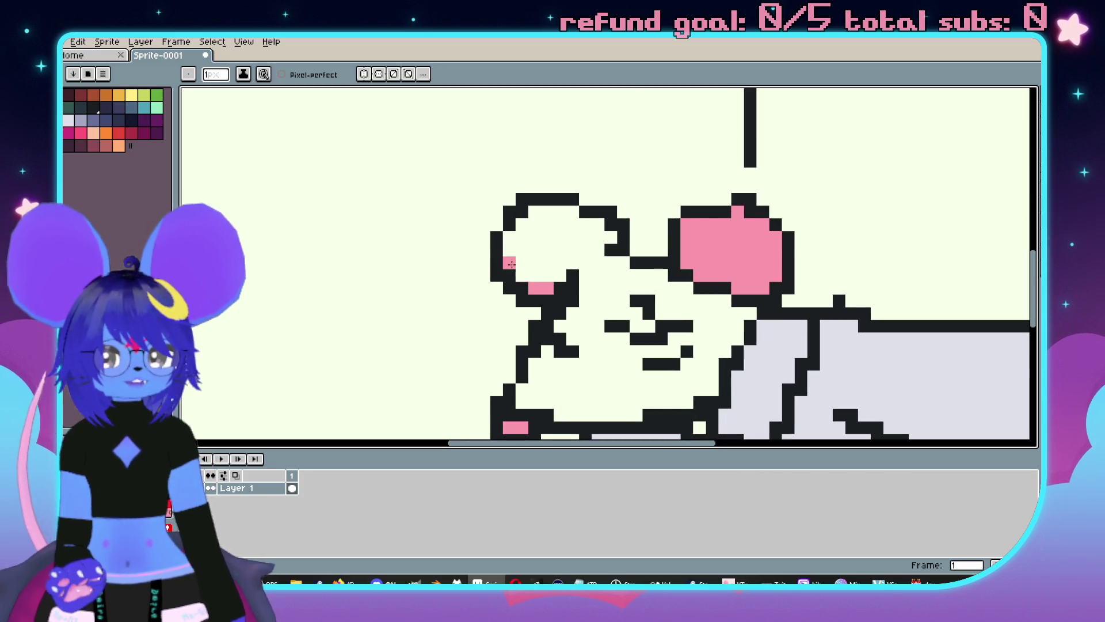
Paint the inside of the mouse's front ear pink.
{"action": "left_click_drag", "start_coordinate": [510, 242], "coordinate": [529, 220]}
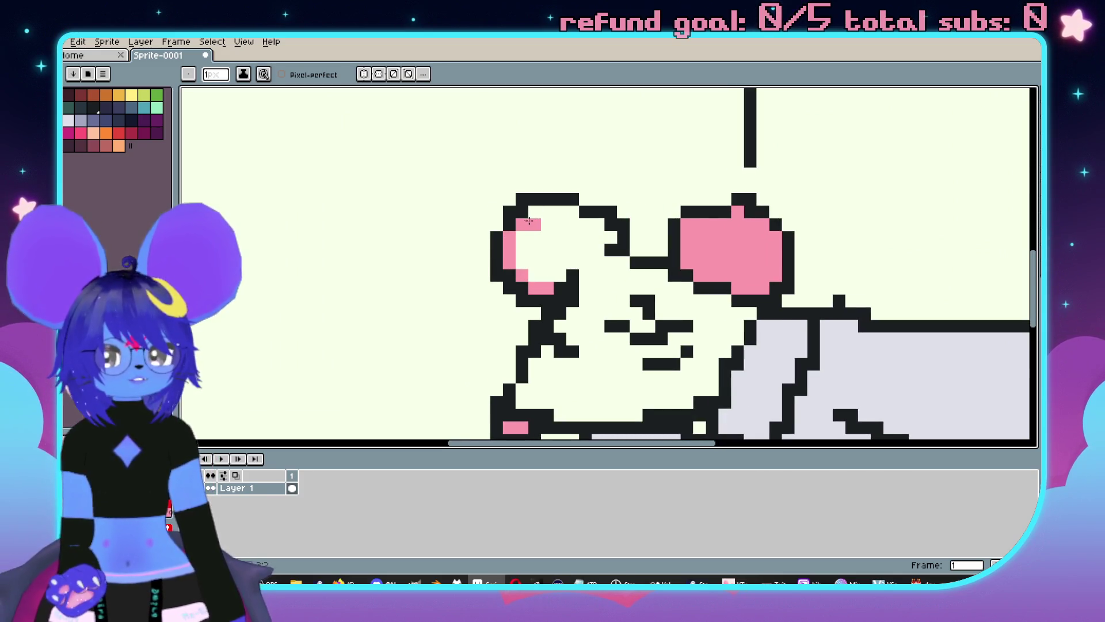
{"action": "scroll", "coordinate": [536, 253], "scroll_direction": "down", "scroll_amount": 2}
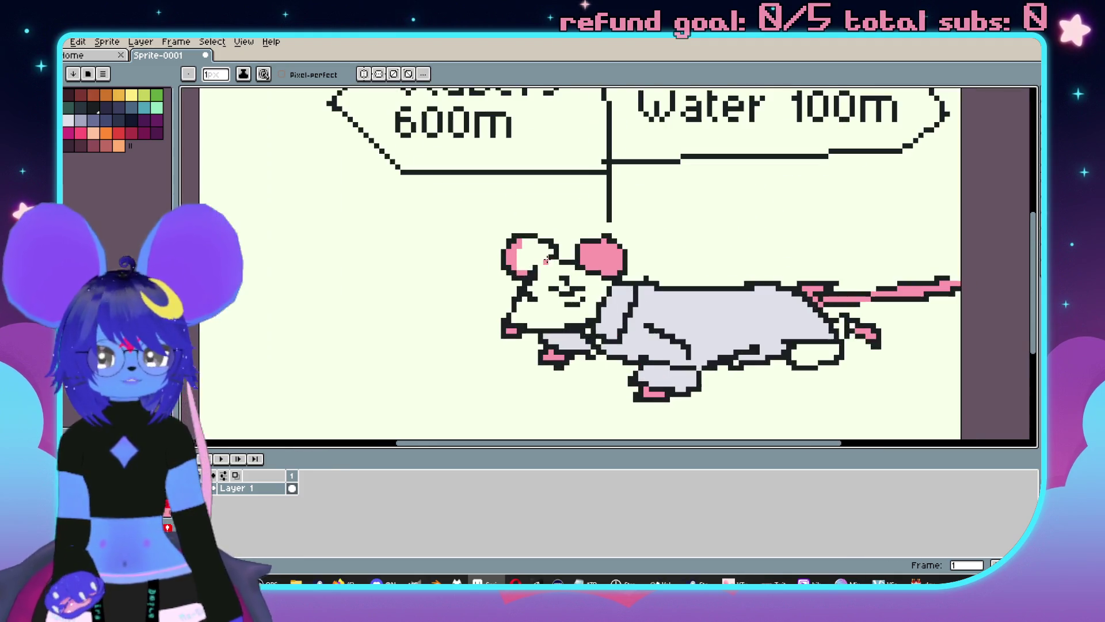
{"action": "scroll", "coordinate": [524, 239], "scroll_direction": "up", "scroll_amount": 2}
{"action": "mouse_move", "coordinate": [524, 242]}
{"action": "left_mouse_down"}
{"action": "mouse_move", "coordinate": [506, 331]}
{"action": "mouse_move", "coordinate": [541, 311]}
{"action": "mouse_move", "coordinate": [522, 258]}
{"action": "mouse_move", "coordinate": [521, 314]}
{"action": "left_mouse_up"}
{"action": "scroll", "coordinate": [521, 313], "scroll_direction": "down", "scroll_amount": 3}
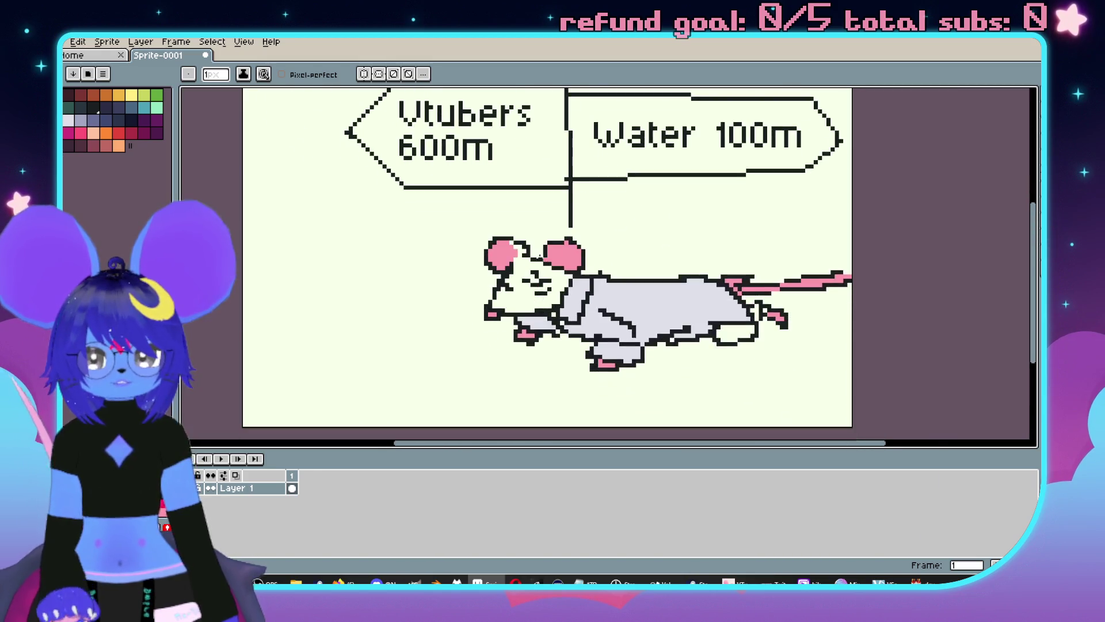
{"action": "scroll", "coordinate": [519, 296], "scroll_direction": "up", "scroll_amount": 2}
{"action": "scroll", "coordinate": [519, 295], "scroll_direction": "down", "scroll_amount": 1}
{"action": "scroll", "coordinate": [507, 277], "scroll_direction": "up", "scroll_amount": 1}
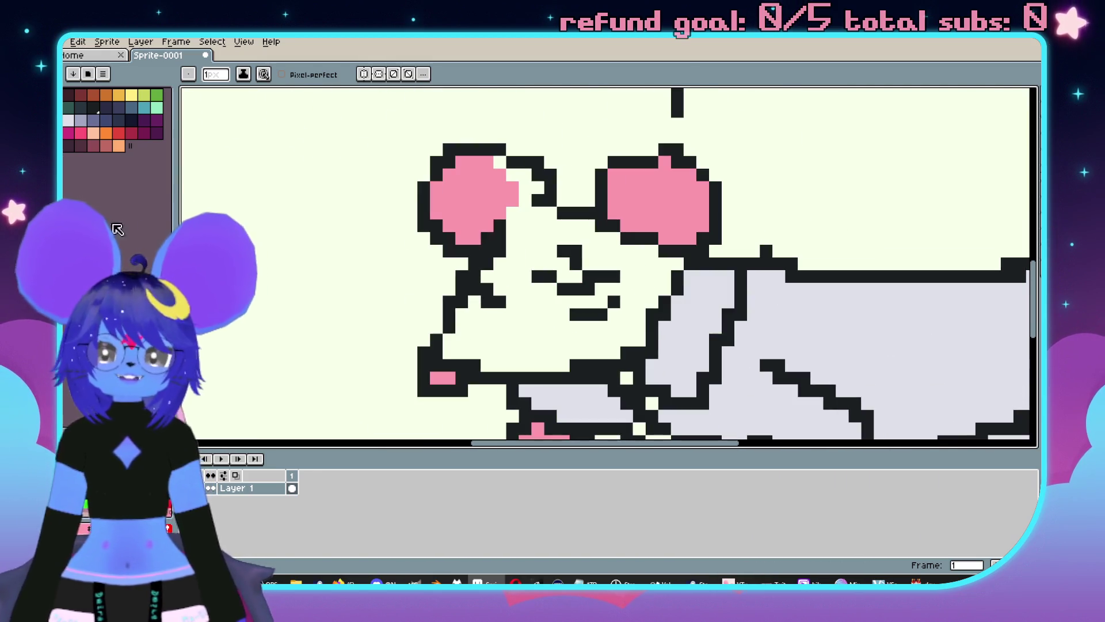
Try red and darker red strokes on the mouse's eye, undoing both.
{"action": "left_click", "coordinate": [119, 133]}
{"action": "mouse_move", "coordinate": [572, 267]}
{"action": "left_mouse_down"}
{"action": "mouse_move", "coordinate": [564, 288]}
{"action": "mouse_move", "coordinate": [583, 272]}
{"action": "left_mouse_up"}
{"action": "key", "text": "ctrl+z"}
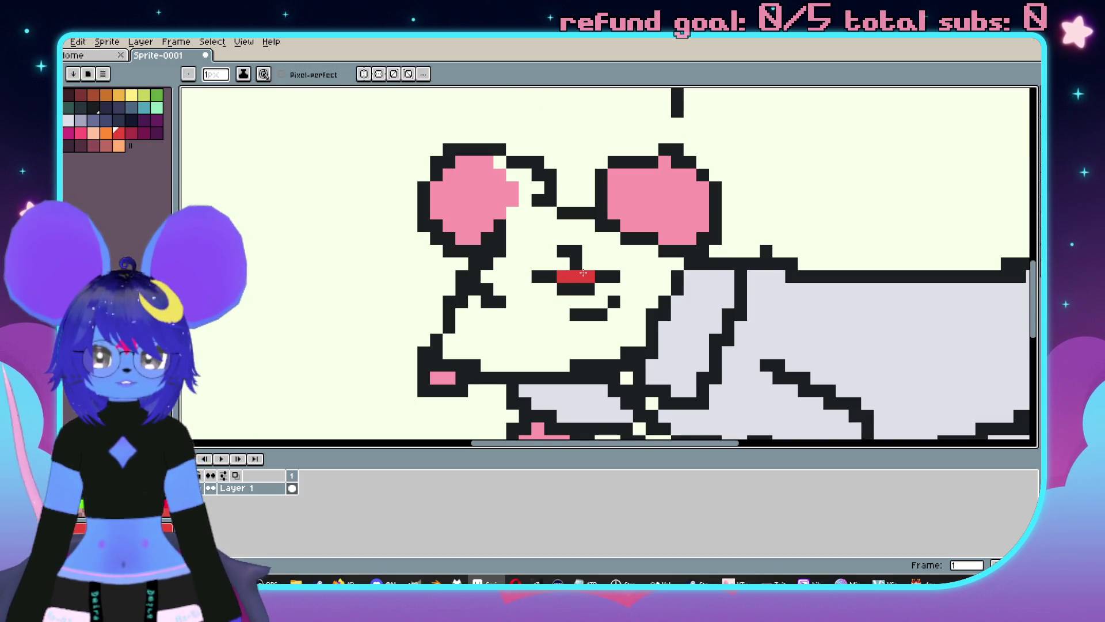
{"action": "left_click", "coordinate": [133, 134]}
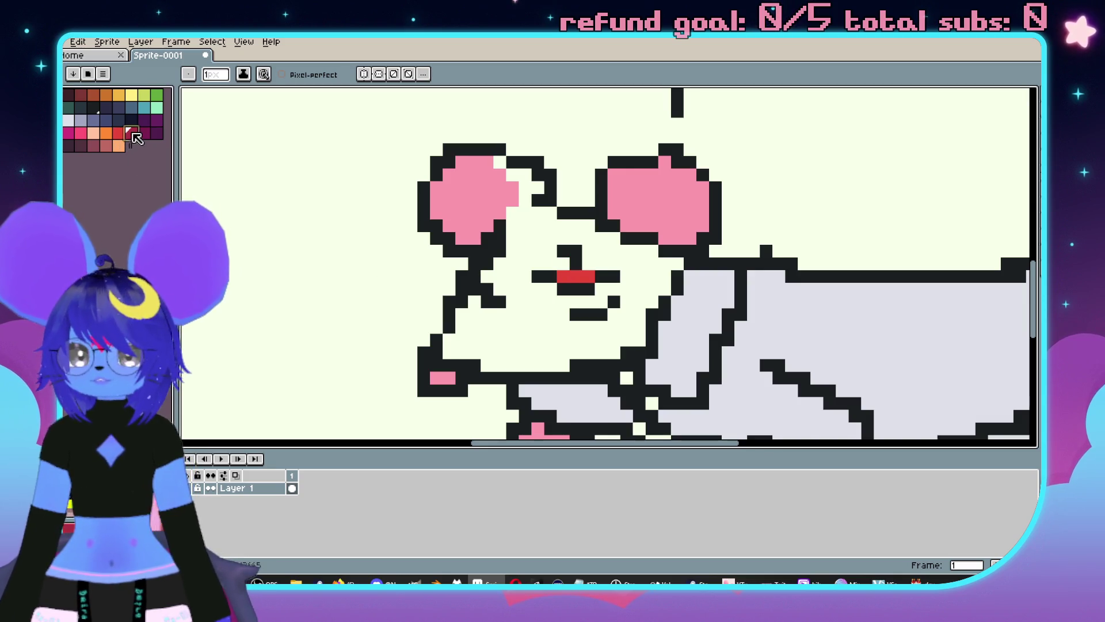
{"action": "left_click_drag", "start_coordinate": [574, 270], "coordinate": [589, 263]}
{"action": "scroll", "coordinate": [610, 282], "scroll_direction": "down", "scroll_amount": 3}
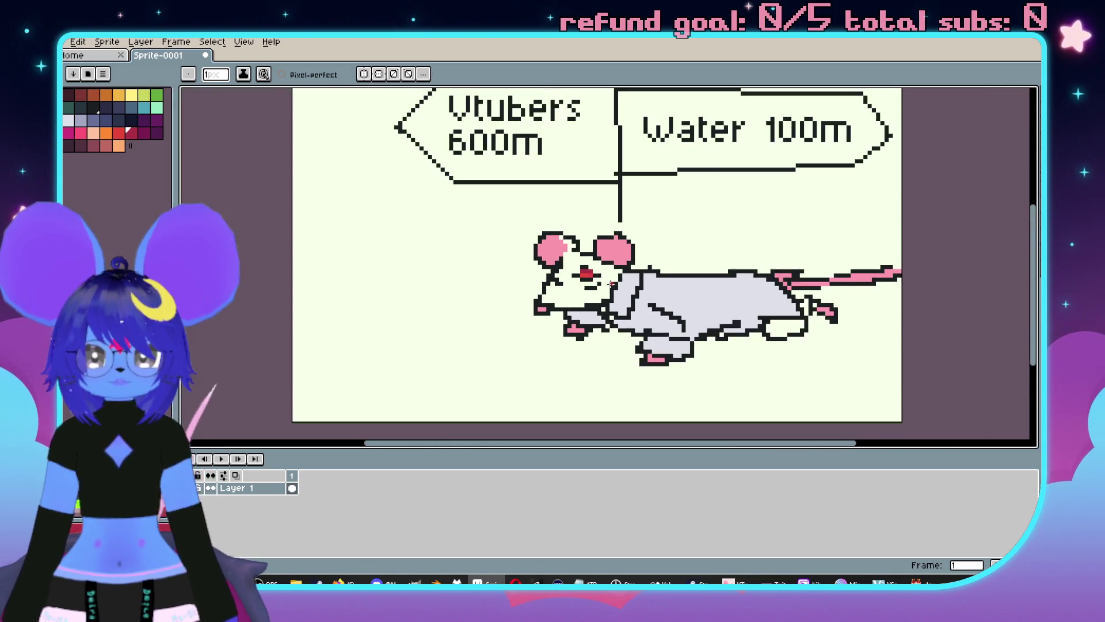
{"action": "scroll", "coordinate": [624, 290], "scroll_direction": "up", "scroll_amount": 2}
{"action": "key", "text": "ctrl+z"}
{"action": "scroll", "coordinate": [635, 300], "scroll_direction": "up", "scroll_amount": 2}
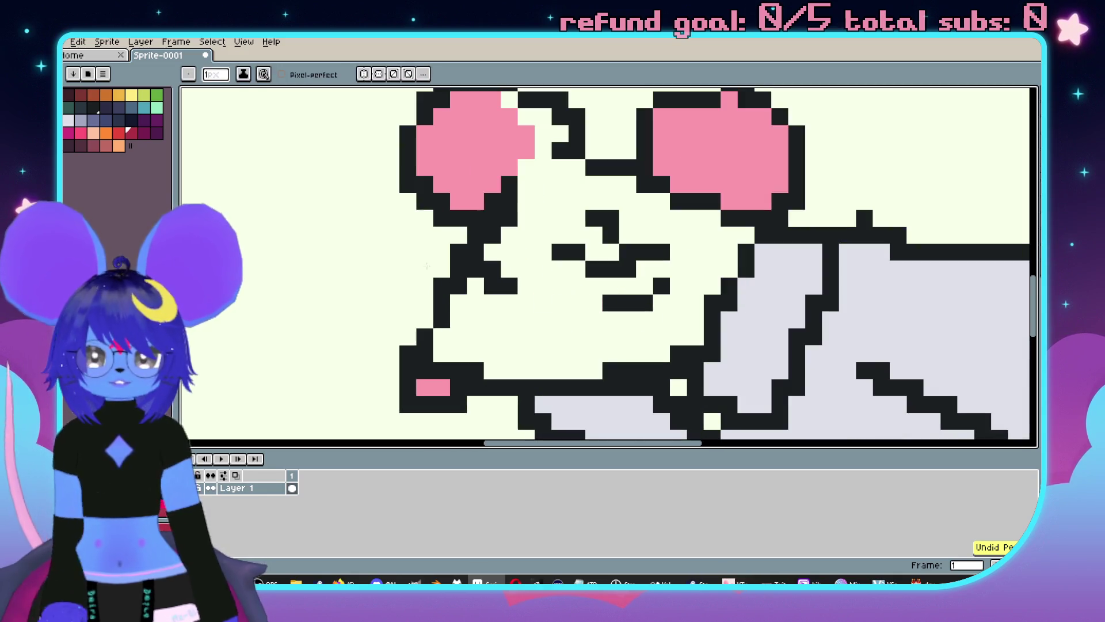
Paint the eye pixels bright red, including the pixel beside the left eye.
{"action": "left_click", "coordinate": [118, 132]}
{"action": "left_click", "coordinate": [610, 302]}
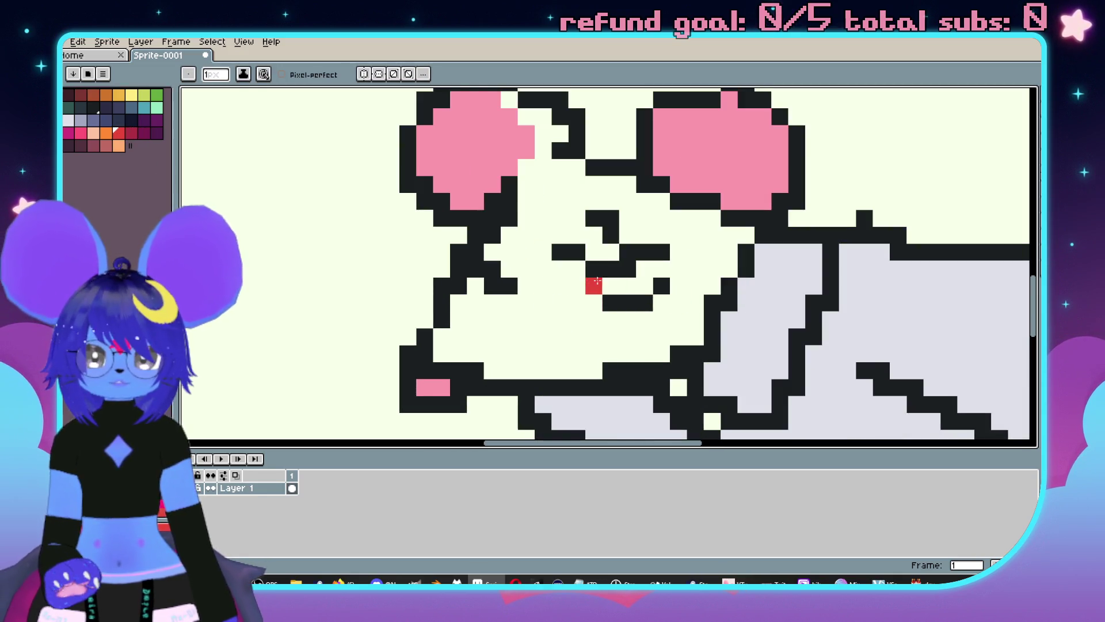
{"action": "left_click_drag", "start_coordinate": [595, 286], "coordinate": [610, 286]}
{"action": "scroll", "coordinate": [611, 286], "scroll_direction": "down", "scroll_amount": 2}
{"action": "scroll", "coordinate": [576, 282], "scroll_direction": "up", "scroll_amount": 2}
{"action": "left_click", "coordinate": [544, 284]}
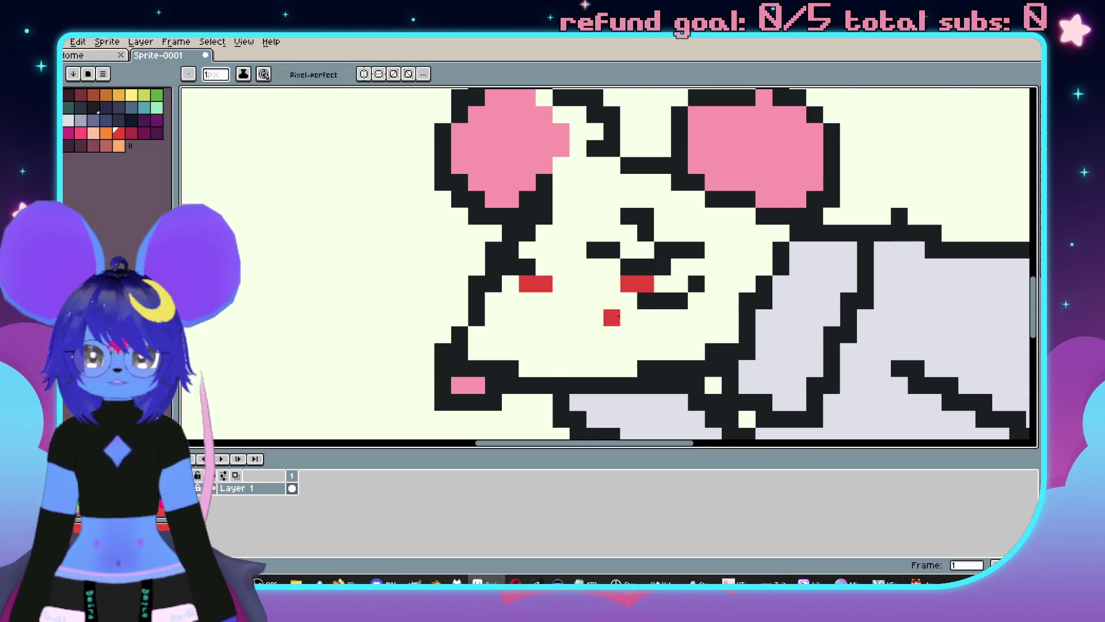
{"action": "scroll", "coordinate": [593, 300], "scroll_direction": "down", "scroll_amount": 1}
{"action": "scroll", "coordinate": [637, 286], "scroll_direction": "up", "scroll_amount": 1}
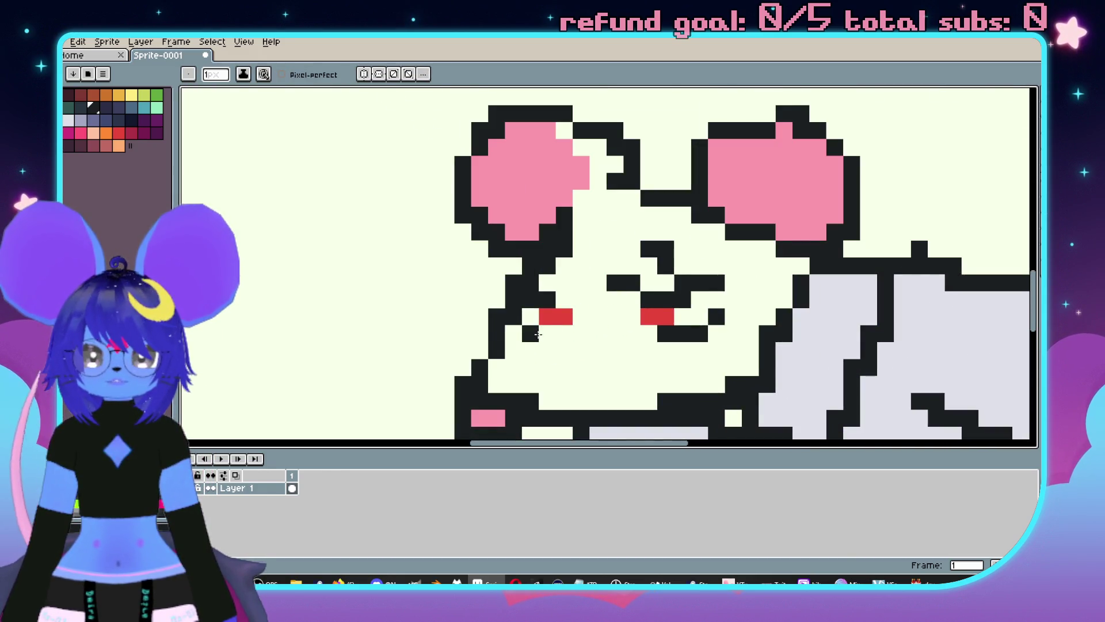
Clear the old nose pixel and redraw the nose two pixels wide.
{"action": "right_click", "coordinate": [632, 367]}
{"action": "left_click_drag", "start_coordinate": [664, 367], "coordinate": [682, 367]}
{"action": "scroll", "coordinate": [662, 288], "scroll_direction": "down", "scroll_amount": 2}
{"action": "scroll", "coordinate": [665, 275], "scroll_direction": "up", "scroll_amount": 1}
{"action": "scroll", "coordinate": [665, 275], "scroll_direction": "down", "scroll_amount": 1}
{"action": "scroll", "coordinate": [663, 228], "scroll_direction": "up", "scroll_amount": 1}
Outline a small shape behind the right ear and fill it with grey.
{"action": "mouse_move", "coordinate": [737, 206]}
{"action": "left_mouse_down"}
{"action": "mouse_move", "coordinate": [707, 269]}
{"action": "mouse_move", "coordinate": [641, 254]}
{"action": "left_mouse_up"}
{"action": "left_click", "coordinate": [81, 121]}
{"action": "key", "text": "g"}
{"action": "left_click", "coordinate": [710, 245]}
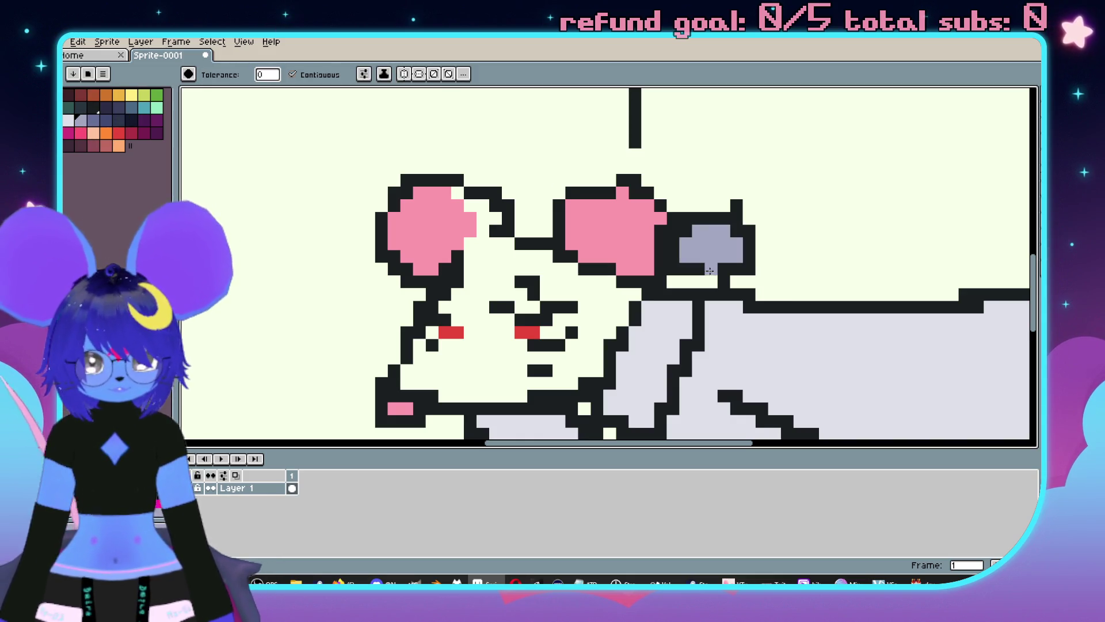
With the Pencil, widen the grey shape behind the ear over its left edge.
{"action": "key", "text": "b"}
{"action": "mouse_move", "coordinate": [687, 231]}
{"action": "left_mouse_down"}
{"action": "mouse_move", "coordinate": [672, 259]}
{"action": "mouse_move", "coordinate": [707, 255]}
{"action": "left_mouse_up"}
{"action": "scroll", "coordinate": [773, 258], "scroll_direction": "down", "scroll_amount": 3}
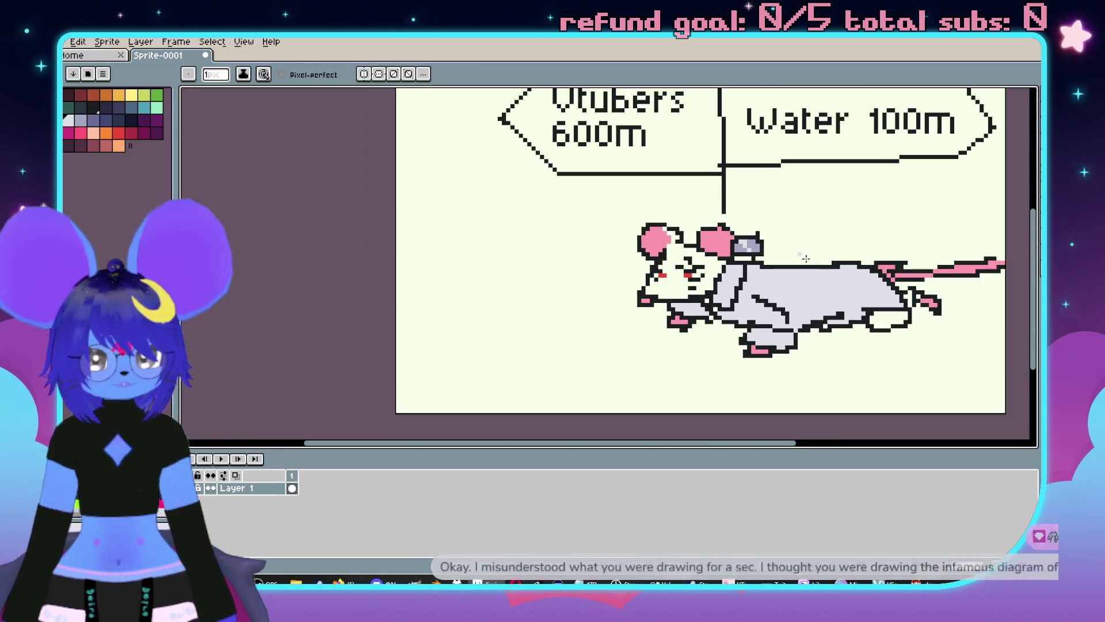
{"action": "scroll", "coordinate": [559, 291], "scroll_direction": "up", "scroll_amount": 3}
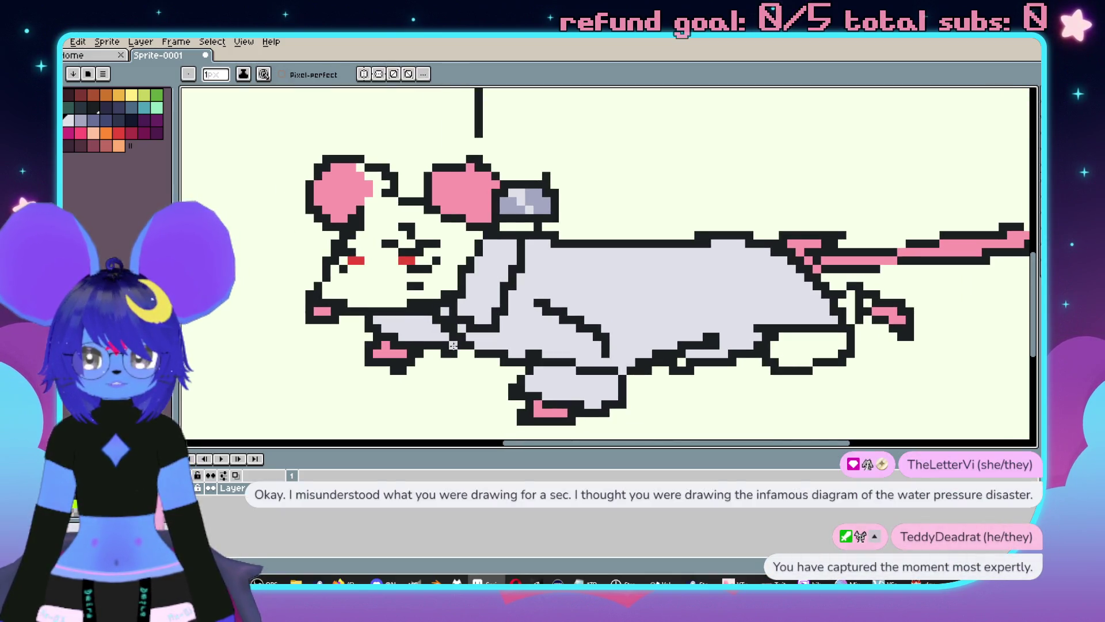
{"action": "scroll", "coordinate": [624, 296], "scroll_direction": "down", "scroll_amount": 1}
{"action": "scroll", "coordinate": [658, 339], "scroll_direction": "up", "scroll_amount": 1}
Cover the belly outline and stray body dash with the body's light grey.
{"action": "left_click", "coordinate": [685, 357], "text": "alt"}
{"action": "left_click", "coordinate": [649, 310], "text": "alt"}
{"action": "left_click_drag", "start_coordinate": [628, 352], "coordinate": [703, 328]}
{"action": "left_click_drag", "start_coordinate": [529, 296], "coordinate": [554, 304]}
Draw a new black curved haunch line on the mouse's body.
{"action": "left_click", "coordinate": [629, 359], "text": "alt"}
{"action": "mouse_move", "coordinate": [621, 355]}
{"action": "left_mouse_down"}
{"action": "mouse_move", "coordinate": [621, 297]}
{"action": "mouse_move", "coordinate": [559, 268]}
{"action": "left_mouse_up"}
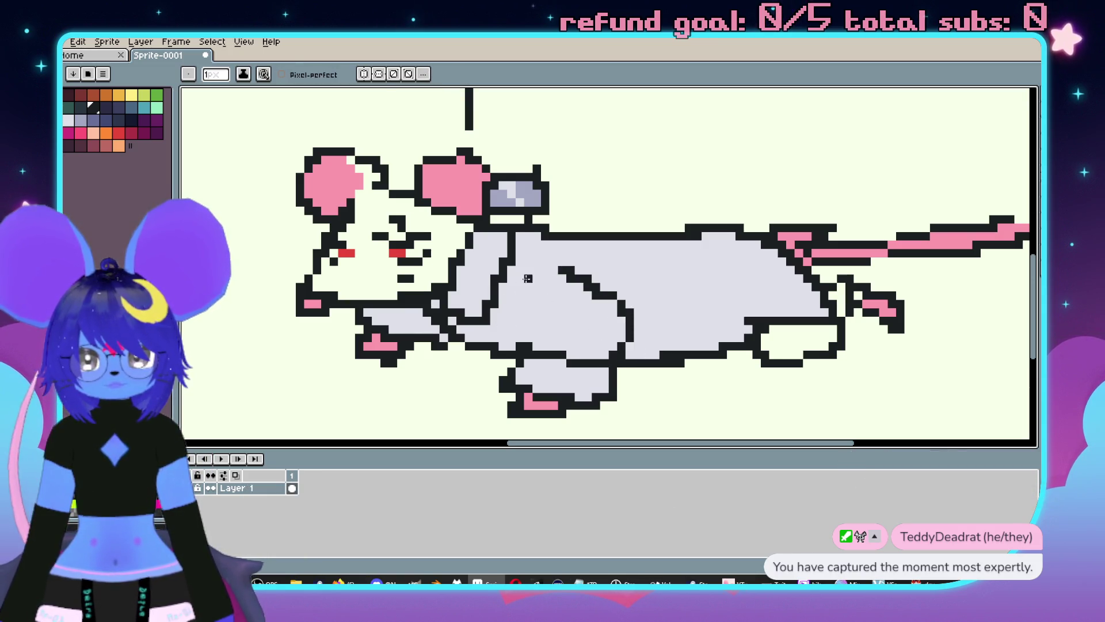
{"action": "scroll", "coordinate": [522, 284], "scroll_direction": "down", "scroll_amount": 3}
{"action": "scroll", "coordinate": [644, 306], "scroll_direction": "up", "scroll_amount": 2}
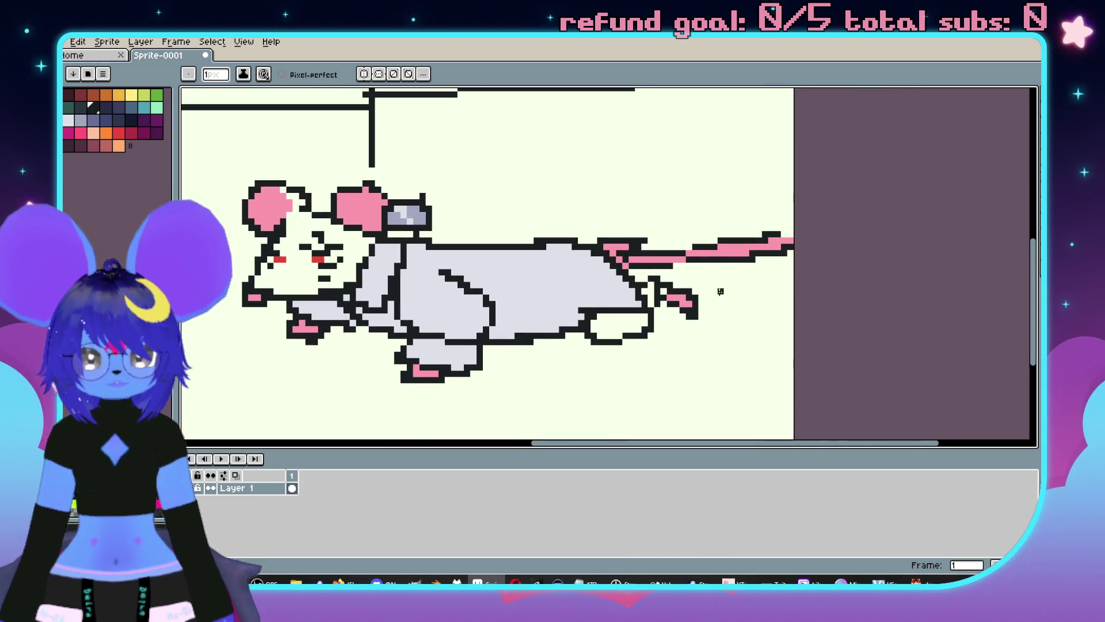
Draw two black speed lines behind the mouse and wavy strokes around the signs.
{"action": "left_click_drag", "start_coordinate": [759, 283], "coordinate": [794, 282]}
{"action": "left_click_drag", "start_coordinate": [649, 229], "coordinate": [748, 193]}
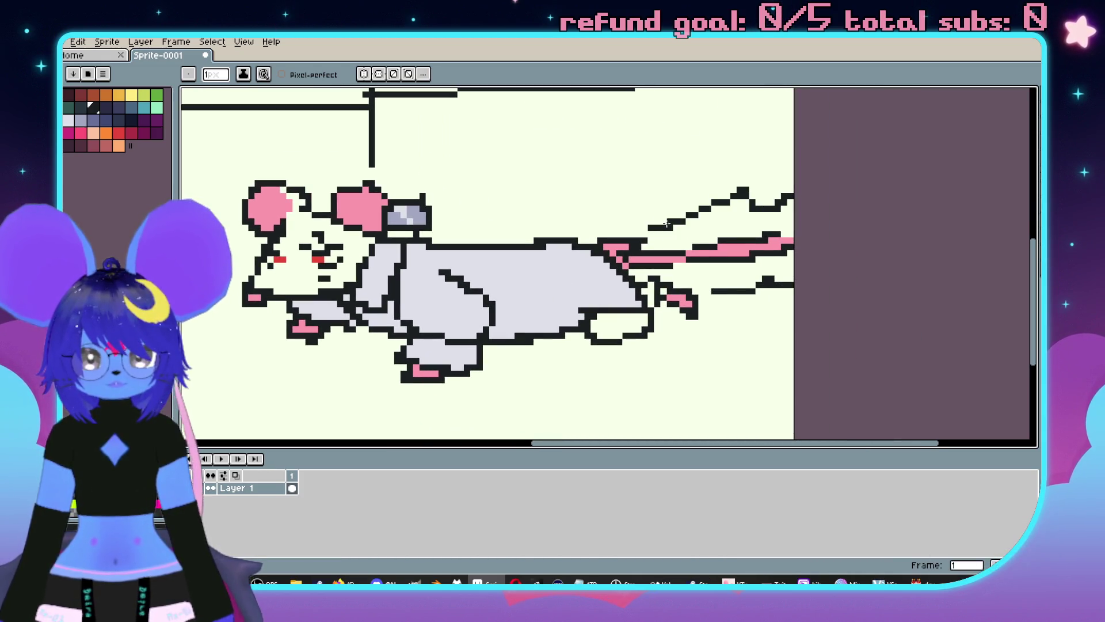
{"action": "scroll", "coordinate": [653, 190], "scroll_direction": "down", "scroll_amount": 3}
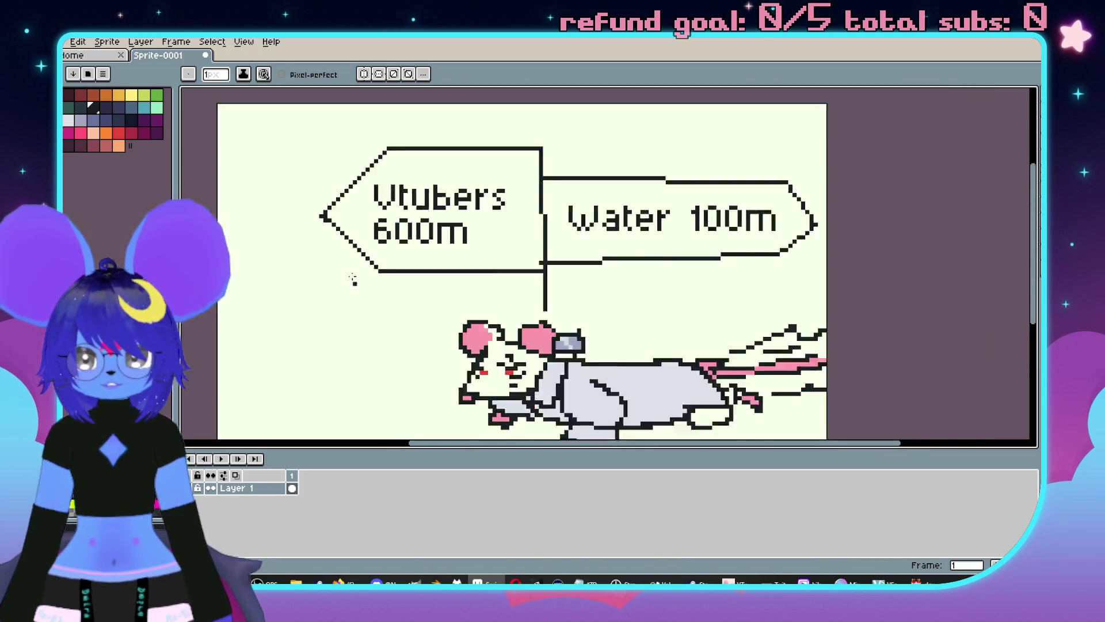
{"action": "scroll", "coordinate": [354, 283], "scroll_direction": "down", "scroll_amount": 1}
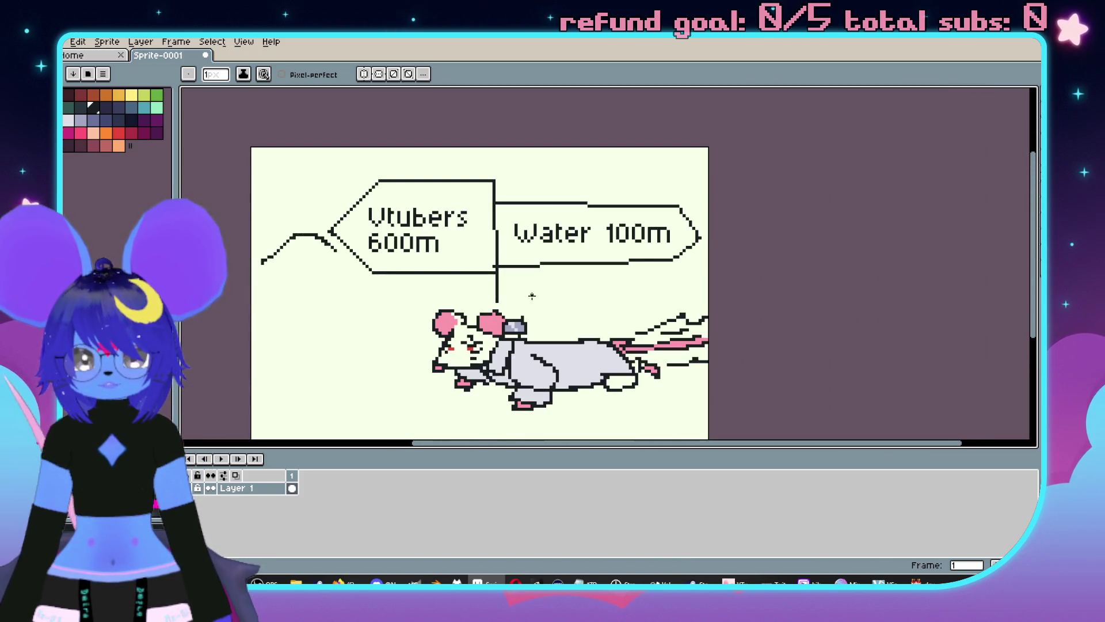
{"action": "left_click_drag", "start_coordinate": [354, 259], "coordinate": [371, 275]}
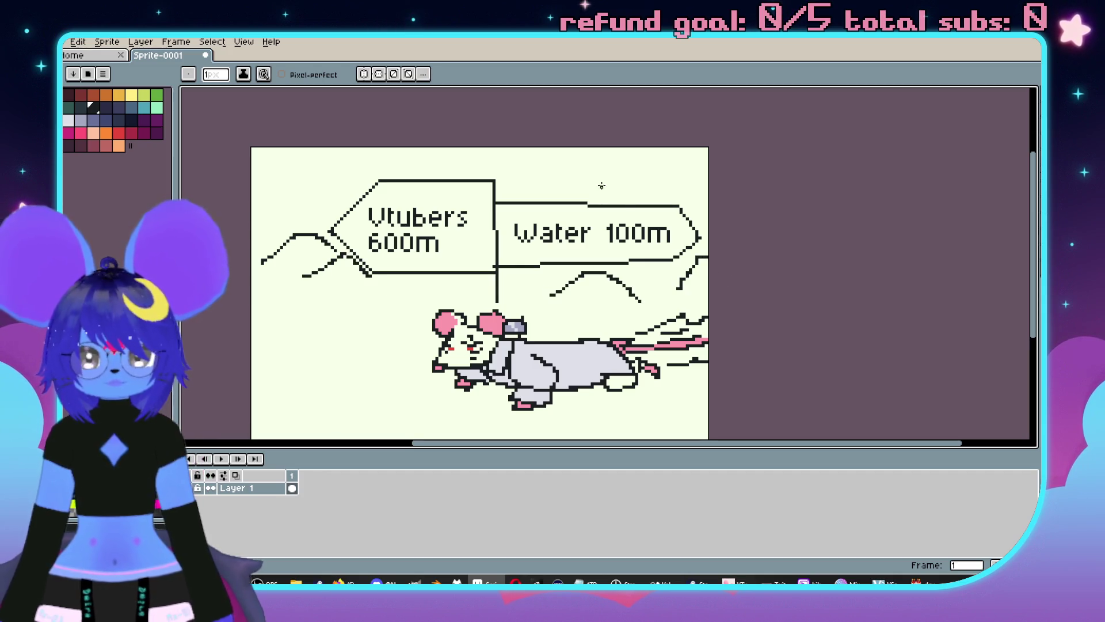
{"action": "left_click_drag", "start_coordinate": [496, 168], "coordinate": [707, 180]}
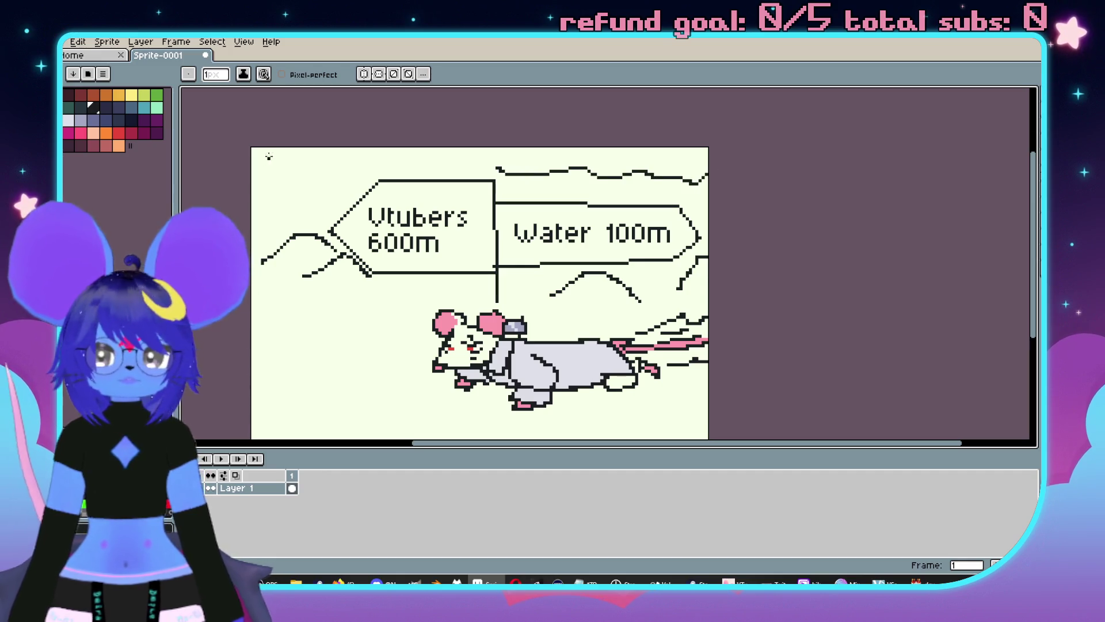
{"action": "mouse_move", "coordinate": [314, 149]}
{"action": "left_mouse_down"}
{"action": "mouse_move", "coordinate": [305, 214]}
{"action": "mouse_move", "coordinate": [314, 171]}
{"action": "mouse_move", "coordinate": [380, 151]}
{"action": "mouse_move", "coordinate": [326, 180]}
{"action": "left_mouse_up"}
{"action": "scroll", "coordinate": [255, 186], "scroll_direction": "up", "scroll_amount": 2}
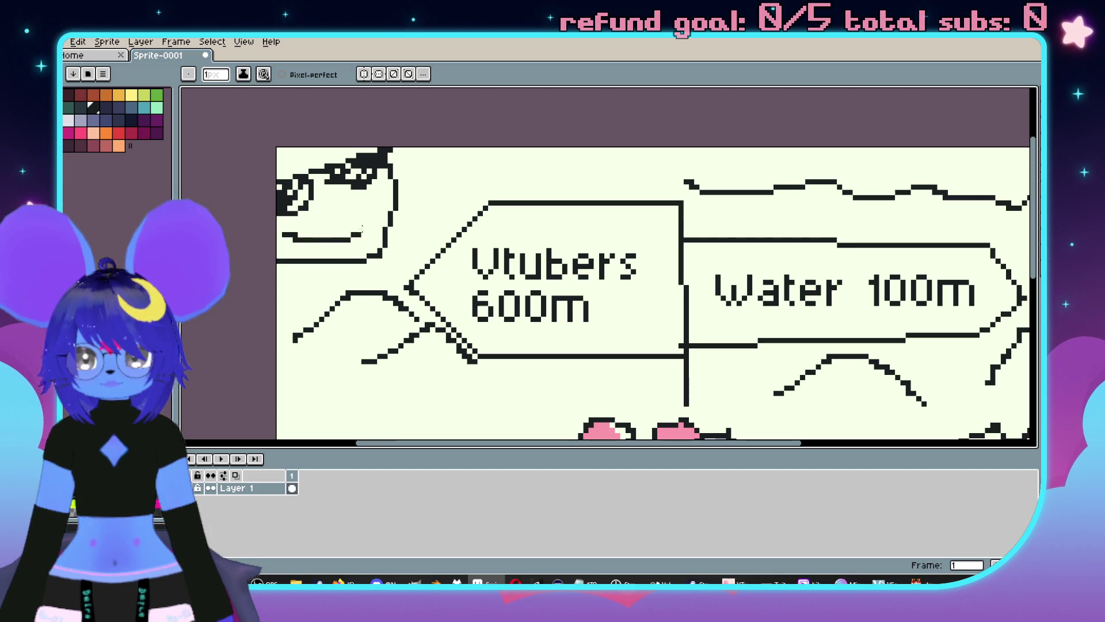
Draw a horizontal line and a short diagonal mark along the canvas top.
{"action": "left_click_drag", "start_coordinate": [390, 163], "coordinate": [488, 160]}
{"action": "left_click_drag", "start_coordinate": [410, 197], "coordinate": [416, 204]}
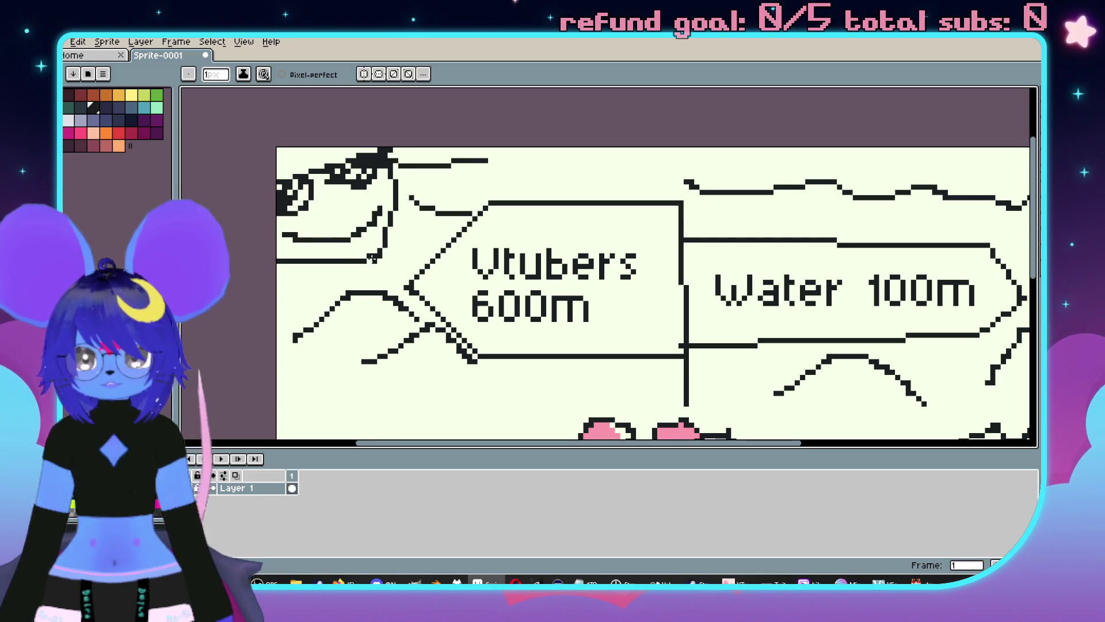
{"action": "scroll", "coordinate": [309, 261], "scroll_direction": "down", "scroll_amount": 1}
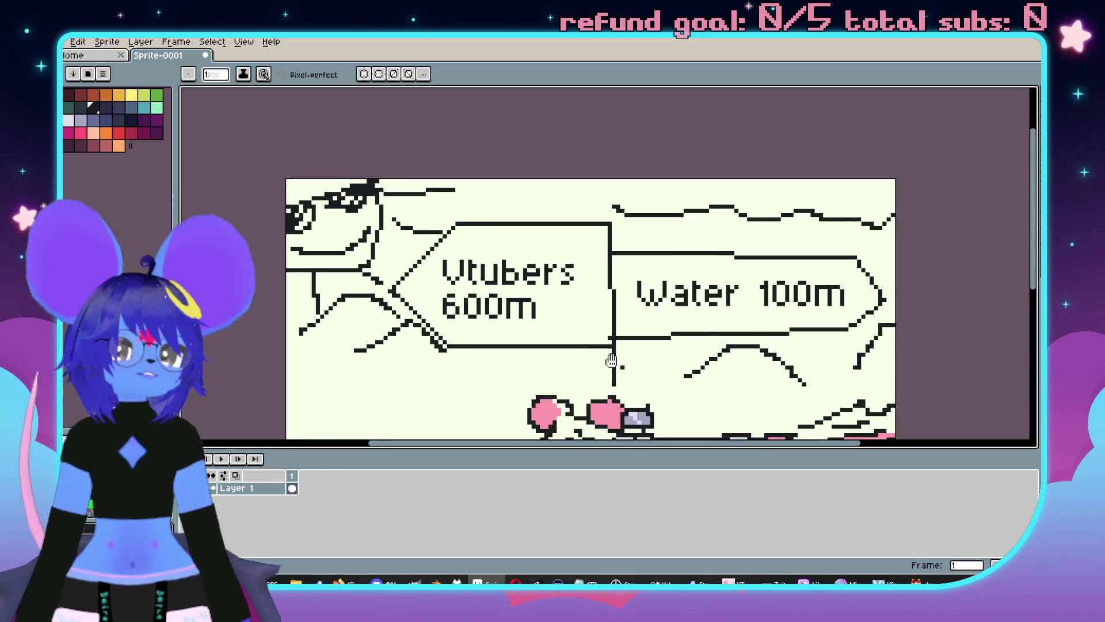
Pan and zoom the view onto the Water sign.
{"action": "left_click_drag", "start_coordinate": [621, 356], "coordinate": [569, 219]}
{"action": "mouse_move", "coordinate": [669, 250]}
{"action": "left_mouse_down"}
{"action": "mouse_move", "coordinate": [702, 190]}
{"action": "mouse_move", "coordinate": [708, 240]}
{"action": "mouse_move", "coordinate": [697, 271]}
{"action": "left_mouse_up"}
{"action": "scroll", "coordinate": [698, 271], "scroll_direction": "down", "scroll_amount": 1}
{"action": "left_click_drag", "start_coordinate": [834, 284], "coordinate": [802, 291]}
{"action": "scroll", "coordinate": [593, 214], "scroll_direction": "up", "scroll_amount": 1}
{"action": "left_click_drag", "start_coordinate": [593, 214], "coordinate": [628, 237]}
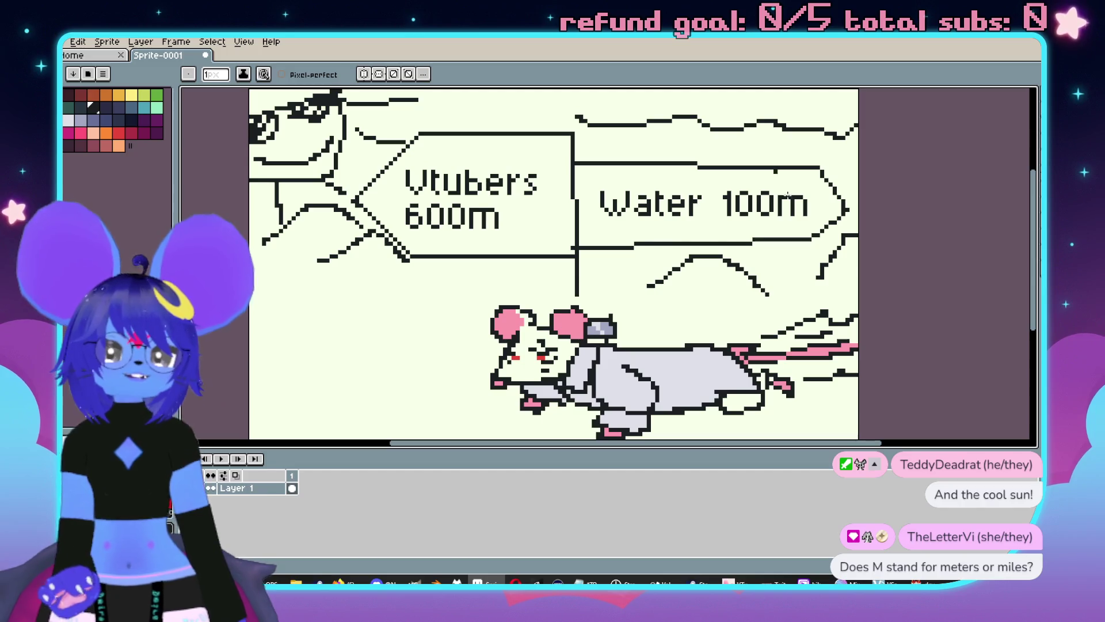
{"action": "left_click_drag", "start_coordinate": [630, 232], "coordinate": [607, 248]}
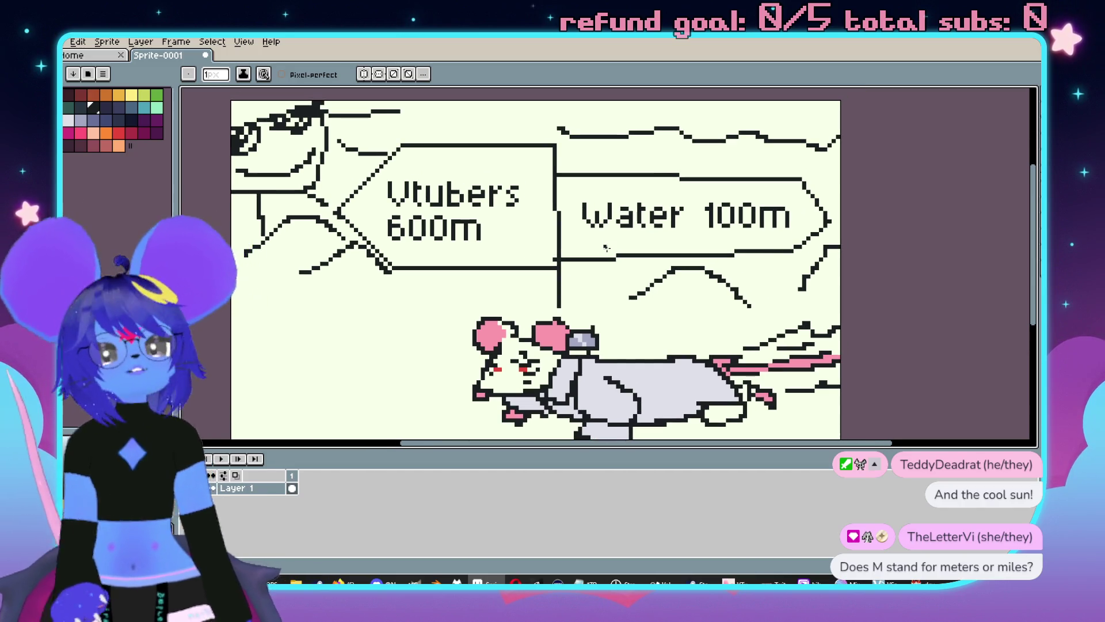
{"action": "scroll", "coordinate": [611, 247], "scroll_direction": "up", "scroll_amount": 5}
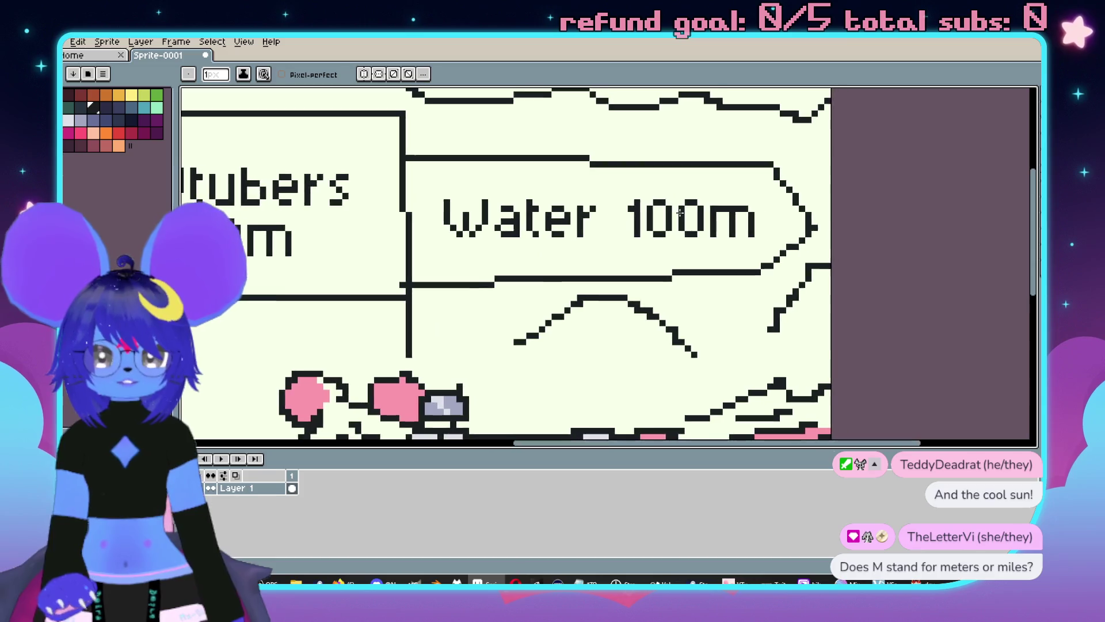
Change the sign to 'Water 10m' by erasing a zero, moving the m, and filling the gap.
{"action": "key", "text": "e"}
{"action": "key", "text": "e"}
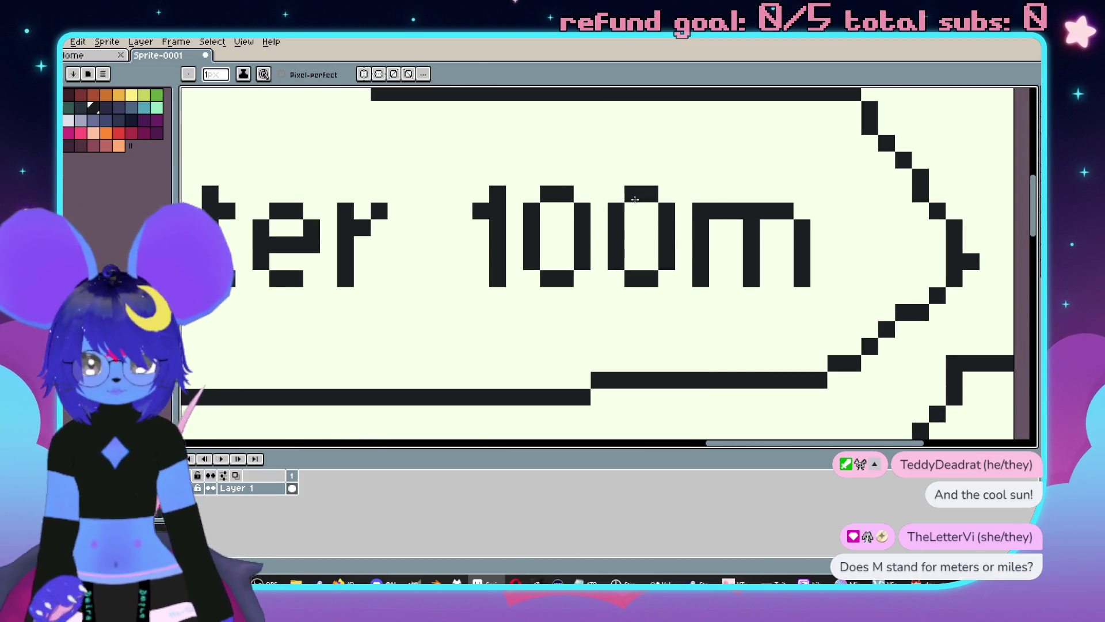
{"action": "mouse_move", "coordinate": [633, 194]}
{"action": "left_mouse_down"}
{"action": "mouse_move", "coordinate": [633, 279]}
{"action": "mouse_move", "coordinate": [617, 201]}
{"action": "mouse_move", "coordinate": [666, 262]}
{"action": "mouse_move", "coordinate": [667, 198]}
{"action": "mouse_move", "coordinate": [846, 308]}
{"action": "left_mouse_up"}
{"action": "key", "text": "m"}
{"action": "left_click_drag", "start_coordinate": [766, 254], "coordinate": [709, 254]}
{"action": "key", "text": "i"}
{"action": "left_click", "coordinate": [864, 214]}
{"action": "key", "text": "g"}
{"action": "left_click", "coordinate": [804, 222]}
{"action": "scroll", "coordinate": [768, 258], "scroll_direction": "down", "scroll_amount": 3}
{"action": "scroll", "coordinate": [768, 258], "scroll_direction": "down", "scroll_amount": 1}
{"action": "scroll", "coordinate": [599, 239], "scroll_direction": "up", "scroll_amount": 1}
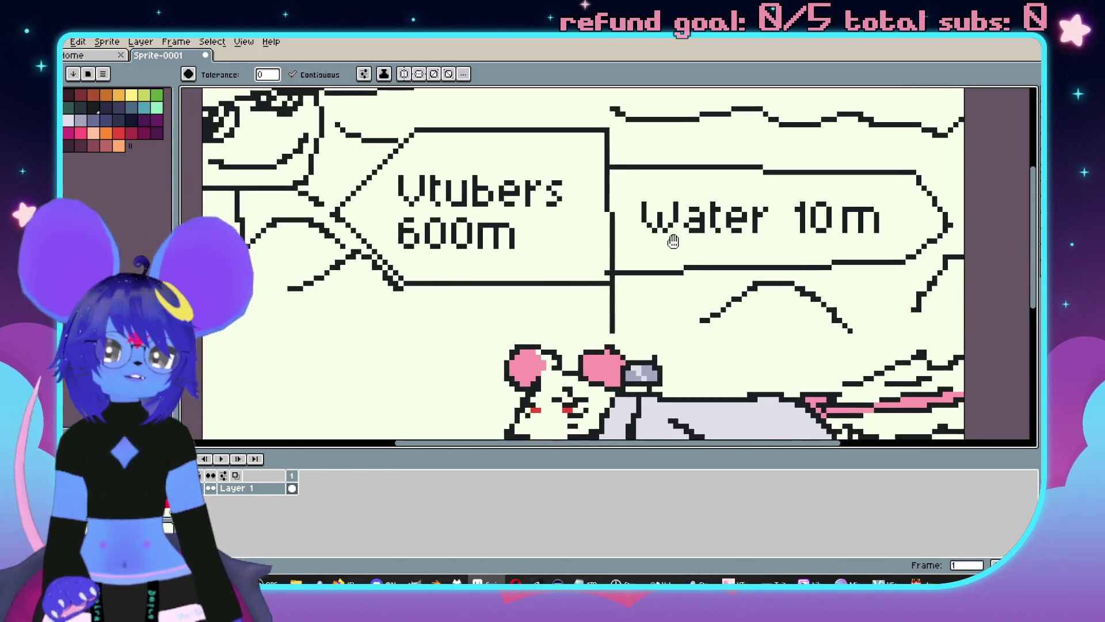
{"action": "scroll", "coordinate": [495, 222], "scroll_direction": "up", "scroll_amount": 4}
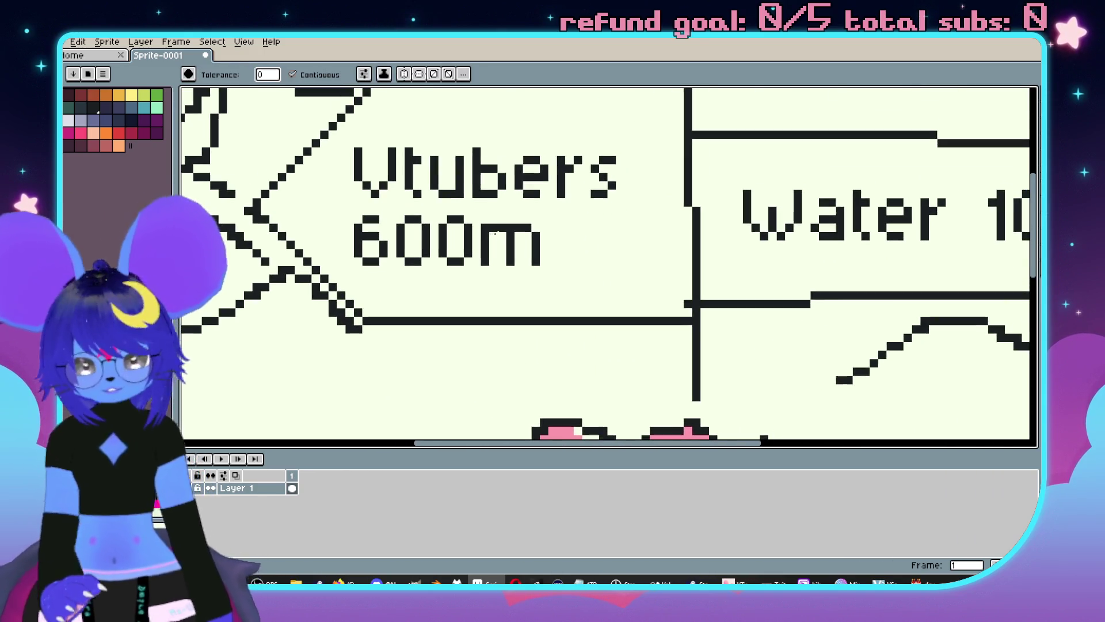
Shift the Vtubers sign's '0m' right so it reads 'Vtubers 6000m'.
{"action": "key", "text": "m"}
{"action": "key", "text": "ctrl+z"}
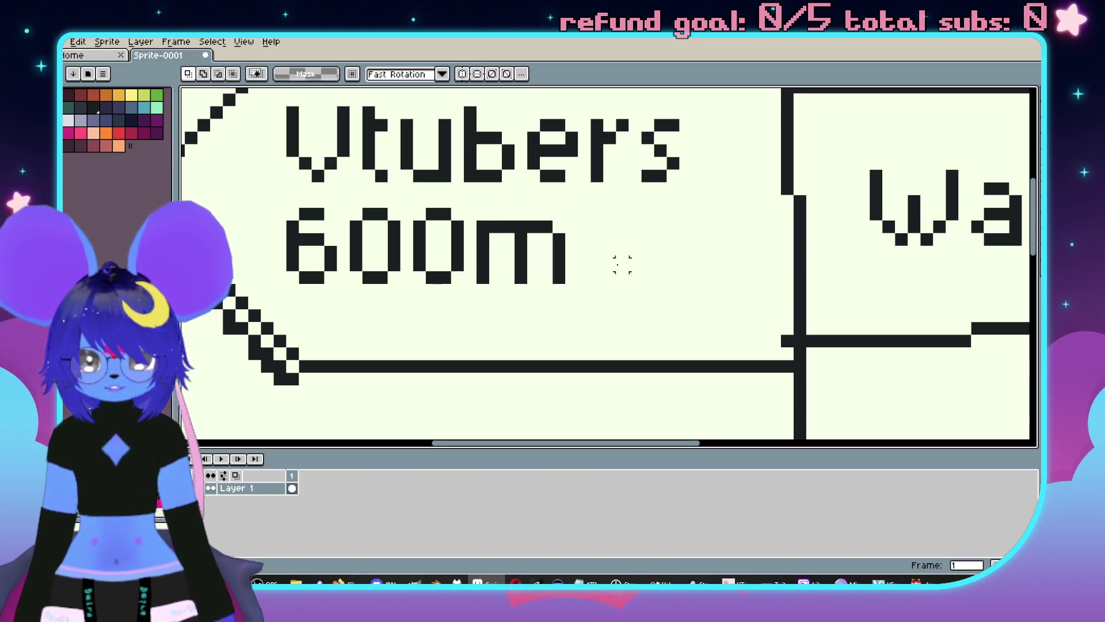
{"action": "left_click_drag", "start_coordinate": [415, 198], "coordinate": [592, 294]}
{"action": "key", "text": "Right"}
{"action": "key", "text": "Right"}
{"action": "key", "text": "Right"}
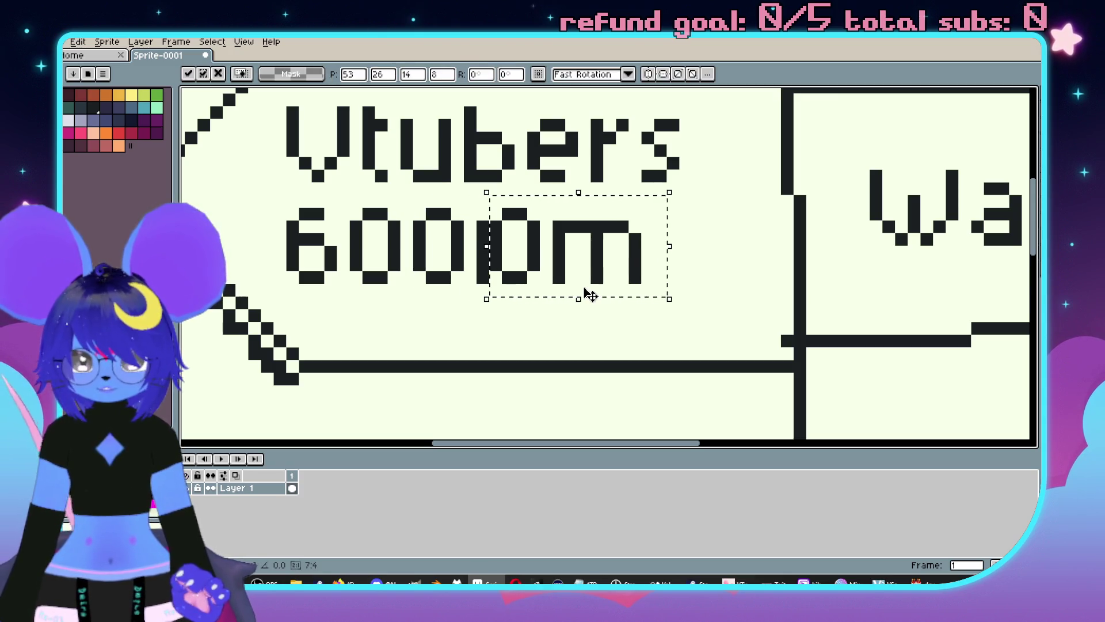
{"action": "key", "text": "Left"}
{"action": "key", "text": "ctrl+d"}
{"action": "scroll", "coordinate": [585, 294], "scroll_direction": "down", "scroll_amount": 3}
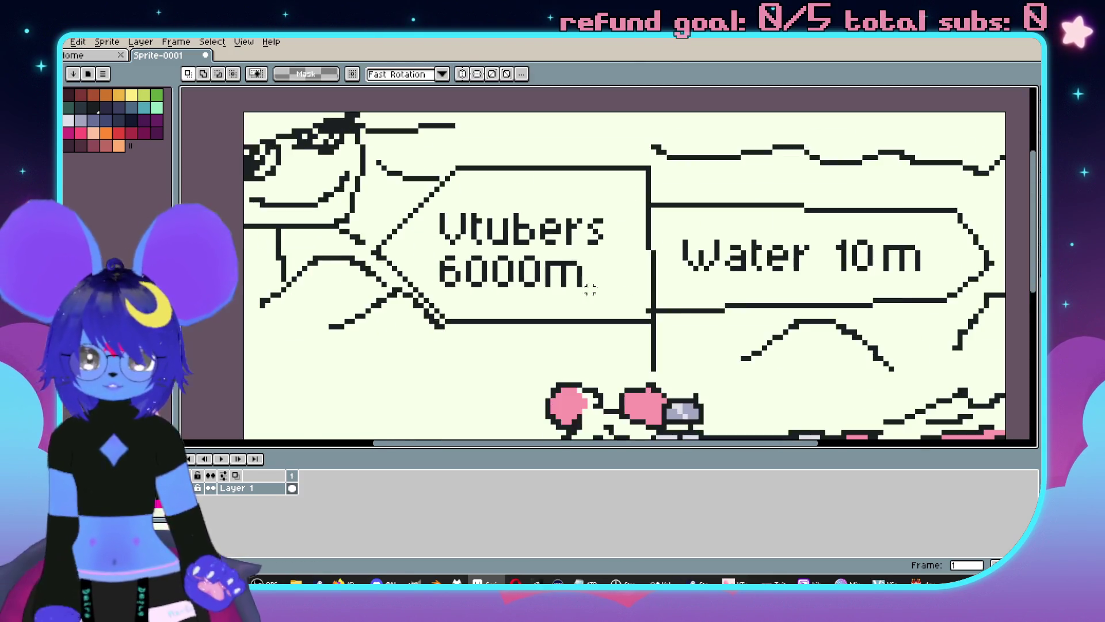
{"action": "scroll", "coordinate": [714, 233], "scroll_direction": "down", "scroll_amount": 1}
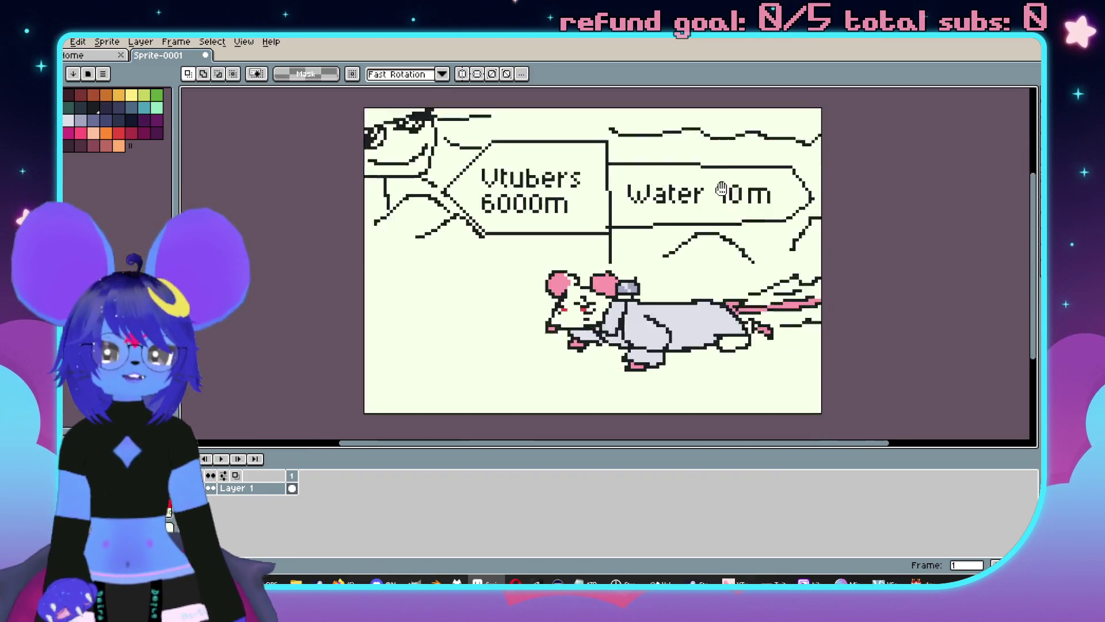
{"action": "scroll", "coordinate": [568, 288], "scroll_direction": "up", "scroll_amount": 3}
{"action": "scroll", "coordinate": [570, 282], "scroll_direction": "up", "scroll_amount": 3}
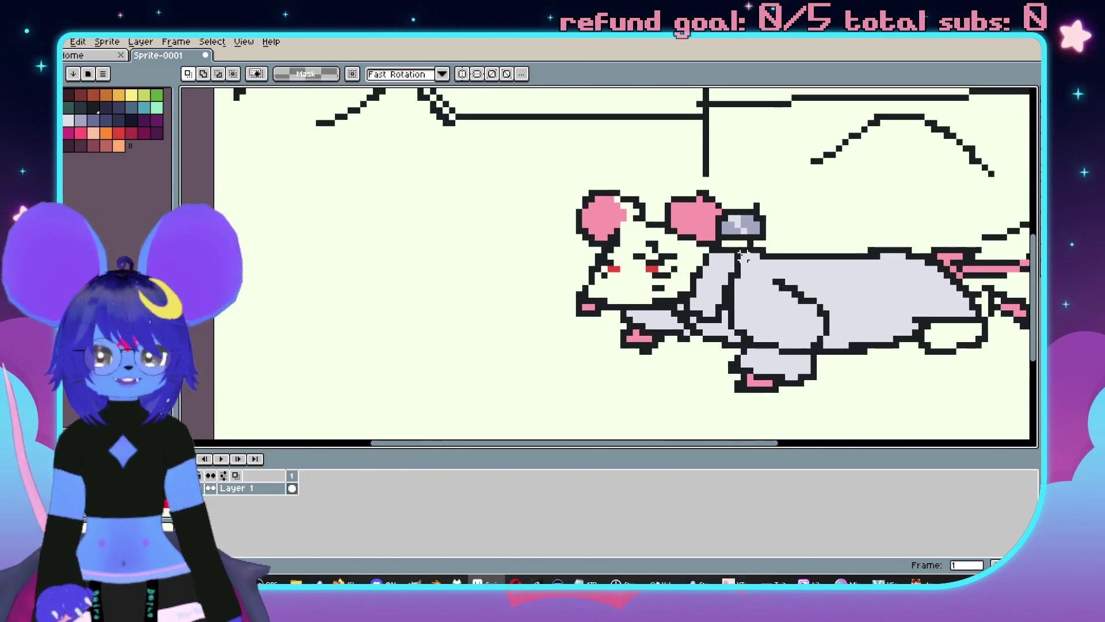
{"action": "key", "text": "b"}
{"action": "scroll", "coordinate": [629, 182], "scroll_direction": "up", "scroll_amount": 1}
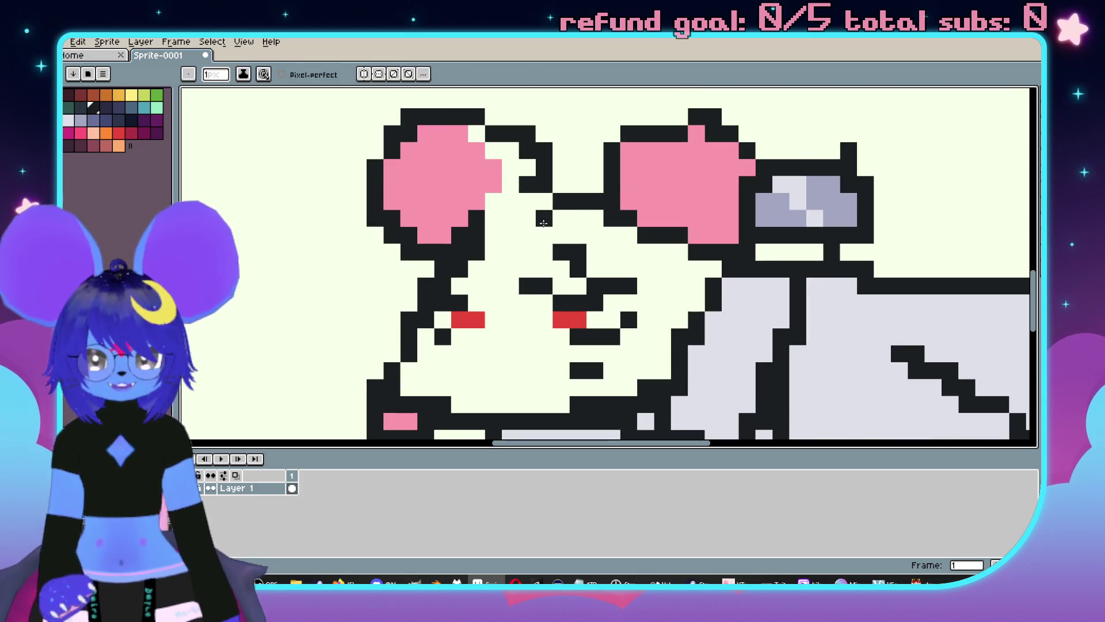
Draw rounded dust loops below the mouse's foot, redrawing one after an undo.
{"action": "left_click_drag", "start_coordinate": [471, 272], "coordinate": [544, 174]}
{"action": "scroll", "coordinate": [552, 242], "scroll_direction": "down", "scroll_amount": 2}
{"action": "scroll", "coordinate": [570, 277], "scroll_direction": "up", "scroll_amount": 1}
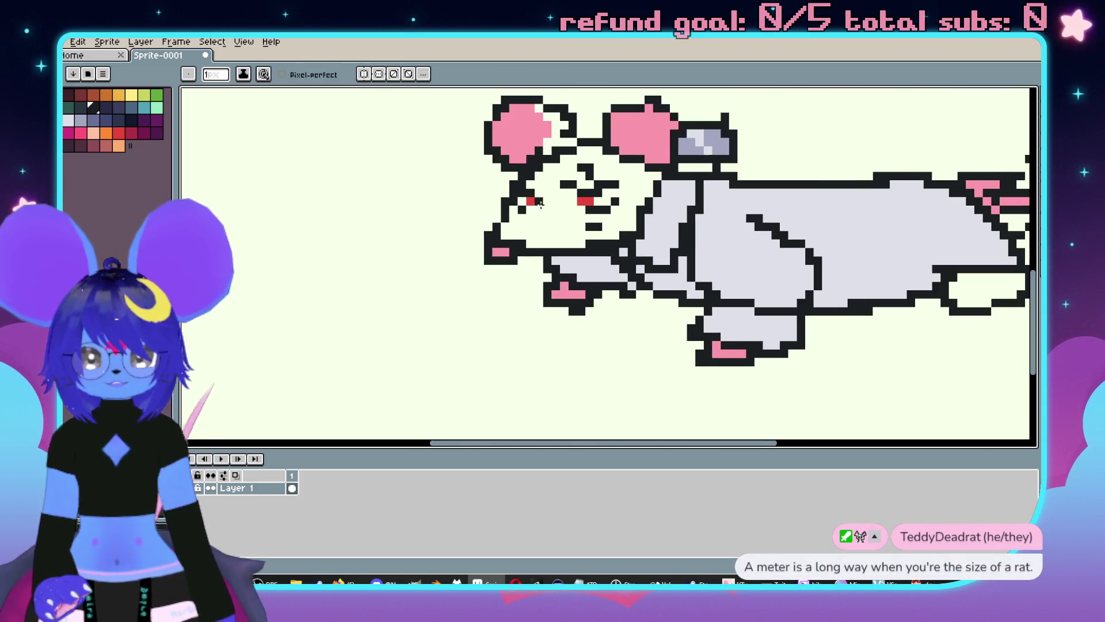
{"action": "scroll", "coordinate": [578, 289], "scroll_direction": "down", "scroll_amount": 1}
{"action": "scroll", "coordinate": [662, 334], "scroll_direction": "up", "scroll_amount": 1}
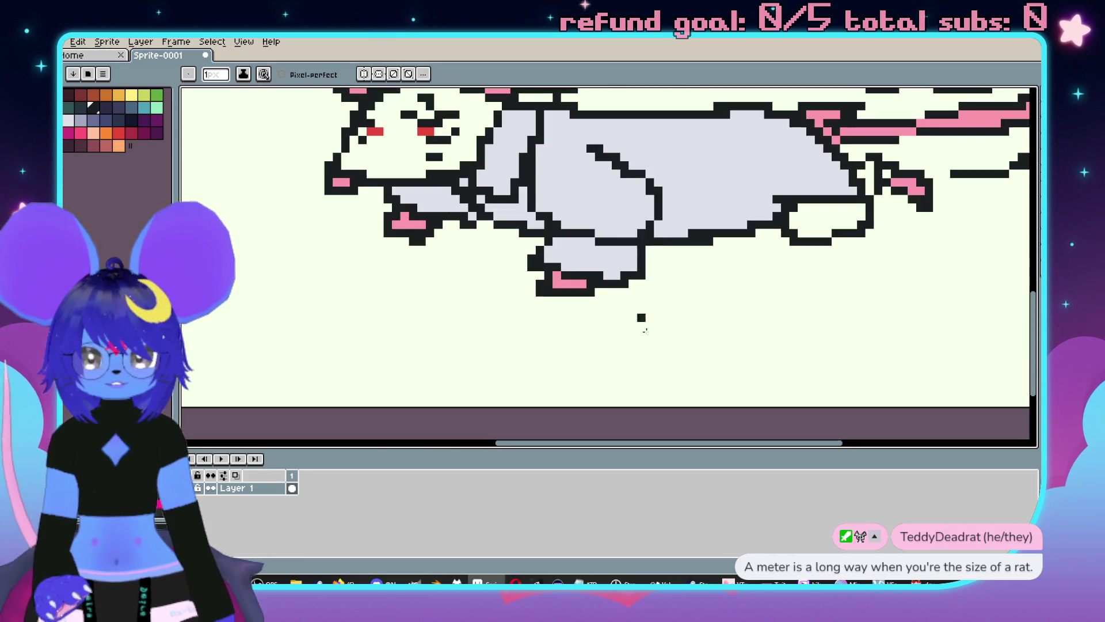
{"action": "mouse_move", "coordinate": [668, 351]}
{"action": "left_mouse_down"}
{"action": "mouse_move", "coordinate": [695, 298]}
{"action": "mouse_move", "coordinate": [635, 323]}
{"action": "mouse_move", "coordinate": [548, 326]}
{"action": "left_mouse_up"}
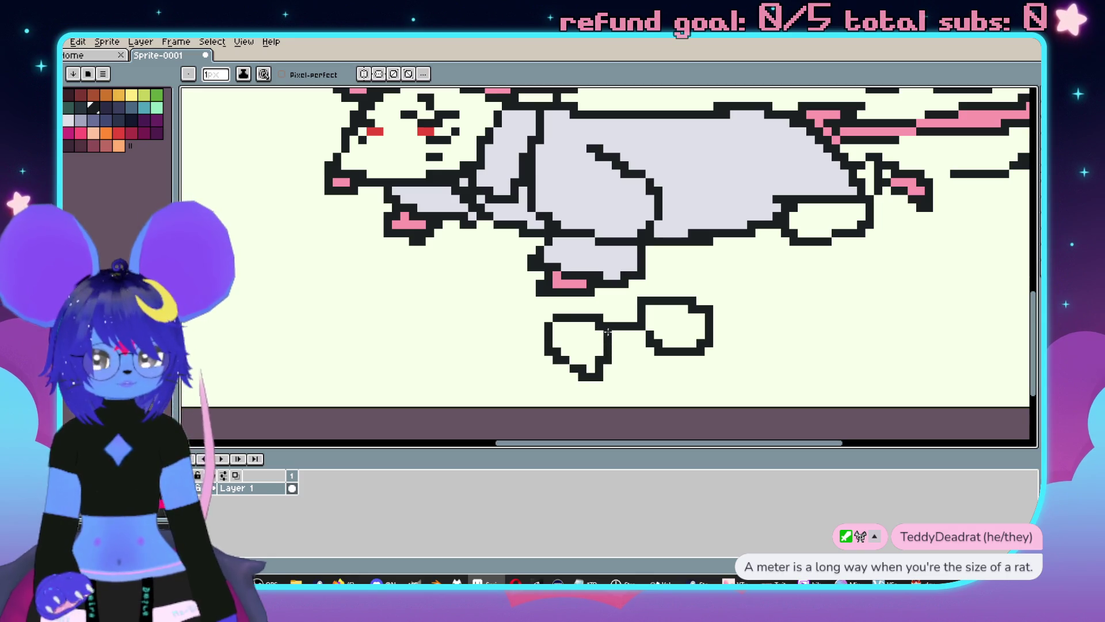
{"action": "key", "text": "ctrl+z"}
{"action": "left_click_drag", "start_coordinate": [595, 376], "coordinate": [603, 327]}
{"action": "scroll", "coordinate": [645, 323], "scroll_direction": "down", "scroll_amount": 2}
{"action": "scroll", "coordinate": [698, 308], "scroll_direction": "up", "scroll_amount": 2}
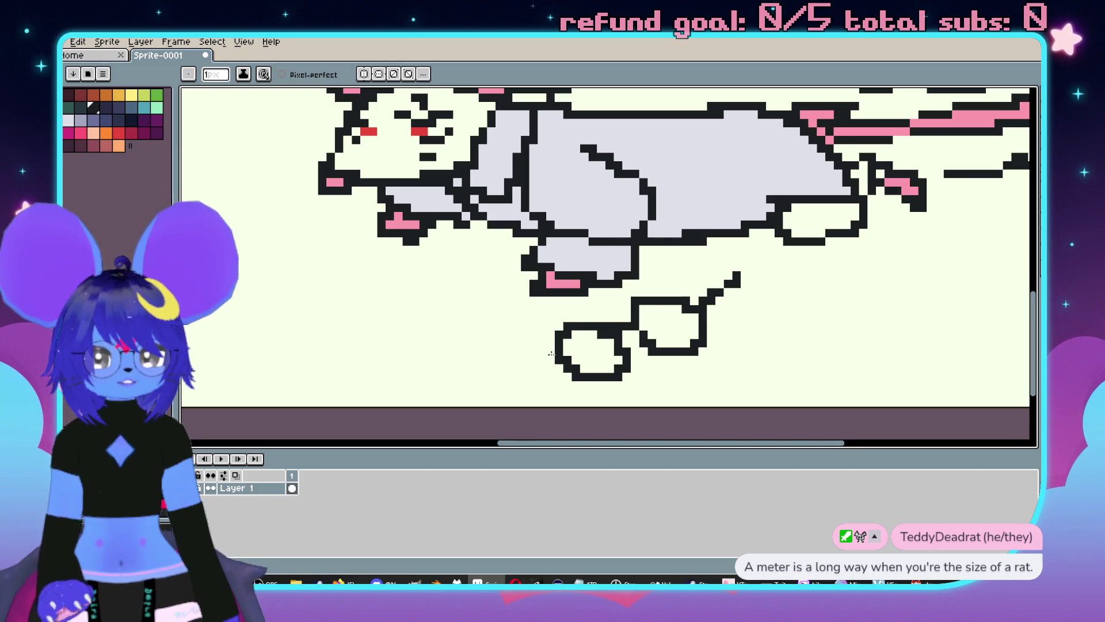
{"action": "scroll", "coordinate": [554, 355], "scroll_direction": "down", "scroll_amount": 2}
{"action": "scroll", "coordinate": [666, 231], "scroll_direction": "down", "scroll_amount": 1}
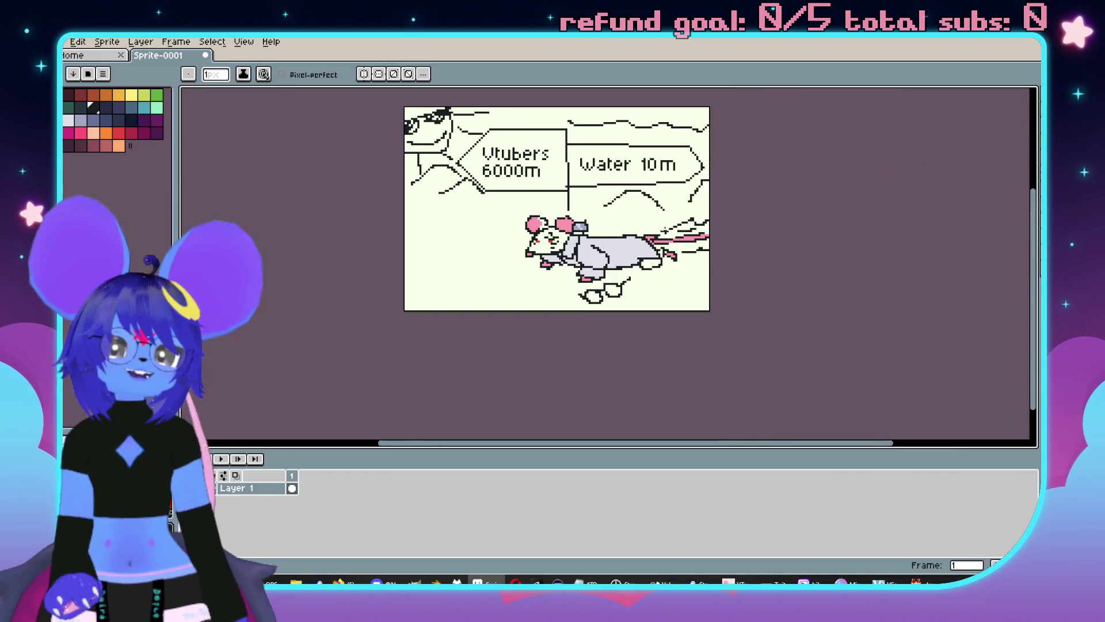
{"action": "scroll", "coordinate": [691, 242], "scroll_direction": "up", "scroll_amount": 1}
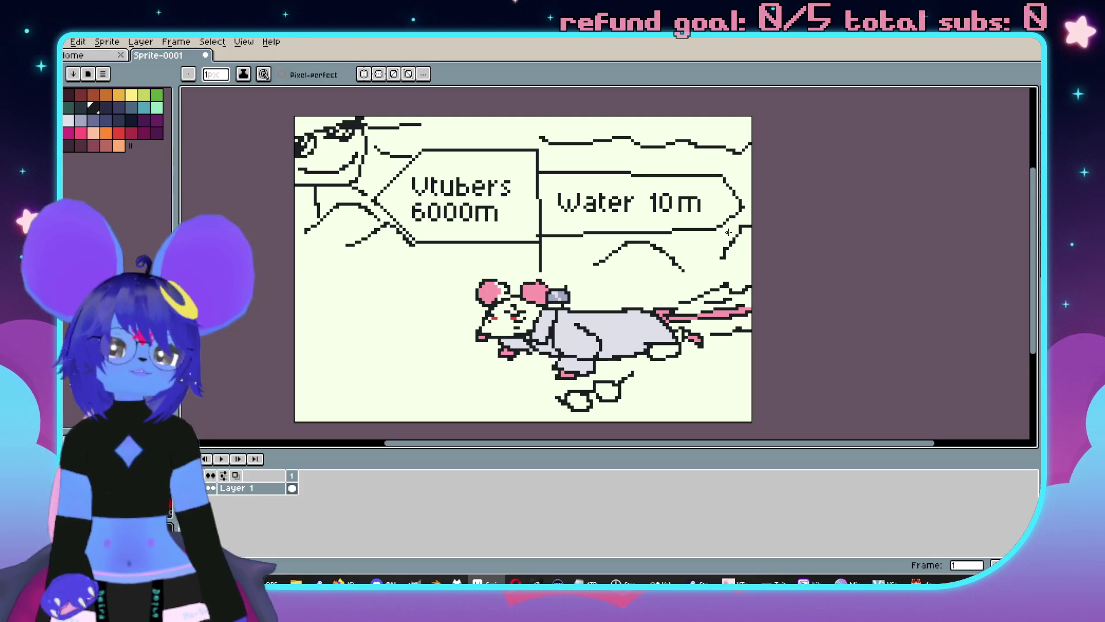
{"action": "scroll", "coordinate": [719, 224], "scroll_direction": "up", "scroll_amount": 4}
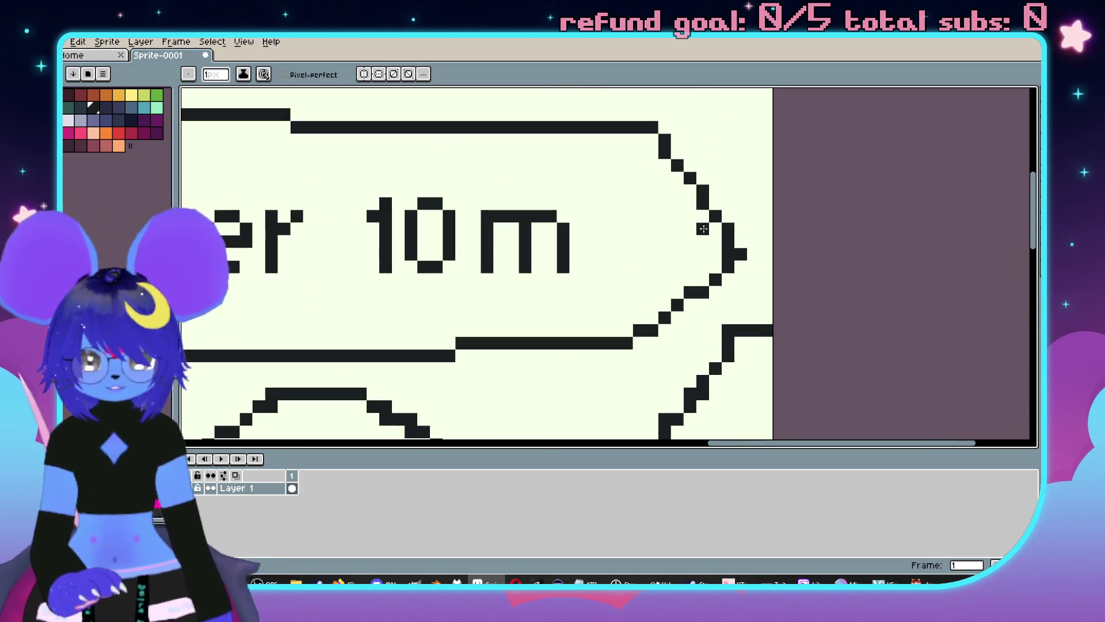
Nudge the Water sign's 'm' one pixel left and paint the empty column cream.
{"action": "key", "text": "m"}
{"action": "left_click_drag", "start_coordinate": [601, 191], "coordinate": [489, 286]}
{"action": "key", "text": "Left"}
{"action": "left_click", "coordinate": [498, 304]}
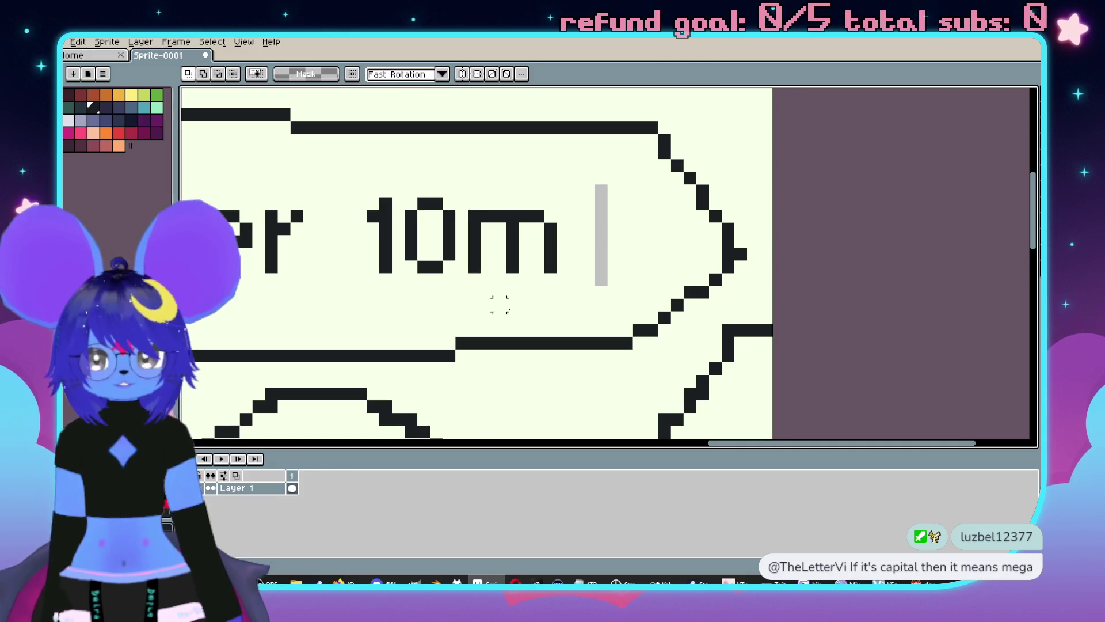
{"action": "scroll", "coordinate": [536, 294], "scroll_direction": "left", "scroll_amount": 1}
{"action": "key", "text": "b"}
{"action": "mouse_move", "coordinate": [633, 187]}
{"action": "left_mouse_down"}
{"action": "mouse_move", "coordinate": [633, 288]}
{"action": "mouse_move", "coordinate": [633, 268]}
{"action": "left_mouse_up"}
Select a peach colour from the palette.
{"action": "scroll", "coordinate": [619, 270], "scroll_direction": "down", "scroll_amount": 1}
{"action": "scroll", "coordinate": [619, 269], "scroll_direction": "down", "scroll_amount": 2}
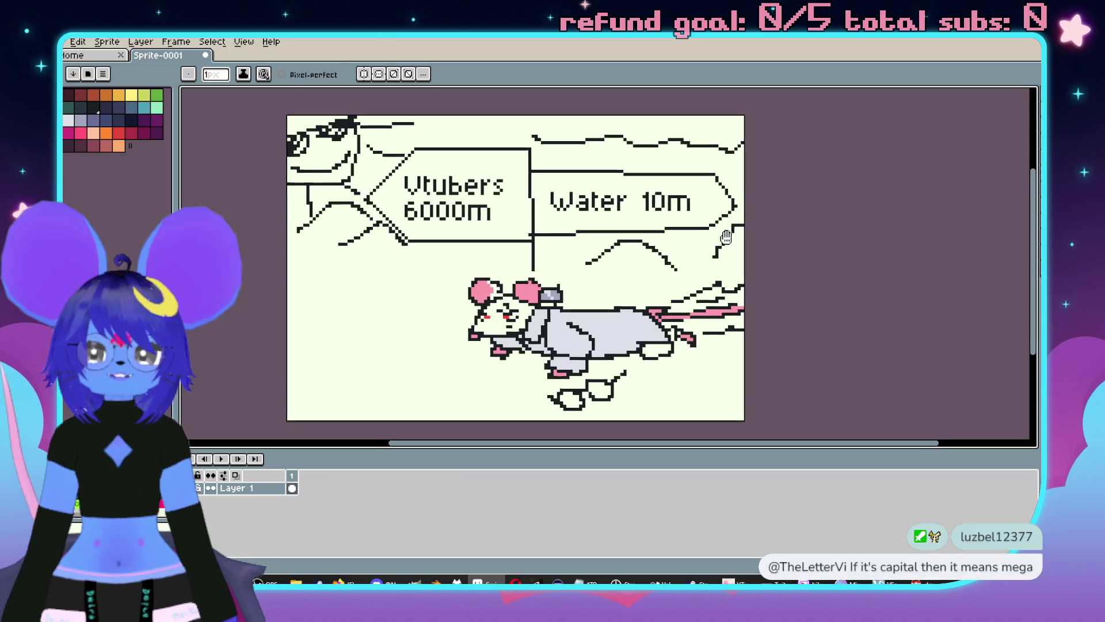
{"action": "scroll", "coordinate": [633, 239], "scroll_direction": "left", "scroll_amount": 1}
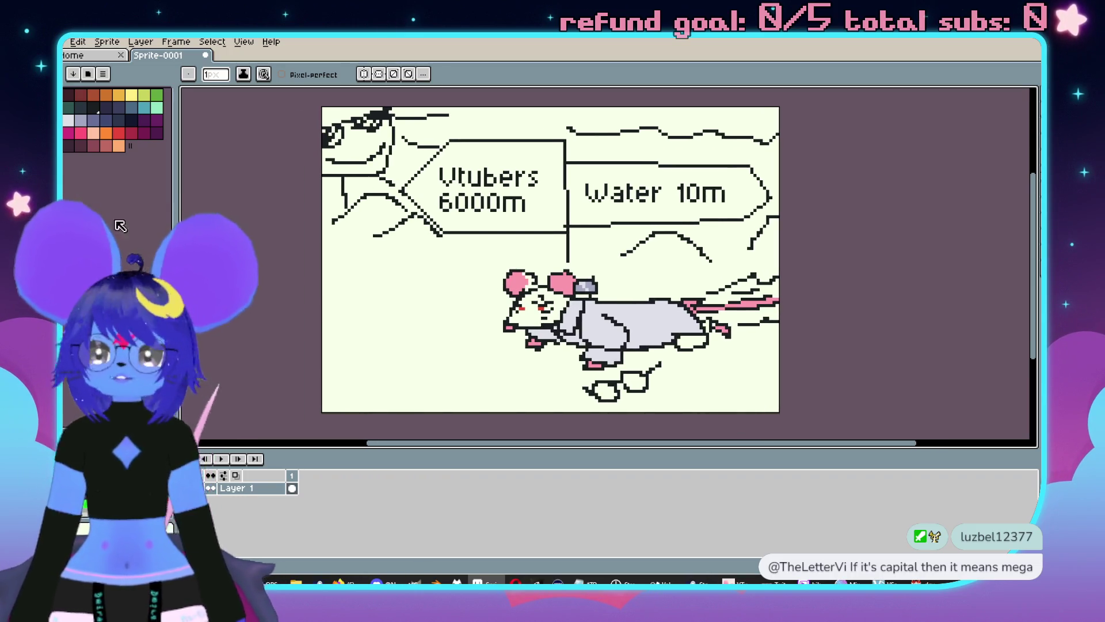
{"action": "left_click", "coordinate": [96, 133]}
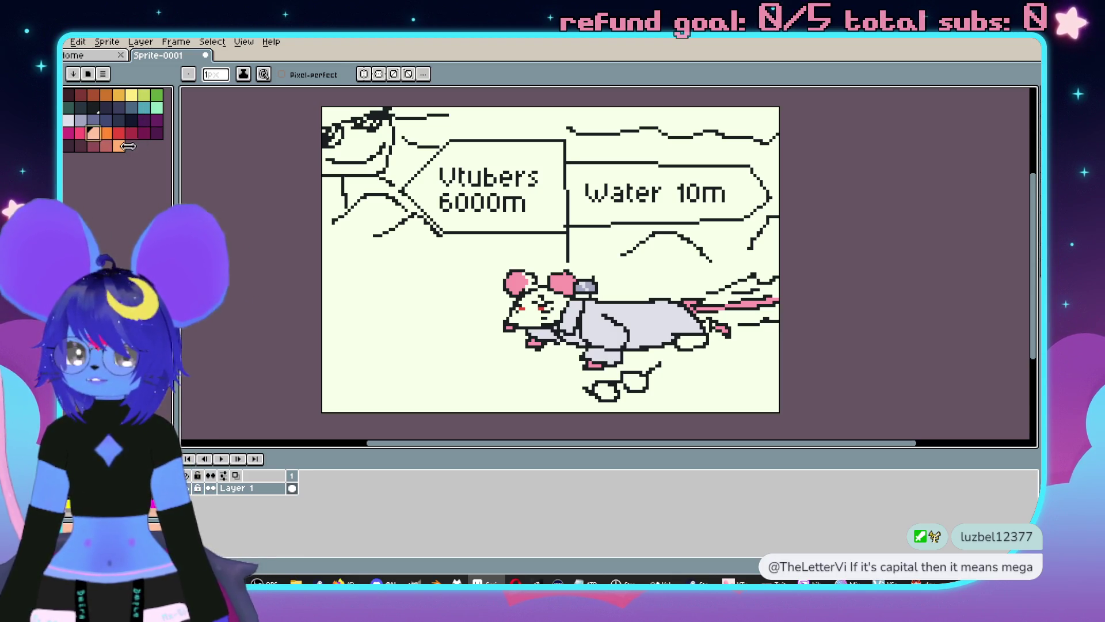
Pencil the ground peach-orange below the left sign and up under the Water sign.
{"action": "left_click", "coordinate": [119, 145]}
{"action": "key", "text": "w"}
{"action": "key", "text": "b"}
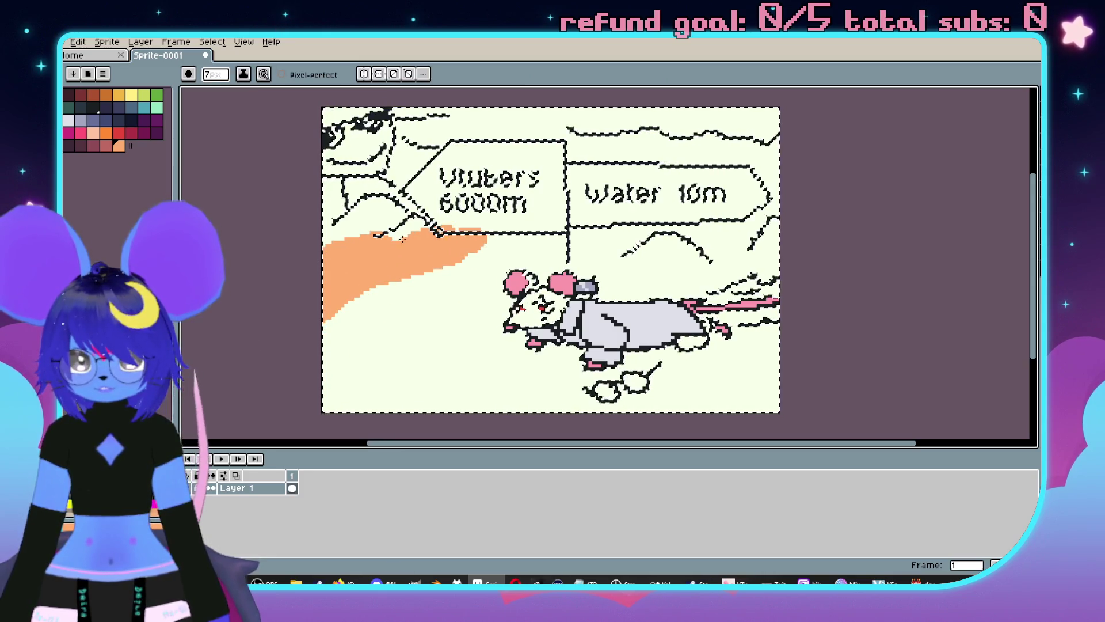
{"action": "mouse_move", "coordinate": [373, 230]}
{"action": "left_mouse_down"}
{"action": "mouse_move", "coordinate": [403, 207]}
{"action": "mouse_move", "coordinate": [515, 224]}
{"action": "left_mouse_up"}
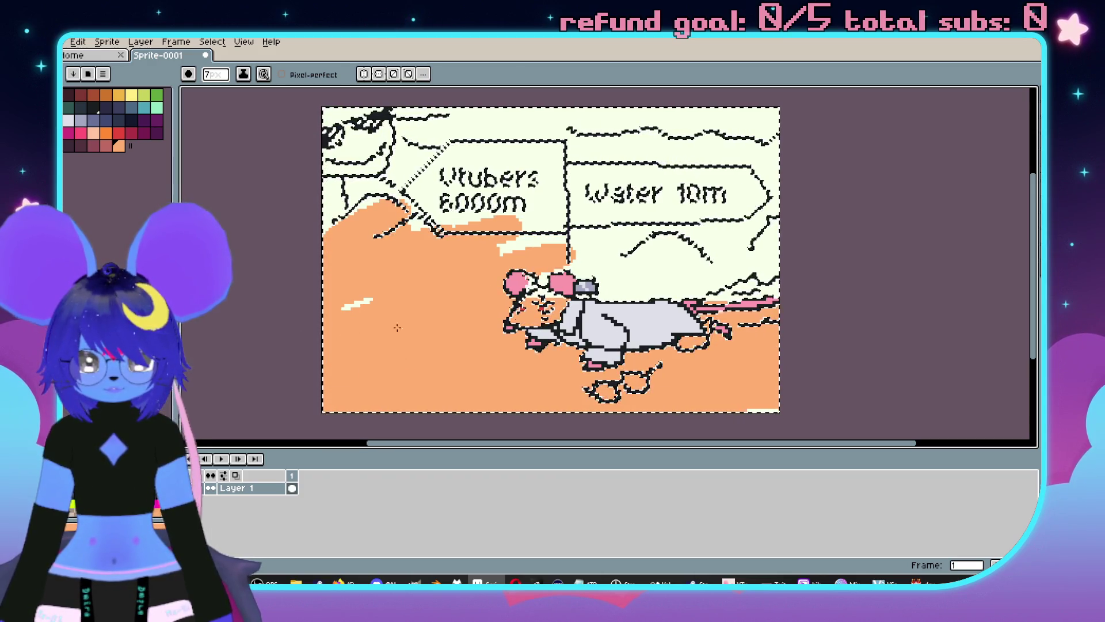
{"action": "mouse_move", "coordinate": [586, 261]}
{"action": "left_mouse_down"}
{"action": "mouse_move", "coordinate": [714, 247]}
{"action": "mouse_move", "coordinate": [664, 244]}
{"action": "left_mouse_up"}
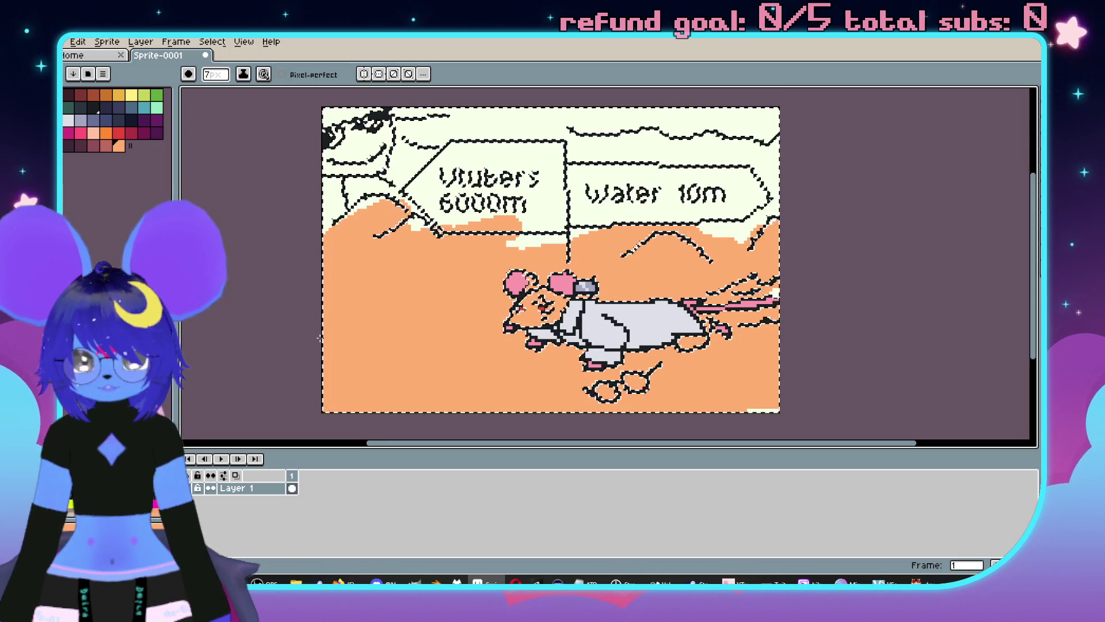
Paint-bucket the mouse's face and the gap beside its left ear back to cream.
{"action": "scroll", "coordinate": [486, 329], "scroll_direction": "up", "scroll_amount": 5}
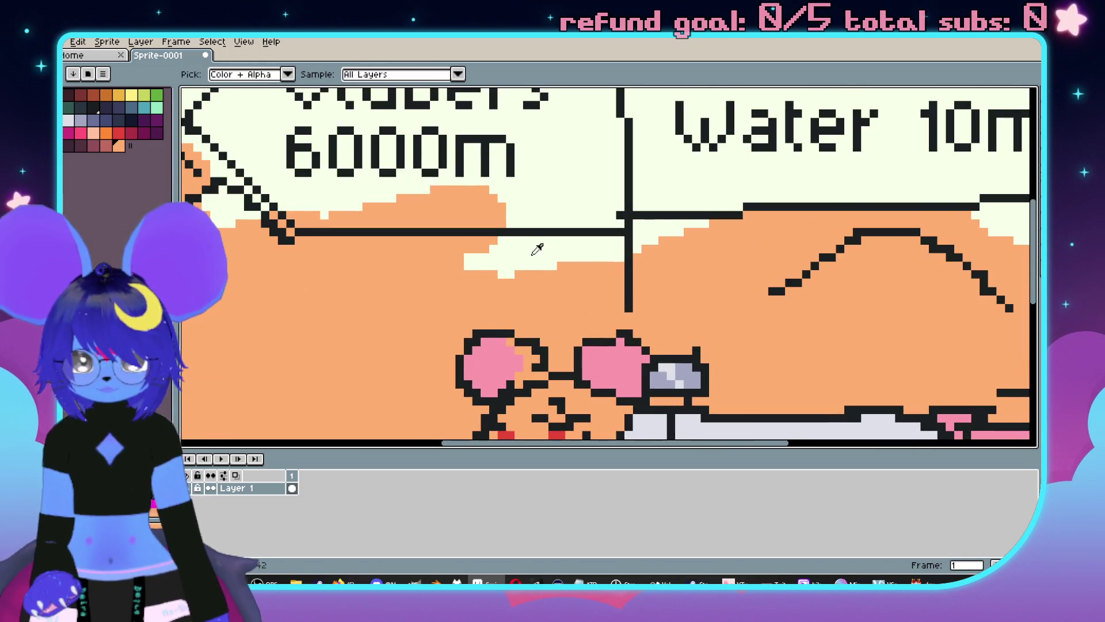
{"action": "scroll", "coordinate": [599, 227], "scroll_direction": "up", "scroll_amount": 3}
{"action": "key", "text": "g"}
{"action": "scroll", "coordinate": [634, 225], "scroll_direction": "down", "scroll_amount": 2}
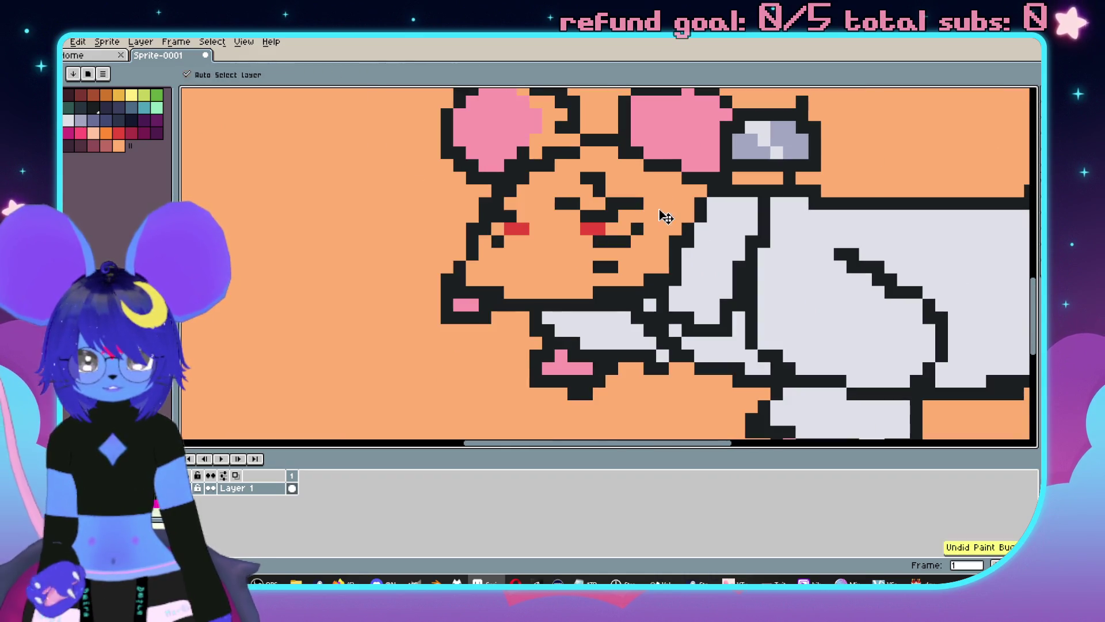
{"action": "left_click", "coordinate": [539, 284]}
{"action": "scroll", "coordinate": [461, 172], "scroll_direction": "down", "scroll_amount": 2}
{"action": "scroll", "coordinate": [442, 160], "scroll_direction": "up", "scroll_amount": 2}
{"action": "left_click", "coordinate": [442, 160]}
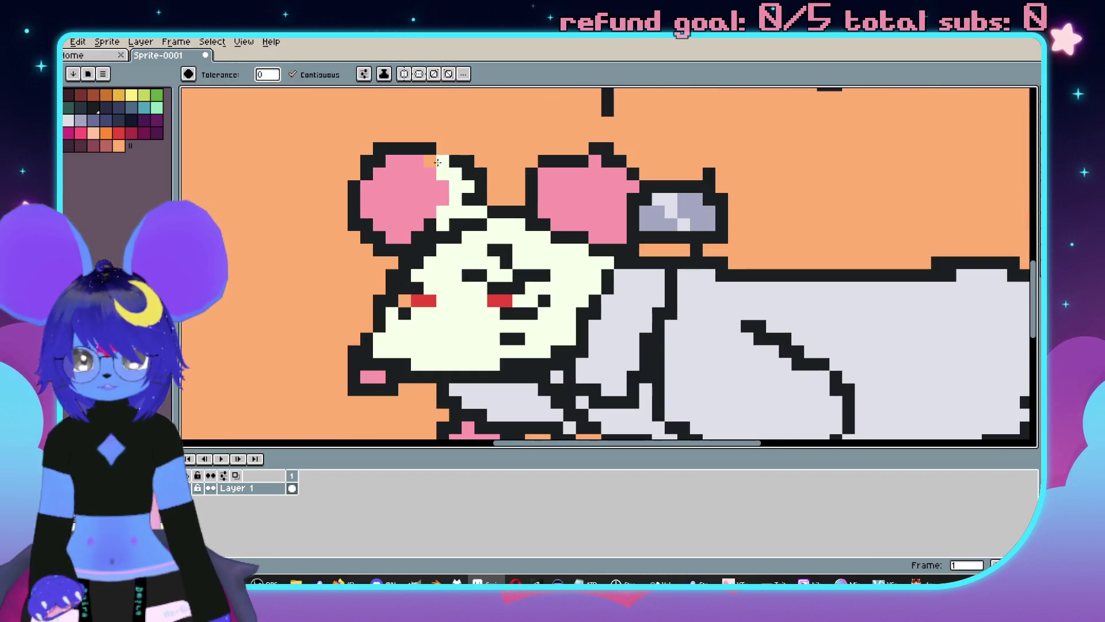
Refill the three small pockets around the mouse's tail cream.
{"action": "scroll", "coordinate": [401, 299], "scroll_direction": "down", "scroll_amount": 2}
{"action": "scroll", "coordinate": [572, 178], "scroll_direction": "up", "scroll_amount": 2}
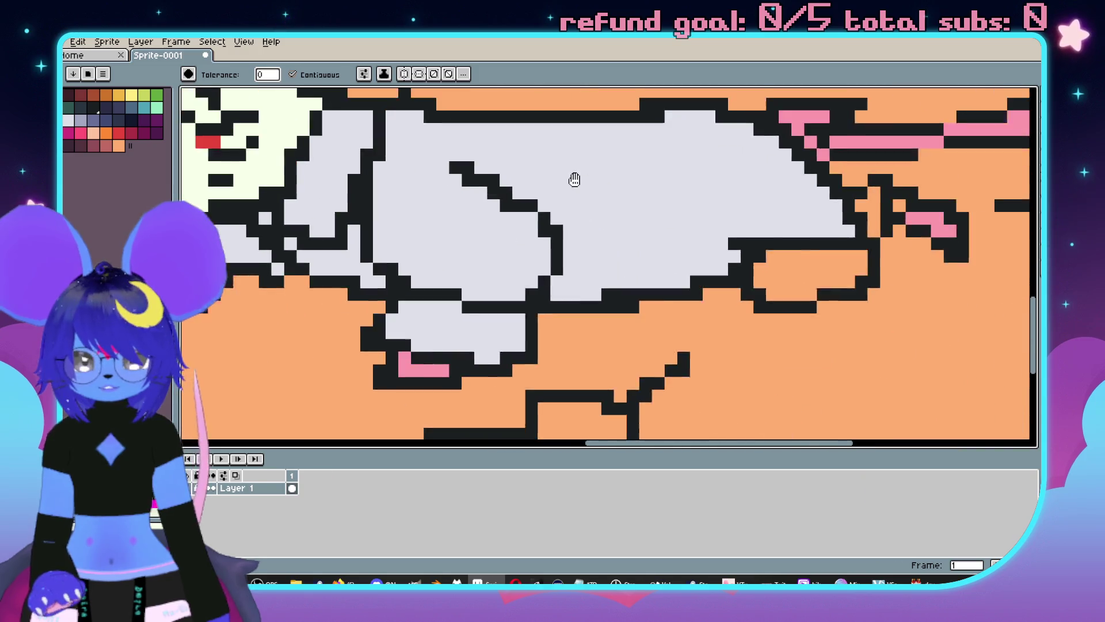
{"action": "left_click", "coordinate": [772, 291]}
{"action": "left_click", "coordinate": [865, 206]}
{"action": "scroll", "coordinate": [889, 205], "scroll_direction": "down", "scroll_amount": 2}
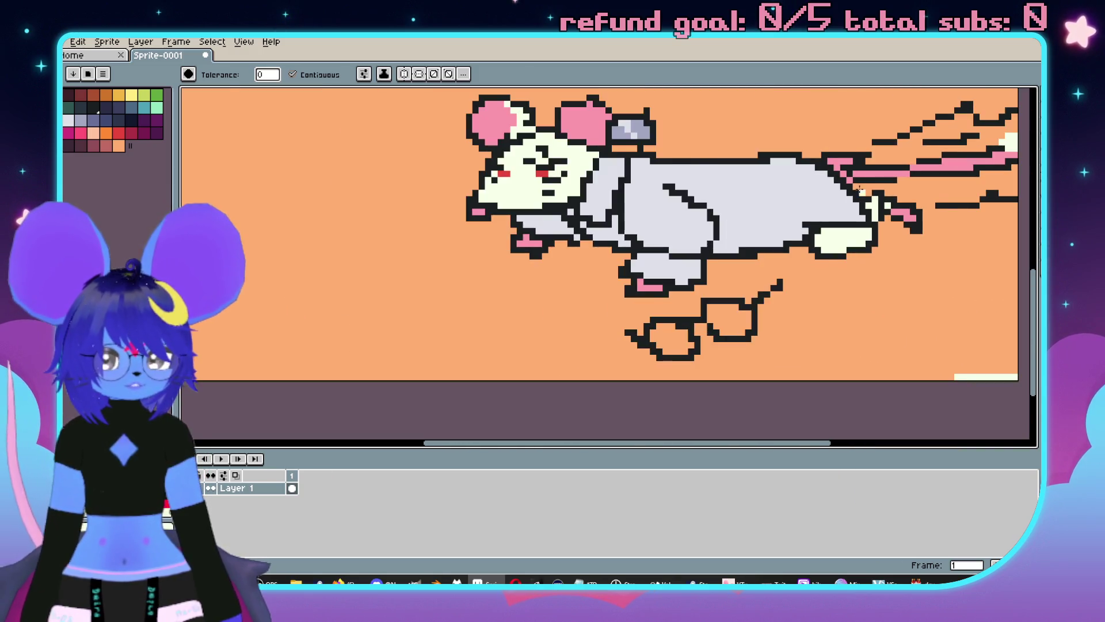
{"action": "scroll", "coordinate": [718, 275], "scroll_direction": "up", "scroll_amount": 1}
{"action": "scroll", "coordinate": [718, 276], "scroll_direction": "up", "scroll_amount": 1}
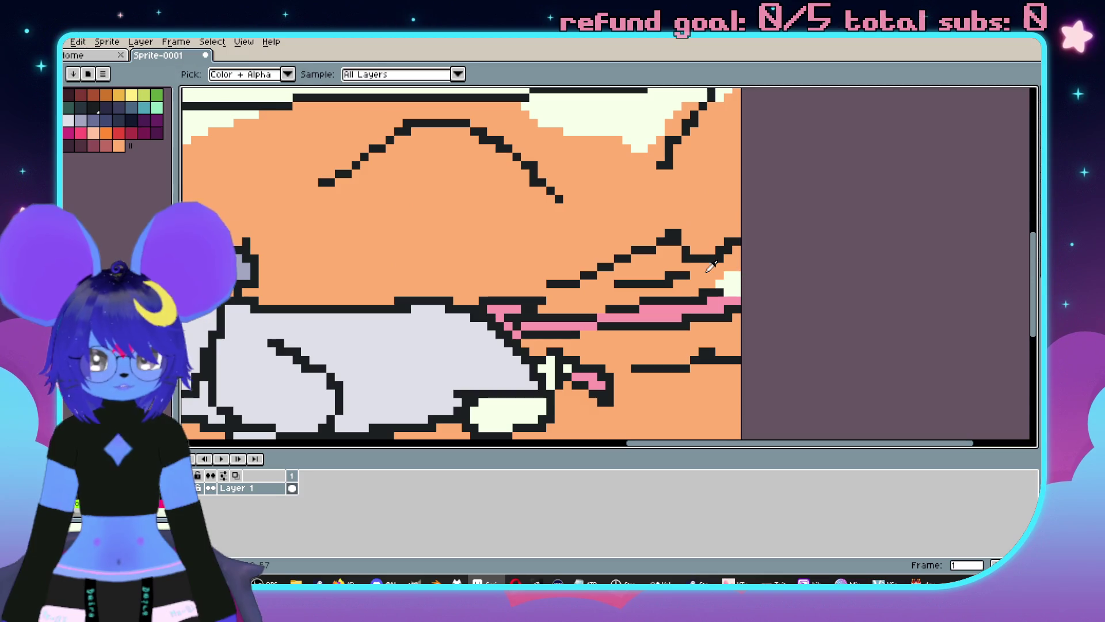
{"action": "left_click", "coordinate": [734, 294]}
{"action": "scroll", "coordinate": [734, 294], "scroll_direction": "down", "scroll_amount": 3}
{"action": "scroll", "coordinate": [748, 302], "scroll_direction": "down", "scroll_amount": 1}
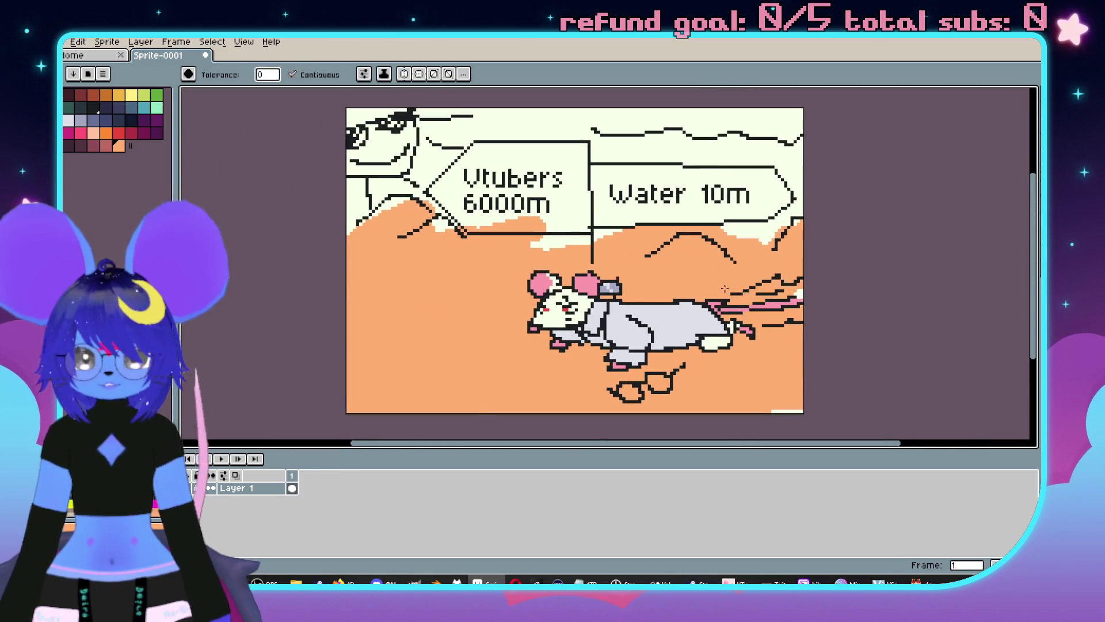
{"action": "scroll", "coordinate": [763, 312], "scroll_direction": "up", "scroll_amount": 1}
{"action": "scroll", "coordinate": [763, 312], "scroll_direction": "down", "scroll_amount": 2}
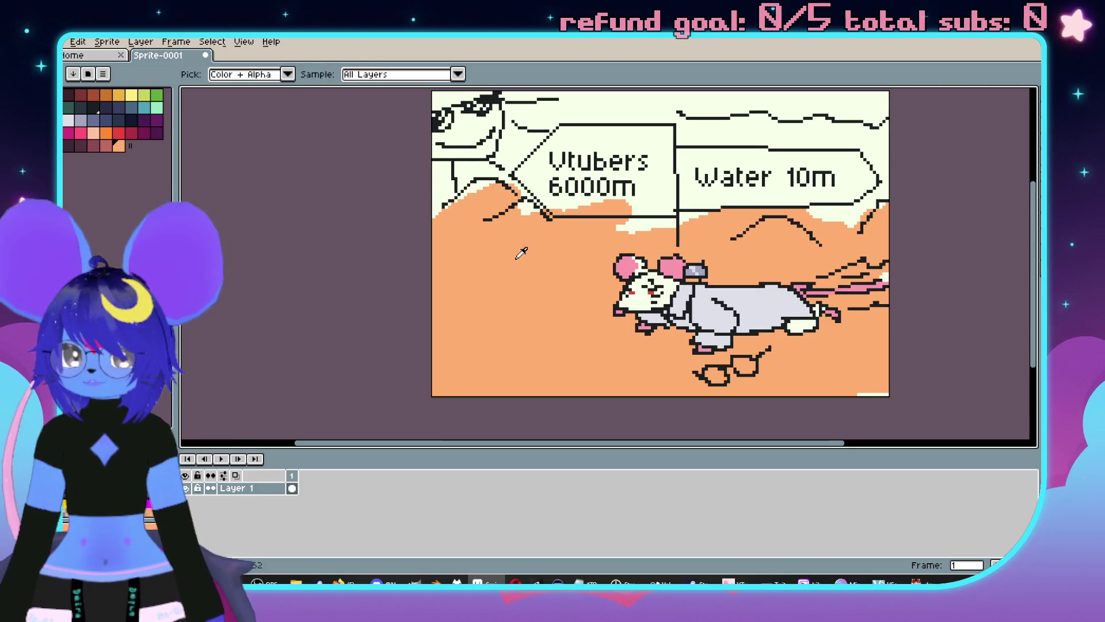
{"action": "left_click", "coordinate": [110, 148]}
{"action": "key", "text": "shift+g"}
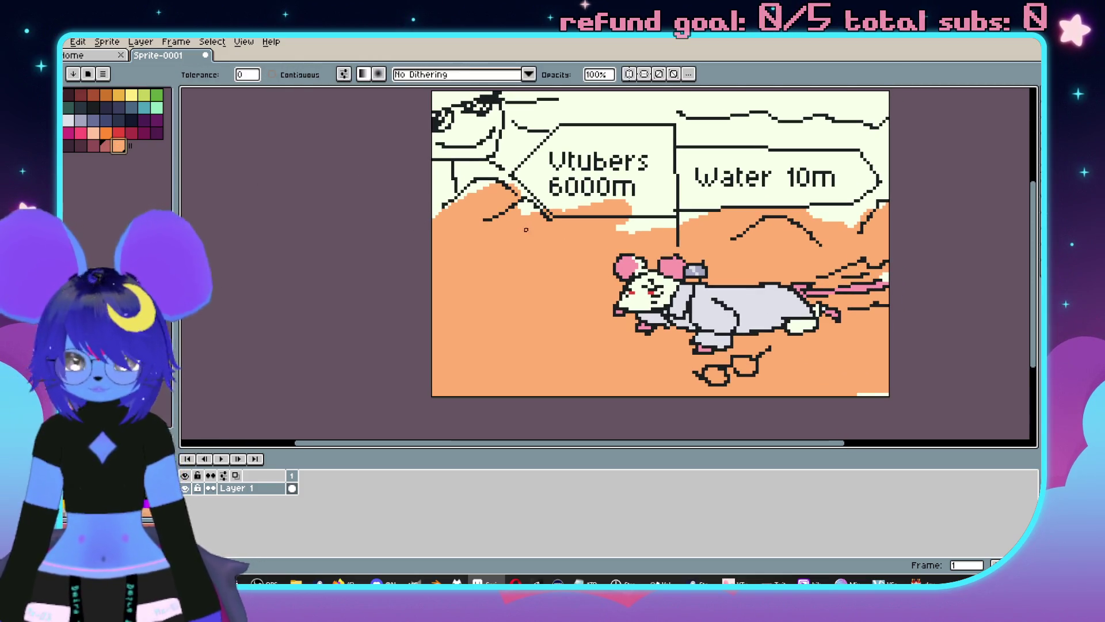
Set Bayer Matrix 8x8 dithering and try two ground gradients, undoing both.
{"action": "left_click", "coordinate": [464, 74]}
{"action": "left_click", "coordinate": [443, 162]}
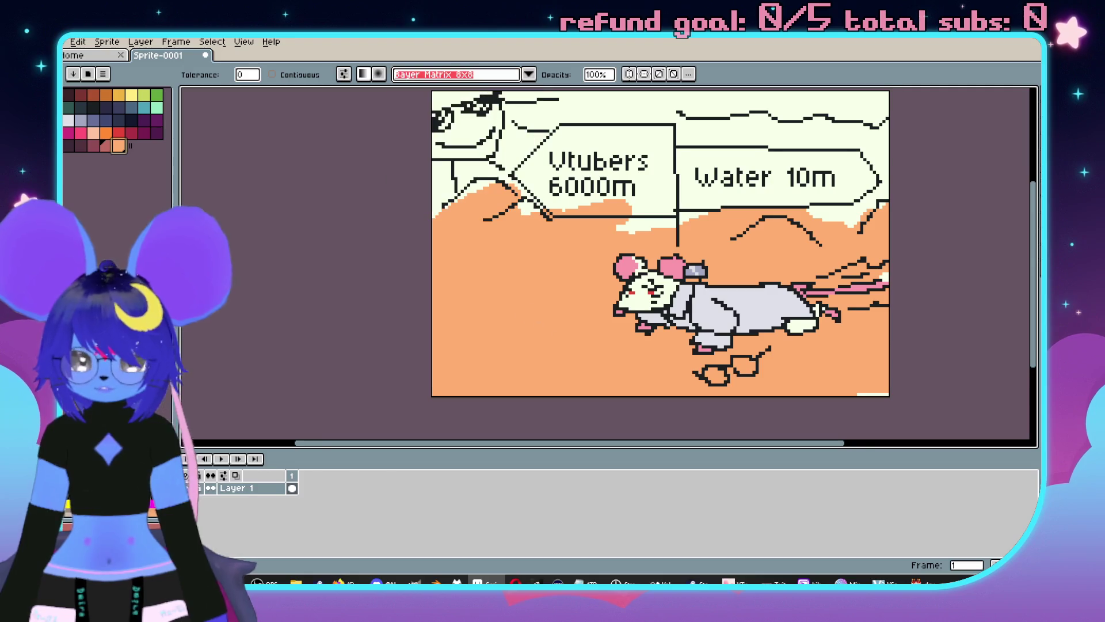
{"action": "scroll", "coordinate": [452, 332], "scroll_direction": "right", "scroll_amount": 1}
{"action": "mouse_move", "coordinate": [452, 332]}
{"action": "left_mouse_down"}
{"action": "mouse_move", "coordinate": [504, 183]}
{"action": "mouse_move", "coordinate": [507, 241]}
{"action": "mouse_move", "coordinate": [604, 219]}
{"action": "left_mouse_up"}
{"action": "key", "text": "ctrl+z"}
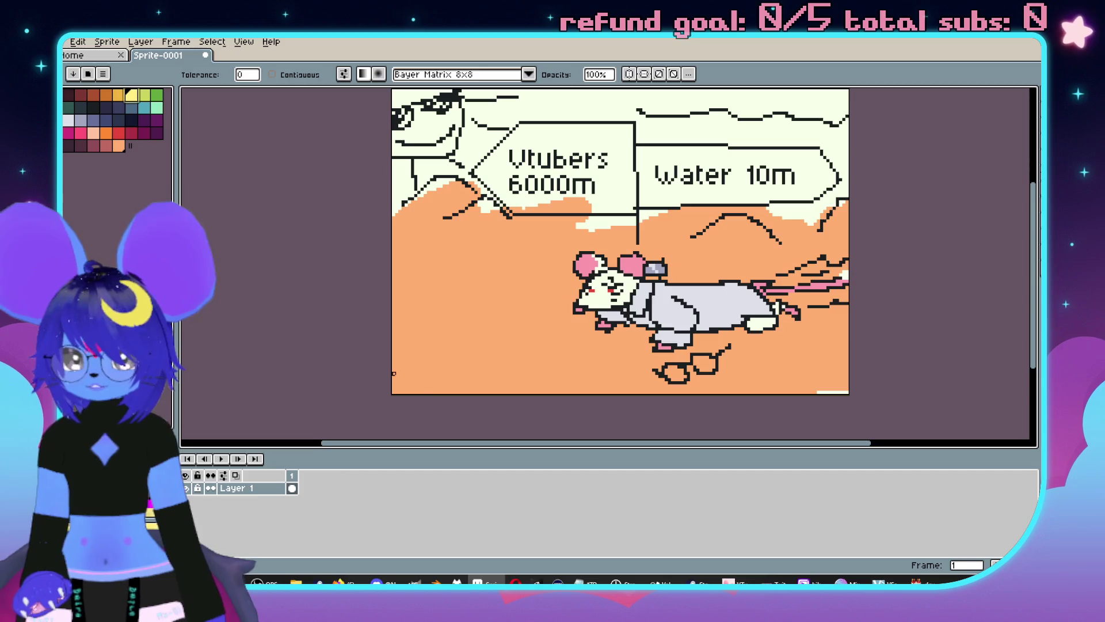
{"action": "left_click_drag", "start_coordinate": [394, 373], "coordinate": [576, 230]}
{"action": "key", "text": "ctrl+z"}
Lay a dithered yellow-to-orange gradient diagonally across the sand.
{"action": "key", "text": "v"}
{"action": "key", "text": "shift+g"}
{"action": "mouse_move", "coordinate": [438, 207]}
{"action": "left_mouse_down"}
{"action": "mouse_move", "coordinate": [518, 288]}
{"action": "mouse_move", "coordinate": [662, 316]}
{"action": "mouse_move", "coordinate": [571, 344]}
{"action": "left_mouse_up"}
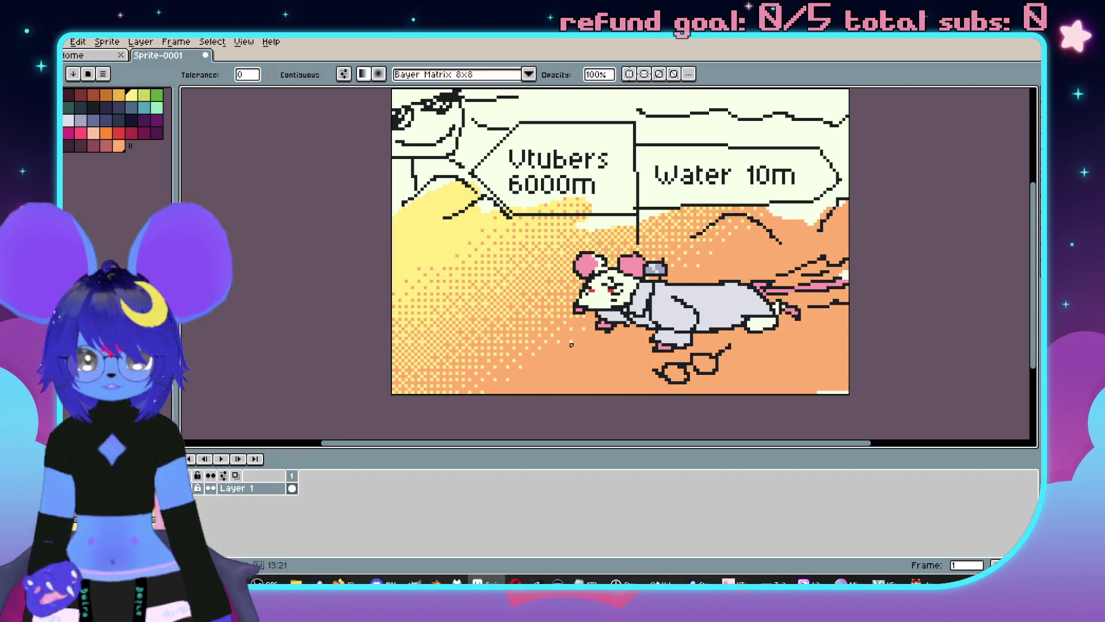
{"action": "scroll", "coordinate": [465, 246], "scroll_direction": "up", "scroll_amount": 2}
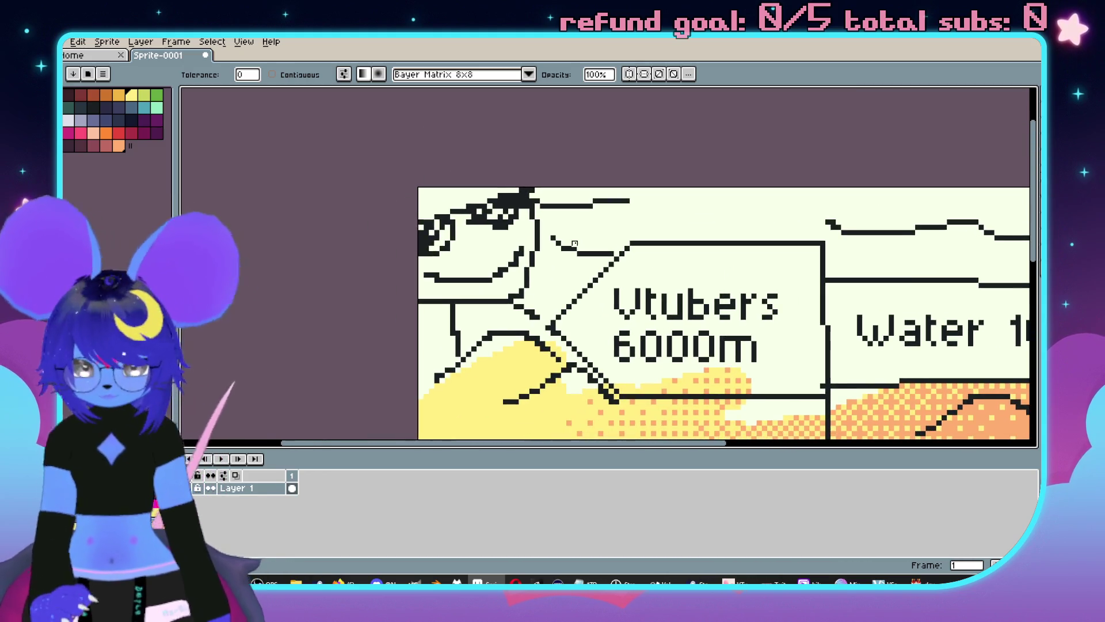
{"action": "key", "text": "g"}
{"action": "scroll", "coordinate": [465, 246], "scroll_direction": "down", "scroll_amount": 1}
{"action": "scroll", "coordinate": [477, 242], "scroll_direction": "up", "scroll_amount": 2}
{"action": "scroll", "coordinate": [504, 230], "scroll_direction": "down", "scroll_amount": 3}
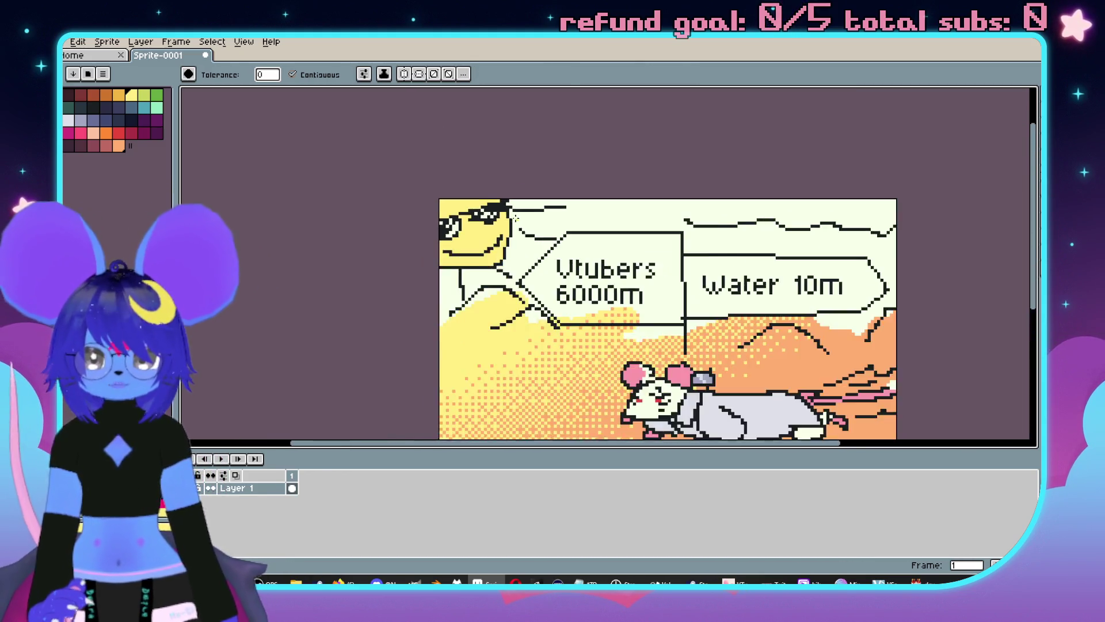
Fill the cream sky areas, including left of the sun, with teal.
{"action": "scroll", "coordinate": [504, 231], "scroll_direction": "up", "scroll_amount": 1}
{"action": "left_click", "coordinate": [144, 107]}
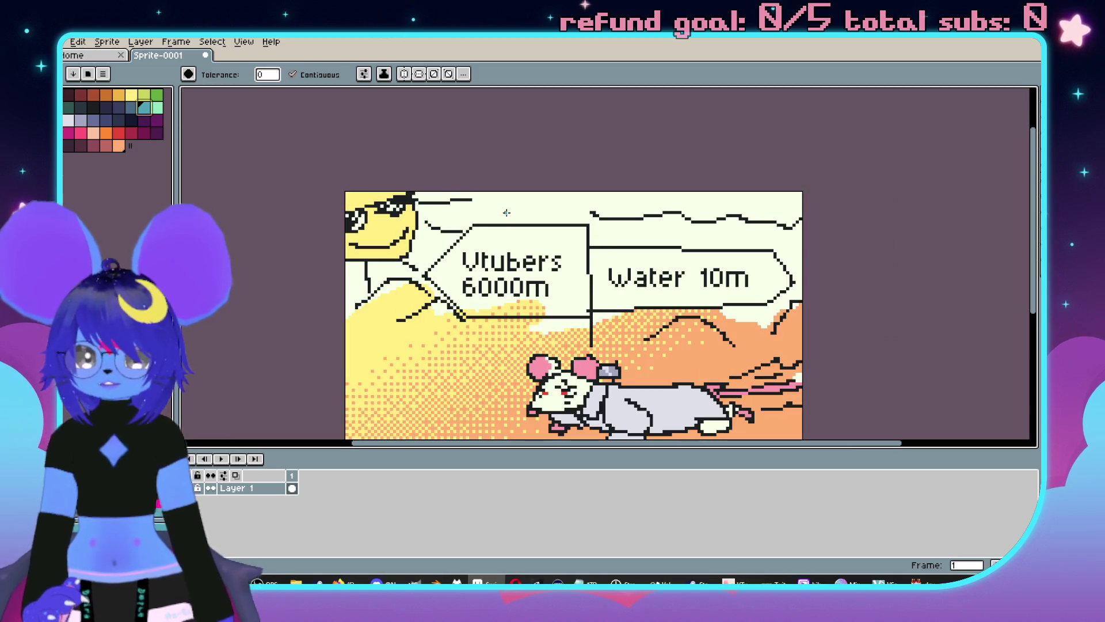
{"action": "left_click", "coordinate": [415, 257]}
{"action": "left_click", "coordinate": [360, 277]}
{"action": "scroll", "coordinate": [435, 267], "scroll_direction": "down", "scroll_amount": 3}
{"action": "scroll", "coordinate": [443, 282], "scroll_direction": "up", "scroll_amount": 3}
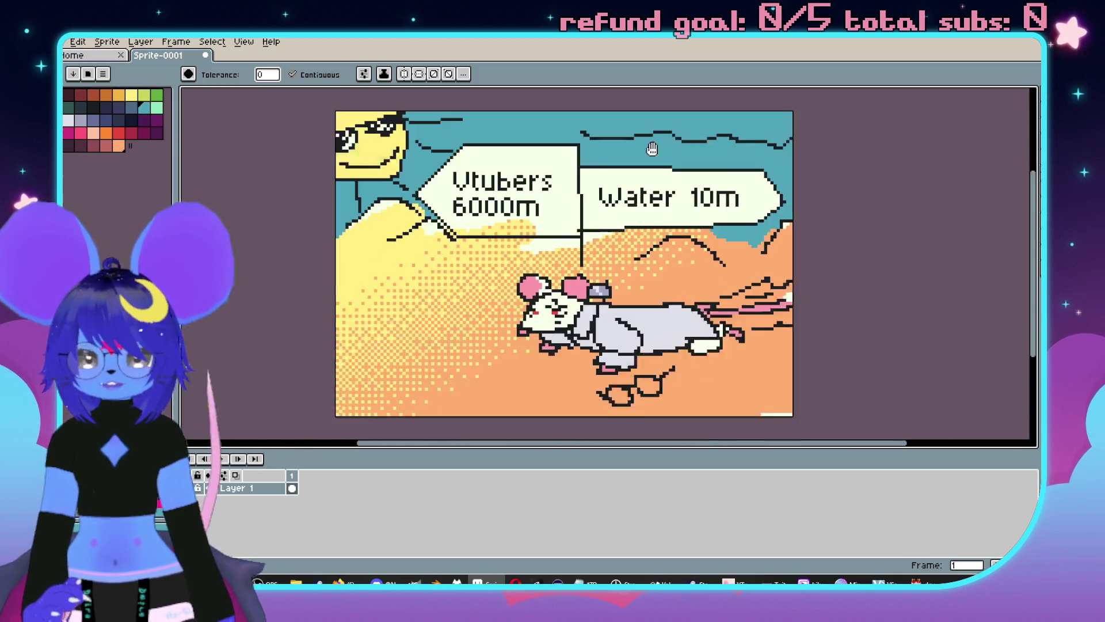
{"action": "scroll", "coordinate": [681, 172], "scroll_direction": "up", "scroll_amount": 2}
{"action": "left_click_drag", "start_coordinate": [717, 238], "coordinate": [739, 218]}
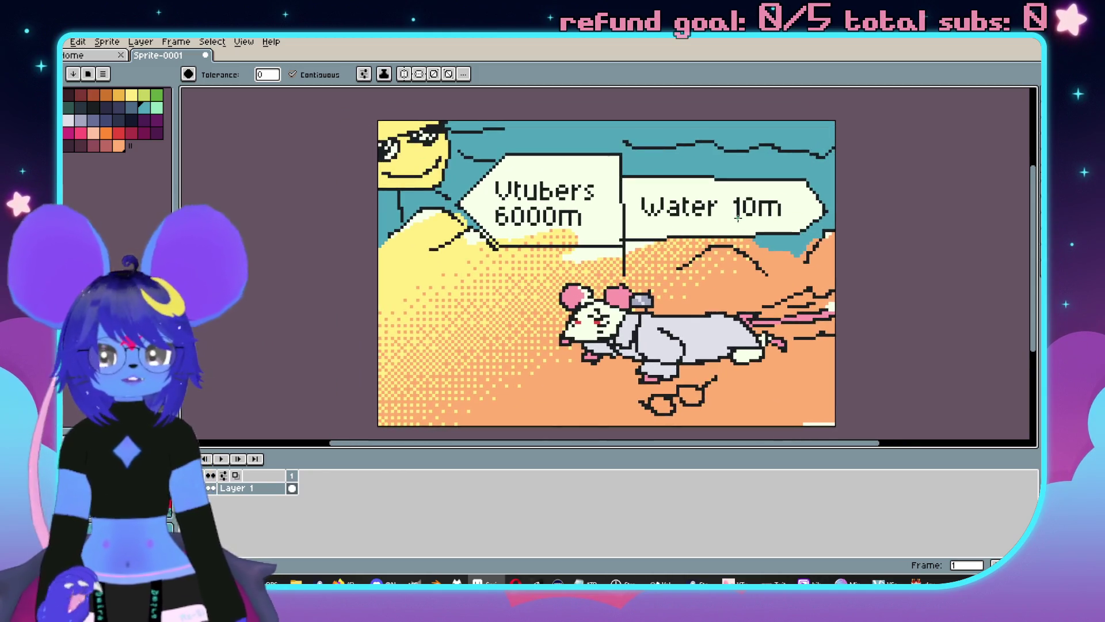
{"action": "scroll", "coordinate": [411, 270], "scroll_direction": "up", "scroll_amount": 2}
Fill the Vtubers 6000m and Water 10m signs dark red, redoing one misfill.
{"action": "left_click", "coordinate": [105, 145]}
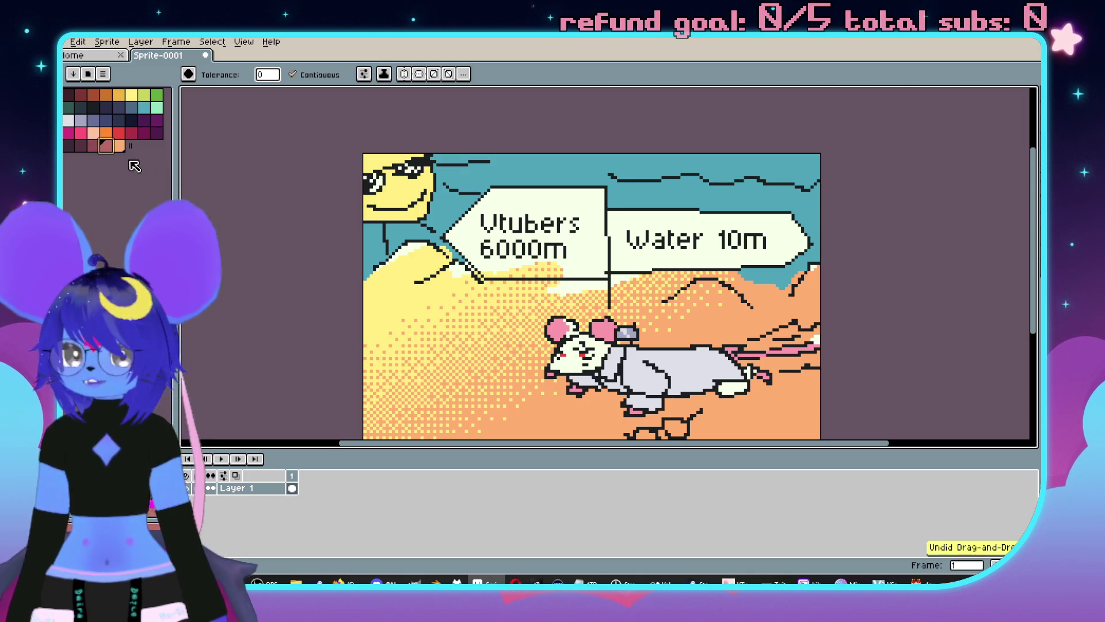
{"action": "left_click", "coordinate": [567, 245]}
{"action": "scroll", "coordinate": [587, 251], "scroll_direction": "up", "scroll_amount": 2}
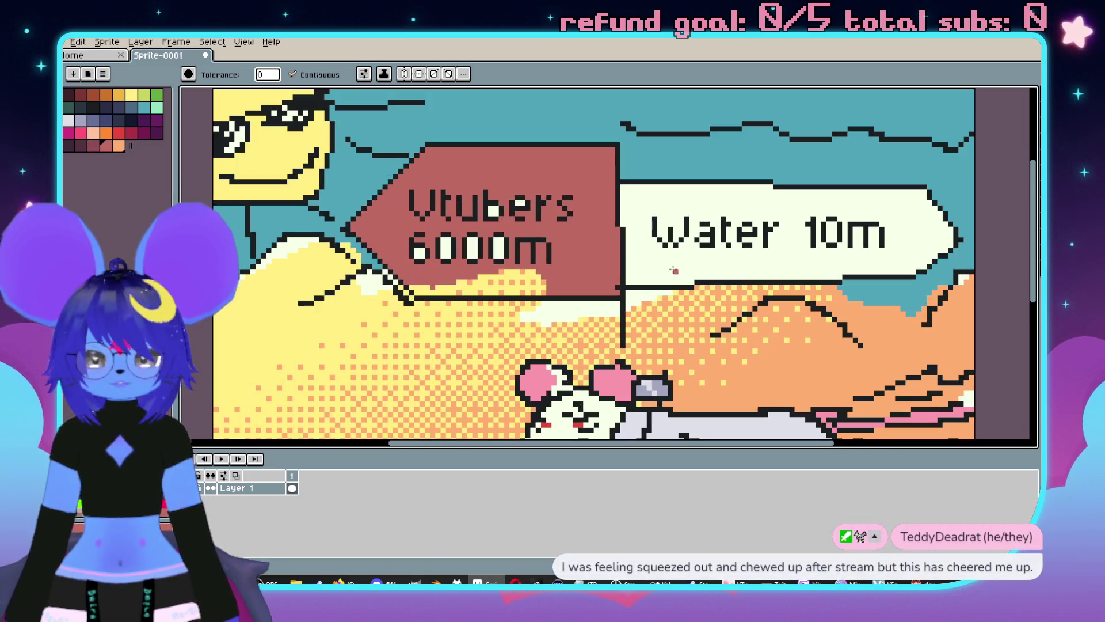
{"action": "key", "text": "ctrl+z"}
{"action": "left_click", "coordinate": [637, 254]}
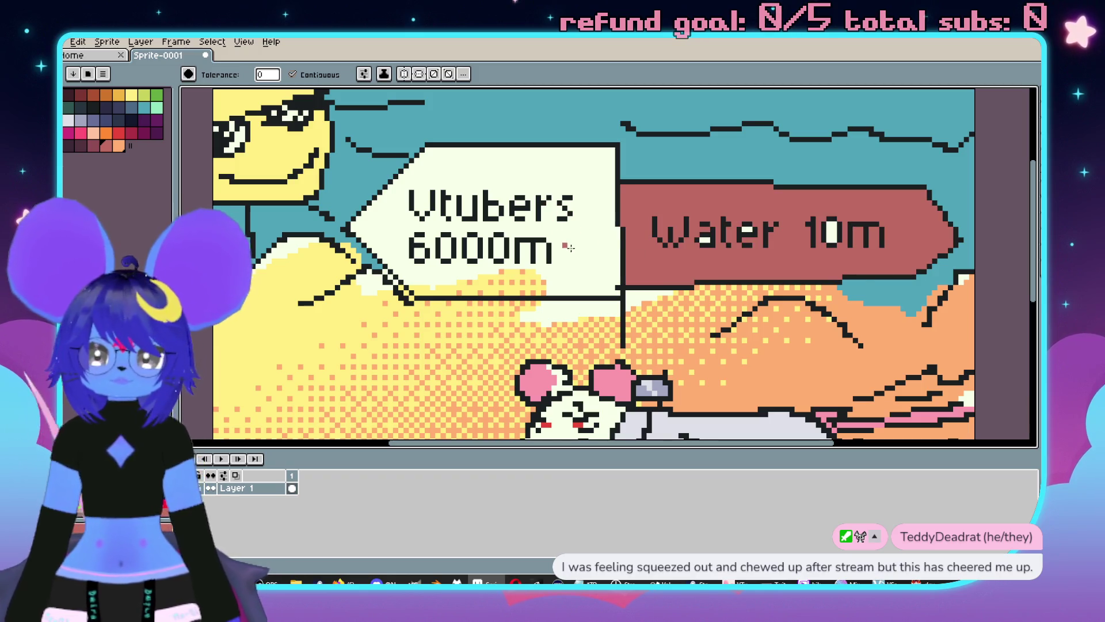
{"action": "left_click", "coordinate": [564, 243]}
{"action": "scroll", "coordinate": [537, 235], "scroll_direction": "up", "scroll_amount": 2}
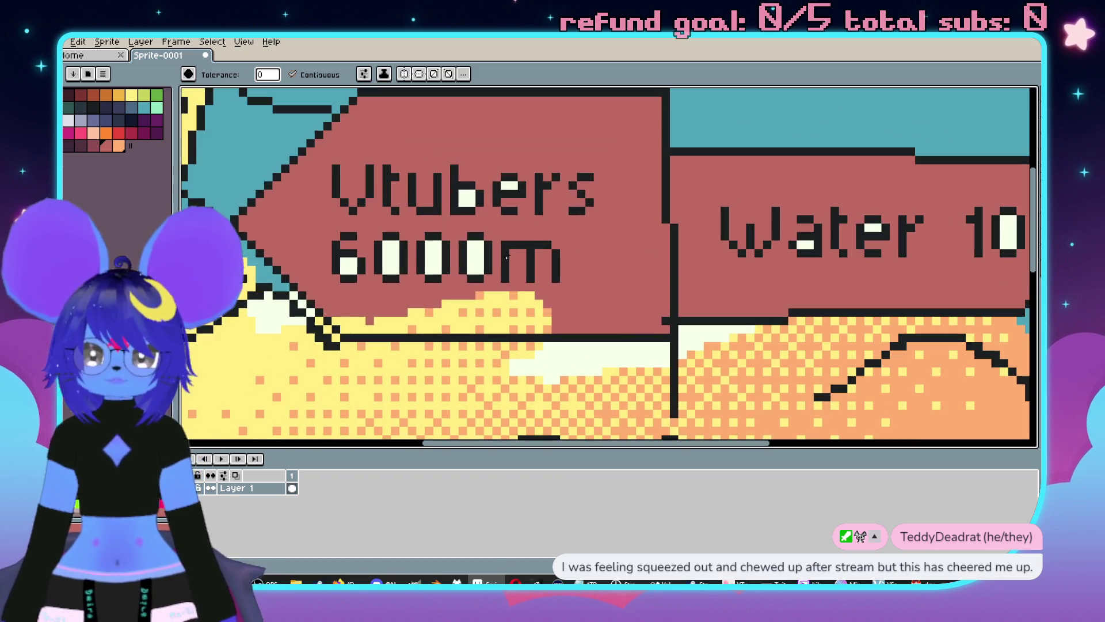
Fill the letter gaps in 6000m, Vtubers, Water and 10m red, and the patch below the left sign teal.
{"action": "left_click", "coordinate": [432, 258]}
{"action": "left_click", "coordinate": [395, 257]}
{"action": "left_click", "coordinate": [350, 263]}
{"action": "left_click", "coordinate": [511, 186]}
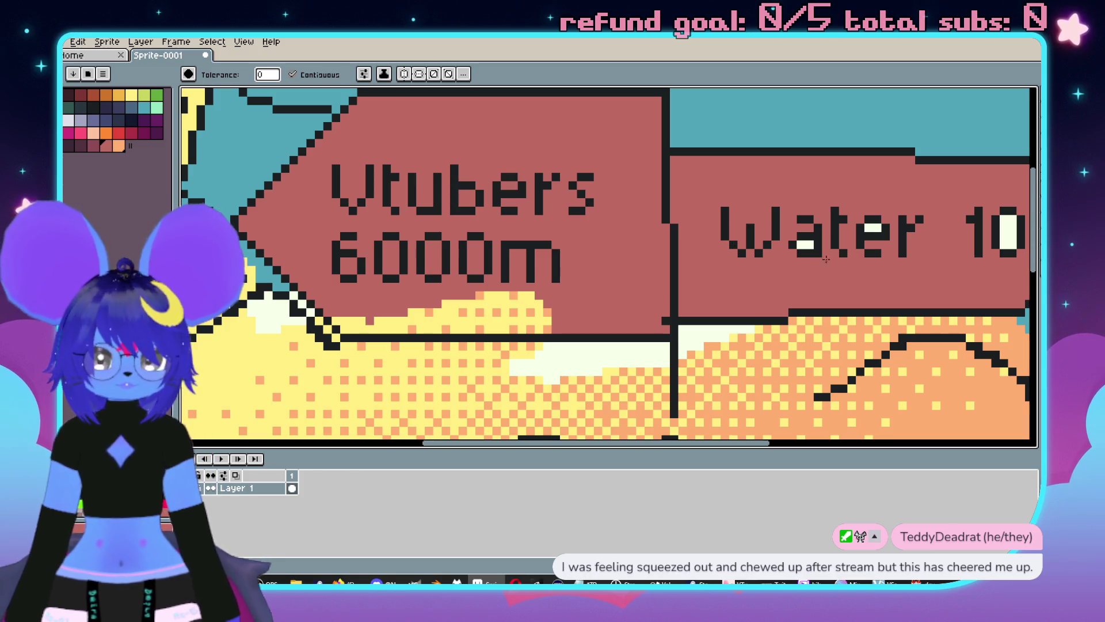
{"action": "left_click", "coordinate": [805, 245]}
{"action": "left_click", "coordinate": [874, 227]}
{"action": "scroll", "coordinate": [783, 230], "scroll_direction": "right", "scroll_amount": 5}
{"action": "left_click", "coordinate": [694, 231]}
{"action": "scroll", "coordinate": [714, 247], "scroll_direction": "down", "scroll_amount": 4}
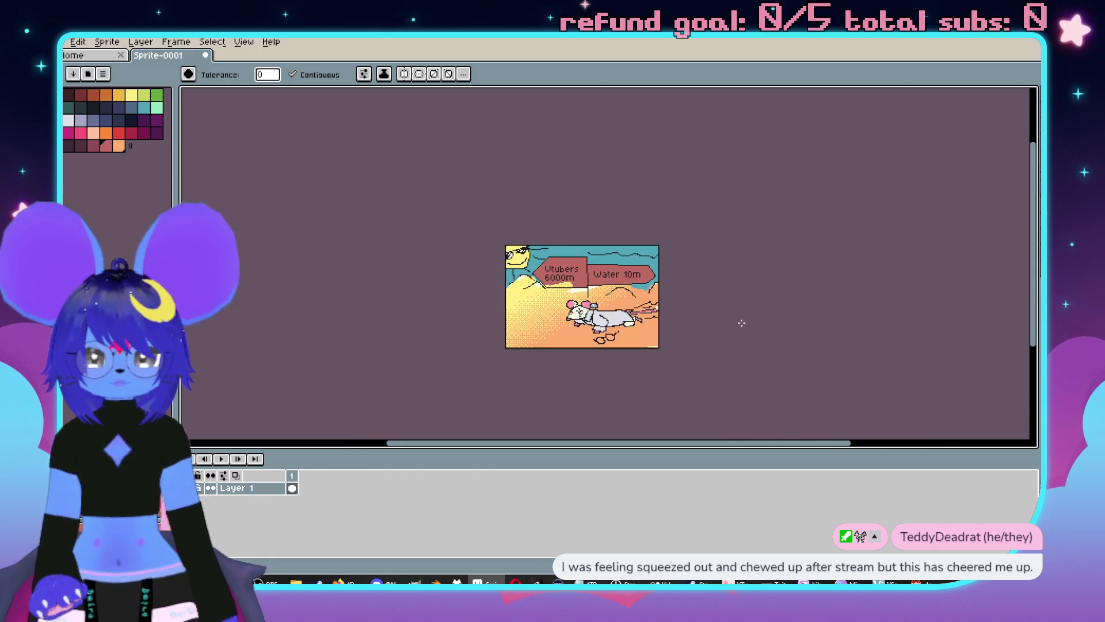
{"action": "scroll", "coordinate": [624, 290], "scroll_direction": "up", "scroll_amount": 4}
{"action": "left_click", "coordinate": [397, 291]}
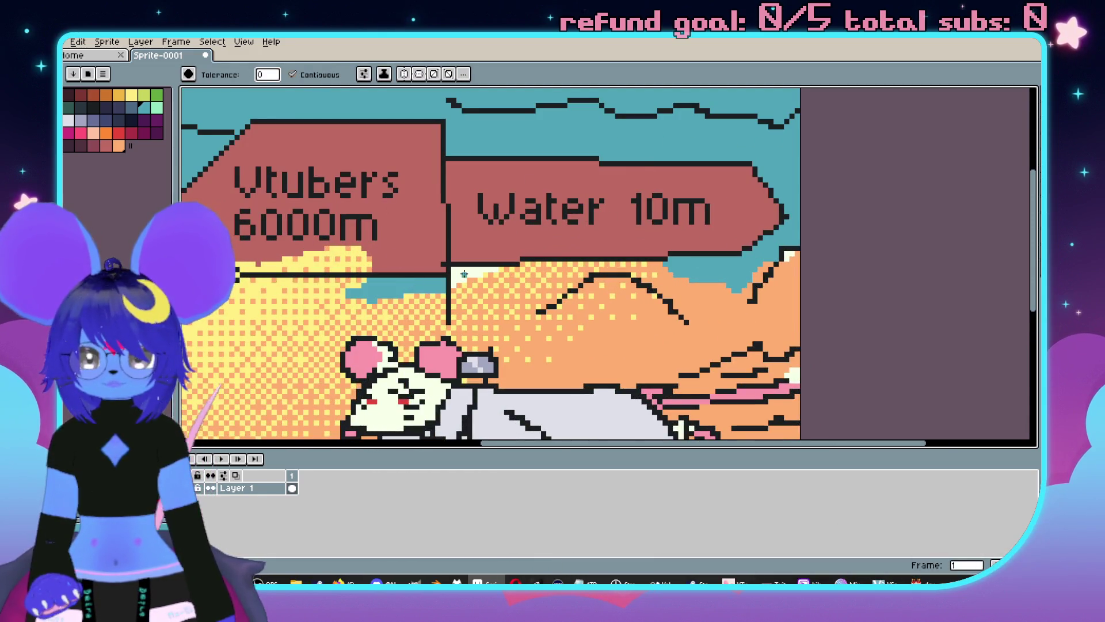
{"action": "scroll", "coordinate": [464, 274], "scroll_direction": "down", "scroll_amount": 2}
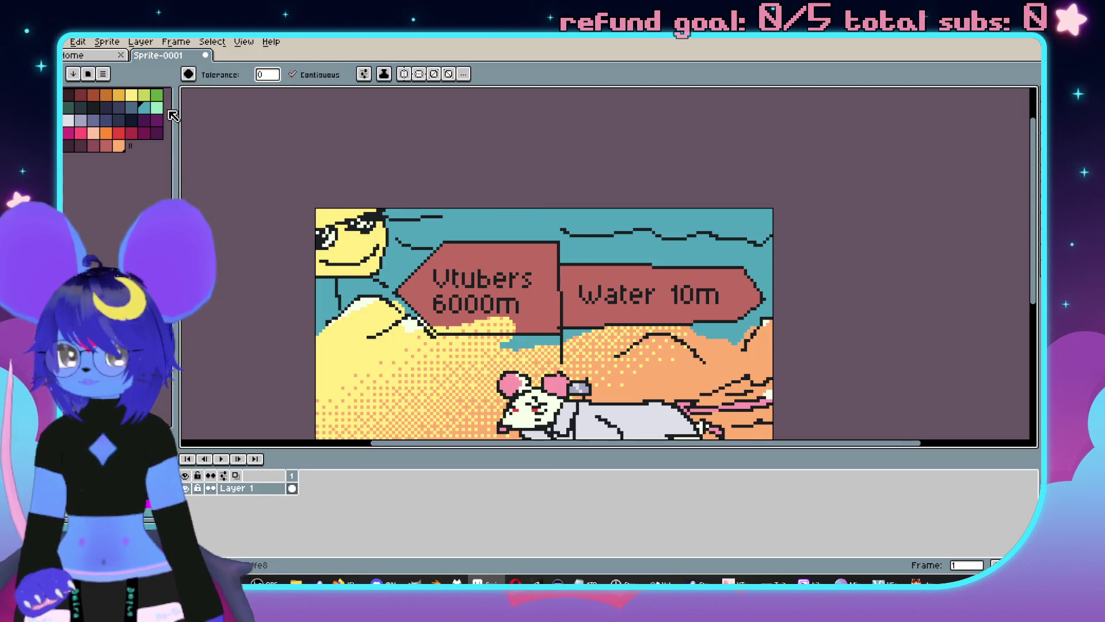
Draw a dithered teal-green sky gradient, redrawing it twice until it runs the right direction.
{"action": "key", "text": "shift+g"}
{"action": "left_click_drag", "start_coordinate": [576, 221], "coordinate": [574, 357]}
{"action": "key", "text": "ctrl+z"}
{"action": "left_click_drag", "start_coordinate": [570, 210], "coordinate": [559, 349]}
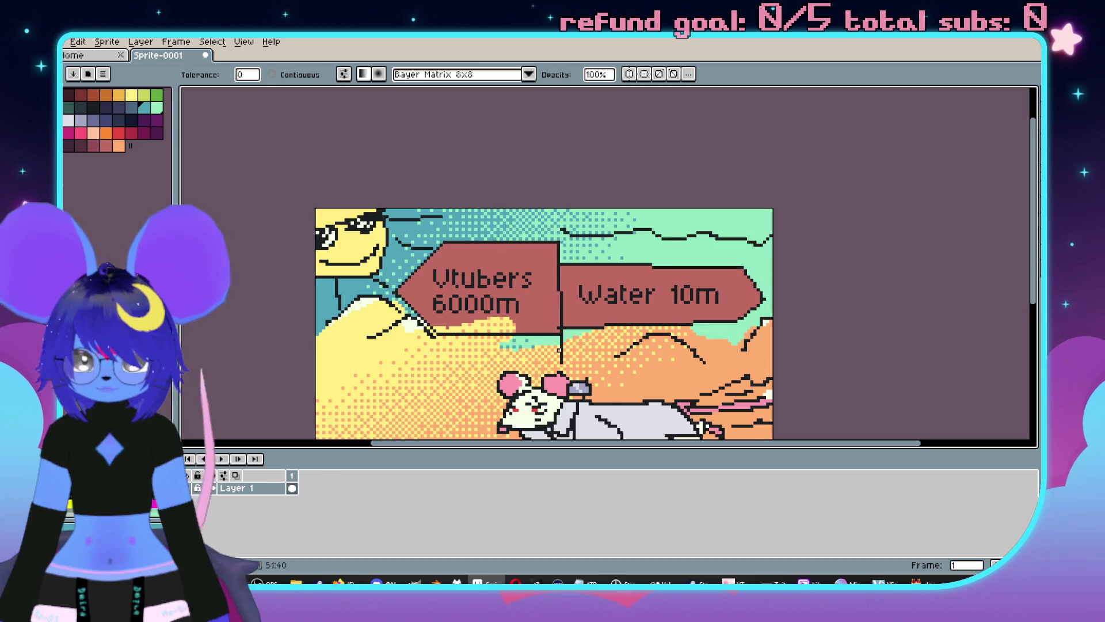
{"action": "key", "text": "ctrl+z"}
{"action": "left_click_drag", "start_coordinate": [634, 211], "coordinate": [648, 350]}
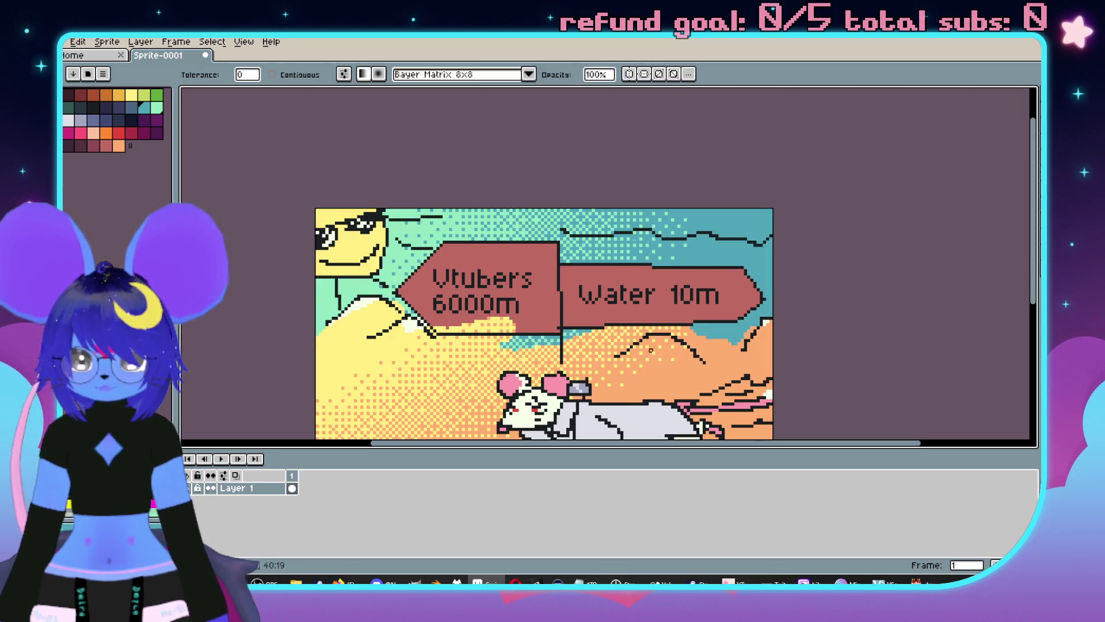
{"action": "scroll", "coordinate": [747, 215], "scroll_direction": "down", "scroll_amount": 1}
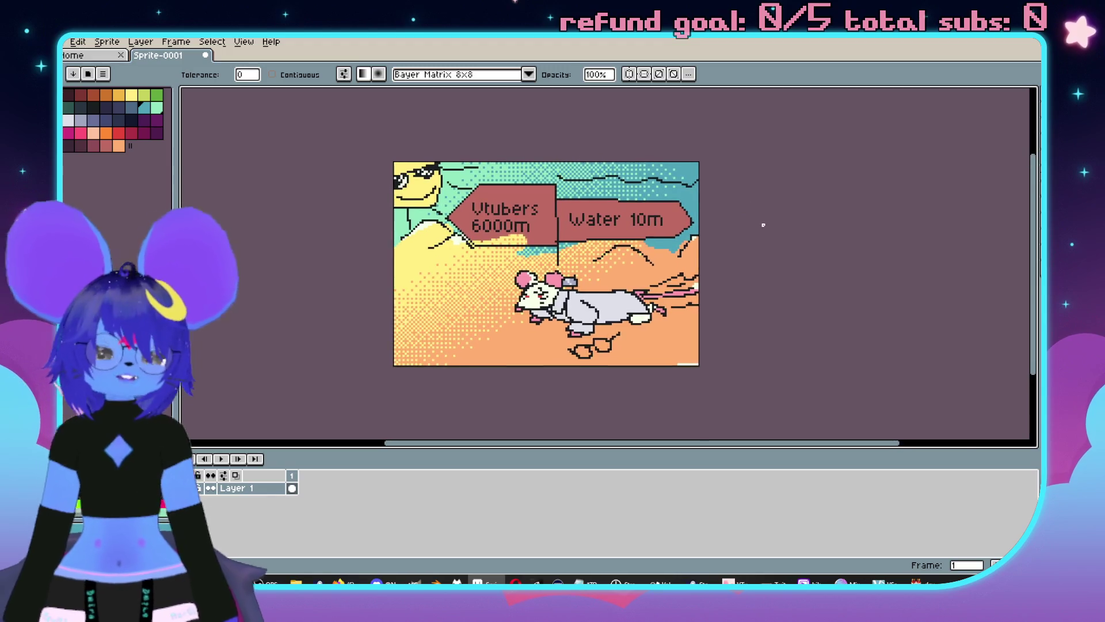
{"action": "scroll", "coordinate": [759, 221], "scroll_direction": "up", "scroll_amount": 1}
{"action": "scroll", "coordinate": [777, 231], "scroll_direction": "down", "scroll_amount": 1}
{"action": "scroll", "coordinate": [802, 240], "scroll_direction": "up", "scroll_amount": 1}
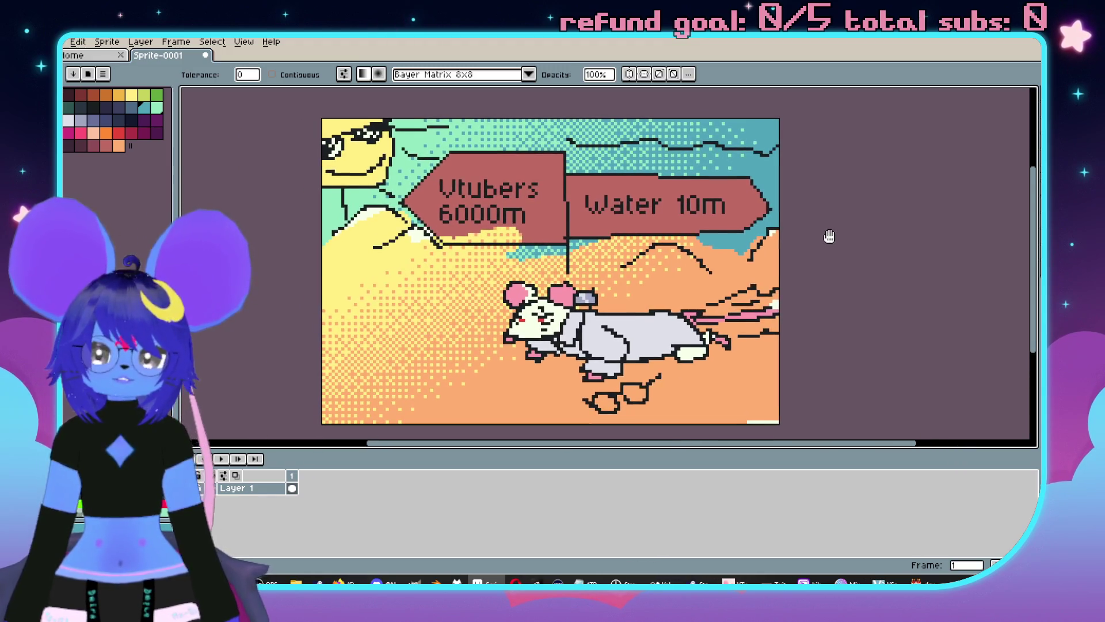
{"action": "left_click_drag", "start_coordinate": [856, 453], "coordinate": [856, 496]}
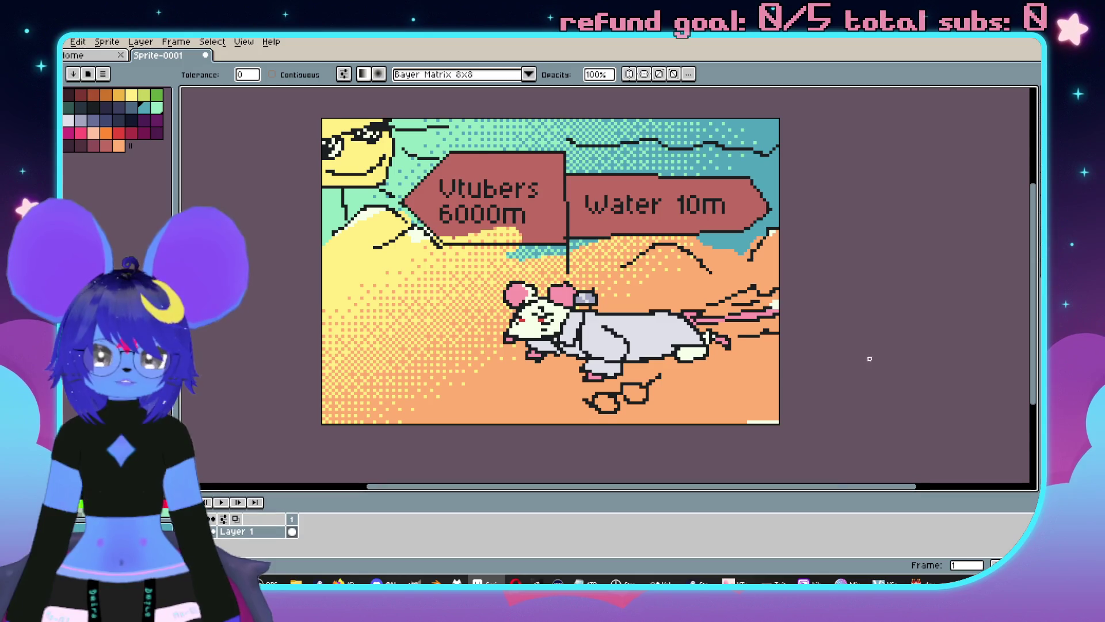
{"action": "left_click_drag", "start_coordinate": [863, 329], "coordinate": [852, 340]}
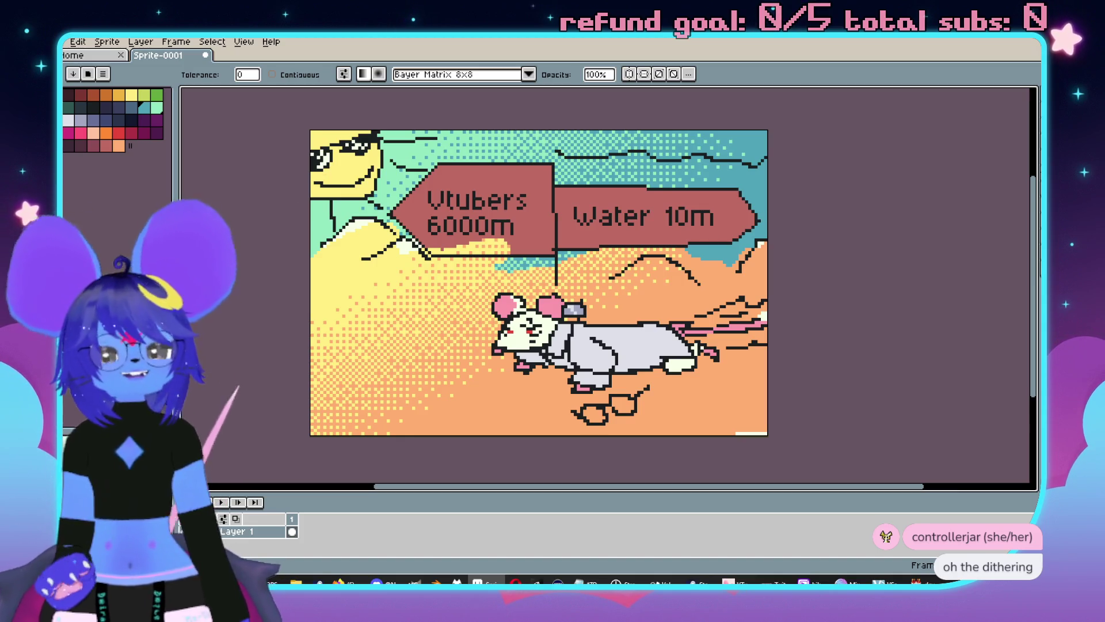
{"action": "left_click", "coordinate": [65, 44]}
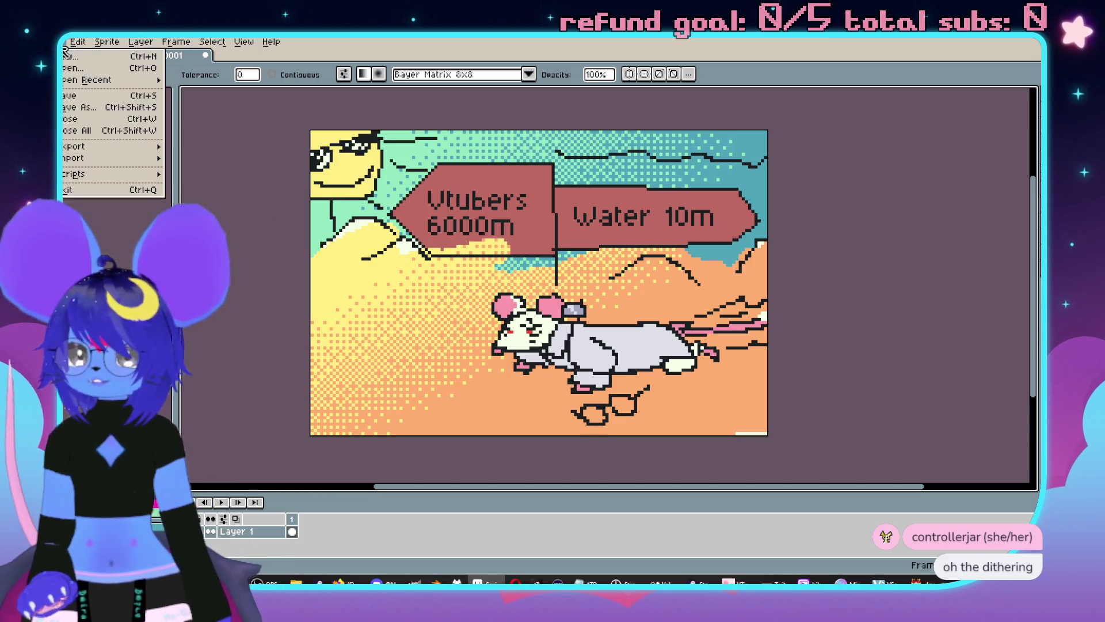
Export a PNG enlarged to 400%, named after the 'crawling on my knees, mouthful of sand' phrase.
{"action": "mouse_move", "coordinate": [74, 147]}
{"action": "left_click", "coordinate": [264, 143]}
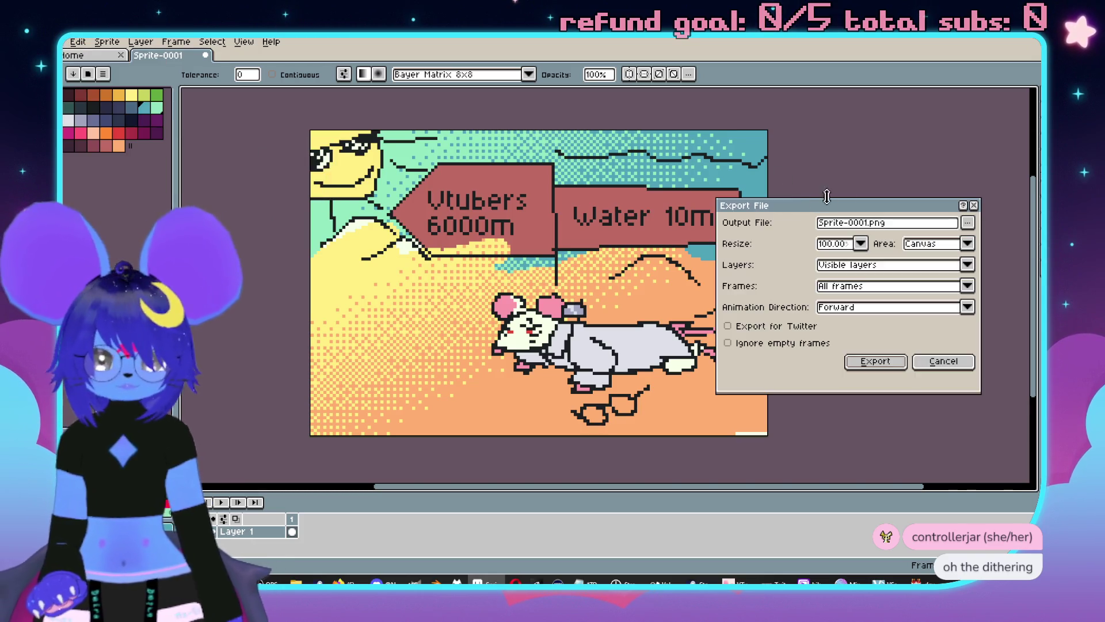
{"action": "double_click", "coordinate": [872, 223]}
{"action": "type", "text": "c"}
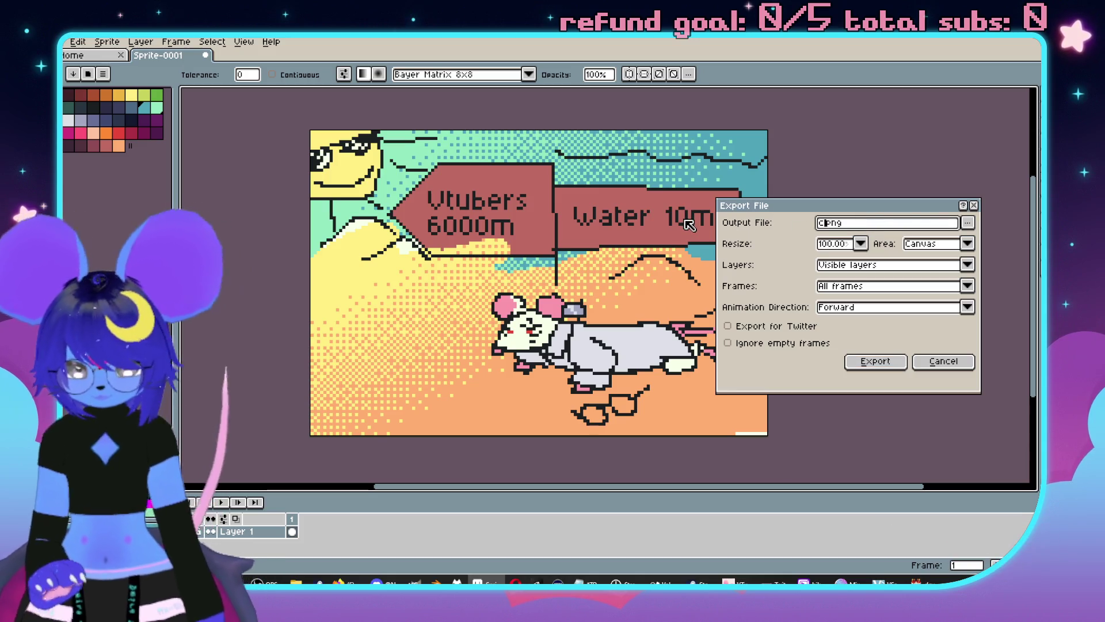
{"action": "type", "text": "aw"}
{"action": "key", "text": "BackSpace"}
{"action": "key", "text": "BackSpace"}
{"action": "type", "text": "rawlingonmykne"}
{"action": "type", "text": "es"}
{"action": "type", "text": "mouthfulofsan"}
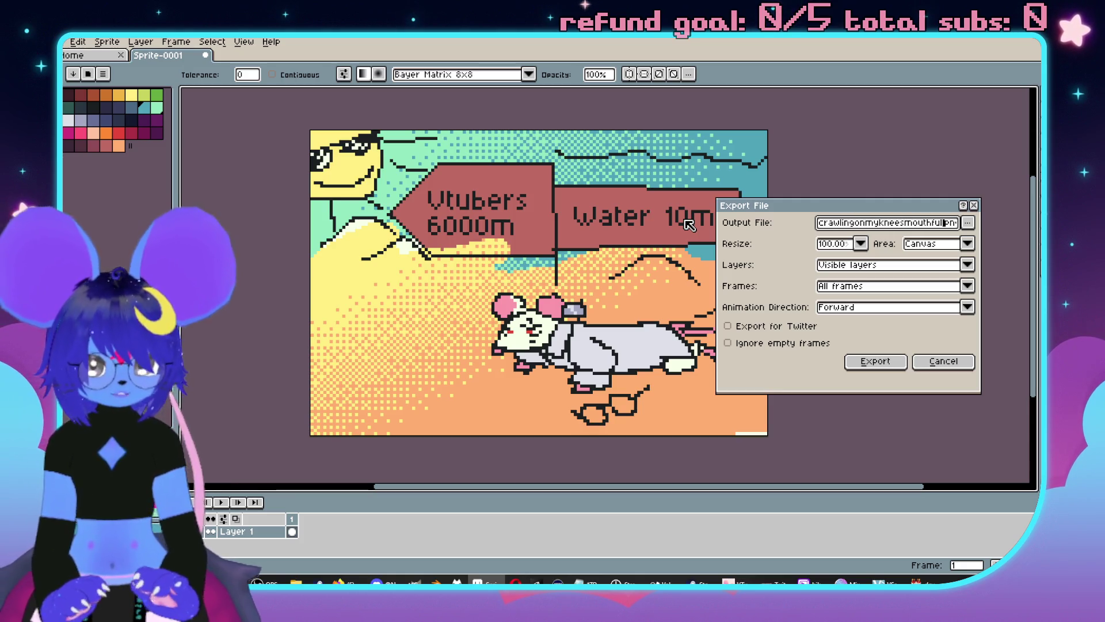
{"action": "type", "text": "dno"}
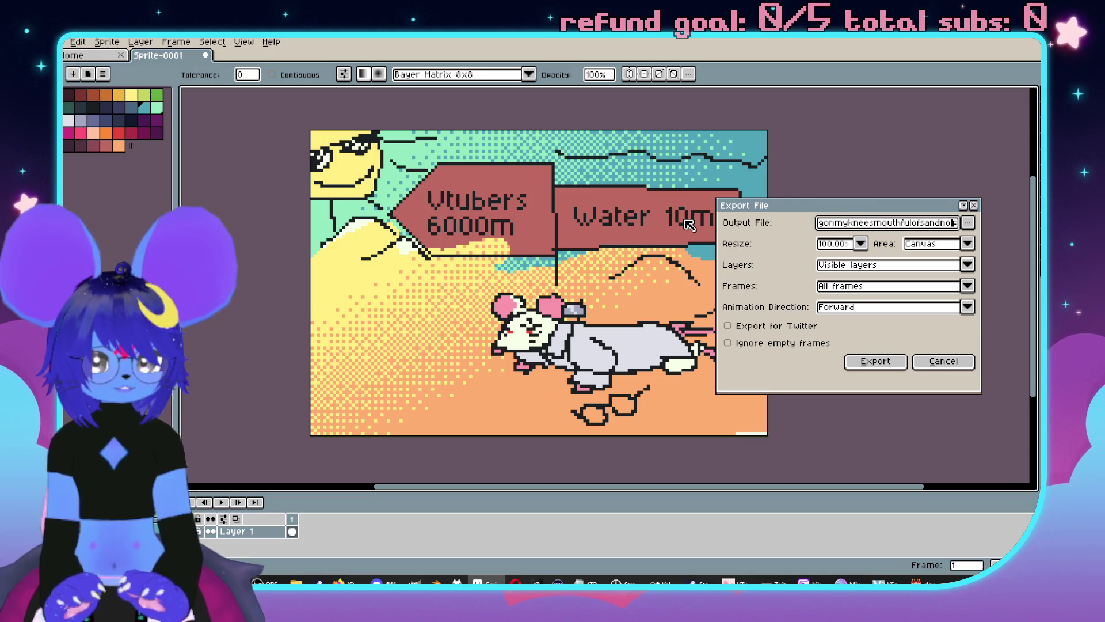
{"action": "type", "text": "waterinsight.p"}
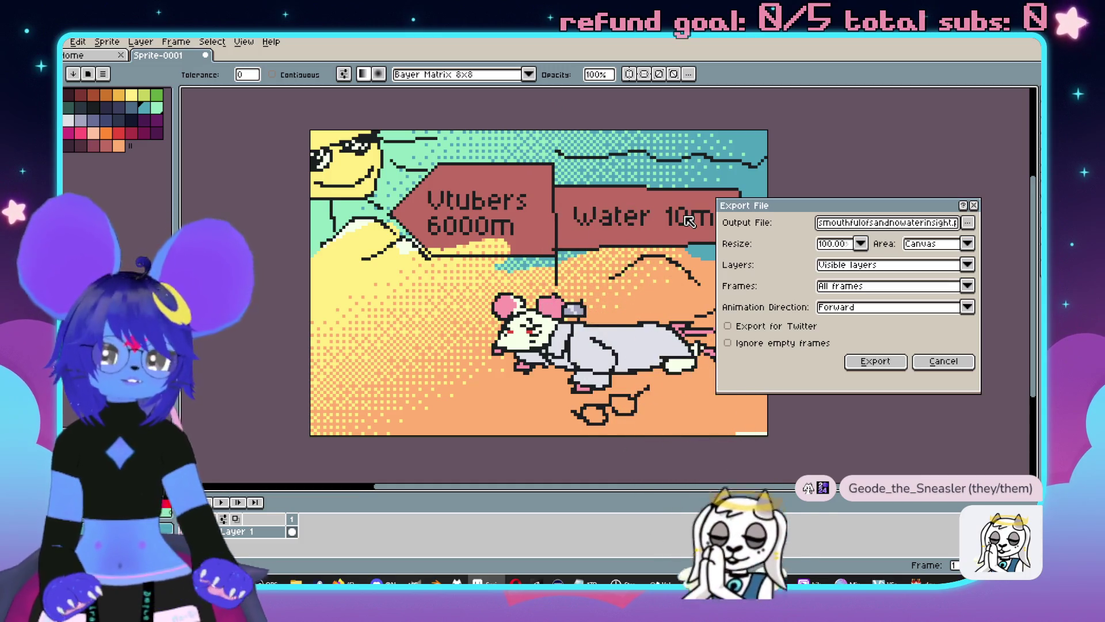
{"action": "left_click", "coordinate": [862, 244]}
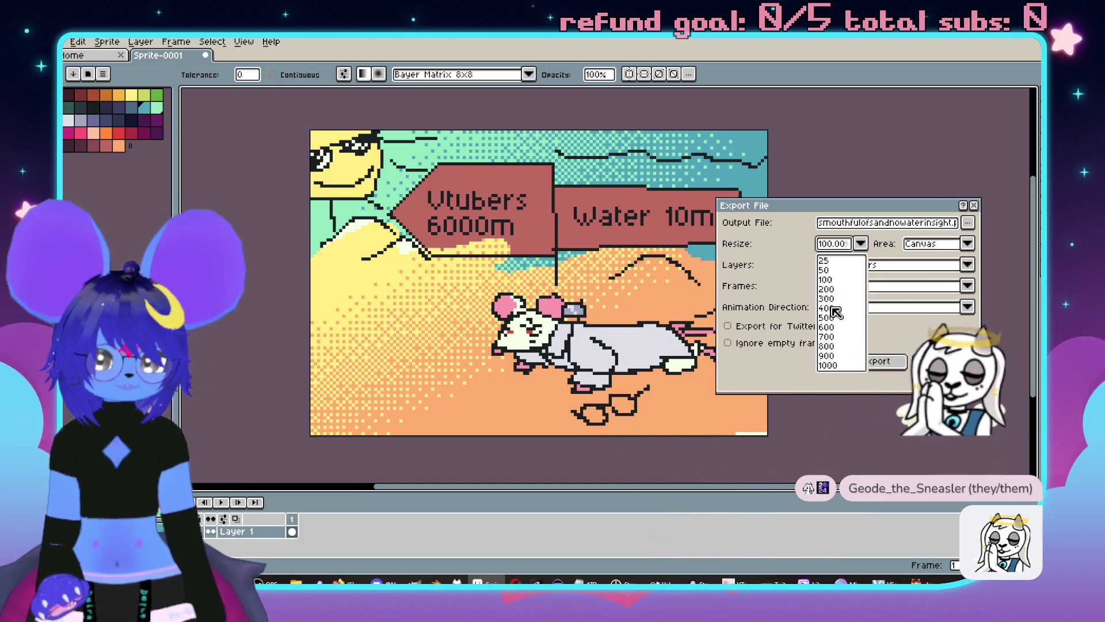
{"action": "left_click", "coordinate": [834, 310]}
{"action": "left_click", "coordinate": [876, 361]}
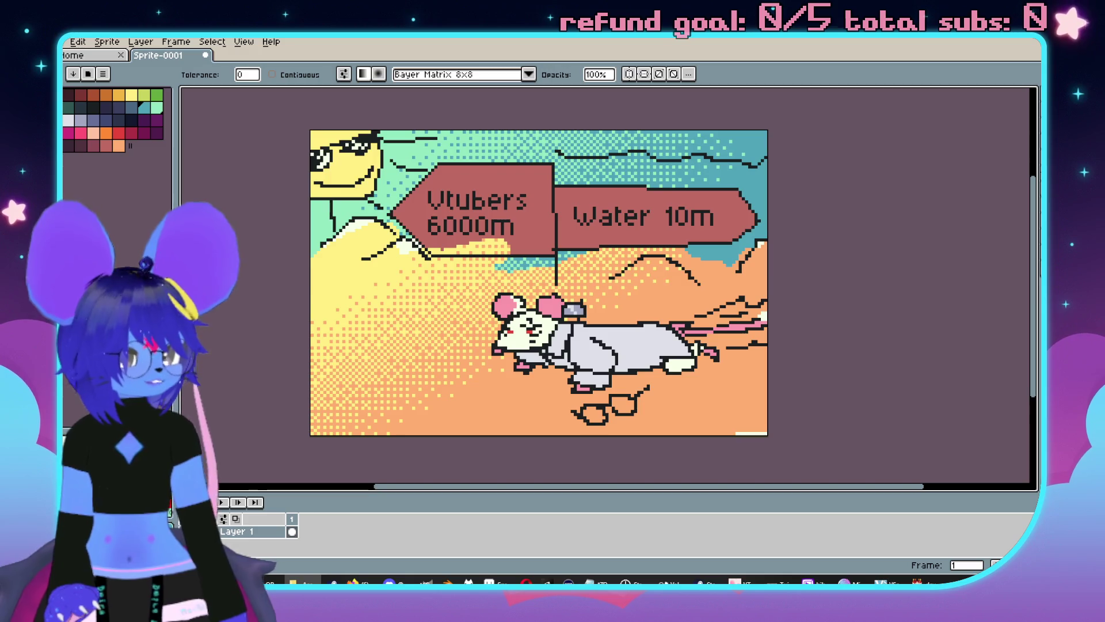
Reopen the export settings, check the output folder, and export the PNG again.
{"action": "left_click", "coordinate": [66, 53]}
{"action": "left_click", "coordinate": [155, 55]}
{"action": "left_click", "coordinate": [64, 42]}
{"action": "mouse_move", "coordinate": [127, 151]}
{"action": "left_click", "coordinate": [198, 146]}
{"action": "left_click", "coordinate": [968, 222]}
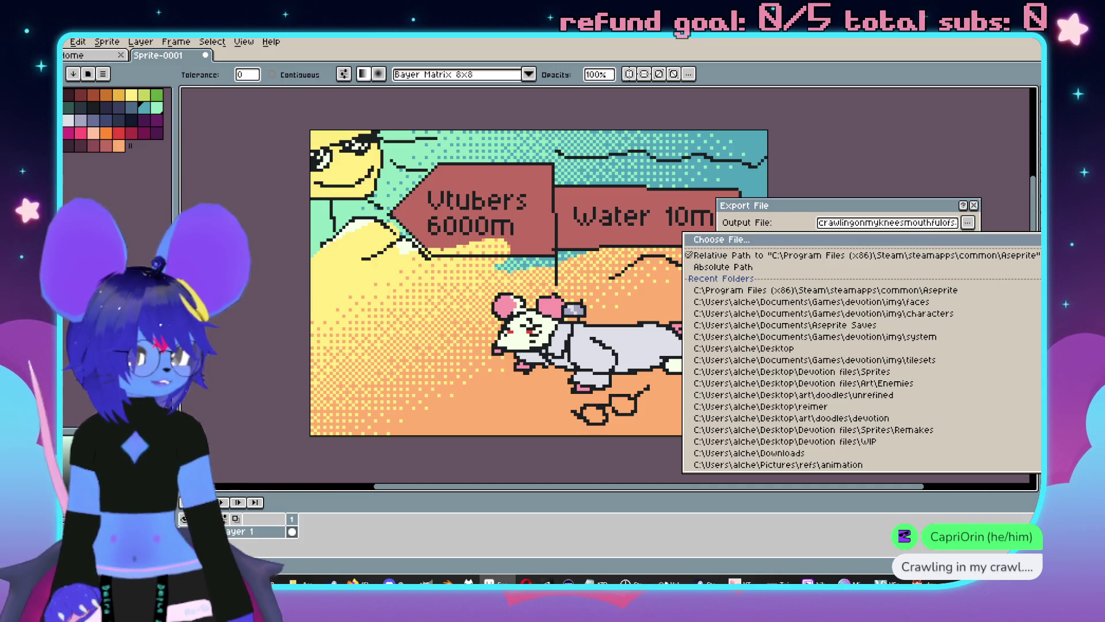
{"action": "key", "text": "Escape"}
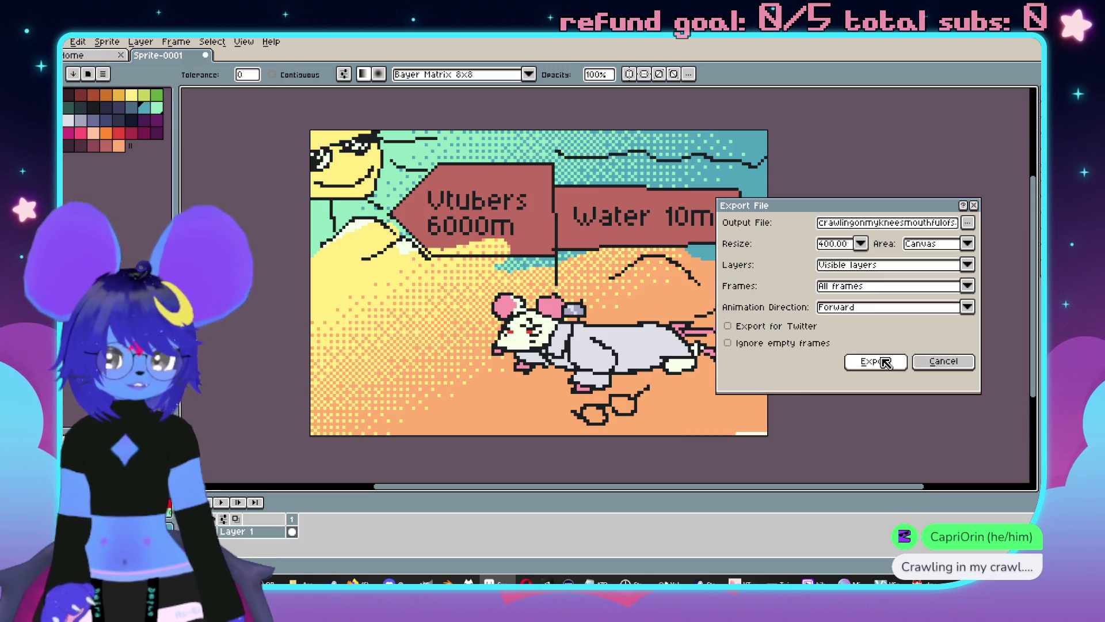
{"action": "left_click", "coordinate": [875, 361]}
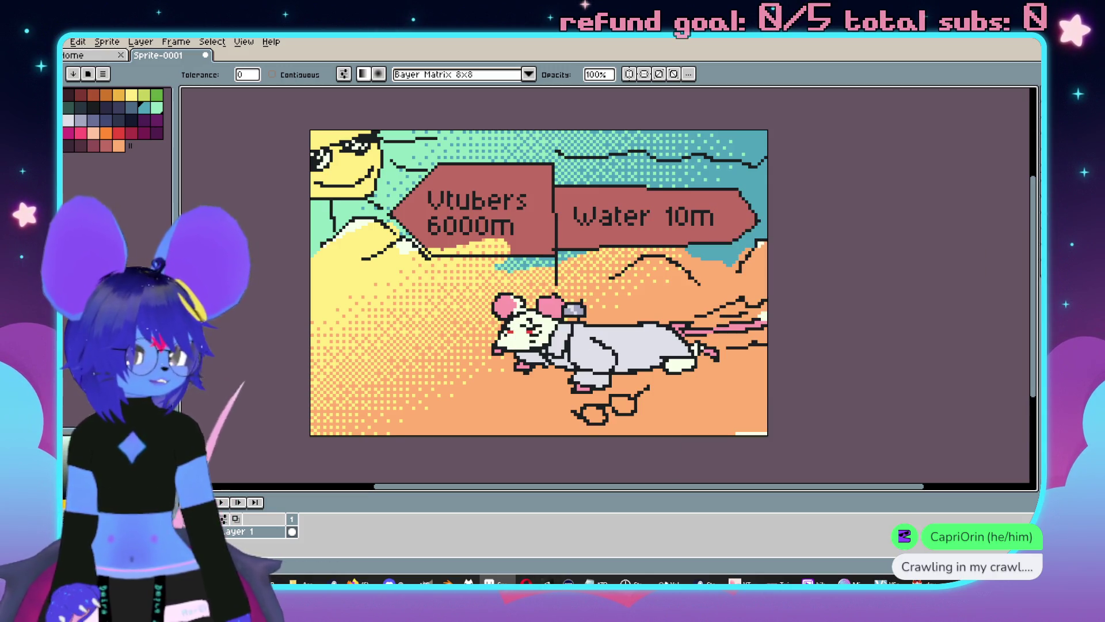
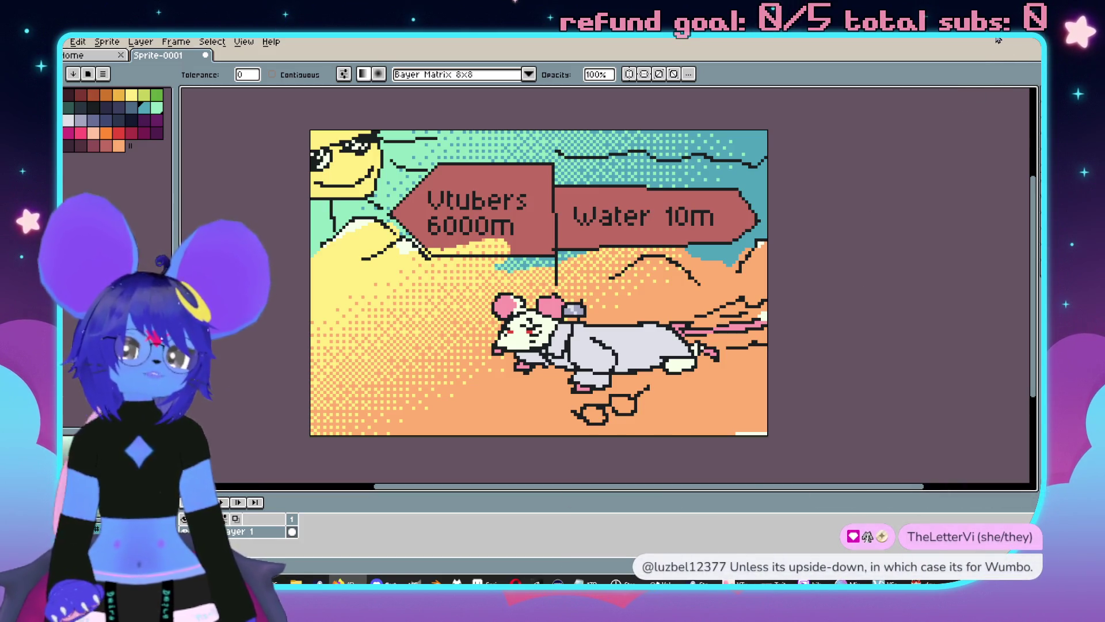
Switch from Aseprite to RPG Maker MZ and move the Event Editor window up and right.
{"action": "key", "text": "alt+Tab"}
{"action": "left_click_drag", "start_coordinate": [647, 124], "coordinate": [722, 118]}
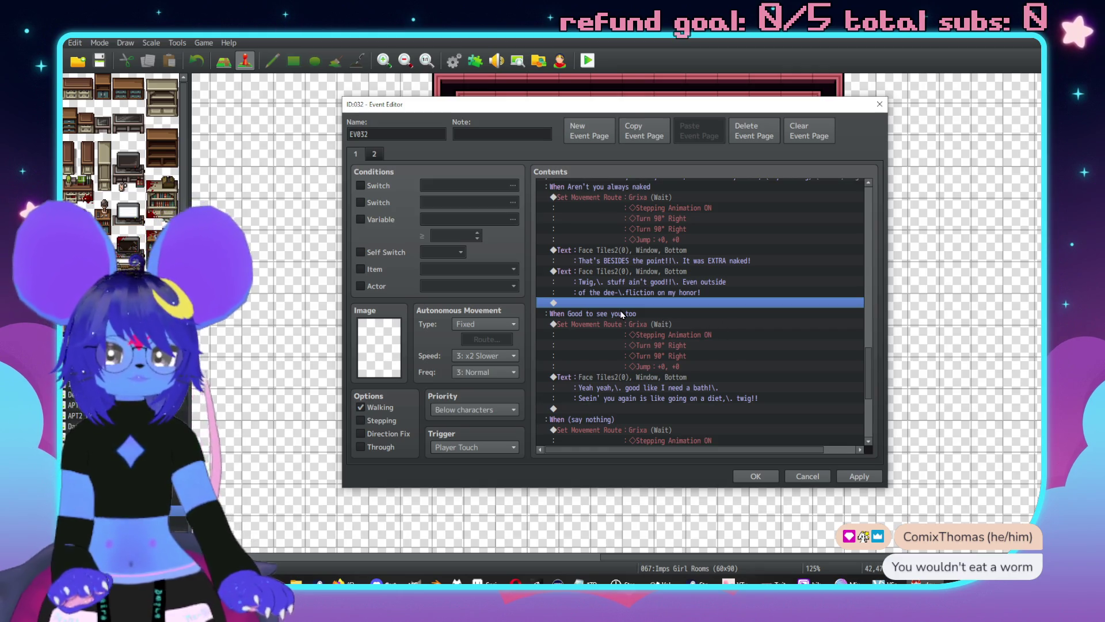
Change the 'Twig, stuff ain't good' line's ending to 'of the imp\.-yoonment on my me!!'.
{"action": "left_click", "coordinate": [635, 272]}
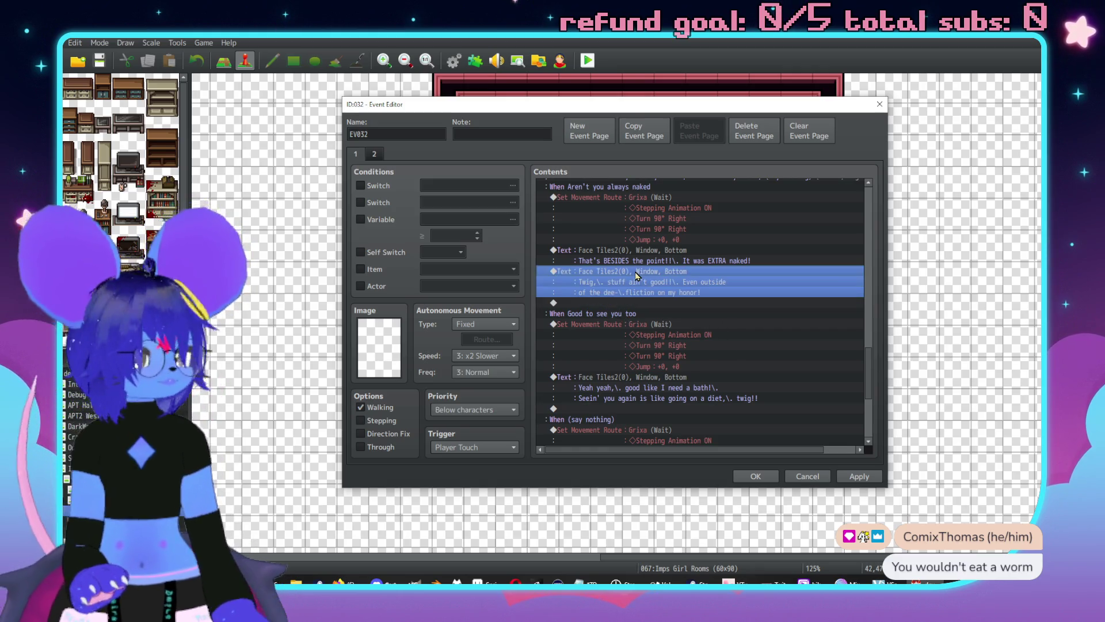
{"action": "scroll", "coordinate": [654, 305], "scroll_direction": "up", "scroll_amount": 2}
{"action": "double_click", "coordinate": [654, 323]}
{"action": "left_click_drag", "start_coordinate": [744, 289], "coordinate": [649, 288]}
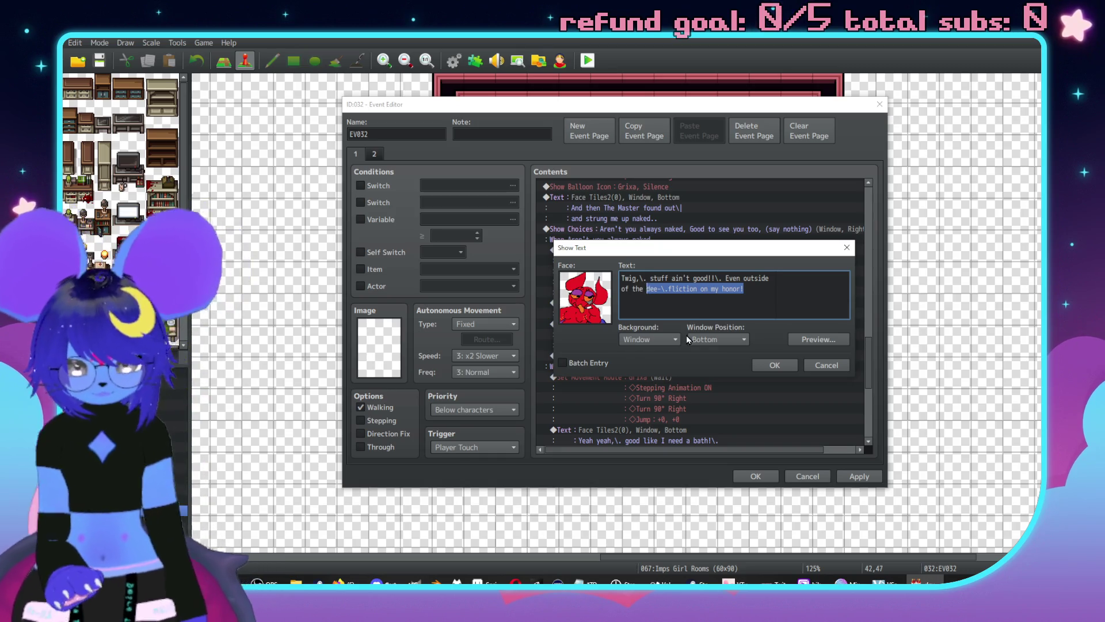
{"action": "type", "text": "im,p-yoonment on"}
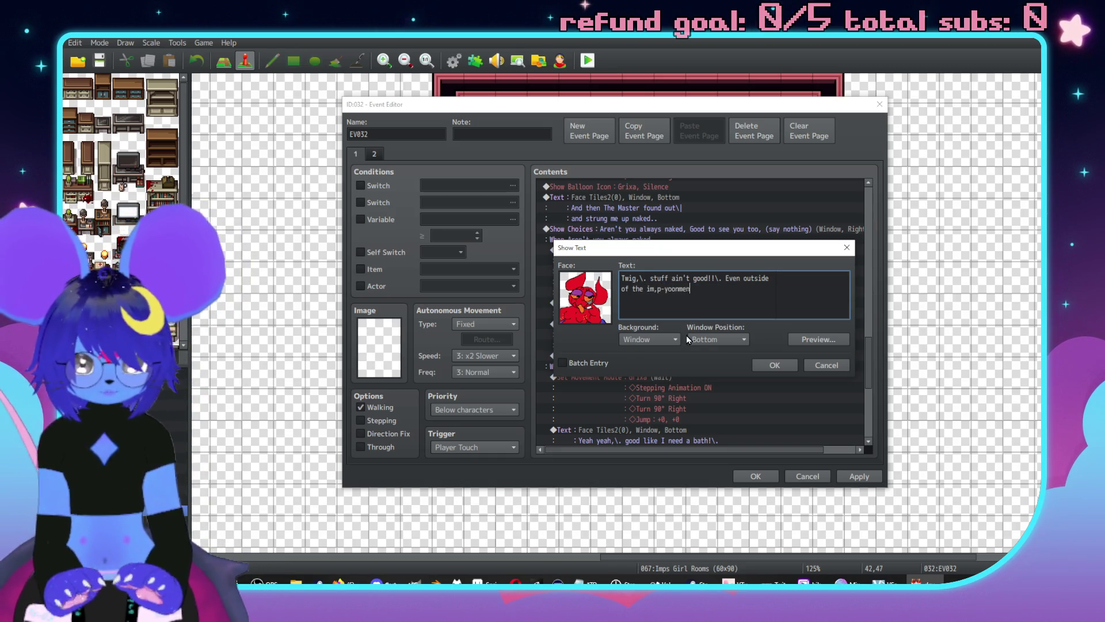
{"action": "key", "text": "Down"}
{"action": "key", "text": "Left"}
{"action": "key", "text": "Left"}
{"action": "key", "text": "Left"}
{"action": "key", "text": "BackSpace"}
{"action": "type", "text": "\\."}
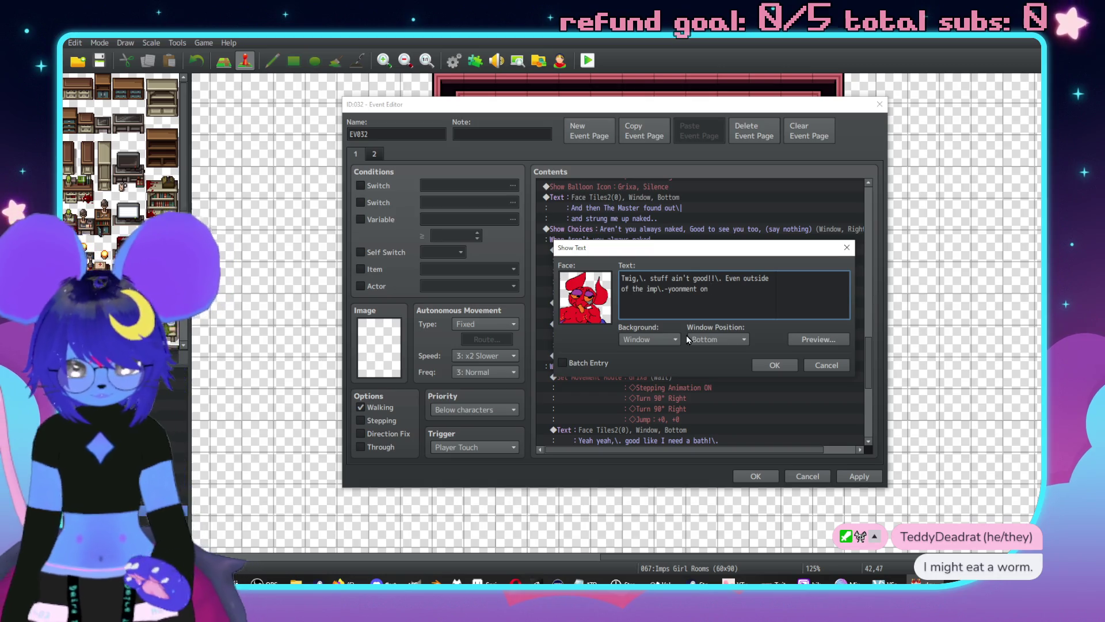
{"action": "type", "text": " my me!!"}
{"action": "left_click", "coordinate": [775, 365]}
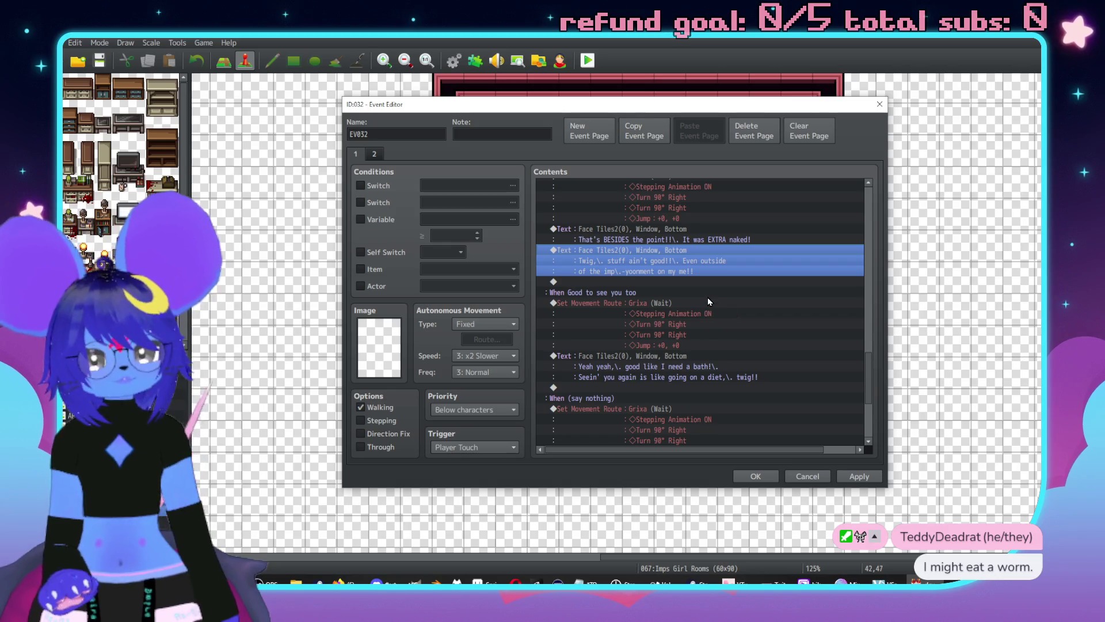
Open the say-nothing branch's 'That's BESIDES the point' text for editing.
{"action": "scroll", "coordinate": [707, 297], "scroll_direction": "down", "scroll_amount": 4}
{"action": "left_click", "coordinate": [638, 337]}
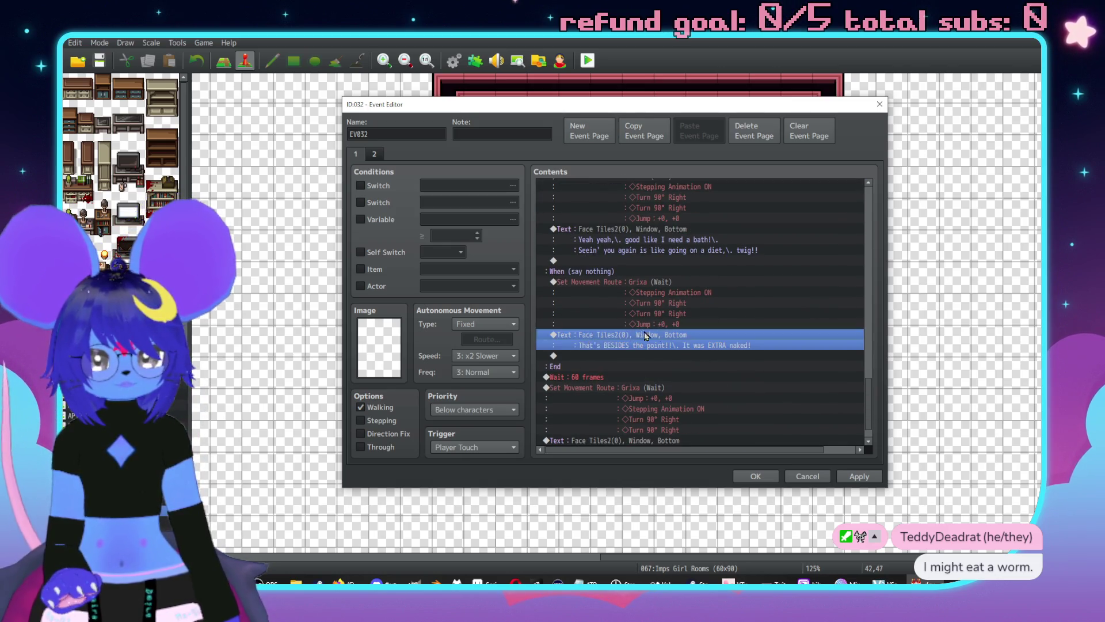
{"action": "scroll", "coordinate": [637, 337], "scroll_direction": "up", "scroll_amount": 10}
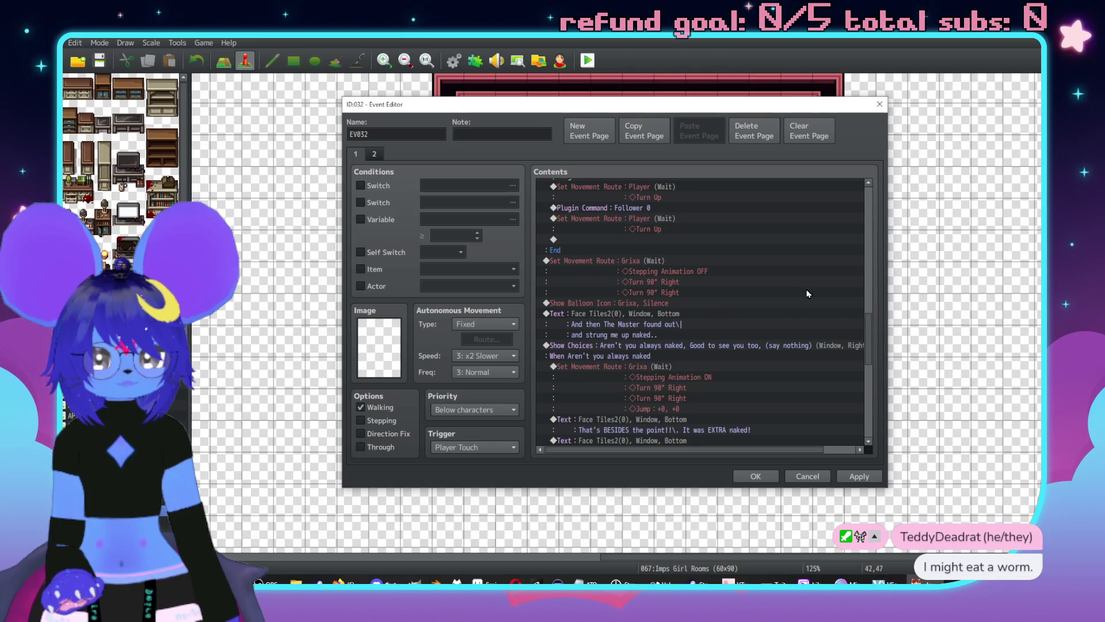
{"action": "scroll", "coordinate": [808, 293], "scroll_direction": "down", "scroll_amount": 6}
{"action": "double_click", "coordinate": [766, 337]}
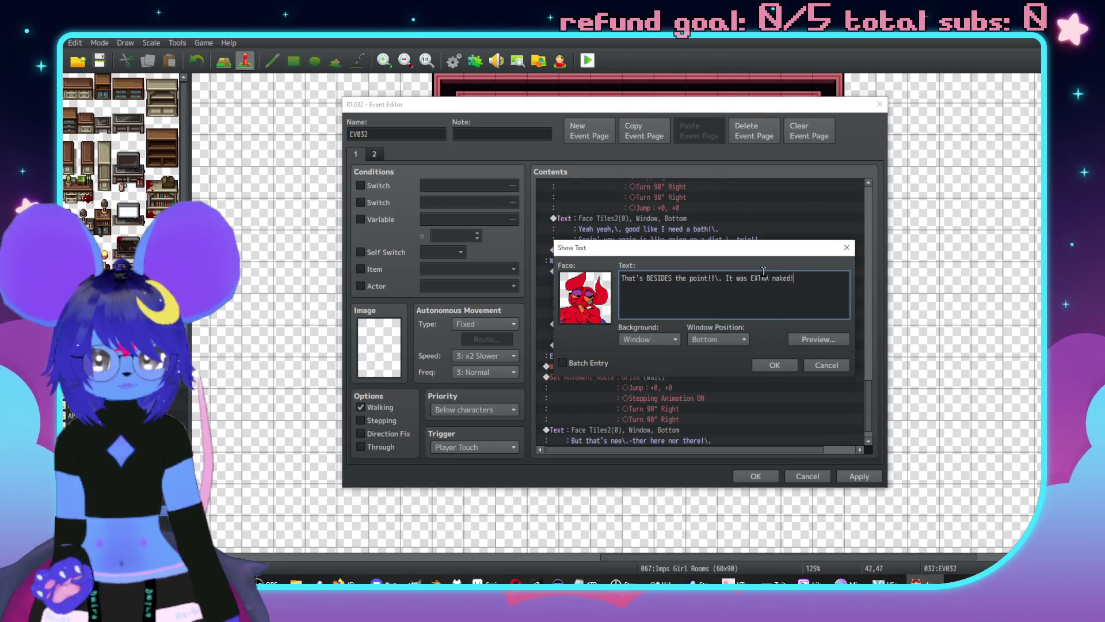
Replace the reply with 'But that's BEE\.-SIDES the point!!\.' and 'Twig,\. stuff ain't the best!!'.
{"action": "key", "text": "ctrl+a"}
{"action": "type", "text": "But that"}
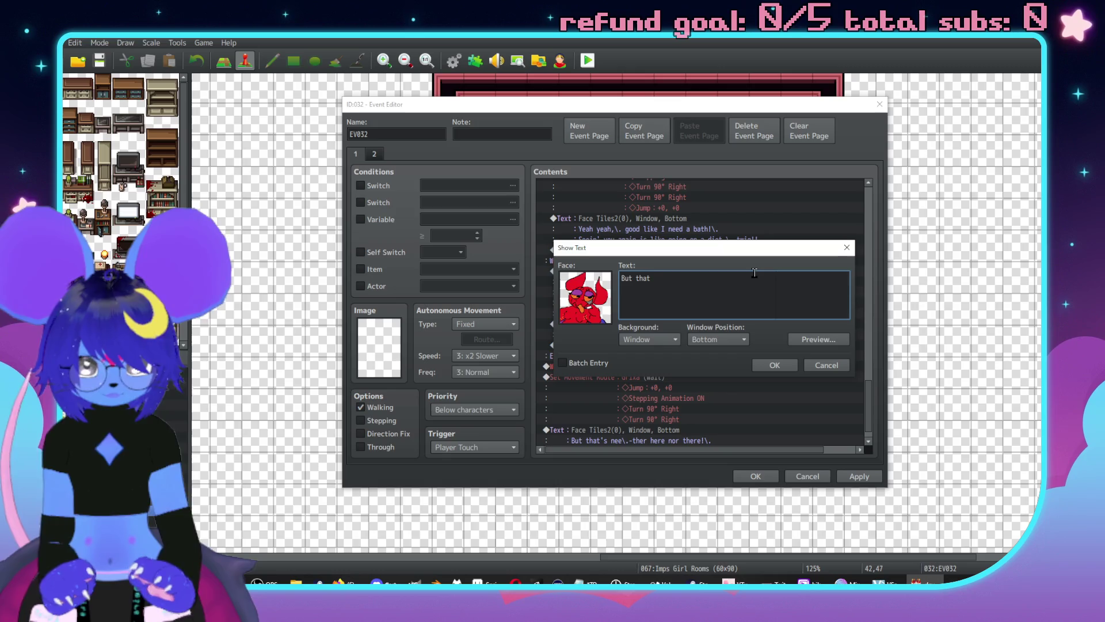
{"action": "type", "text": "'s BEE\\."}
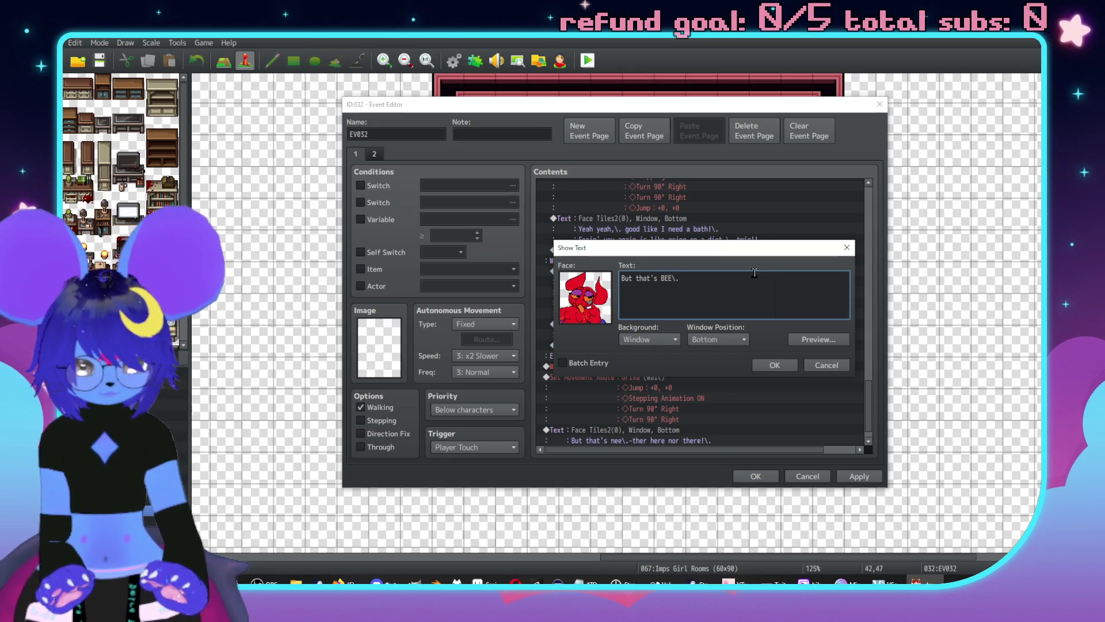
{"action": "type", "text": "-SIDES the"}
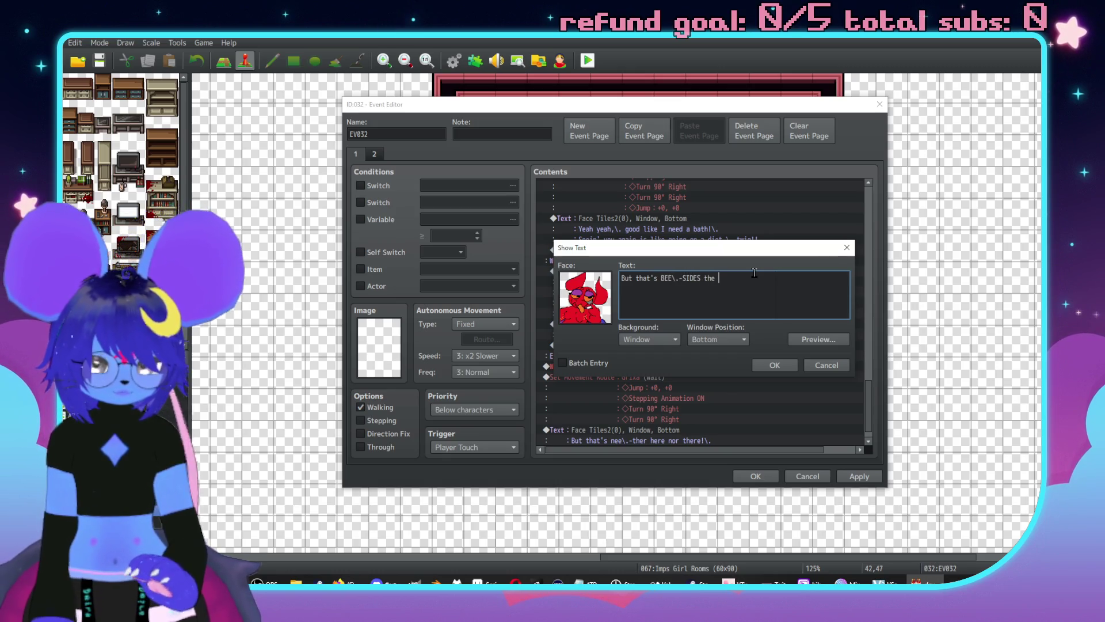
{"action": "type", "text": " point!!\\."}
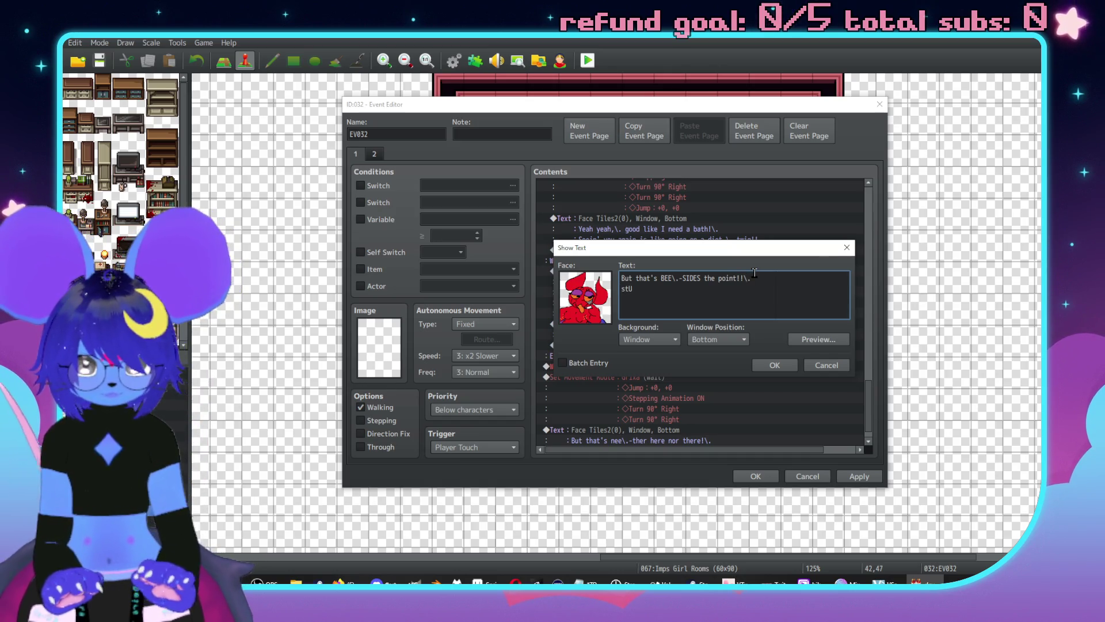
{"action": "key", "text": "BackSpace"}
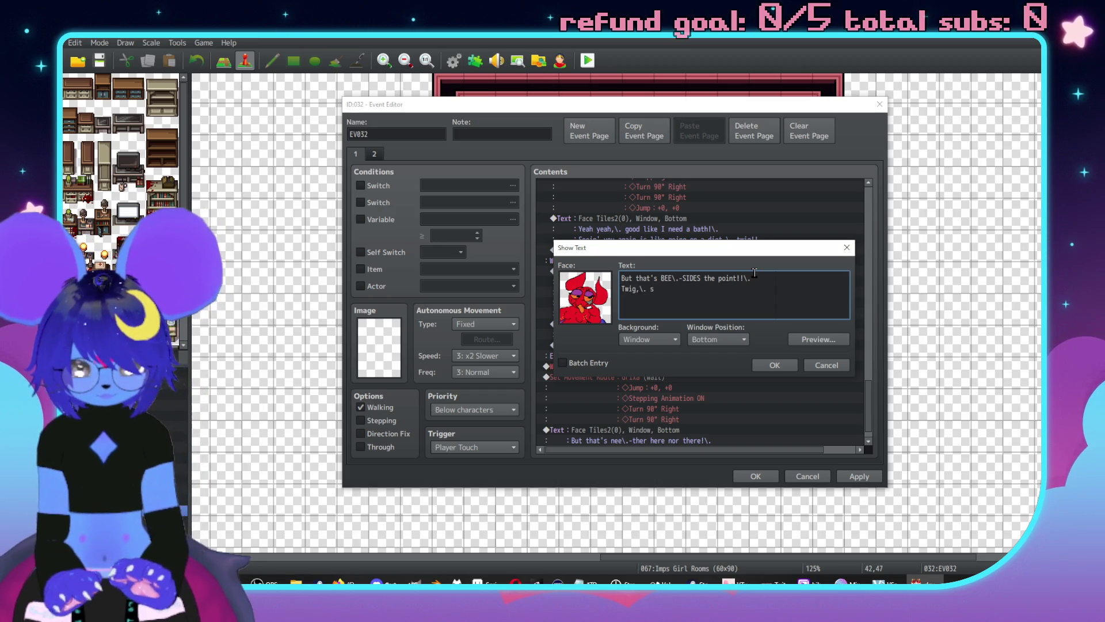
{"action": "type", "text": "tuff ain't the "}
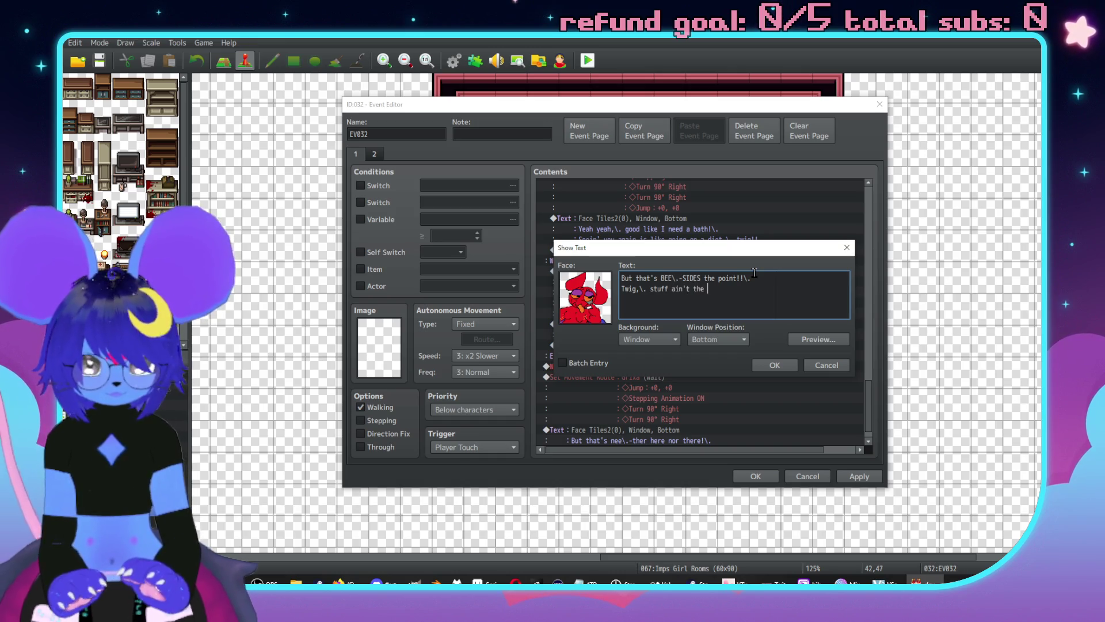
{"action": "type", "text": "best!!"}
{"action": "left_click", "coordinate": [777, 366]}
{"action": "left_click", "coordinate": [775, 366]}
{"action": "scroll", "coordinate": [700, 316], "scroll_direction": "down", "scroll_amount": 1}
{"action": "scroll", "coordinate": [685, 319], "scroll_direction": "up", "scroll_amount": 5}
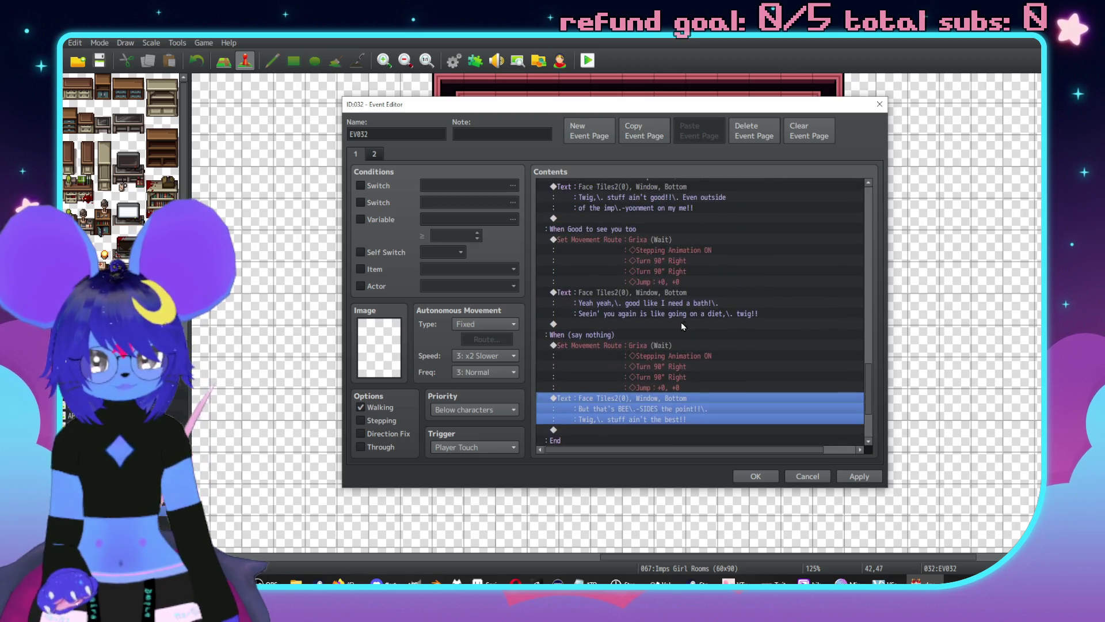
Confirm the say-nothing branch's movement route without the jump.
{"action": "scroll", "coordinate": [680, 320], "scroll_direction": "up", "scroll_amount": 5}
{"action": "left_click", "coordinate": [655, 344]}
{"action": "scroll", "coordinate": [655, 344], "scroll_direction": "down", "scroll_amount": 3}
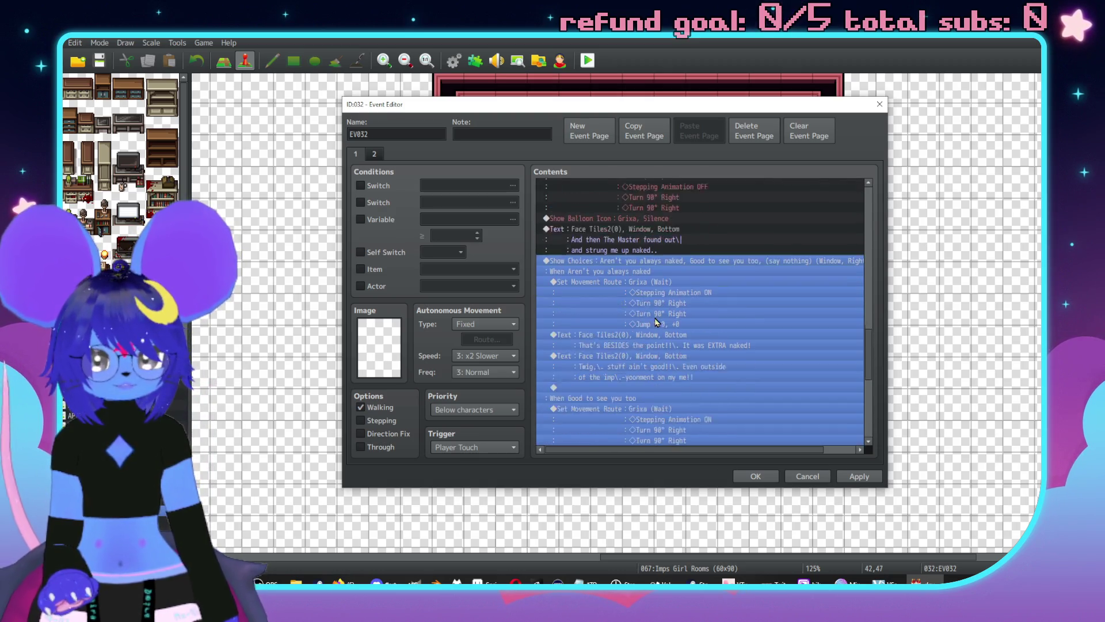
{"action": "scroll", "coordinate": [654, 345], "scroll_direction": "up", "scroll_amount": 2}
{"action": "left_click", "coordinate": [693, 253]}
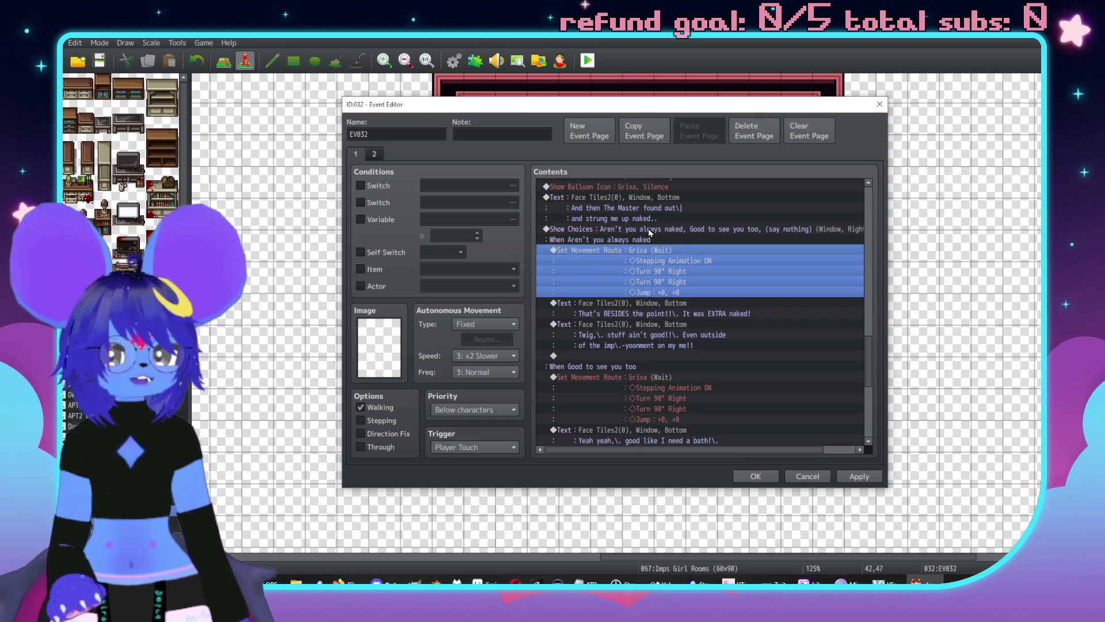
{"action": "left_click", "coordinate": [652, 233]}
{"action": "left_click", "coordinate": [673, 251]}
{"action": "scroll", "coordinate": [678, 282], "scroll_direction": "down", "scroll_amount": 4}
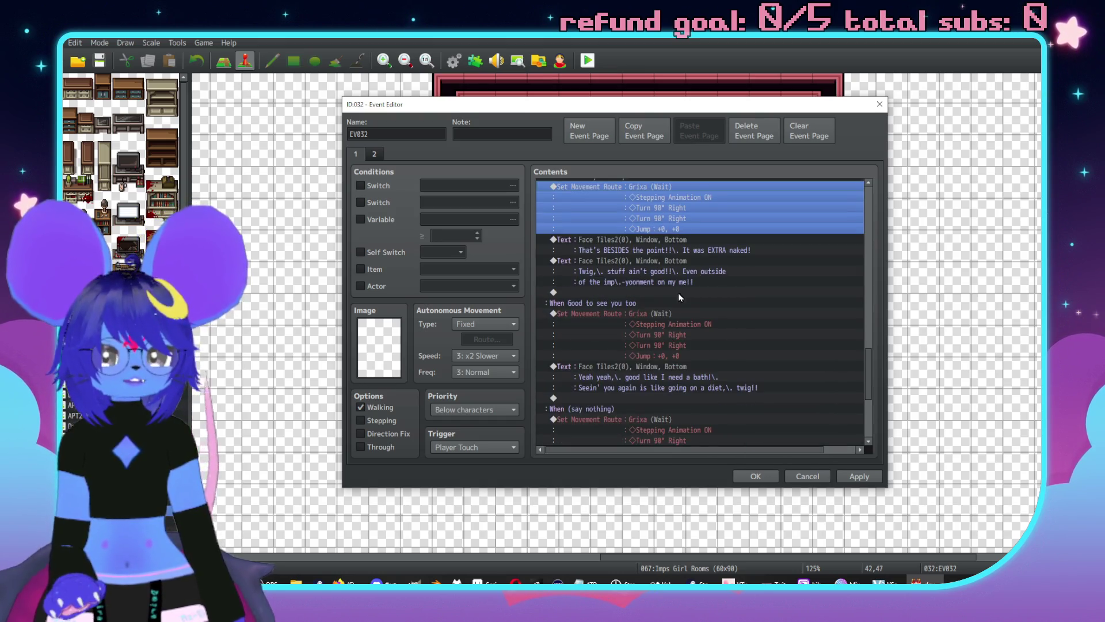
{"action": "double_click", "coordinate": [656, 363]}
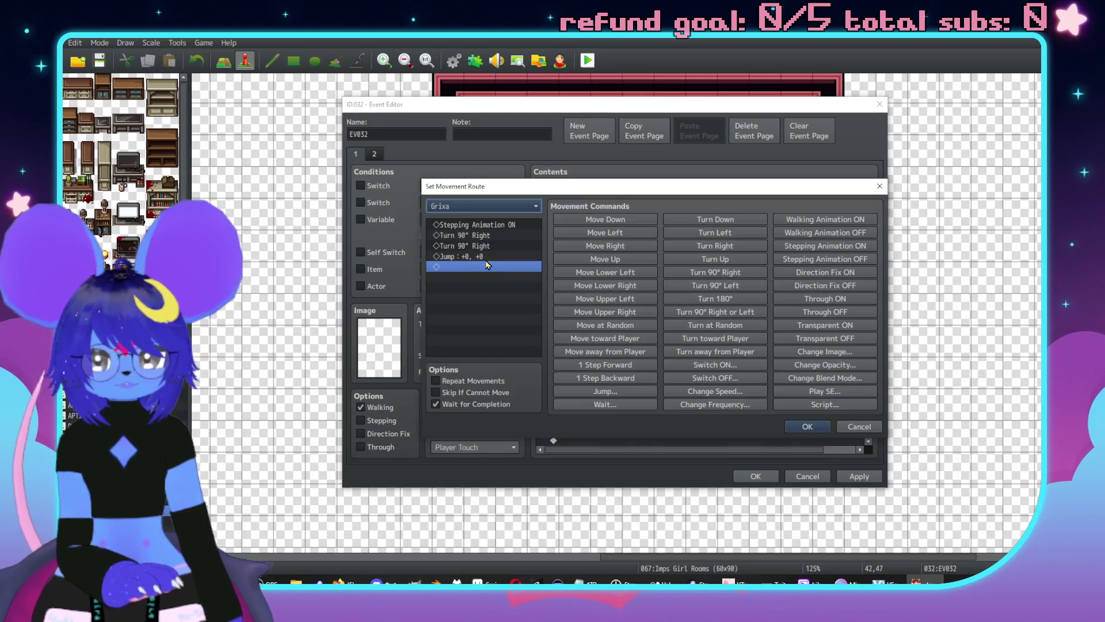
{"action": "left_click", "coordinate": [802, 425]}
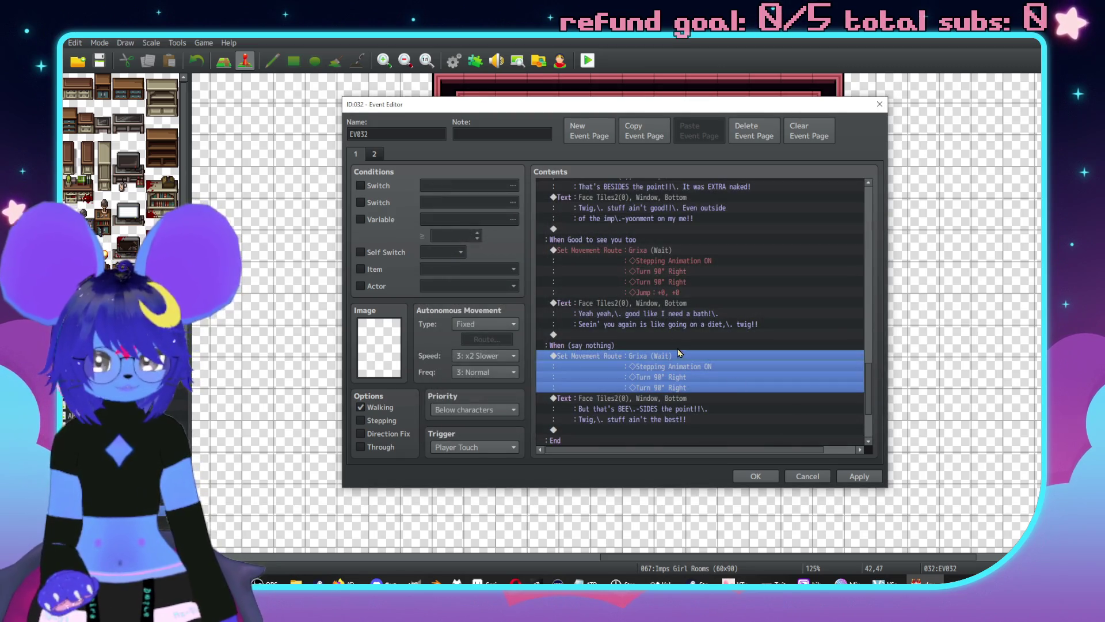
Delete the Jump step from the Good to see you too branch's movement route.
{"action": "double_click", "coordinate": [682, 250]}
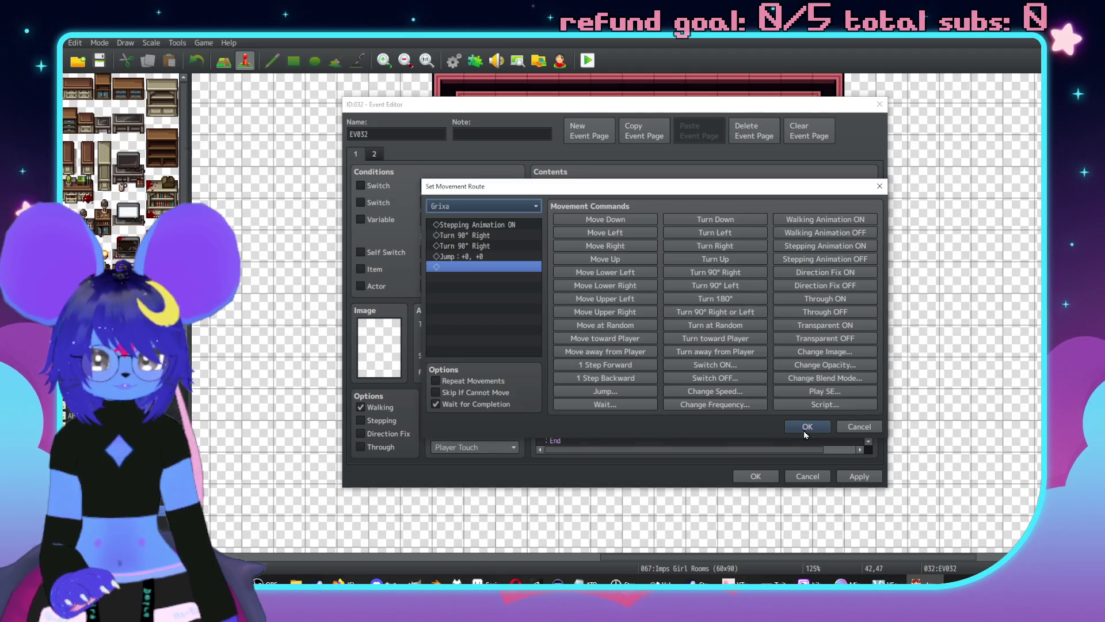
{"action": "left_click", "coordinate": [483, 256]}
{"action": "key", "text": "Delete"}
{"action": "left_click", "coordinate": [806, 426]}
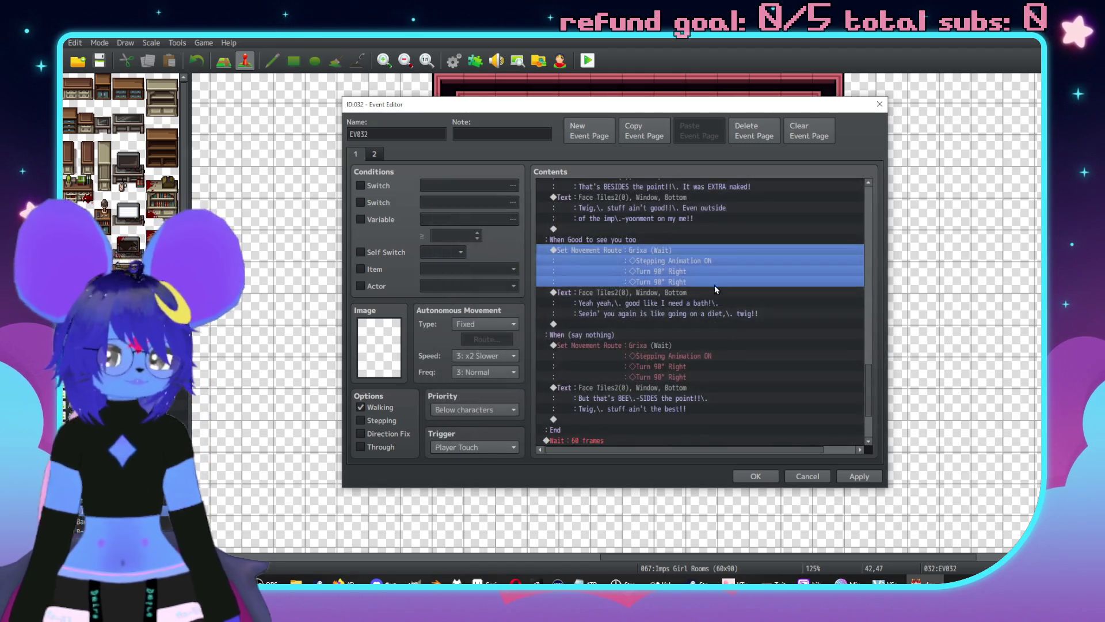
Select the row after the Show Choices branches to add a new command there.
{"action": "scroll", "coordinate": [717, 302], "scroll_direction": "up", "scroll_amount": 5}
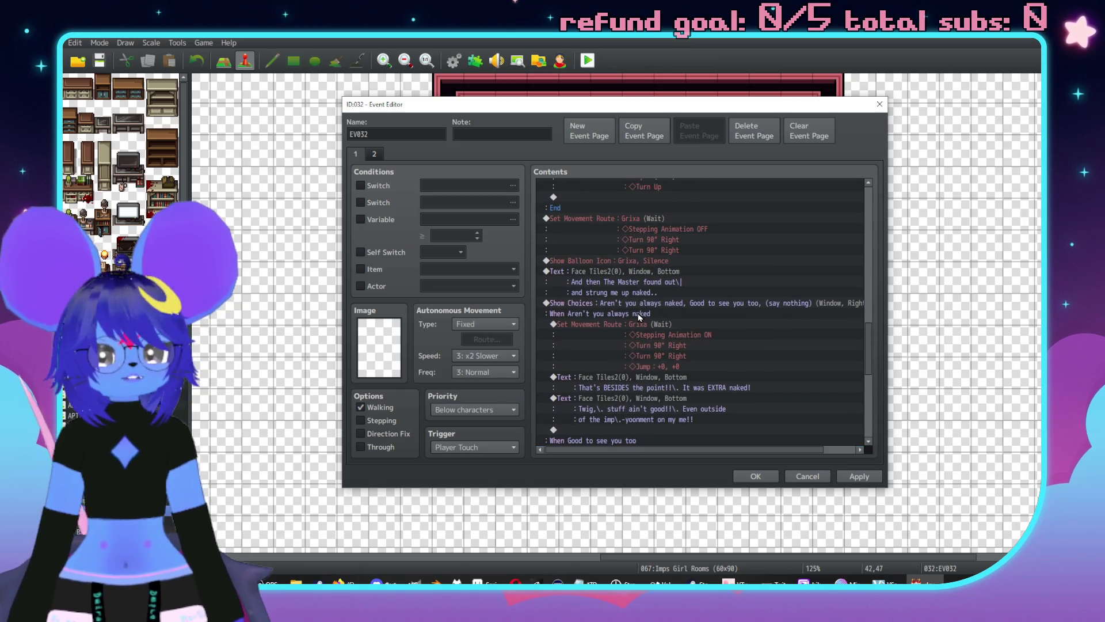
{"action": "left_click", "coordinate": [632, 308]}
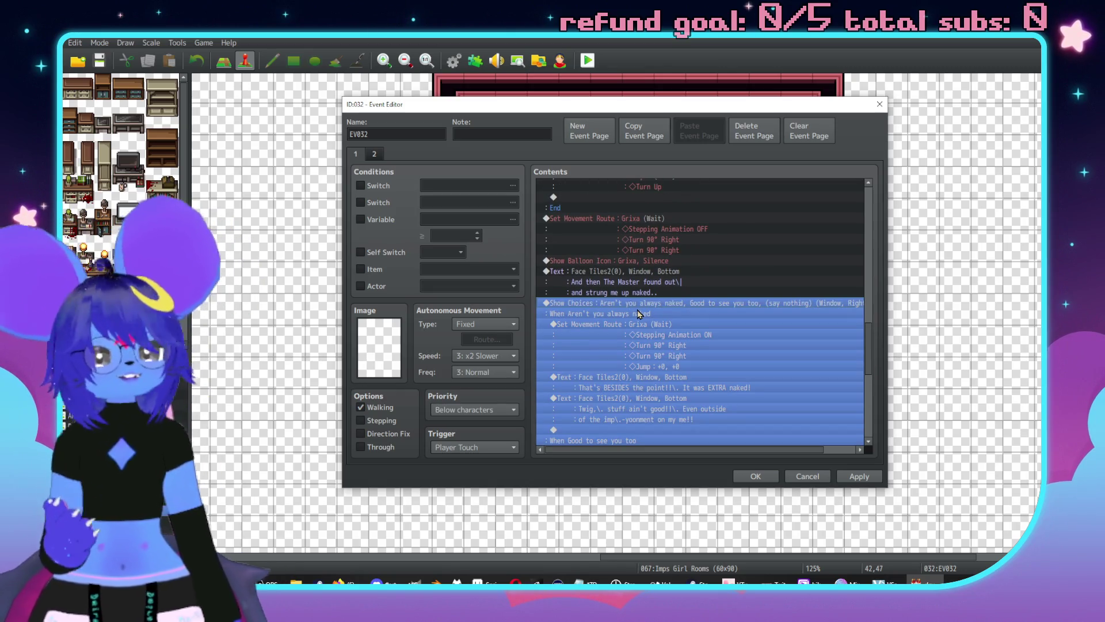
{"action": "scroll", "coordinate": [656, 316], "scroll_direction": "down", "scroll_amount": 4}
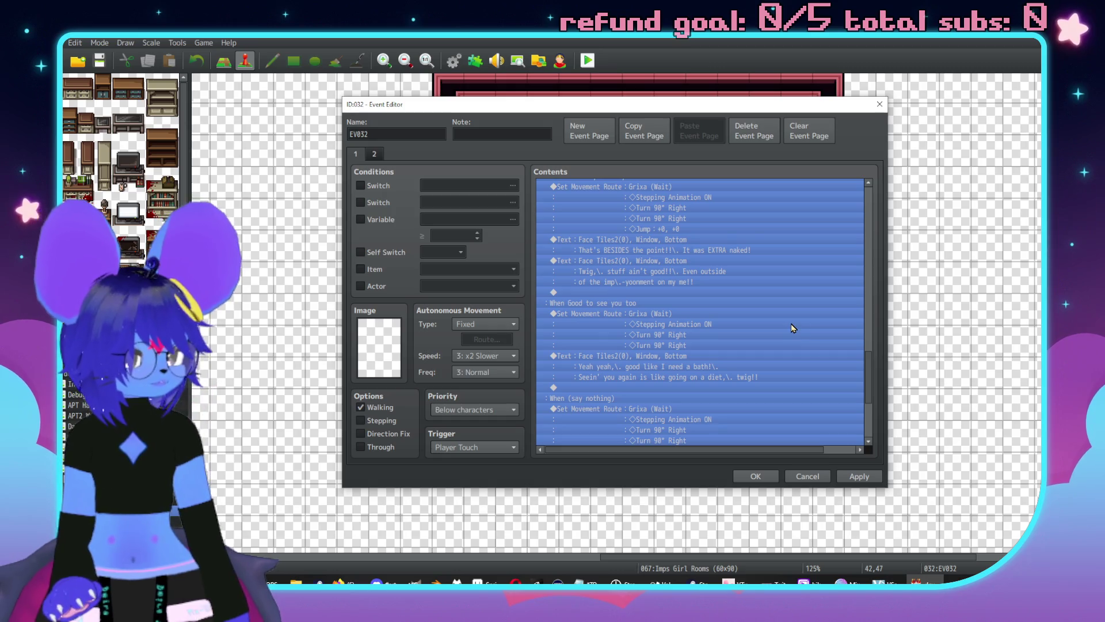
{"action": "scroll", "coordinate": [789, 329], "scroll_direction": "down", "scroll_amount": 5}
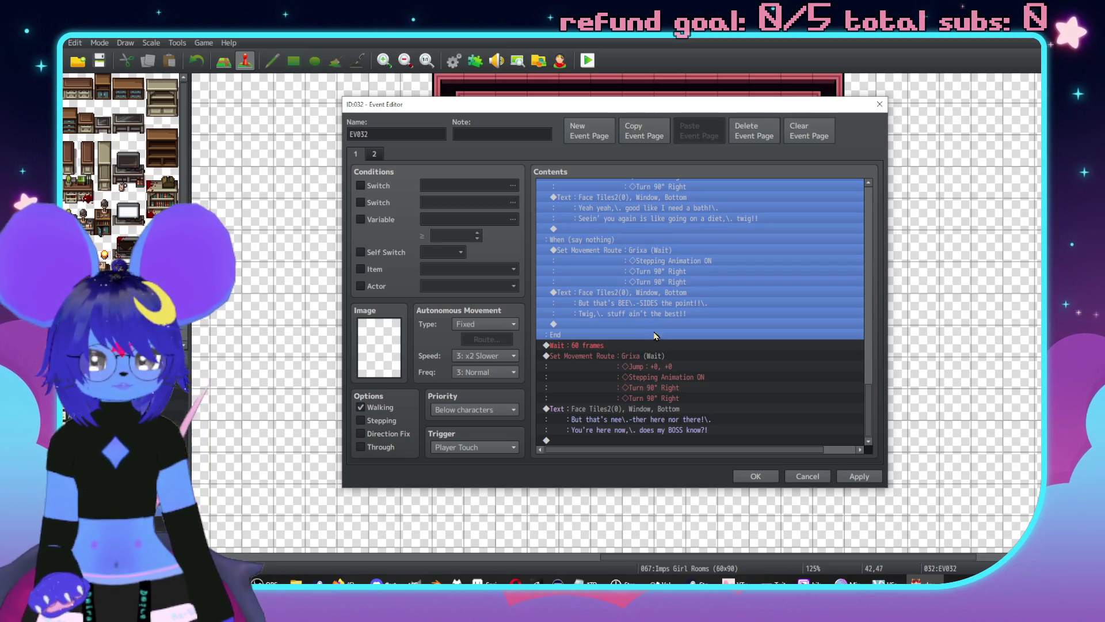
{"action": "left_click", "coordinate": [635, 344]}
Start a new Show Text command using the red character's face from Face Tiles2.
{"action": "key", "text": "Insert"}
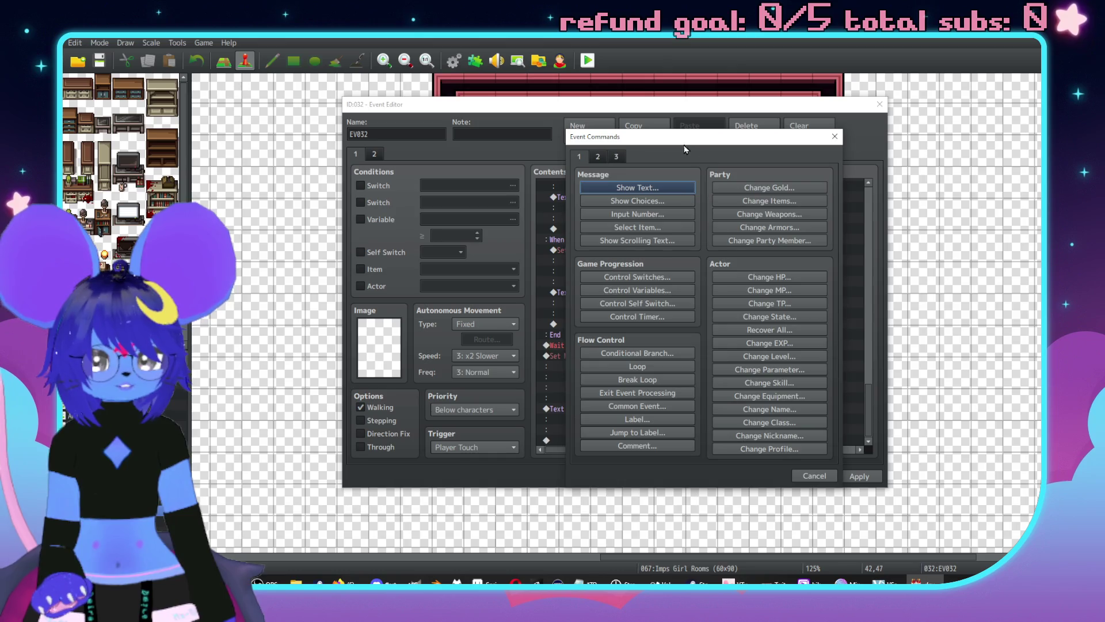
{"action": "left_click_drag", "start_coordinate": [686, 147], "coordinate": [847, 83]}
{"action": "left_click", "coordinate": [812, 131]}
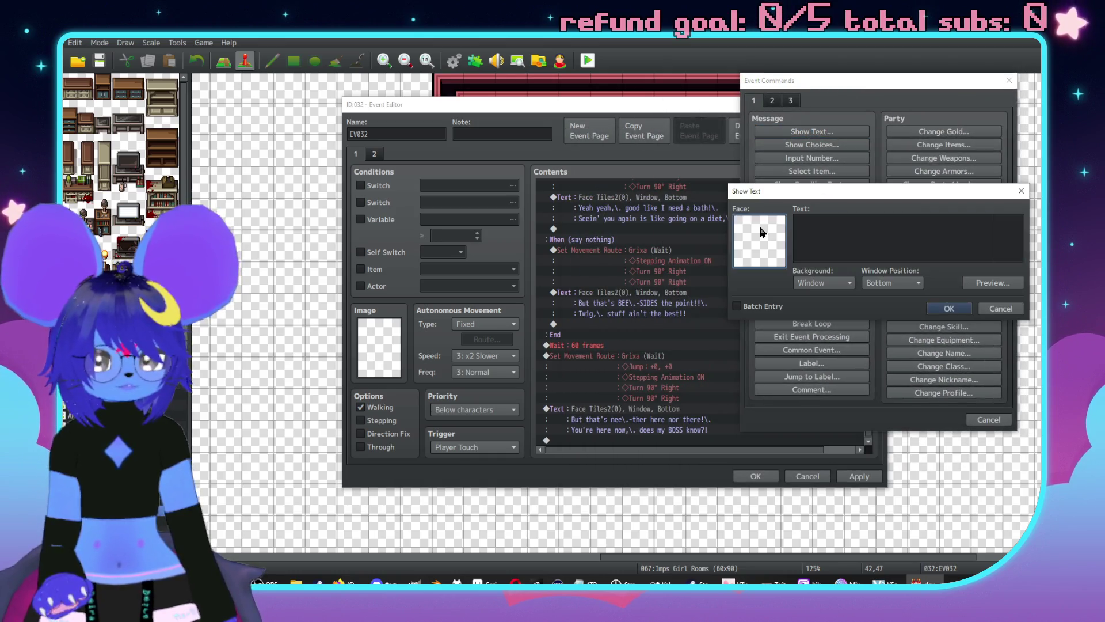
{"action": "double_click", "coordinate": [760, 240]}
{"action": "left_click", "coordinate": [757, 182]}
{"action": "left_click", "coordinate": [761, 171]}
{"action": "double_click", "coordinate": [817, 167]}
Insert the message '…remember The Master,\. as in MY Master,\.' / 'I told you about before when I helped ya?'.
{"action": "left_click", "coordinate": [843, 230]}
{"action": "type", "text": "ou r"}
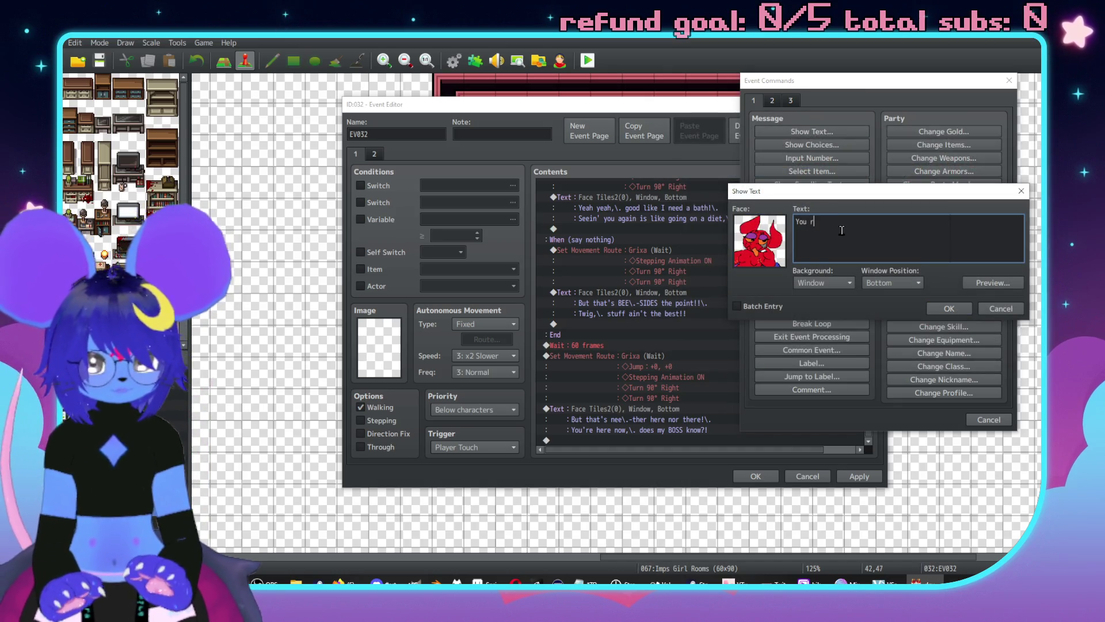
{"action": "type", "text": "emember "}
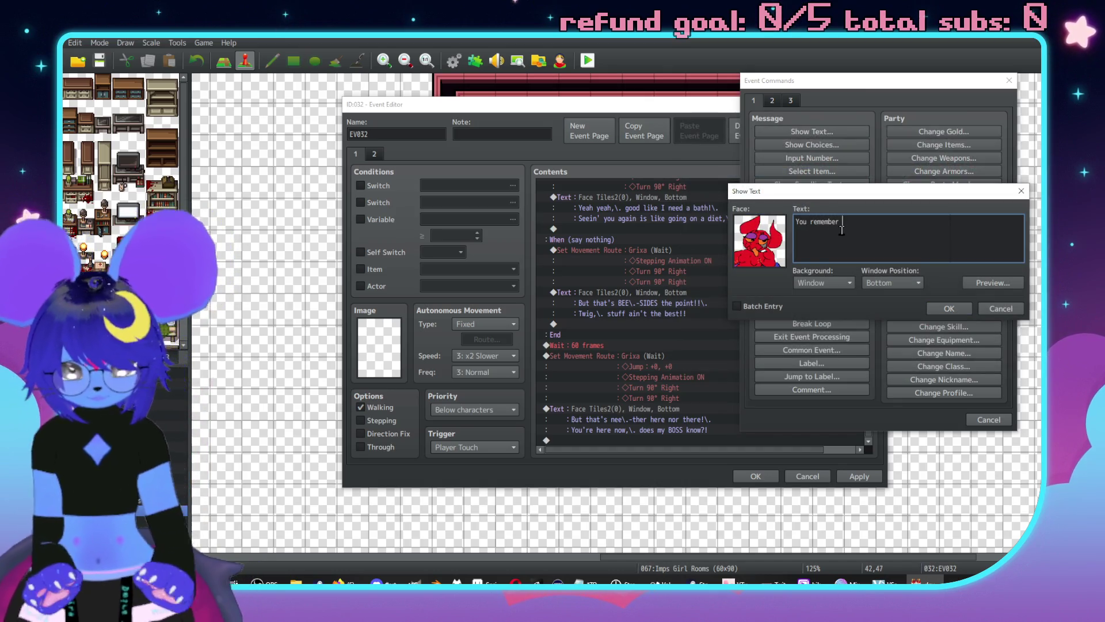
{"action": "type", "text": "The Master,\\"}
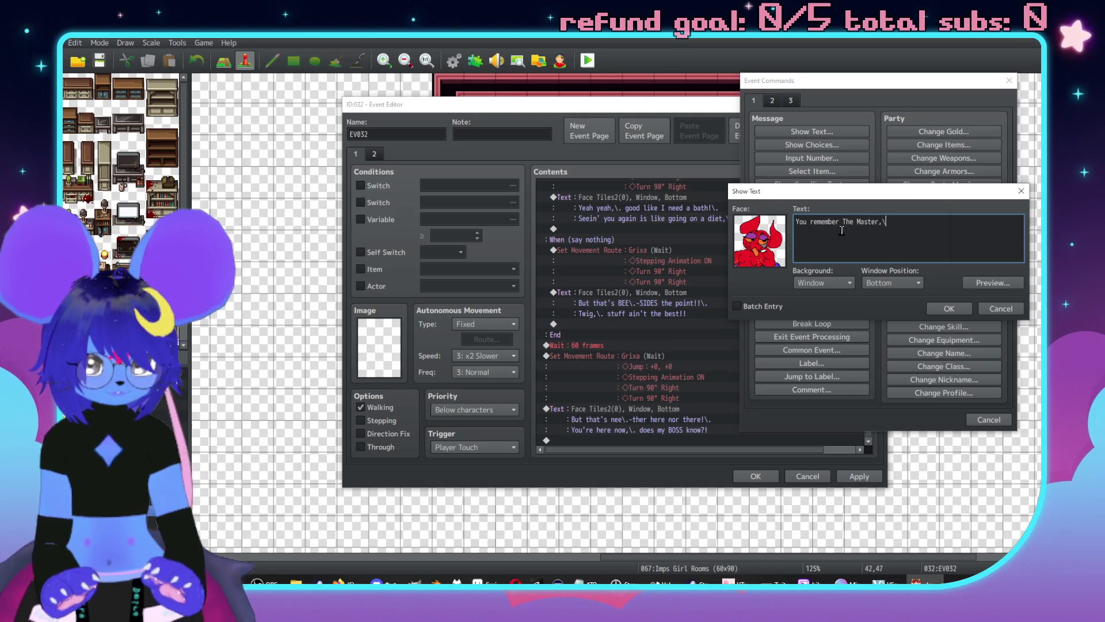
{"action": "type", "text": ". as in MY"}
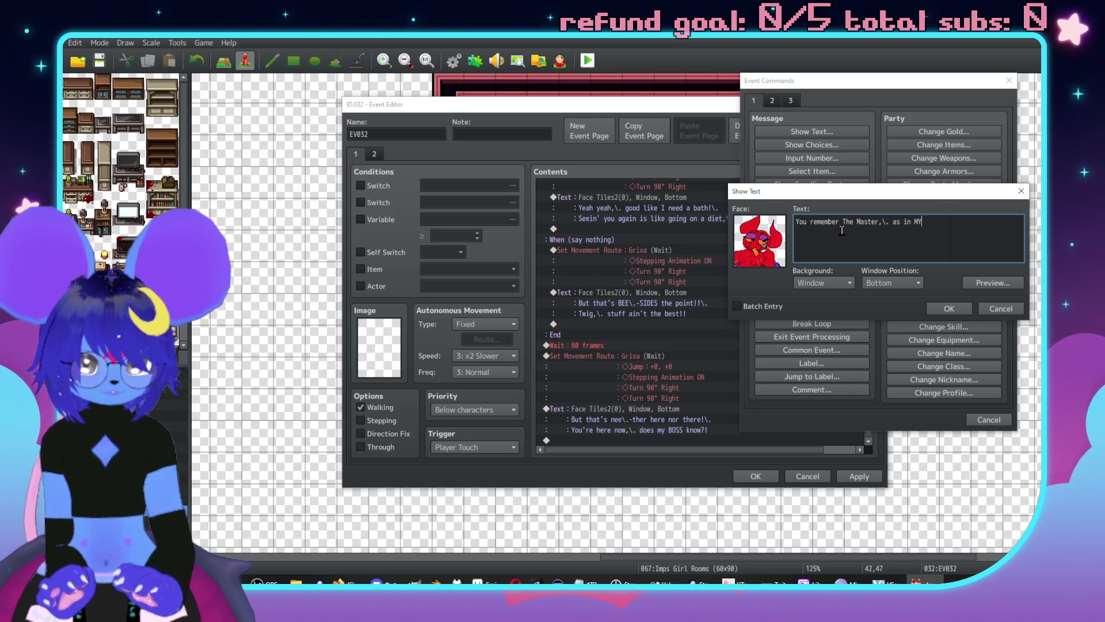
{"action": "type", "text": " Maste"}
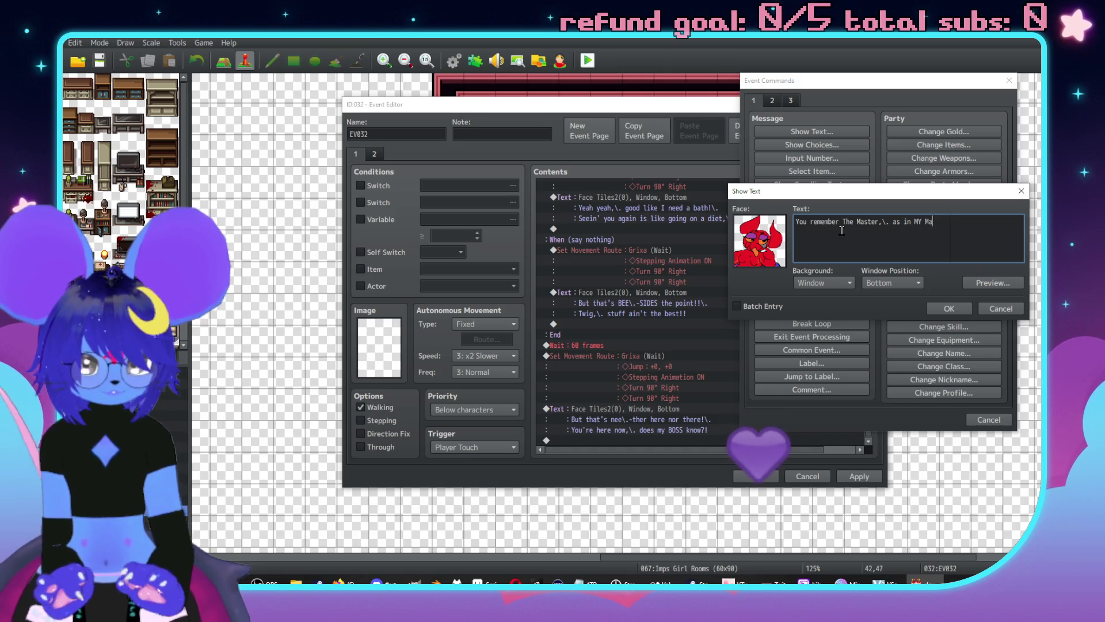
{"action": "type", "text": "r,\\."}
{"action": "key", "text": "Return"}
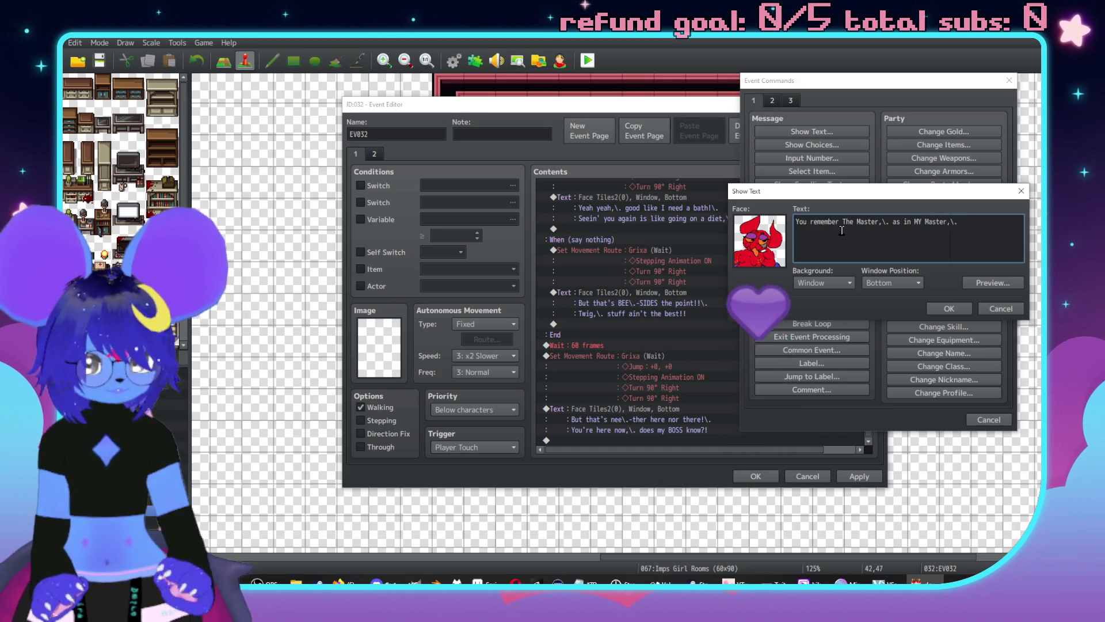
{"action": "type", "text": "I told you "}
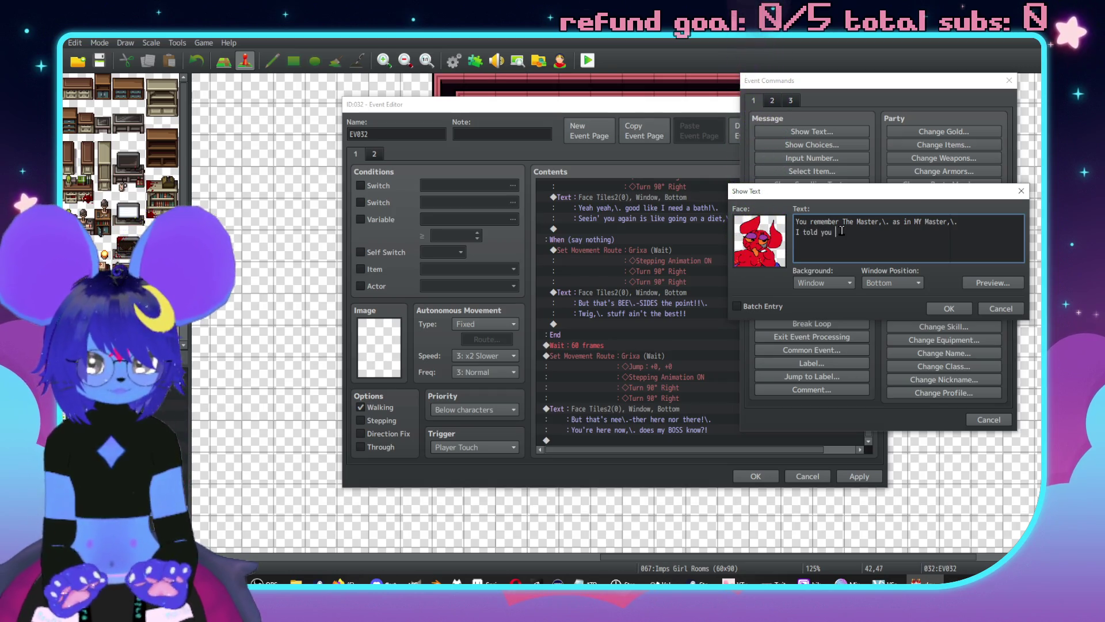
{"action": "type", "text": "about before when I helped "}
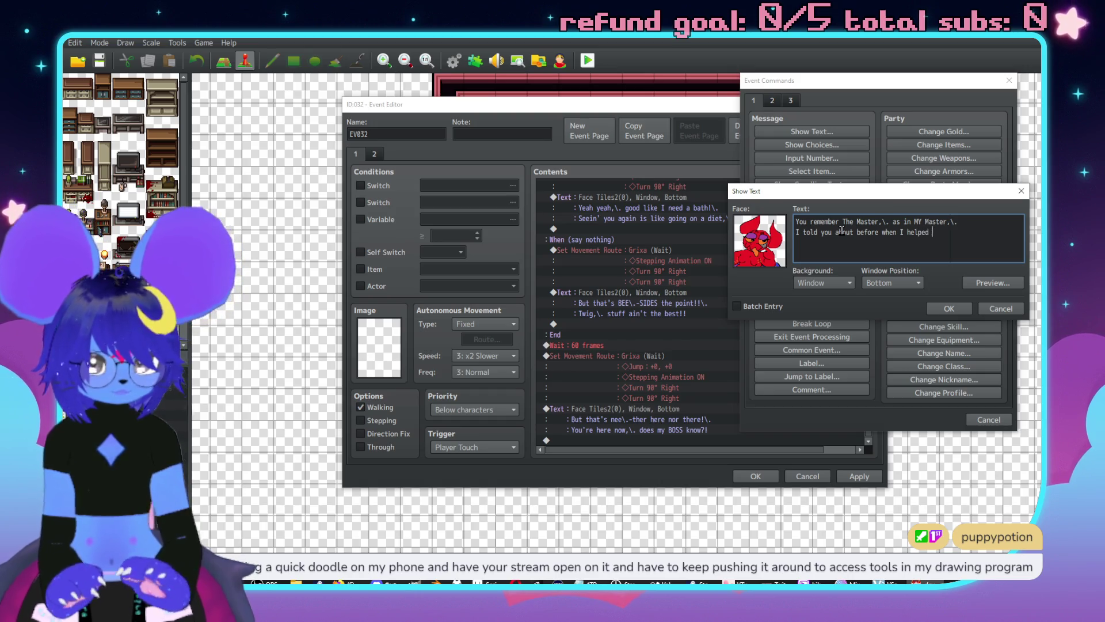
{"action": "type", "text": "ya?"}
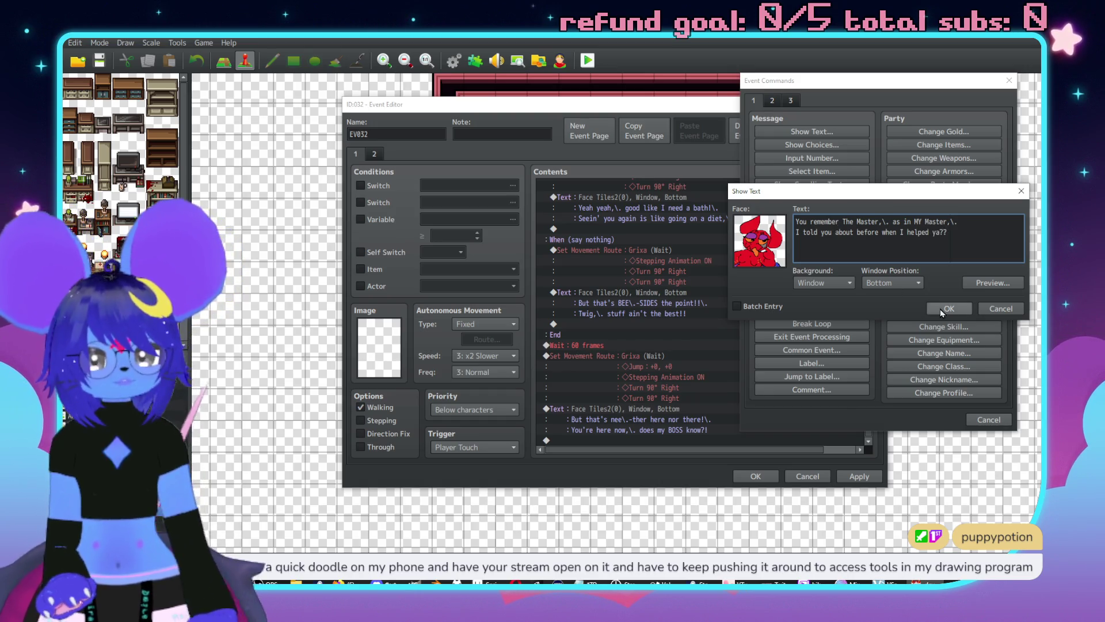
{"action": "left_click", "coordinate": [941, 309]}
{"action": "left_click", "coordinate": [692, 357]}
{"action": "double_click", "coordinate": [691, 360]}
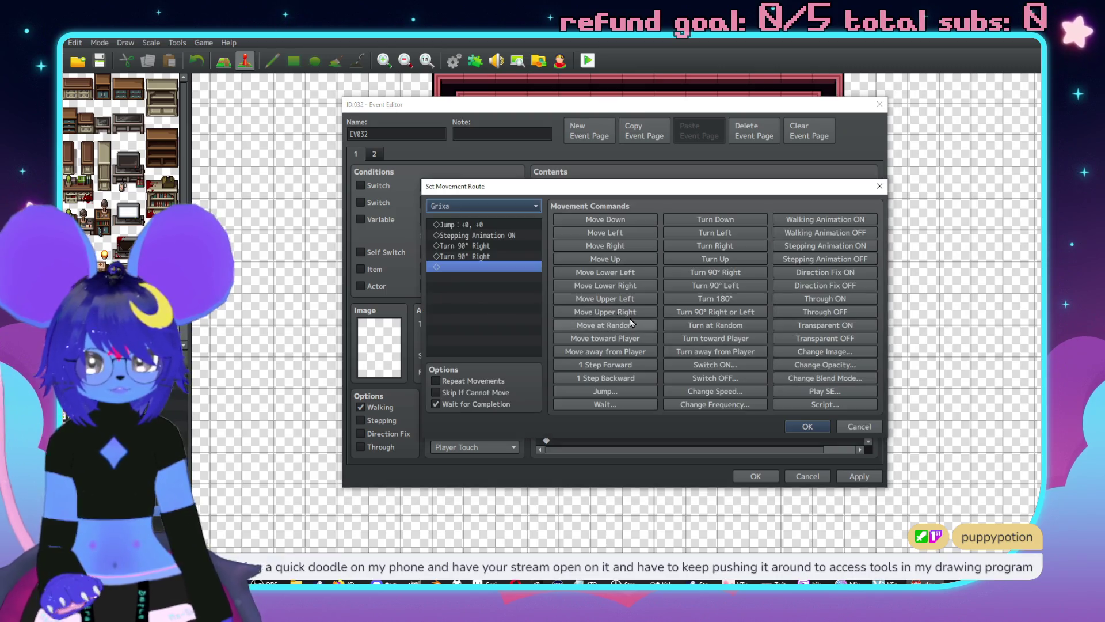
Cut Grixa's movement route to just the jump and delete the 60-frame wait.
{"action": "left_click", "coordinate": [516, 236]}
{"action": "key", "text": "Delete"}
{"action": "key", "text": "Delete"}
{"action": "key", "text": "Delete"}
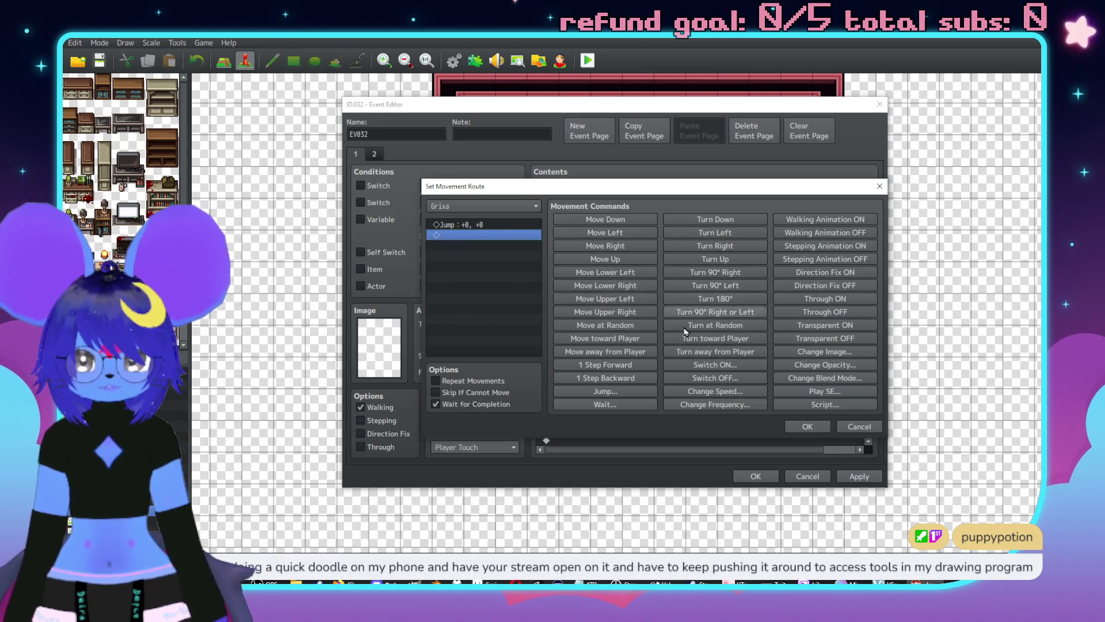
{"action": "left_click", "coordinate": [808, 426]}
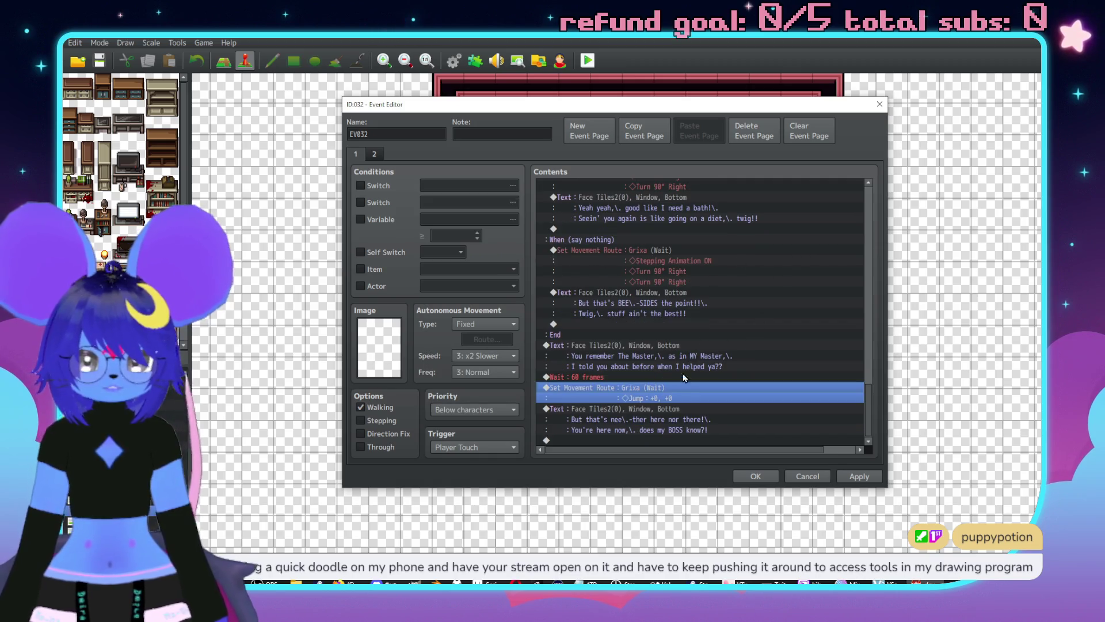
{"action": "key", "text": "Down"}
{"action": "left_click", "coordinate": [613, 377]}
{"action": "key", "text": "Delete"}
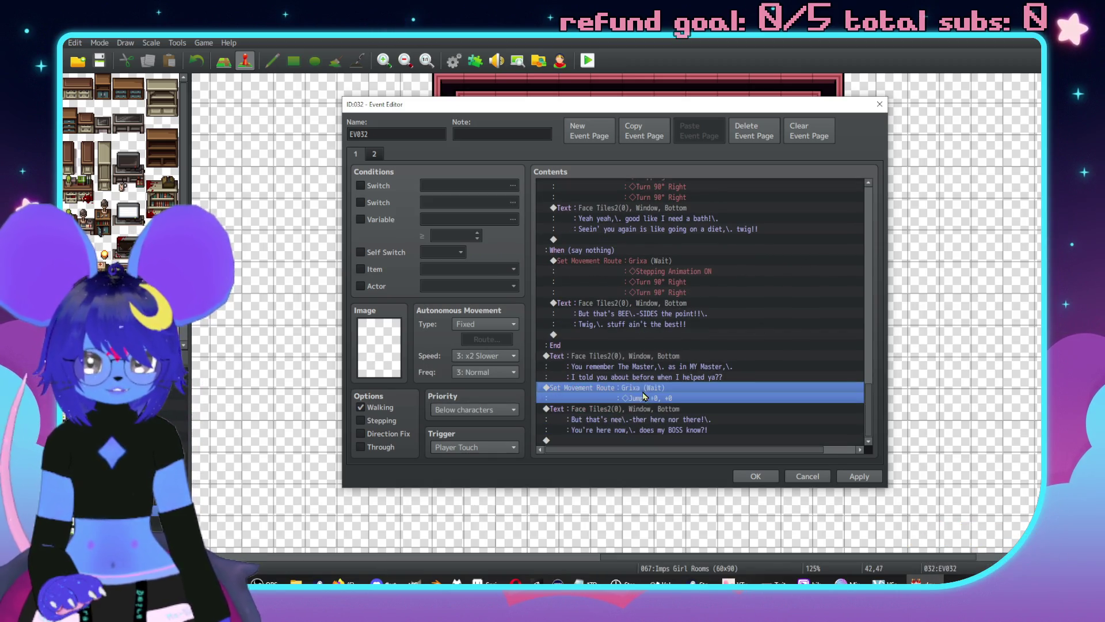
Retype the first line of Grixa's next message, starting 'Well it turns out you…' and ending '!!\.'.
{"action": "left_click", "coordinate": [631, 419]}
{"action": "double_click", "coordinate": [626, 410]}
{"action": "type", "text": "Well it turns out y"}
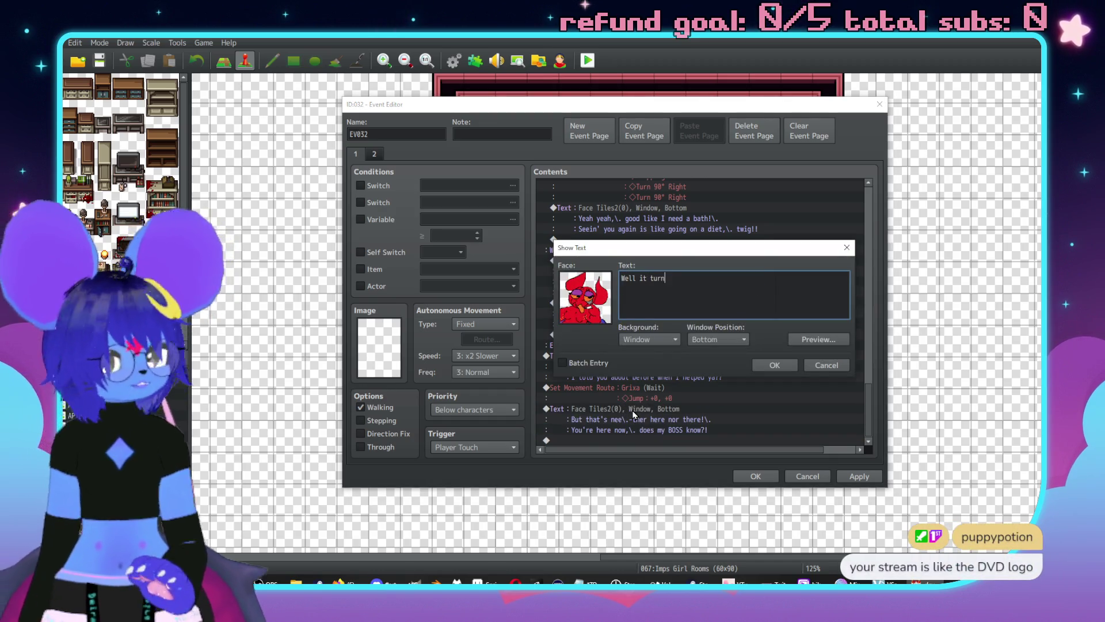
{"action": "type", "text": "ou fucked b"}
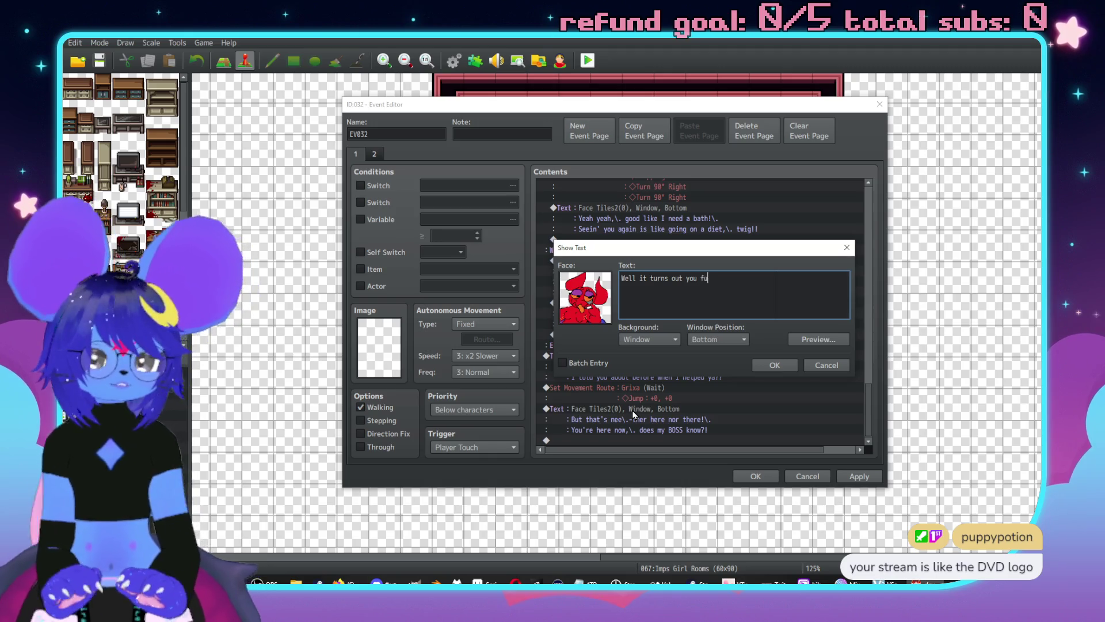
{"action": "key", "text": "BackSpace"}
{"action": "key", "text": "BackSpace"}
{"action": "key", "text": "BackSpace"}
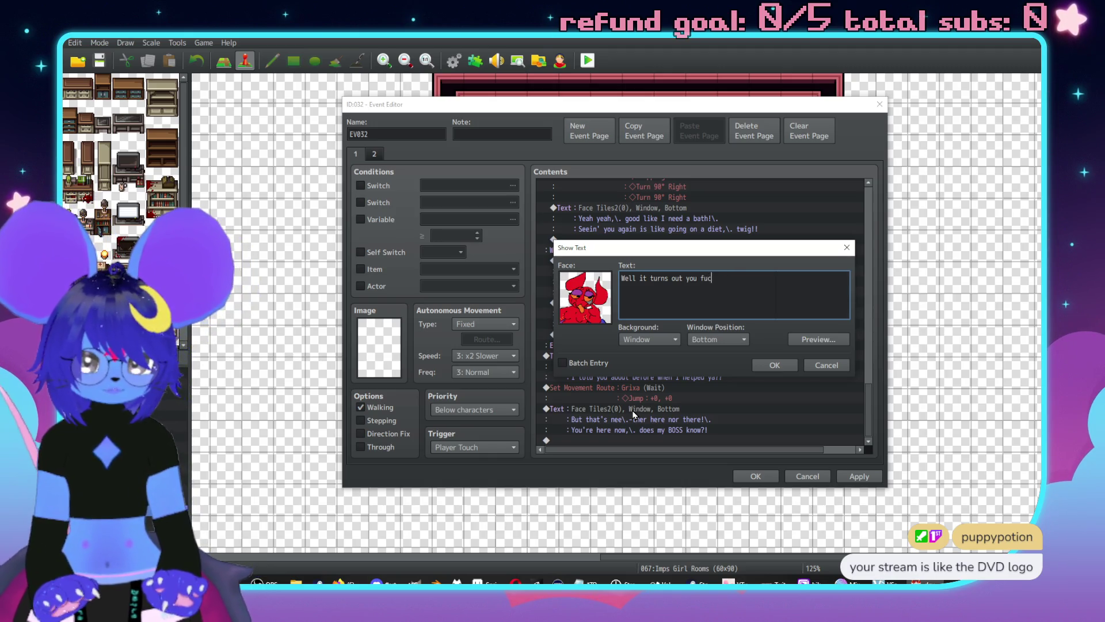
{"action": "key", "text": "BackSpace"}
{"action": "key", "text": "BackSpace"}
{"action": "type", "text": "FUCKED m"}
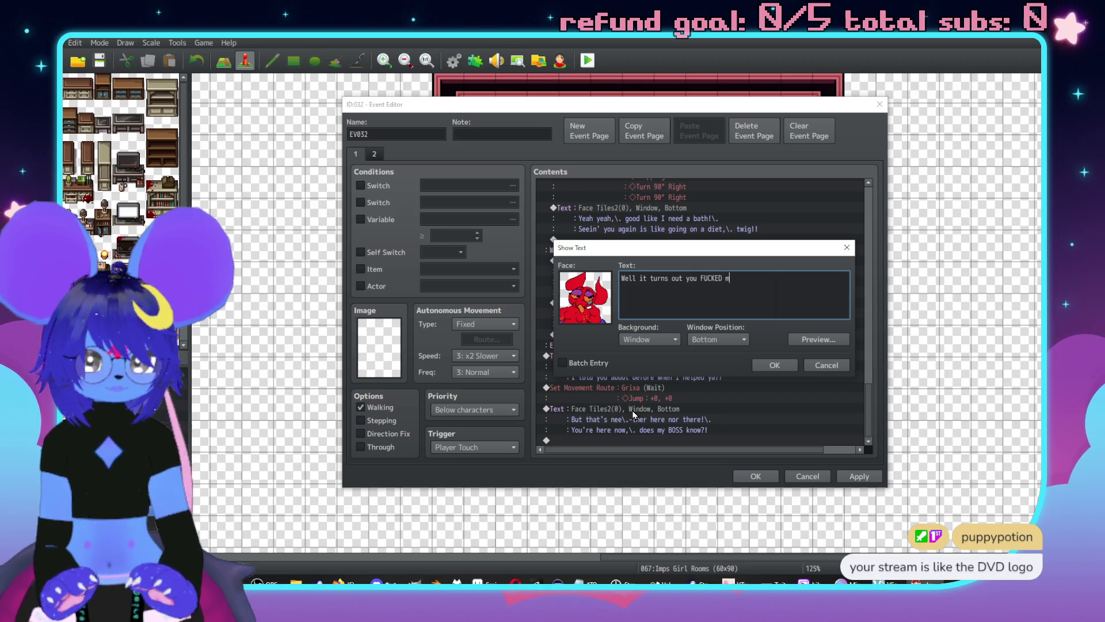
{"action": "type", "text": "yu "}
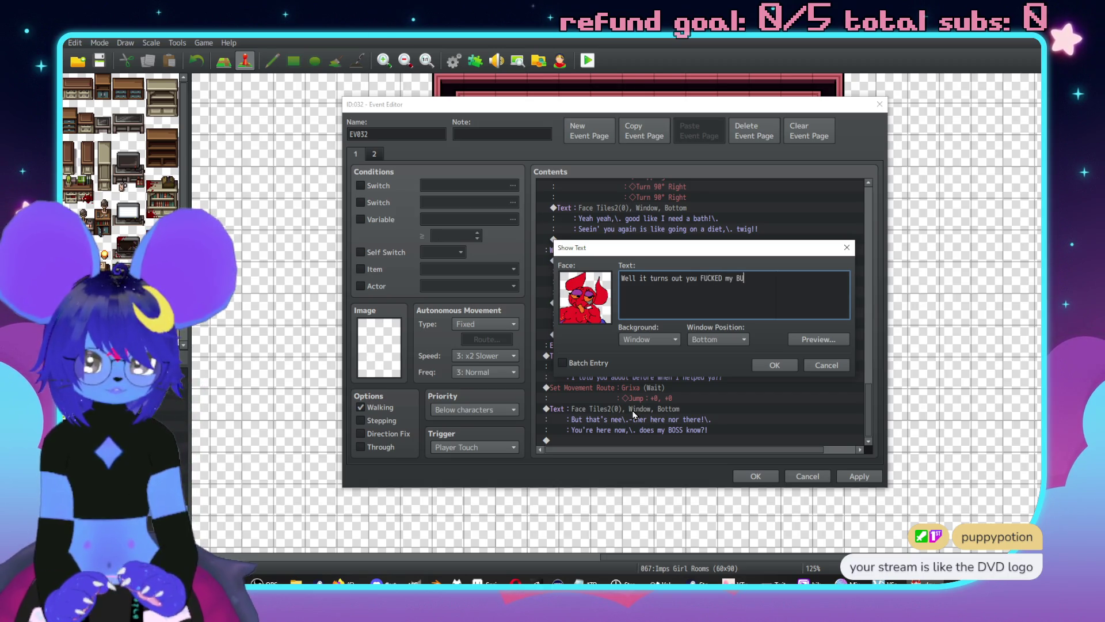
{"action": "type", "text": "!!\\."}
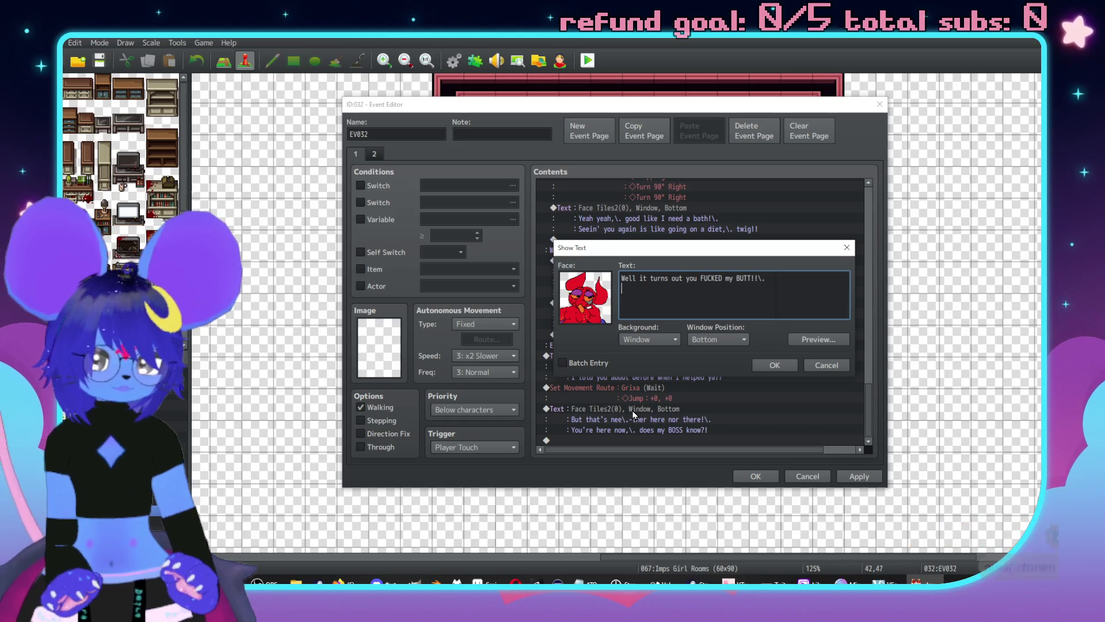
{"action": "key", "text": "Return"}
Add the lines 'That daemon you summoned-' and 'That one RIGHT THERE', then preview the message.
{"action": "type", "text": "That"}
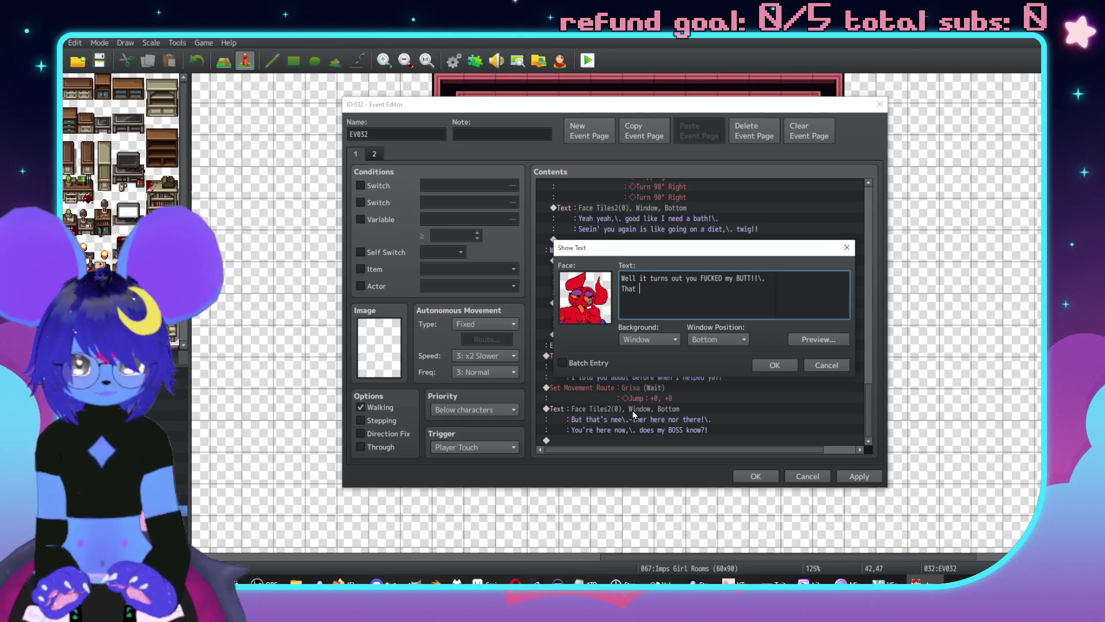
{"action": "type", "text": " daemon you"}
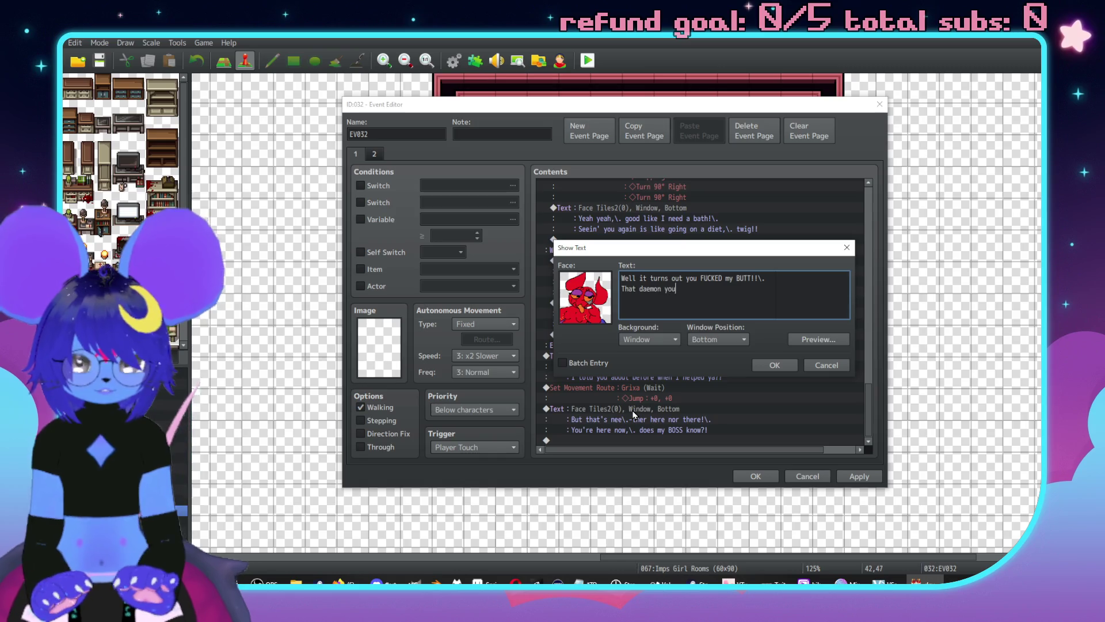
{"action": "type", "text": " summoned-\\."}
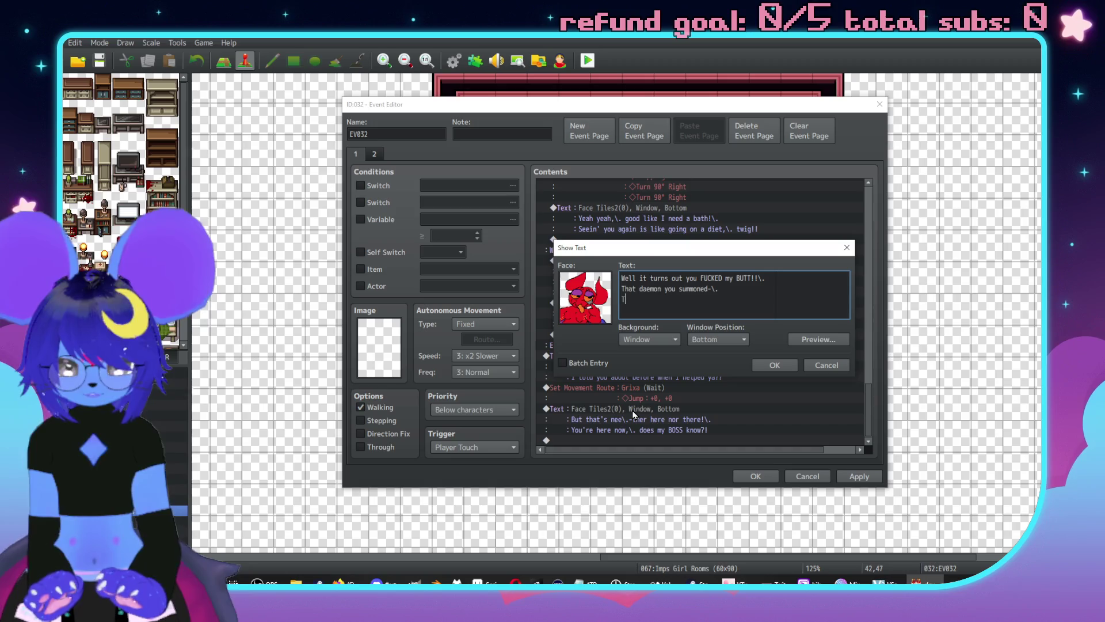
{"action": "key", "text": "BackSpace"}
{"action": "key", "text": "BackSpace"}
{"action": "type", "text": "That"}
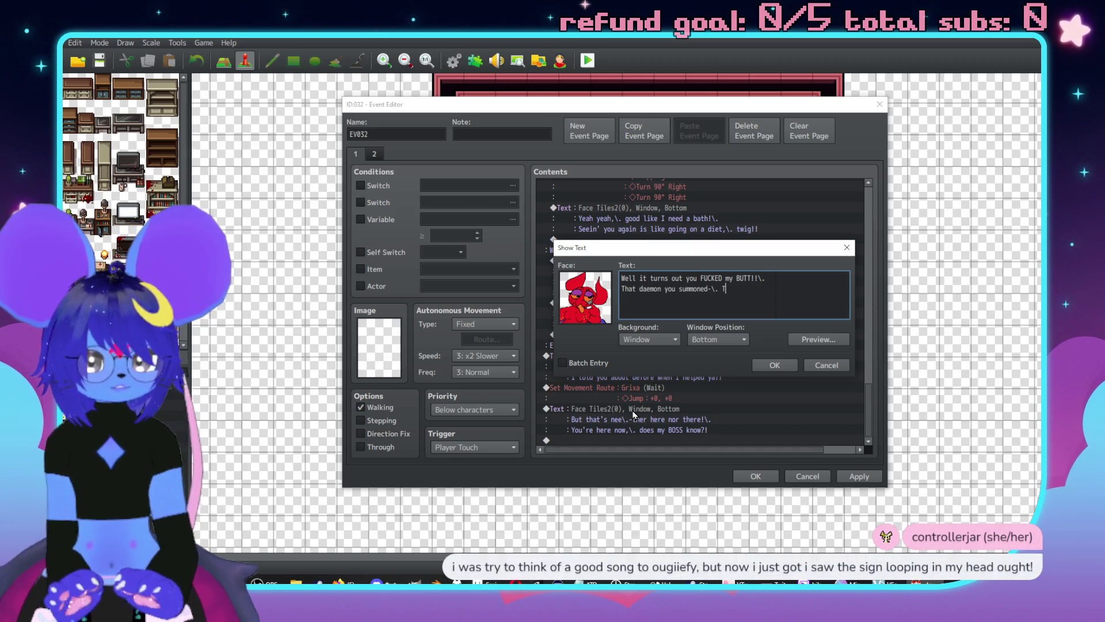
{"action": "type", "text": " one RIGHT THERE"}
{"action": "key", "text": "Return"}
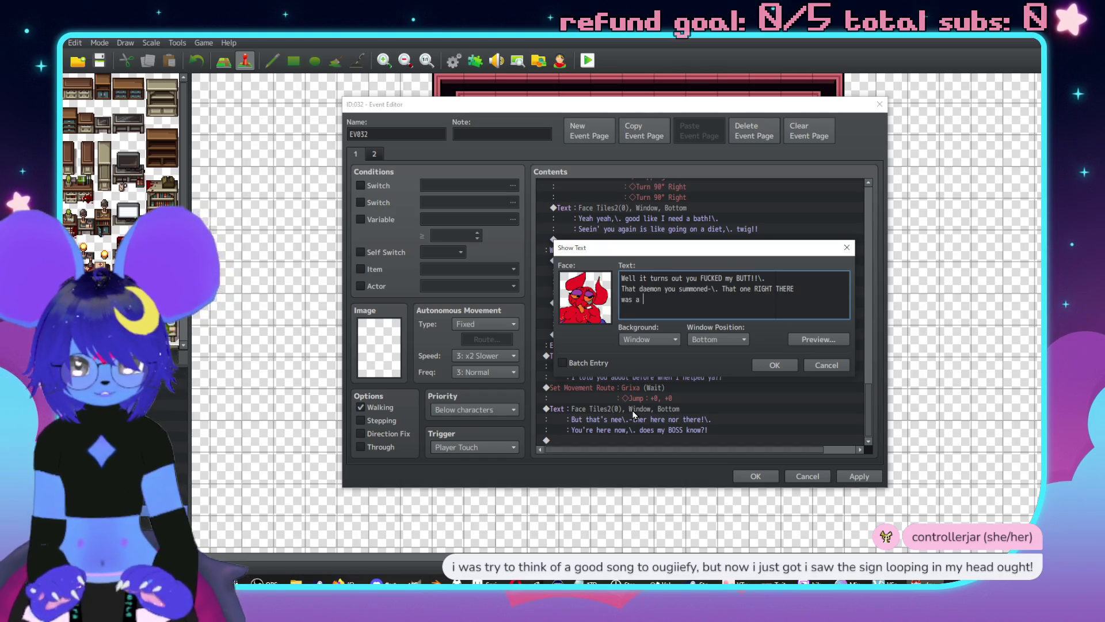
{"action": "type", "text": "specially pi"}
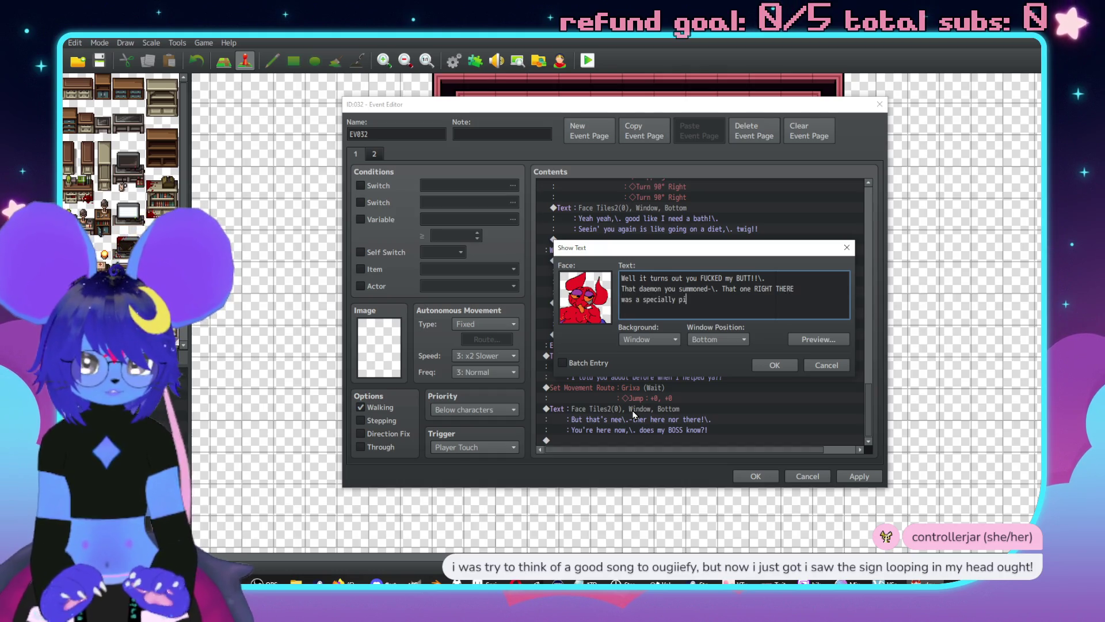
{"action": "type", "text": "cked one for"}
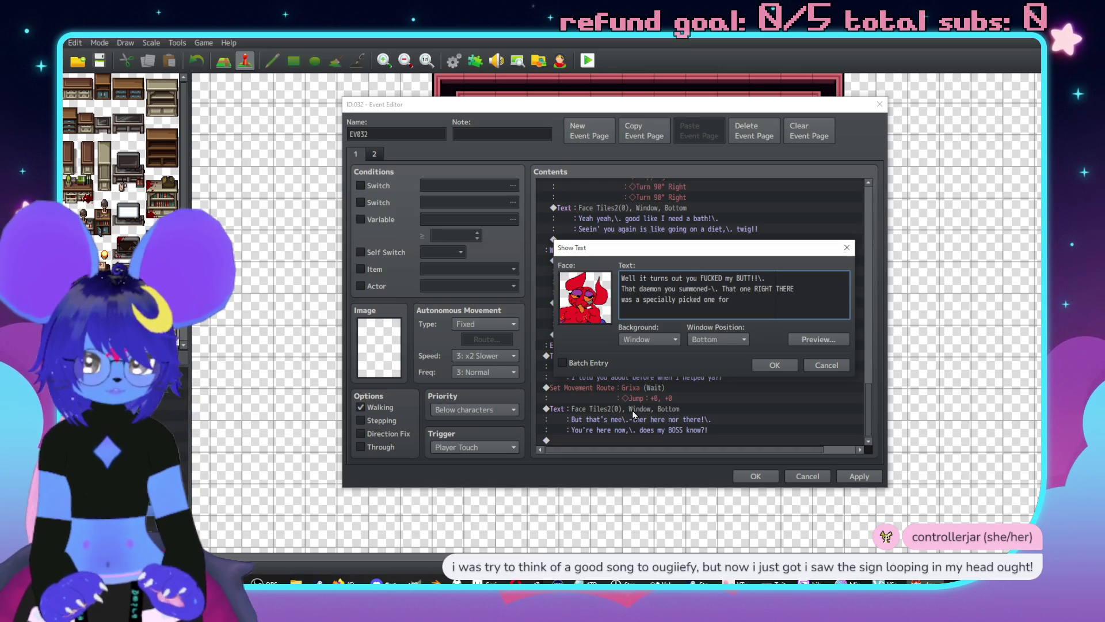
{"action": "type", "text": " her!!"}
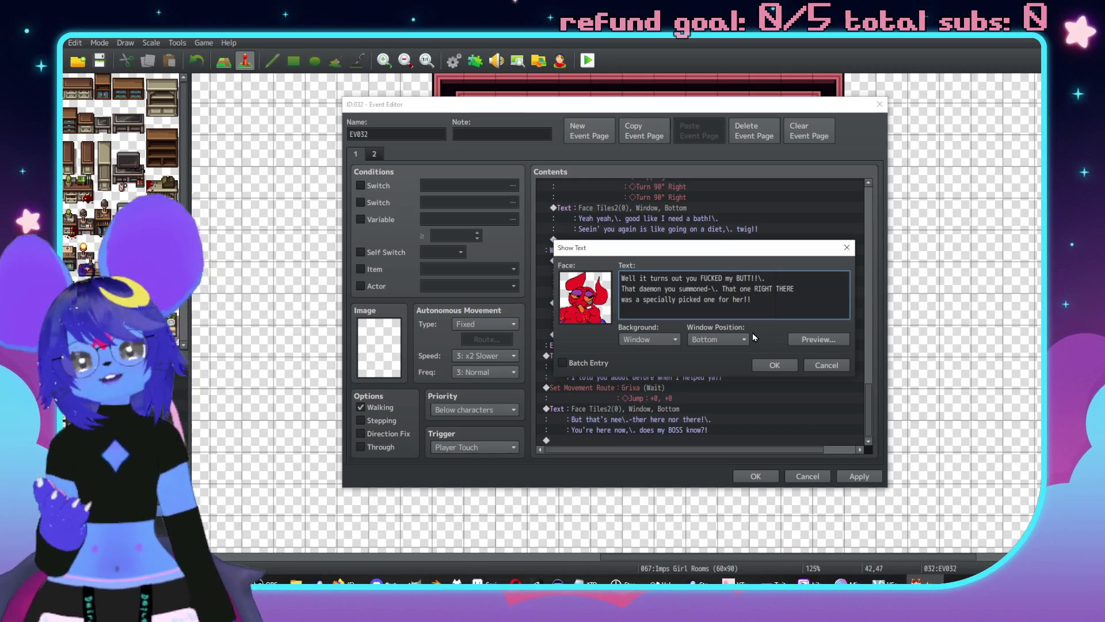
{"action": "left_click", "coordinate": [818, 339]}
{"action": "left_click", "coordinate": [869, 358]}
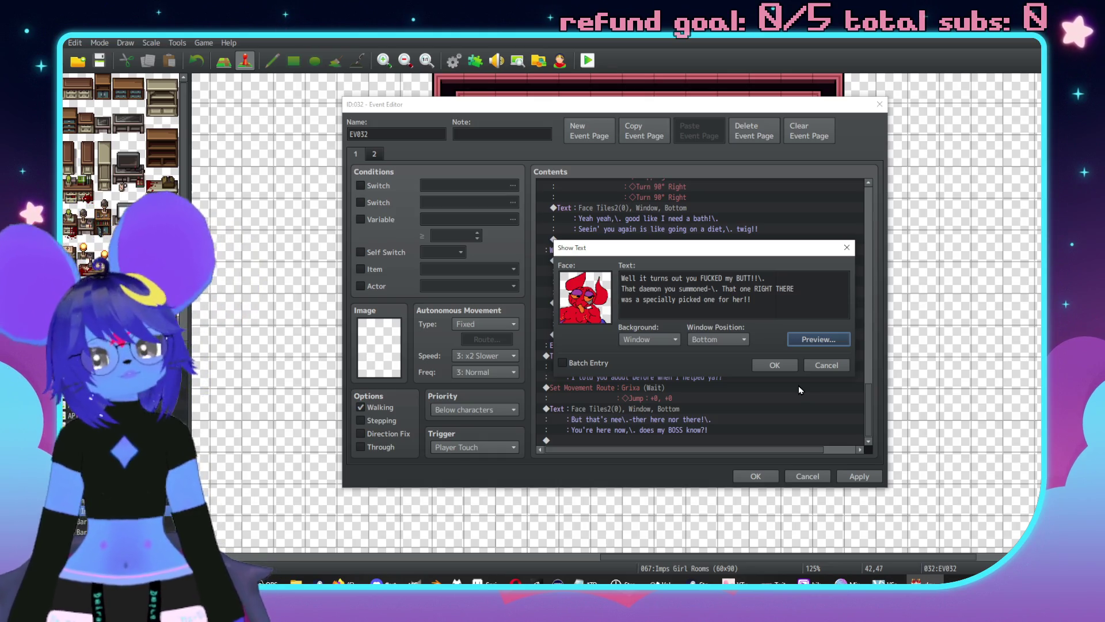
{"action": "left_click", "coordinate": [786, 280]}
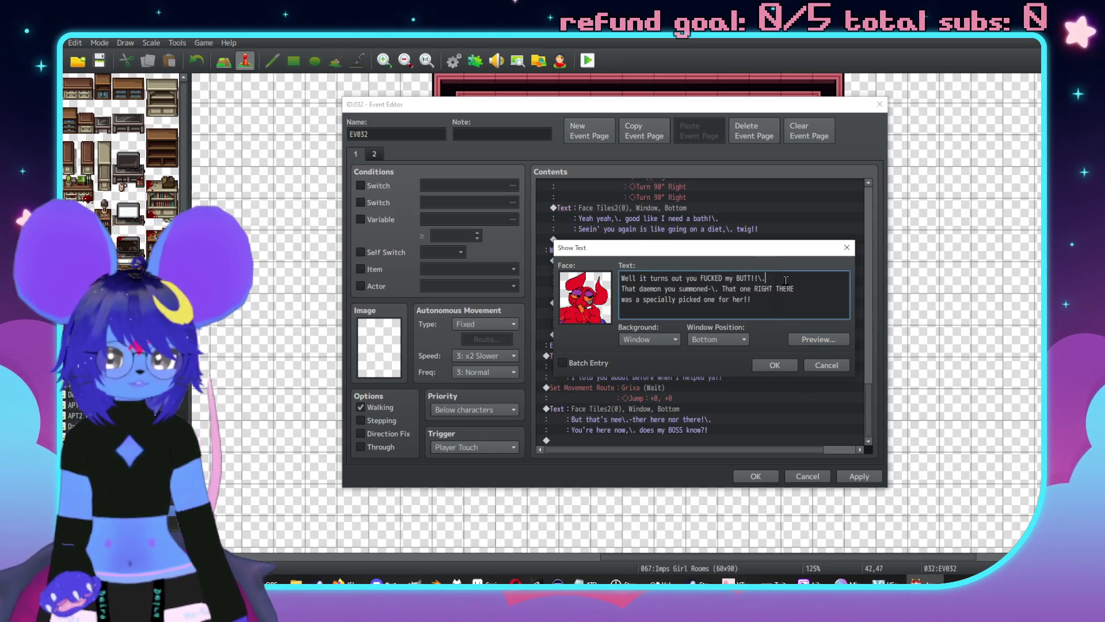
Add a 'BIGTIME!' line and take the two daemon lines out of the message.
{"action": "key", "text": "Return"}
{"action": "type", "text": "BIG"}
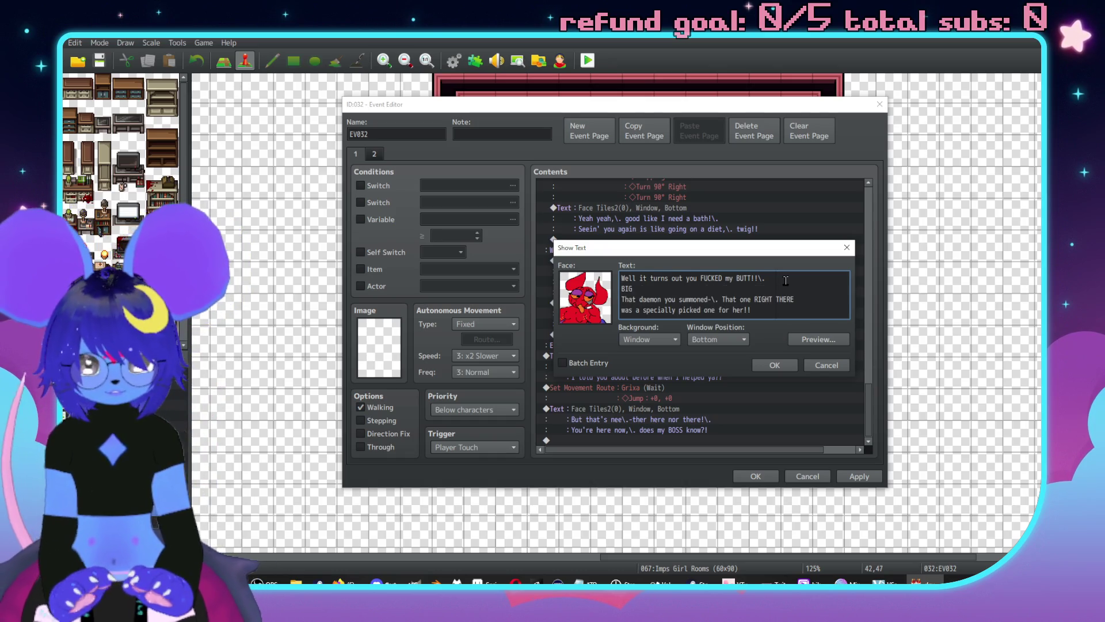
{"action": "type", "text": "TIME!!"}
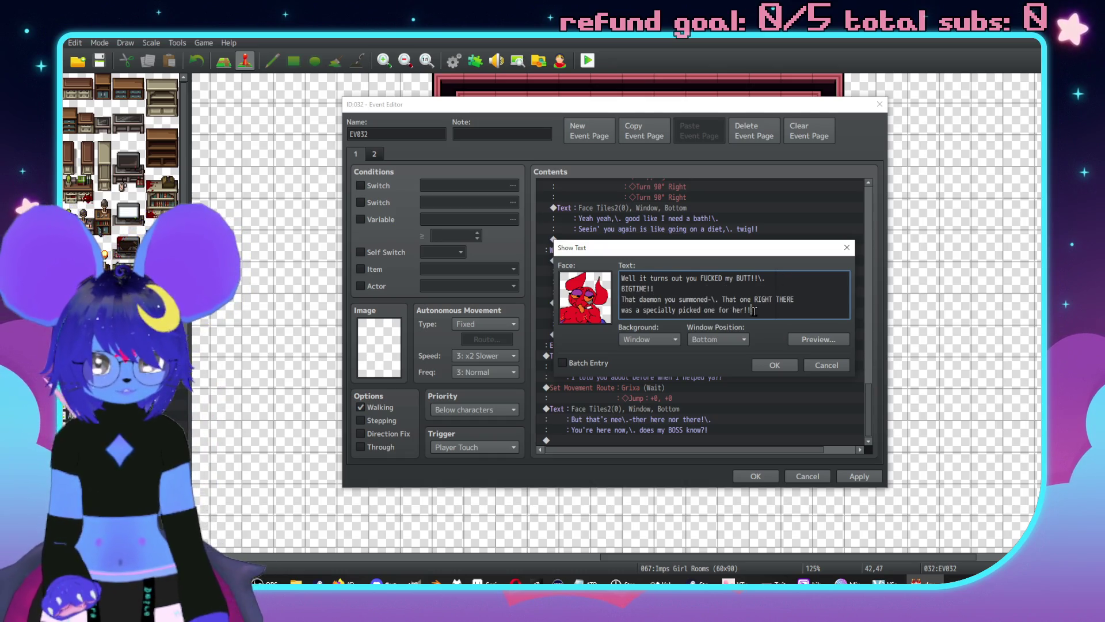
{"action": "left_click_drag", "start_coordinate": [754, 311], "coordinate": [621, 294]}
{"action": "key", "text": "Delete"}
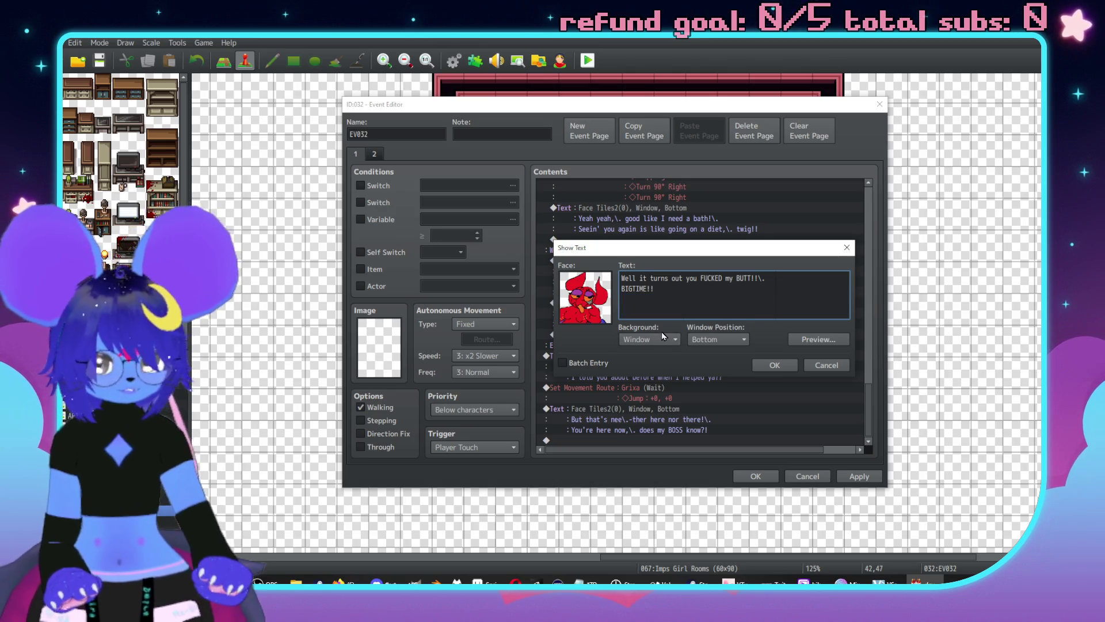
{"action": "left_click", "coordinate": [775, 365]}
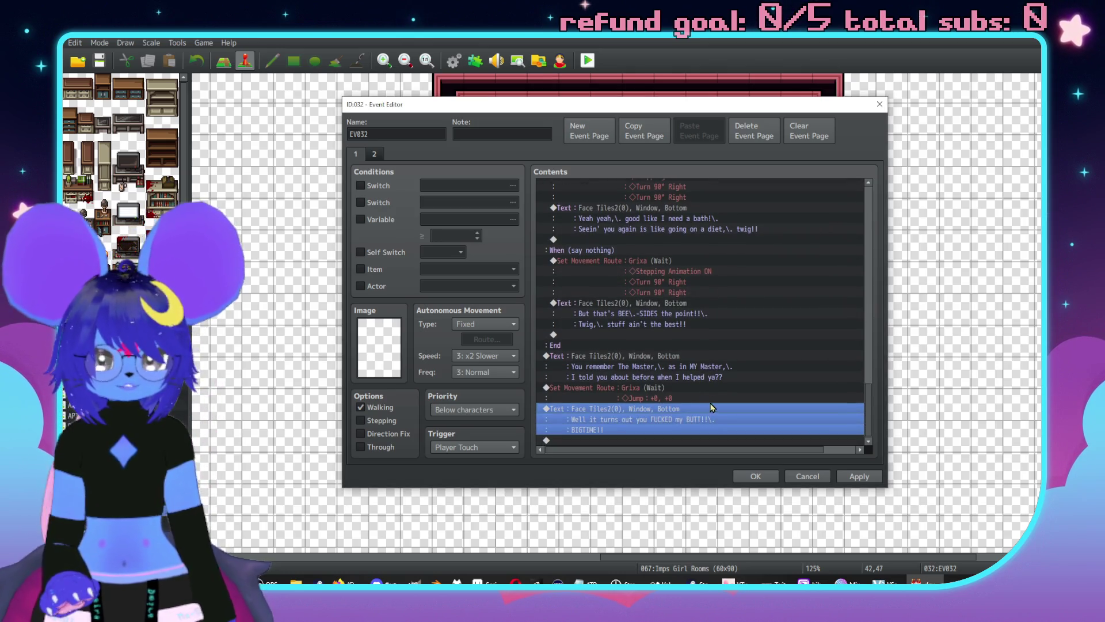
Insert a new Show Text command with the red demon face.
{"action": "double_click", "coordinate": [663, 367]}
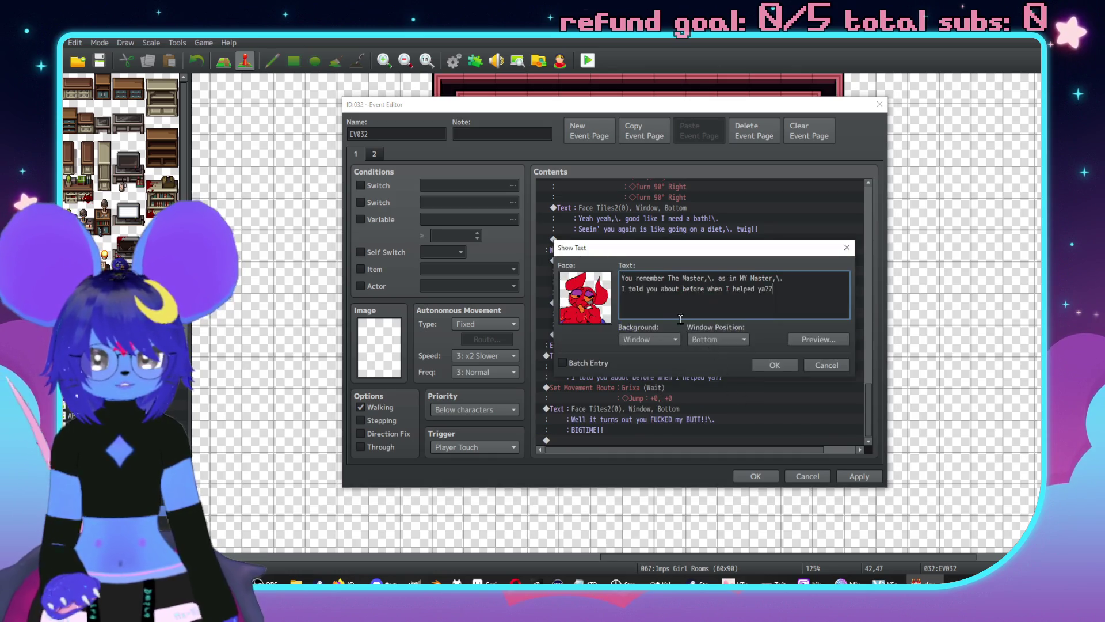
{"action": "left_click", "coordinate": [787, 364]}
{"action": "key", "text": "Insert"}
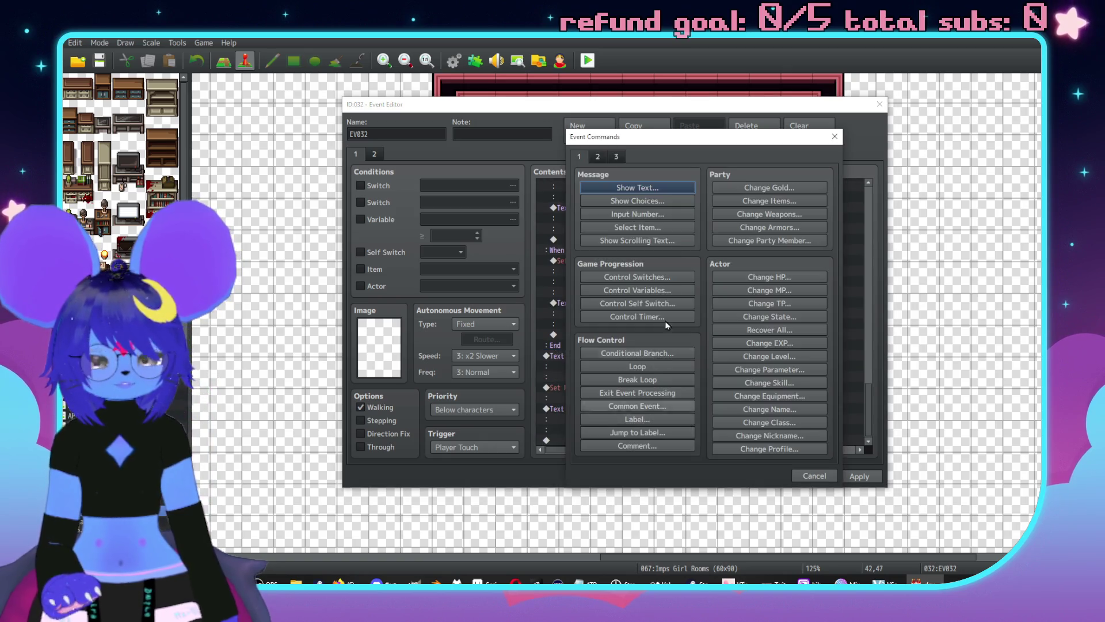
{"action": "left_click", "coordinate": [637, 190]}
{"action": "double_click", "coordinate": [601, 286]}
{"action": "left_click", "coordinate": [572, 229]}
{"action": "double_click", "coordinate": [659, 226]}
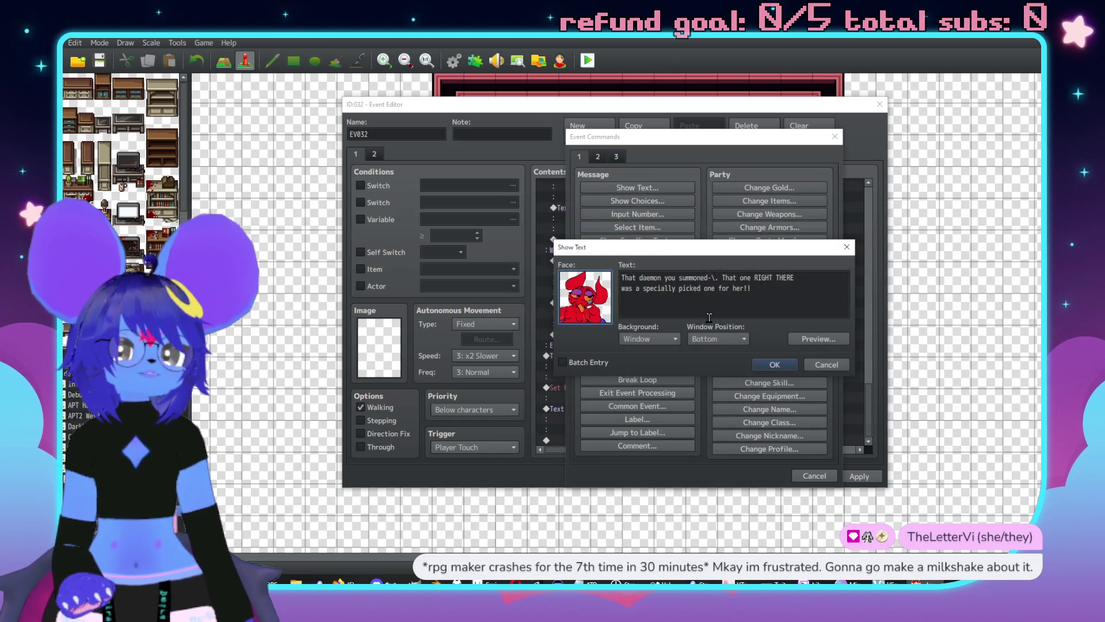
{"action": "mouse_move", "coordinate": [689, 311]}
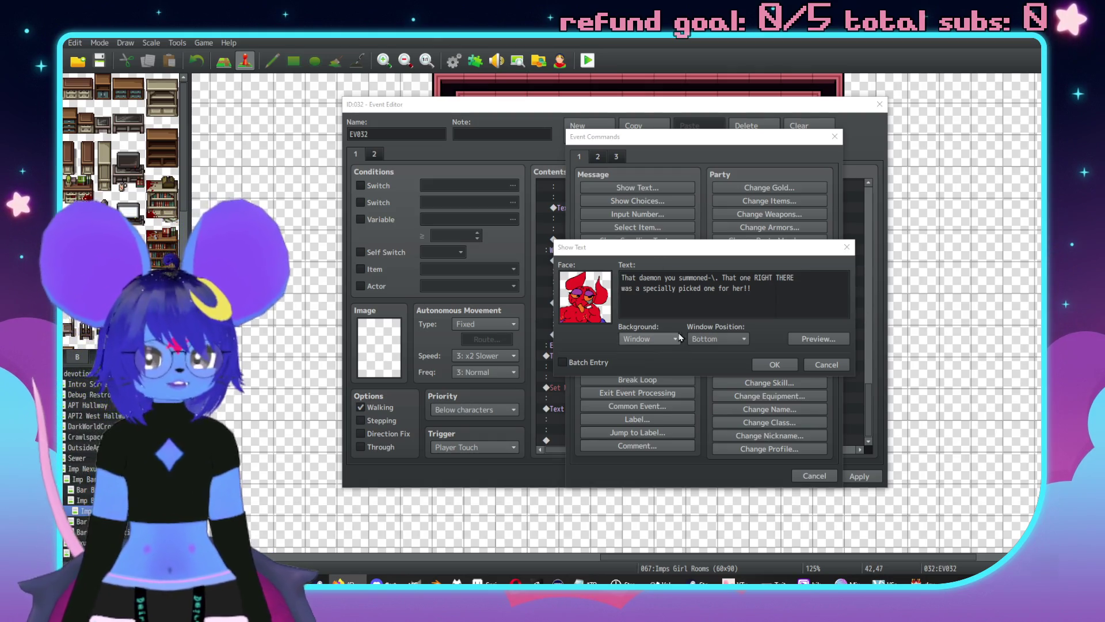
{"action": "left_click", "coordinate": [754, 278]}
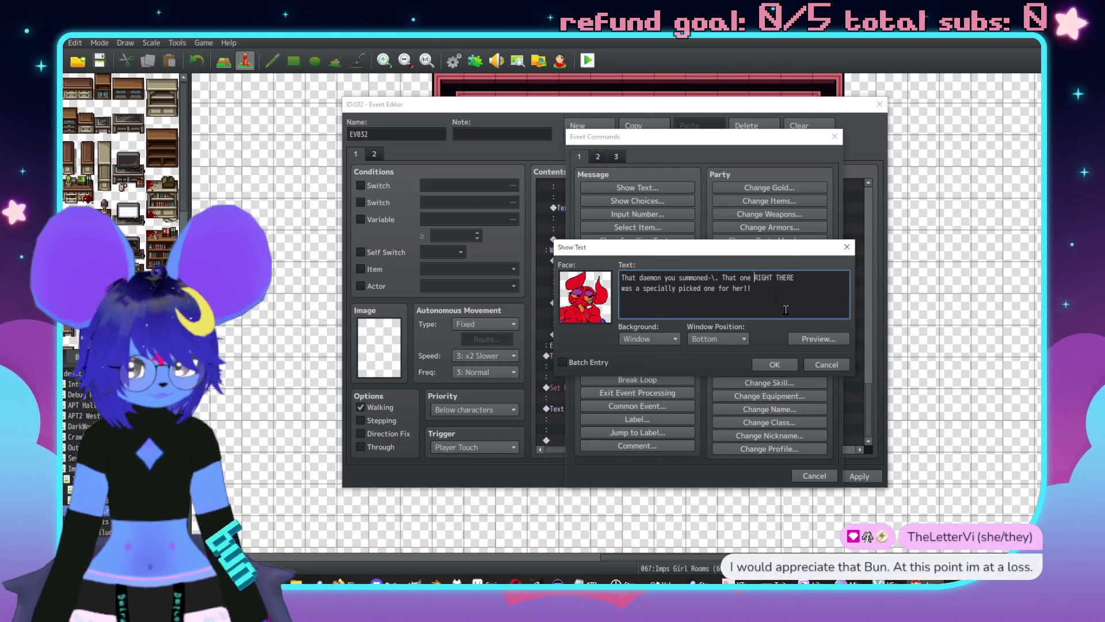
Insert \. pauses after 'one', 'RIGHT' and 'THERE' in the daemon line and save the message.
{"action": "type", "text": "\\."}
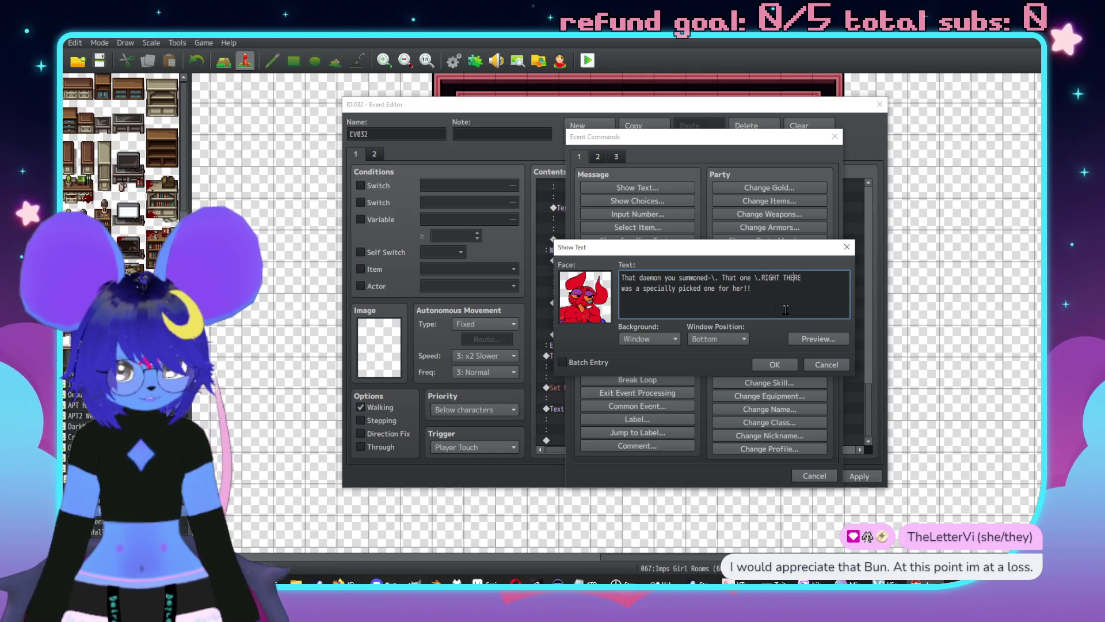
{"action": "key", "text": "Left"}
{"action": "key", "text": "Left"}
{"action": "key", "text": "Left"}
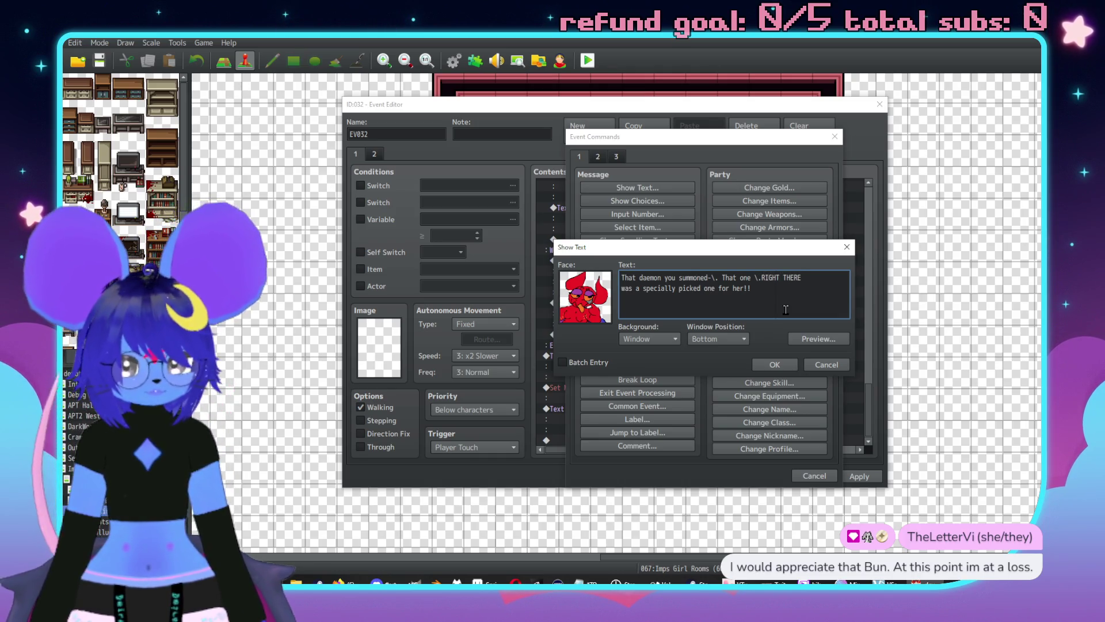
{"action": "type", "text": "\\."}
{"action": "key", "text": "End"}
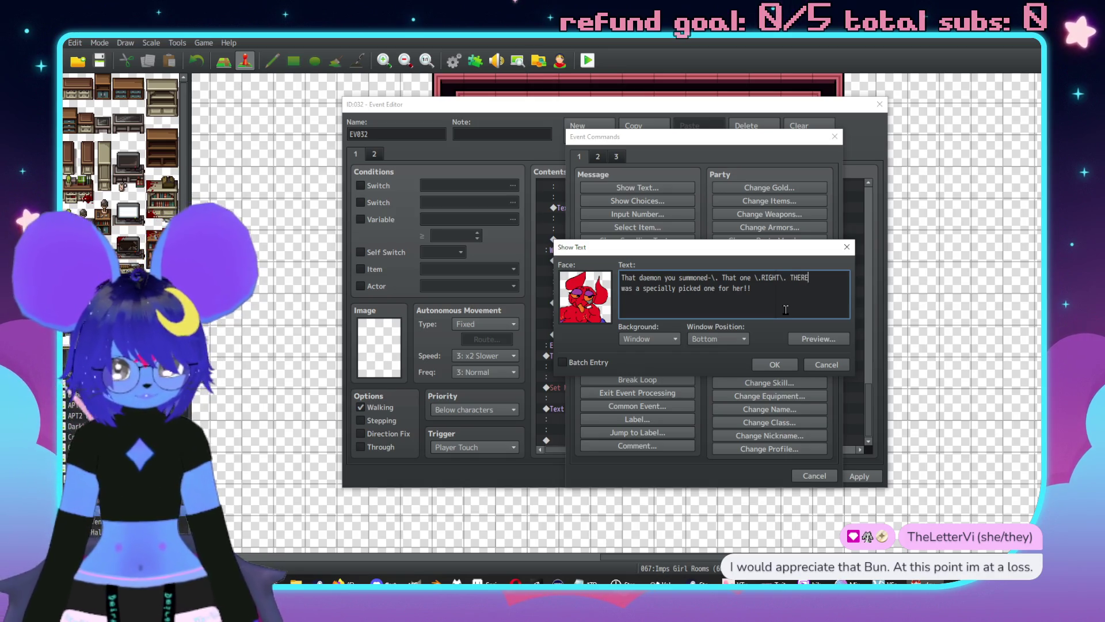
{"action": "type", "text": "\\."}
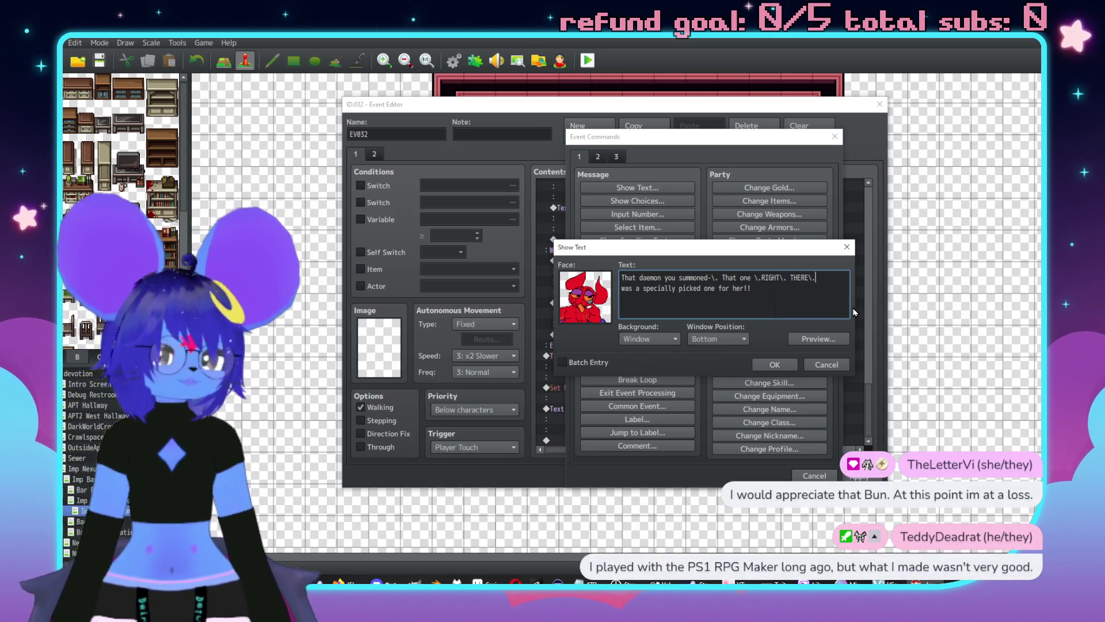
{"action": "left_click", "coordinate": [774, 364]}
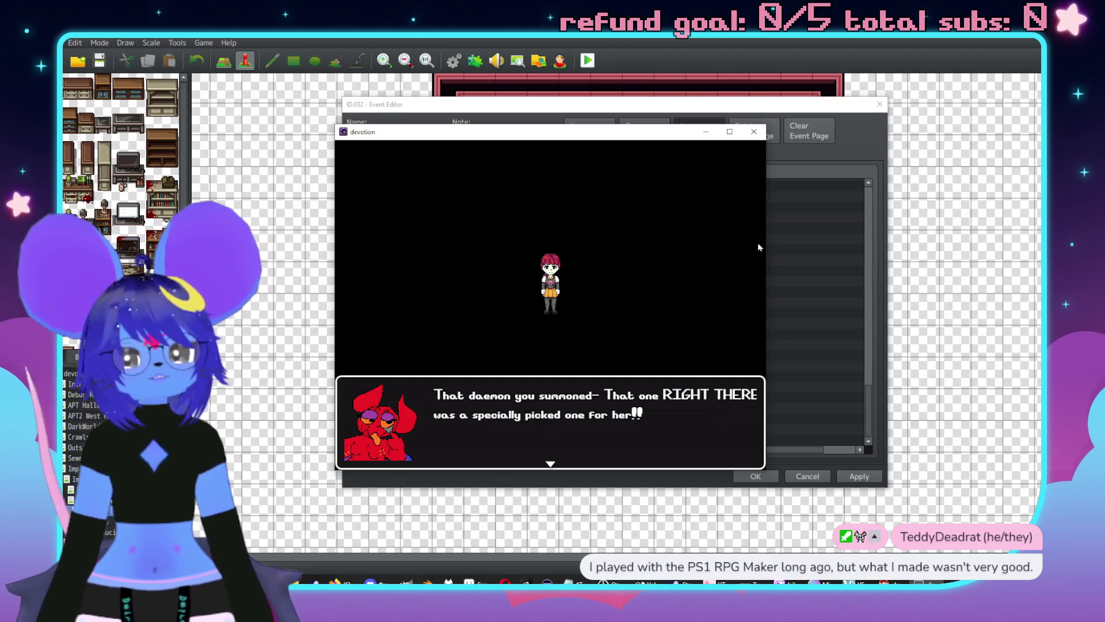
Close the playtest and move 'That one \.RIGHT\. THERE\.' onto its own line in the daemon message.
{"action": "left_click", "coordinate": [754, 131]}
{"action": "double_click", "coordinate": [657, 417]}
{"action": "left_click", "coordinate": [723, 279]}
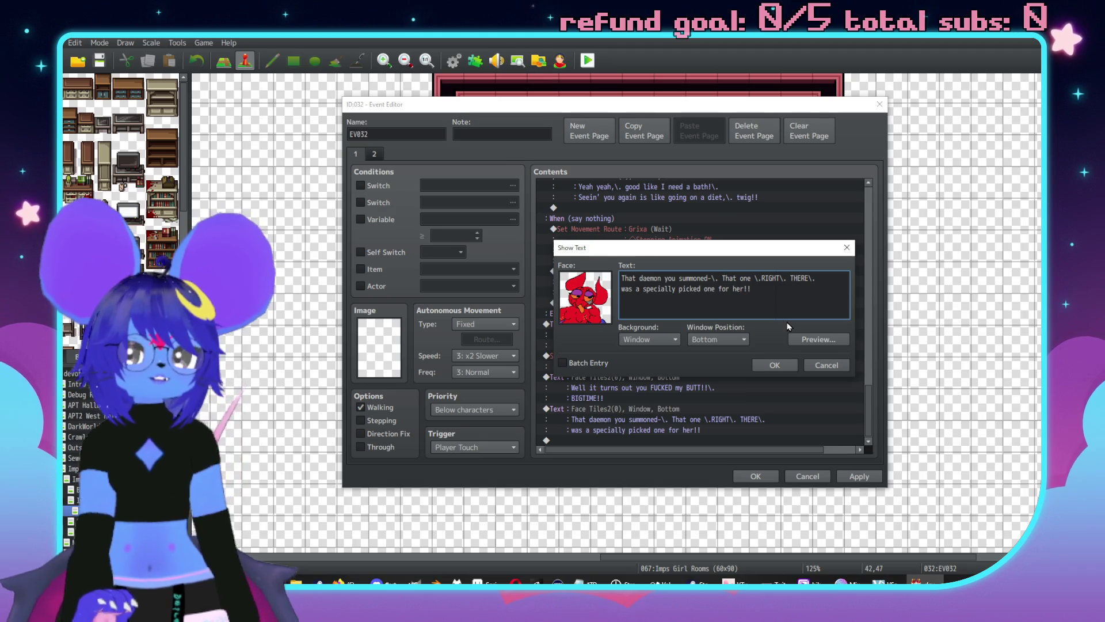
{"action": "key", "text": "Return"}
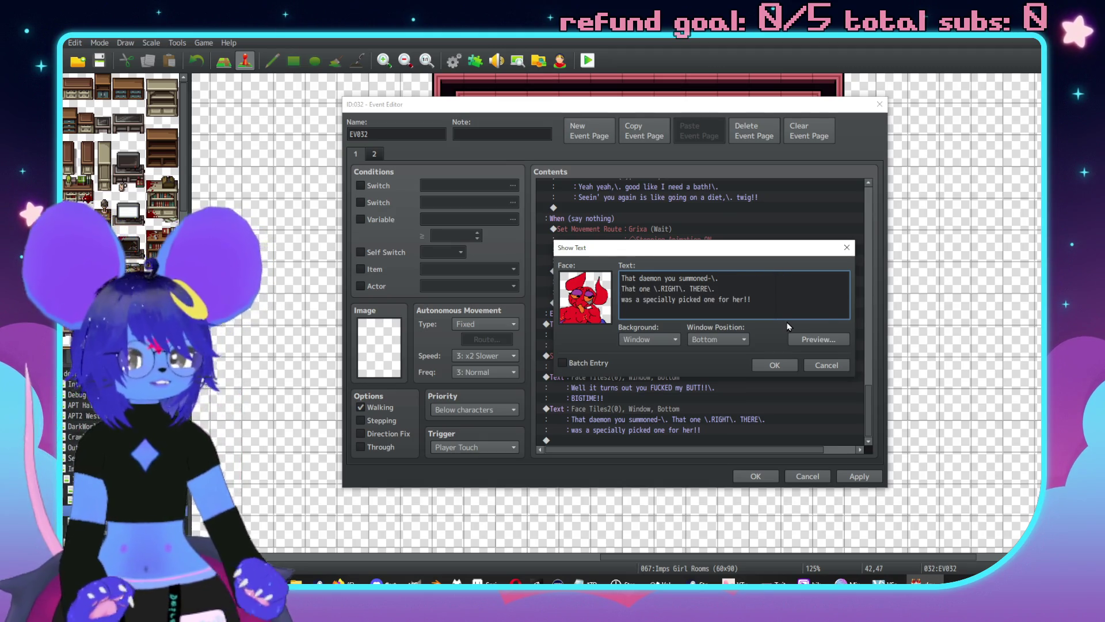
{"action": "left_click", "coordinate": [637, 301], "text": "shift"}
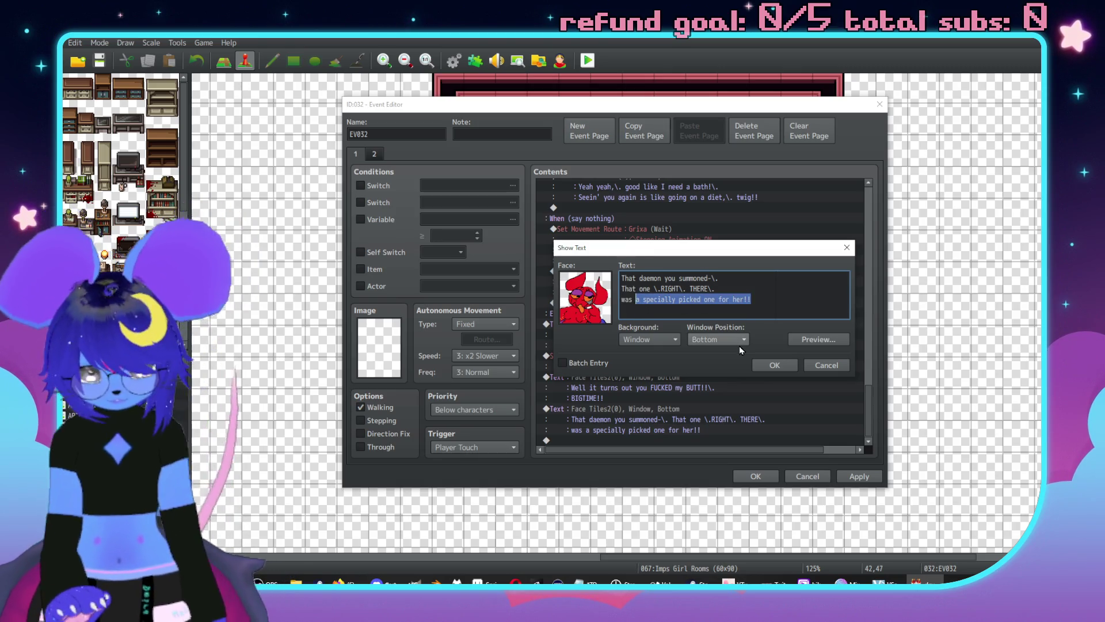
Overwrite 'a specially picked one for her!!' with 'one she picked out' on the last line.
{"action": "type", "text": "one she picked out"}
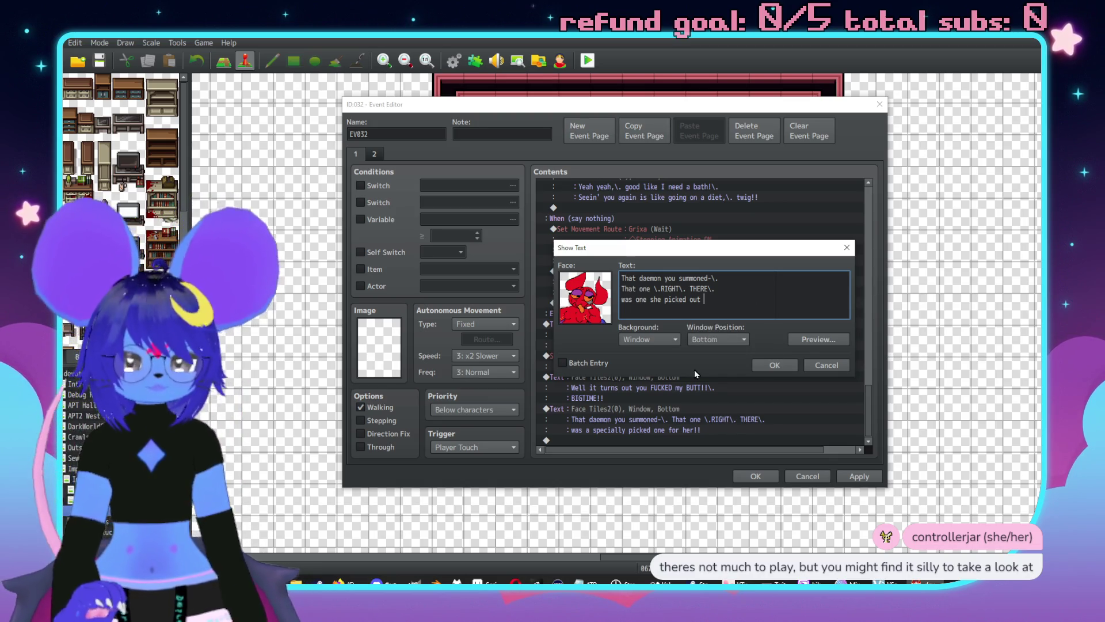
{"action": "type", "text": "'so"}
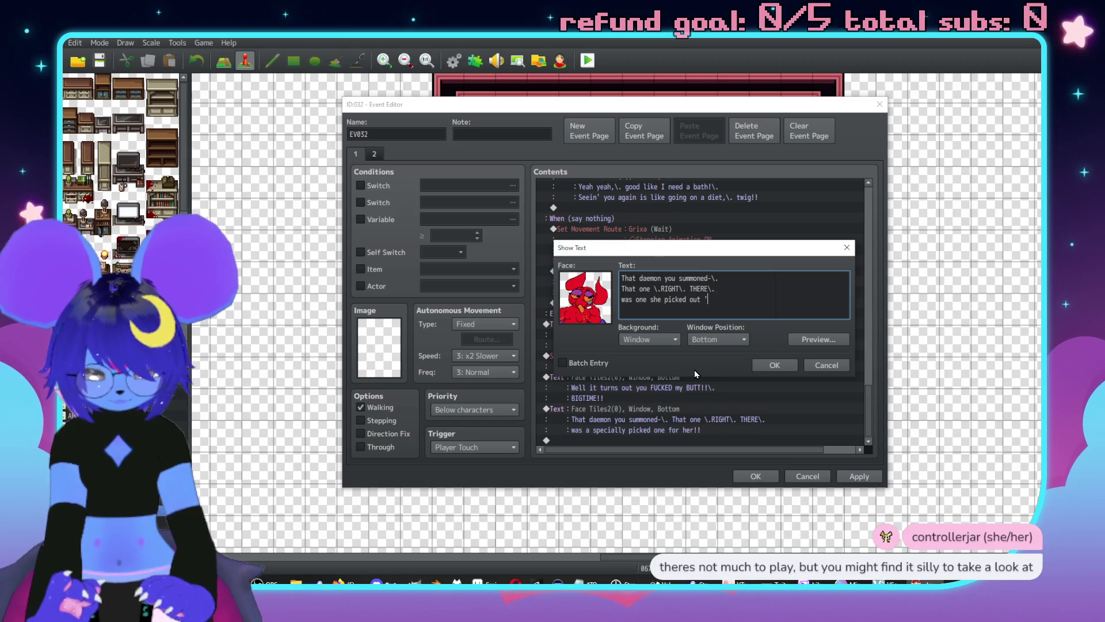
Complete the daemon message with 'specially for / some kinda personal mini\.-strations!! and save it.
{"action": "key", "text": "BackSpace"}
{"action": "type", "text": "pecially"}
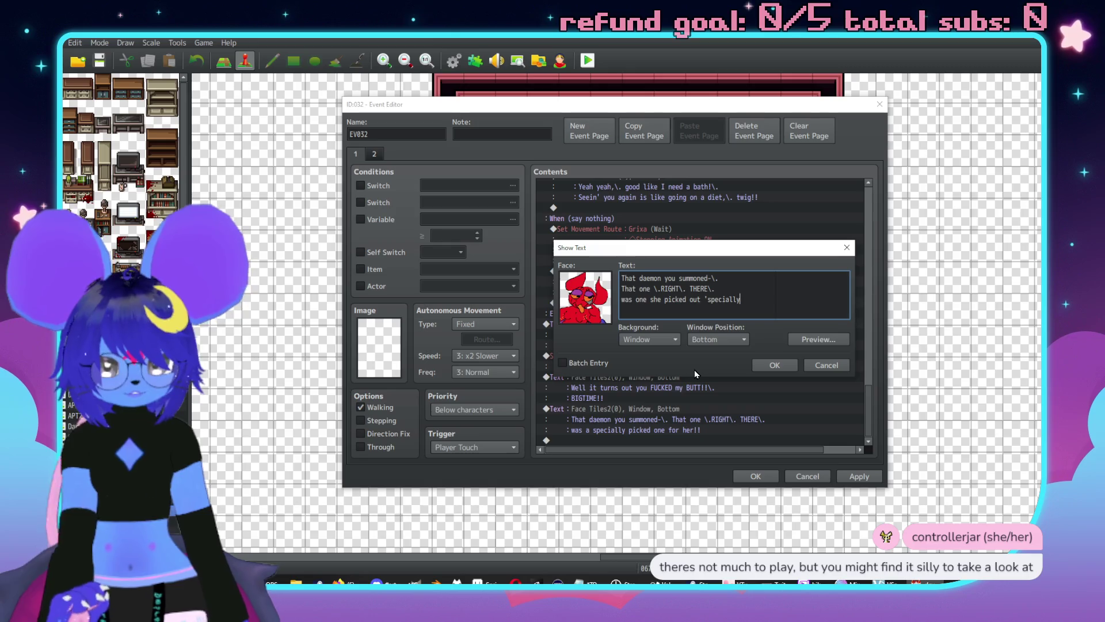
{"action": "type", "text": " for"}
{"action": "key", "text": "Return"}
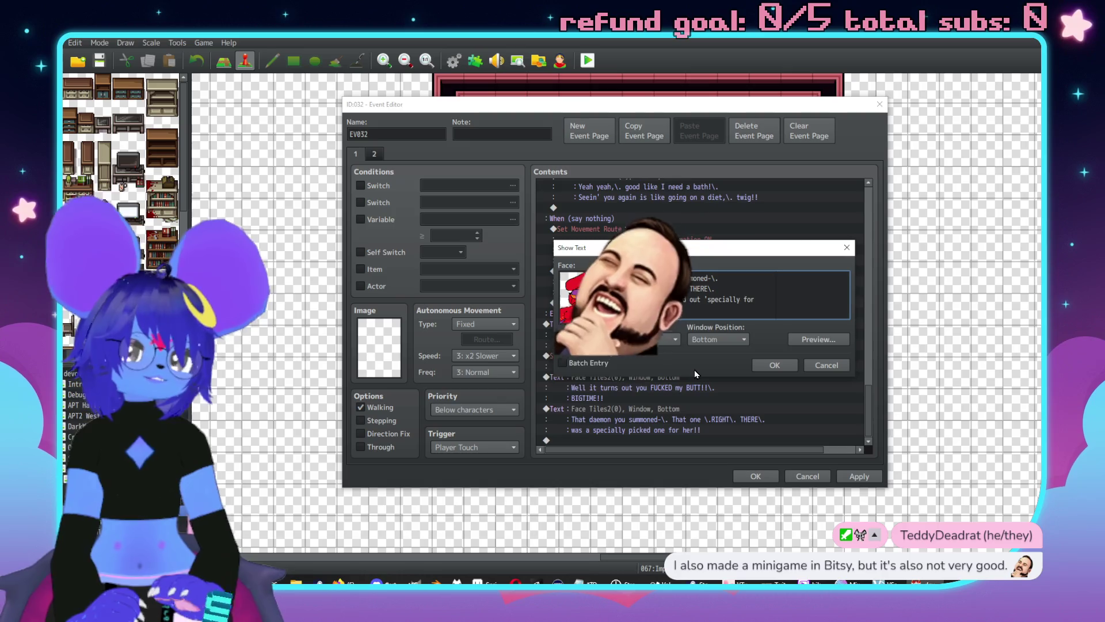
{"action": "type", "text": "some kinda"}
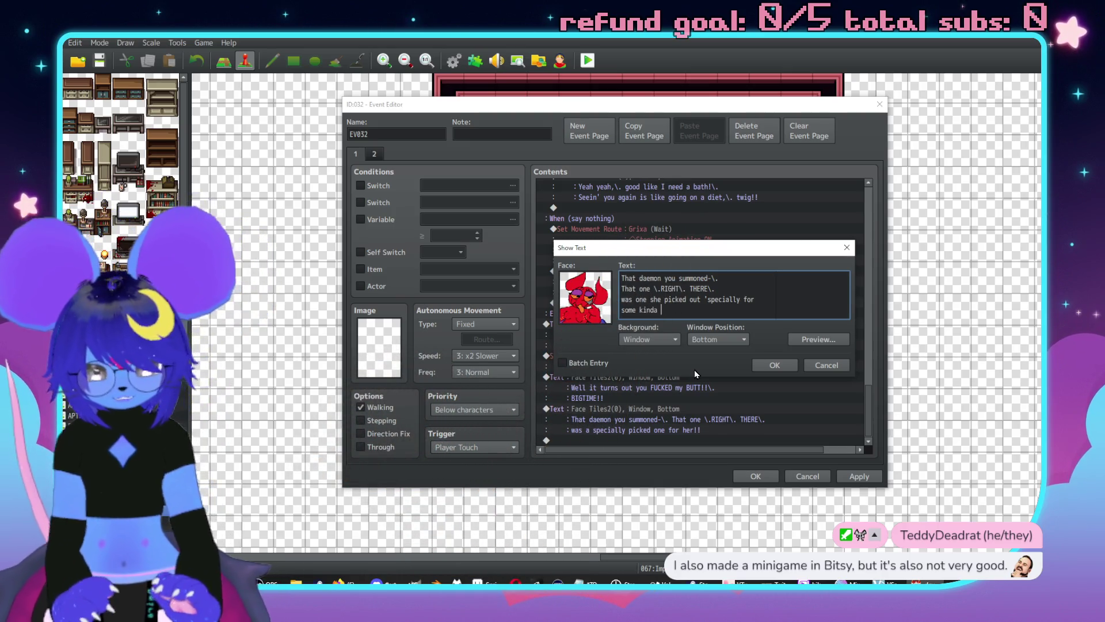
{"action": "type", "text": " perso"}
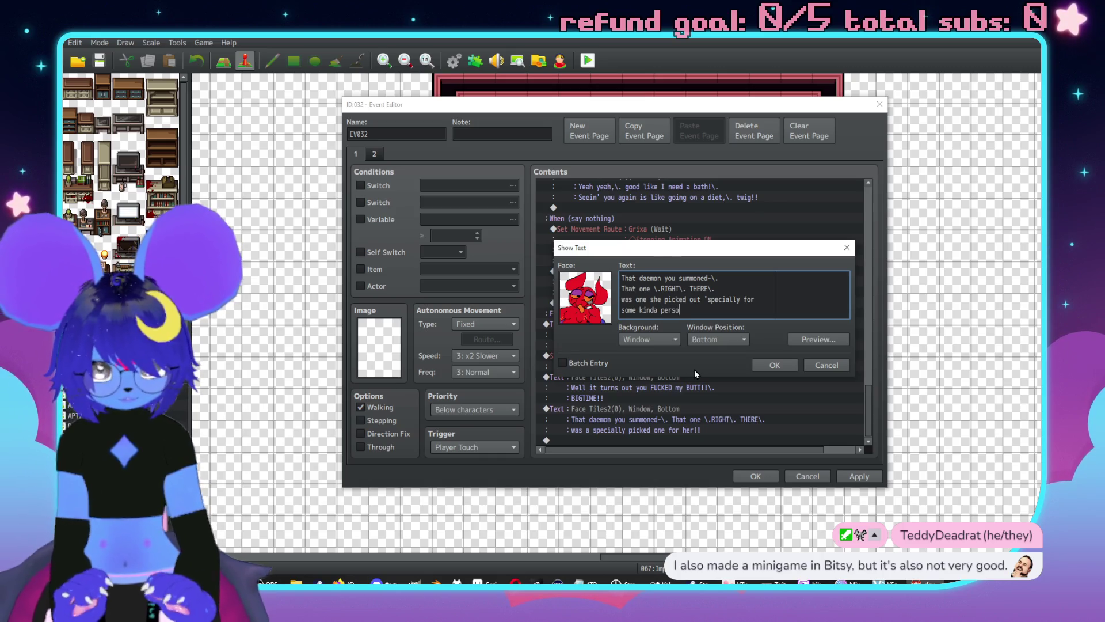
{"action": "type", "text": "nal mini"}
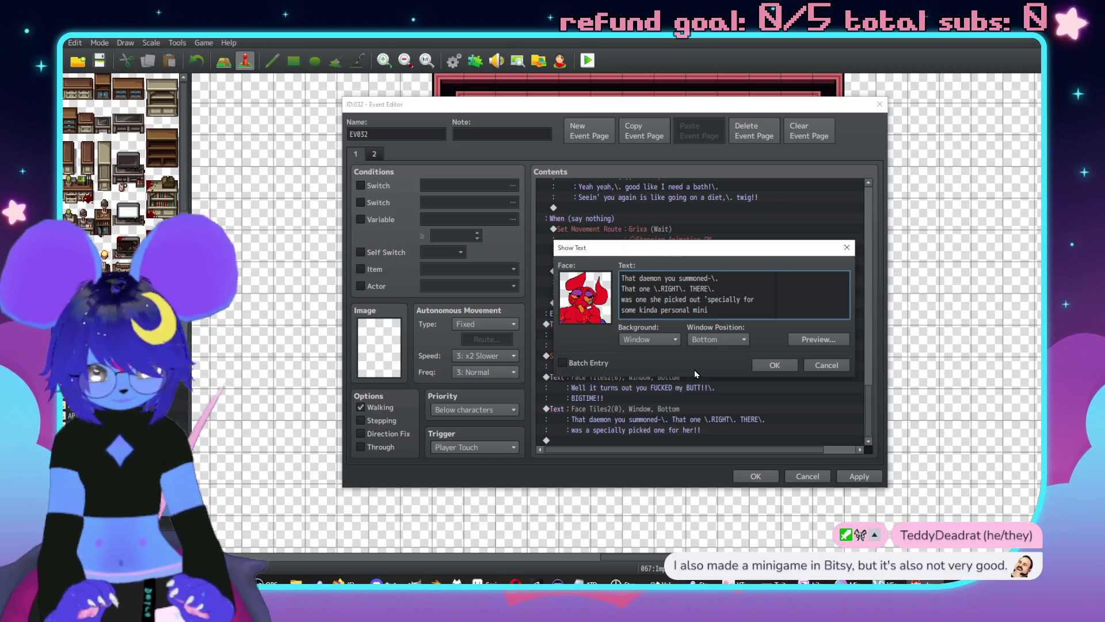
{"action": "type", "text": "\\.-strations!!"}
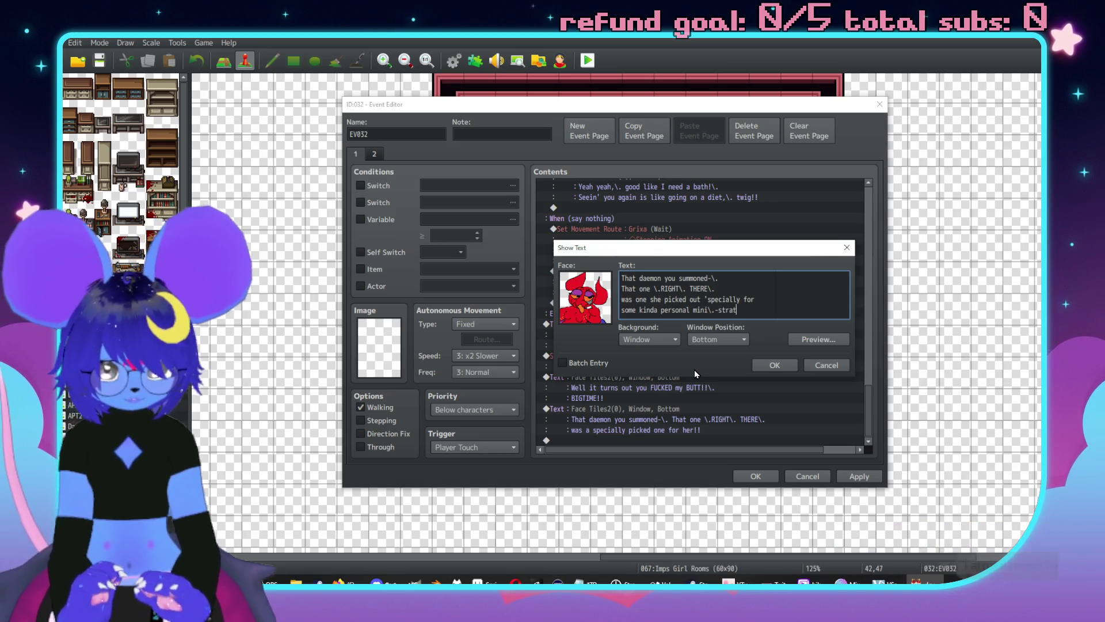
{"action": "left_click", "coordinate": [774, 365]}
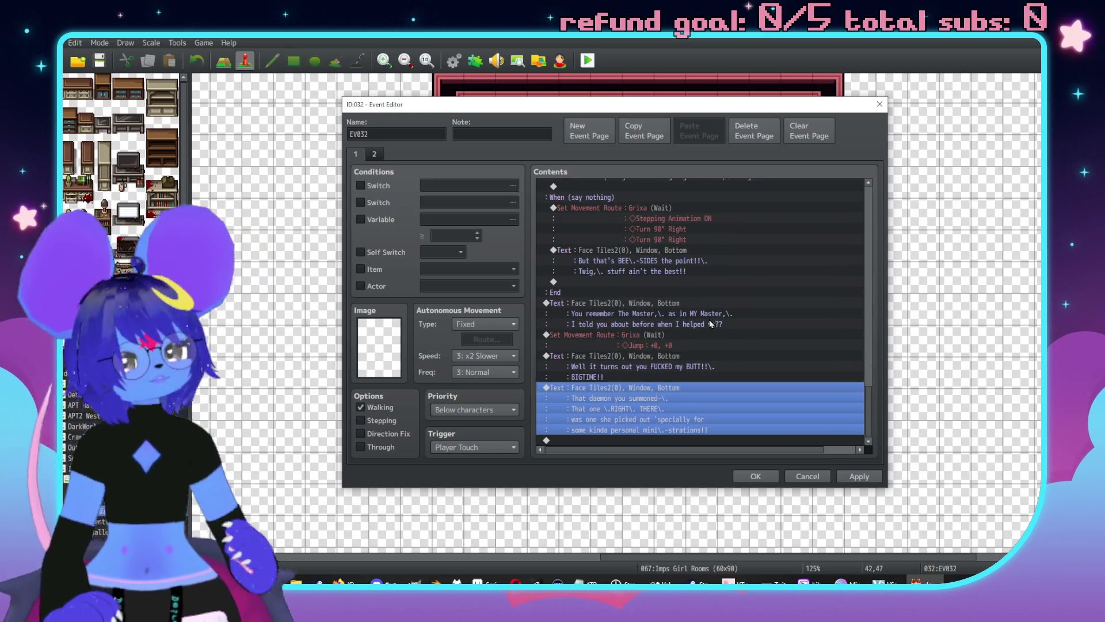
{"action": "double_click", "coordinate": [628, 354]}
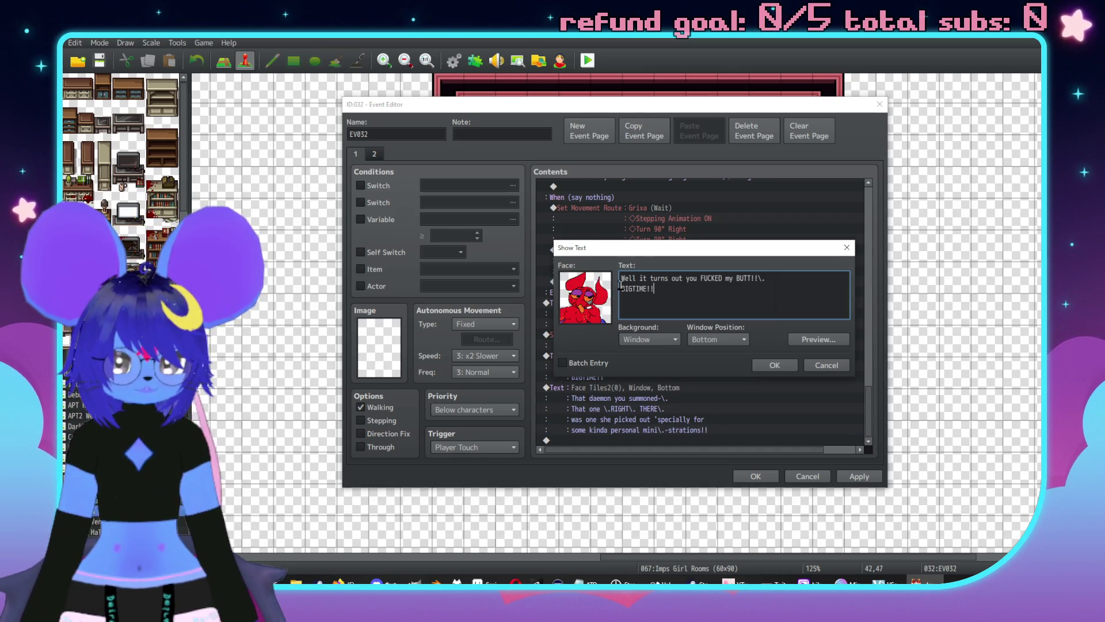
Enlarge BIGTIME with \{\{, preview it, and add a \. pause between BIG and TIME.
{"action": "type", "text": "\\{\\{"}
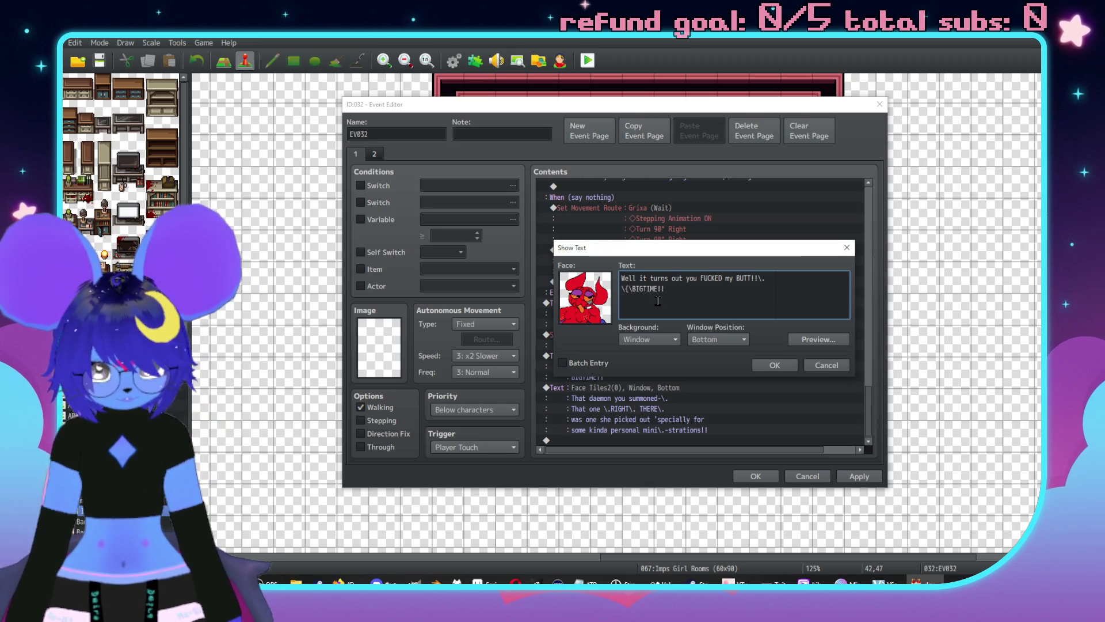
{"action": "left_click", "coordinate": [829, 339]}
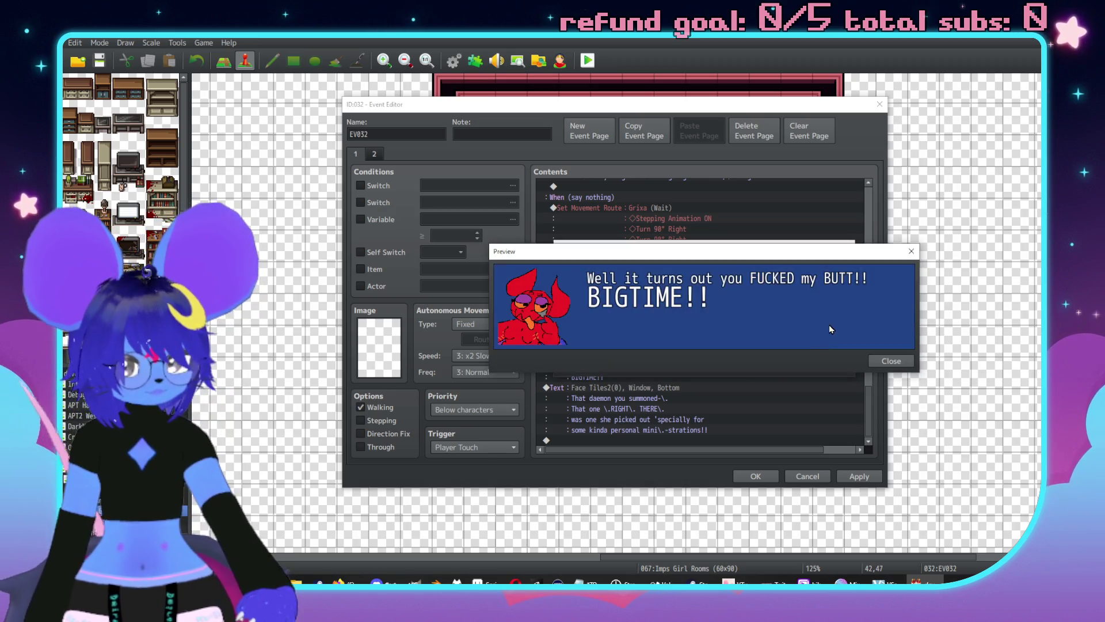
{"action": "left_click", "coordinate": [889, 361]}
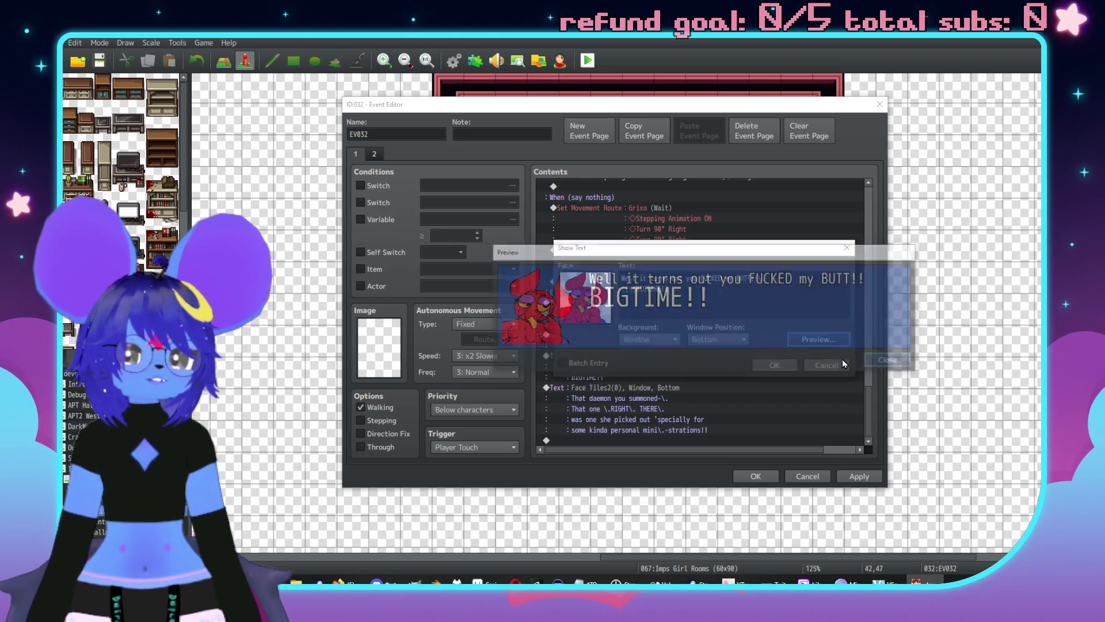
{"action": "left_click", "coordinate": [646, 288]}
{"action": "type", "text": "\\.TIME!!"}
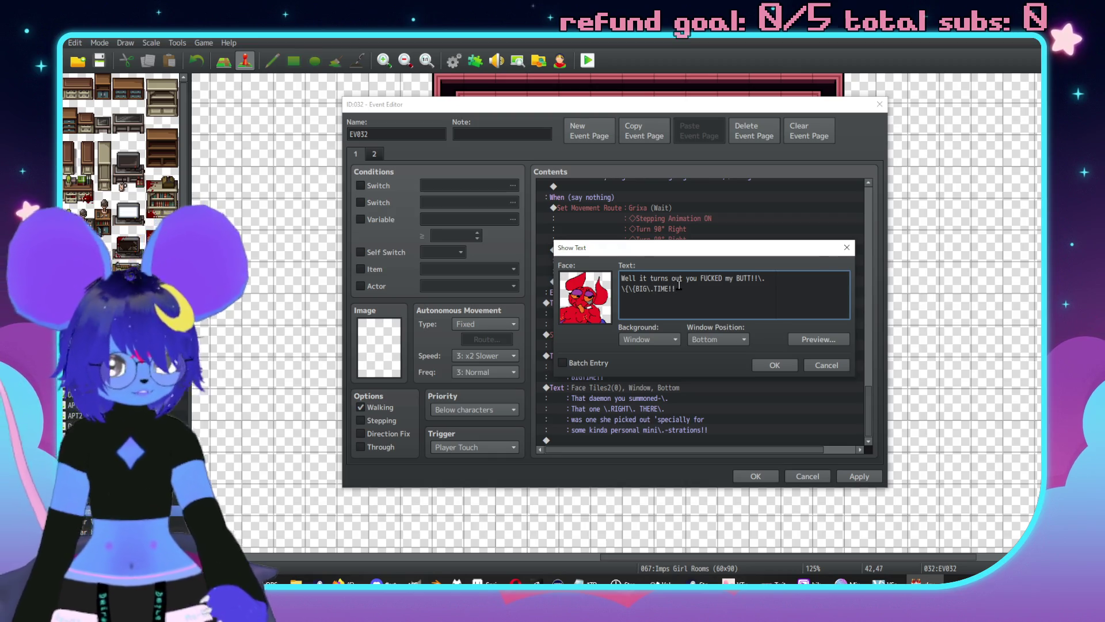
{"action": "left_click", "coordinate": [776, 364]}
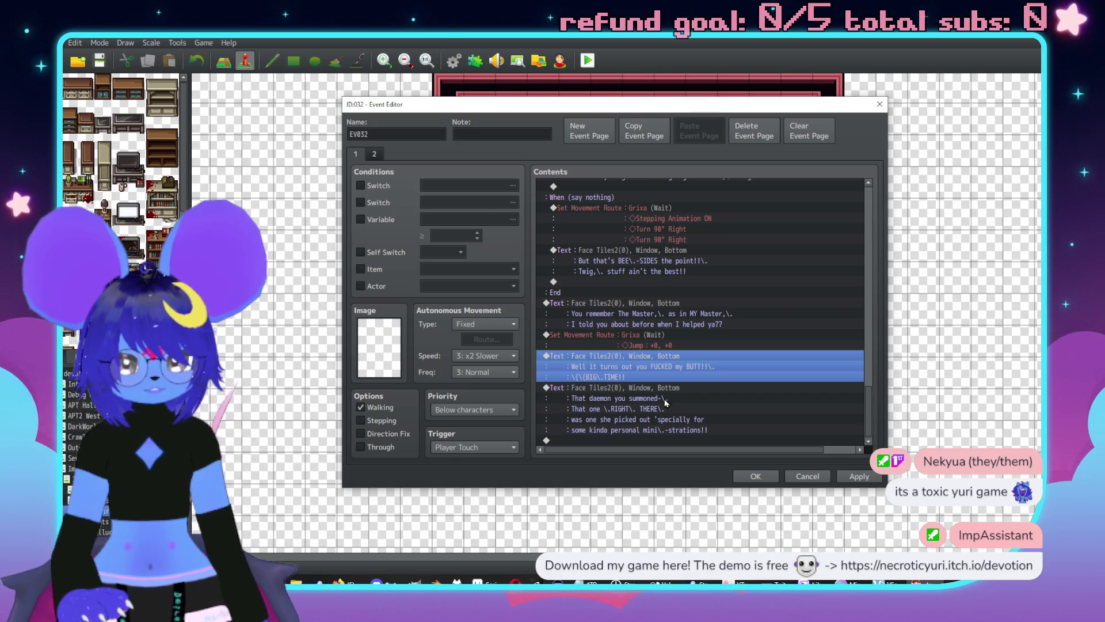
Review Grixa's daemon dialogue line and keep it unchanged.
{"action": "double_click", "coordinate": [675, 404]}
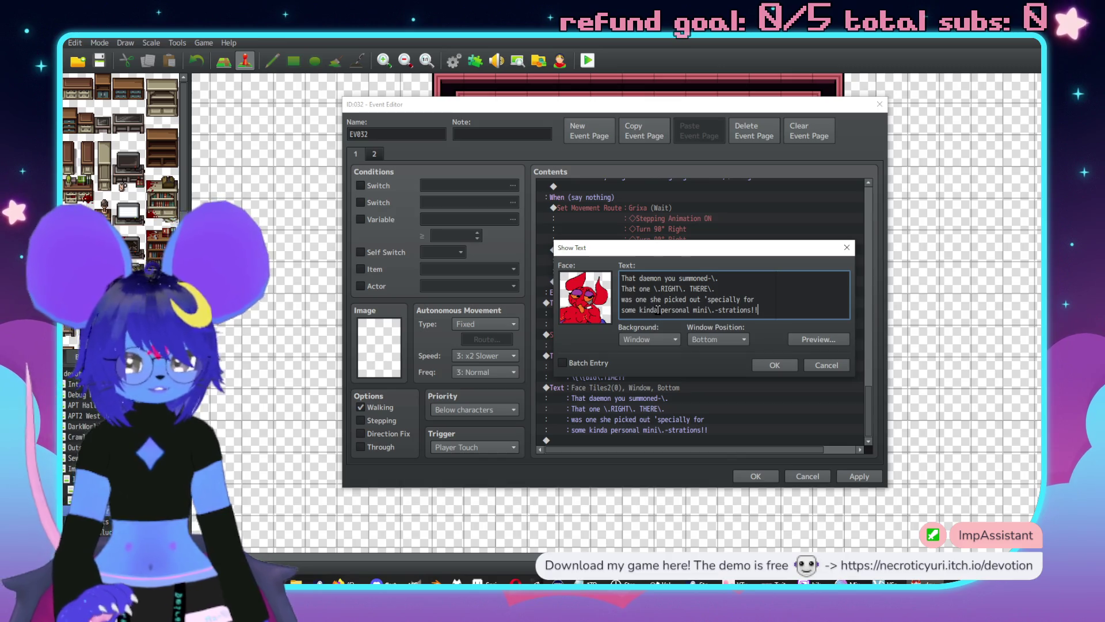
{"action": "left_click", "coordinate": [765, 366]}
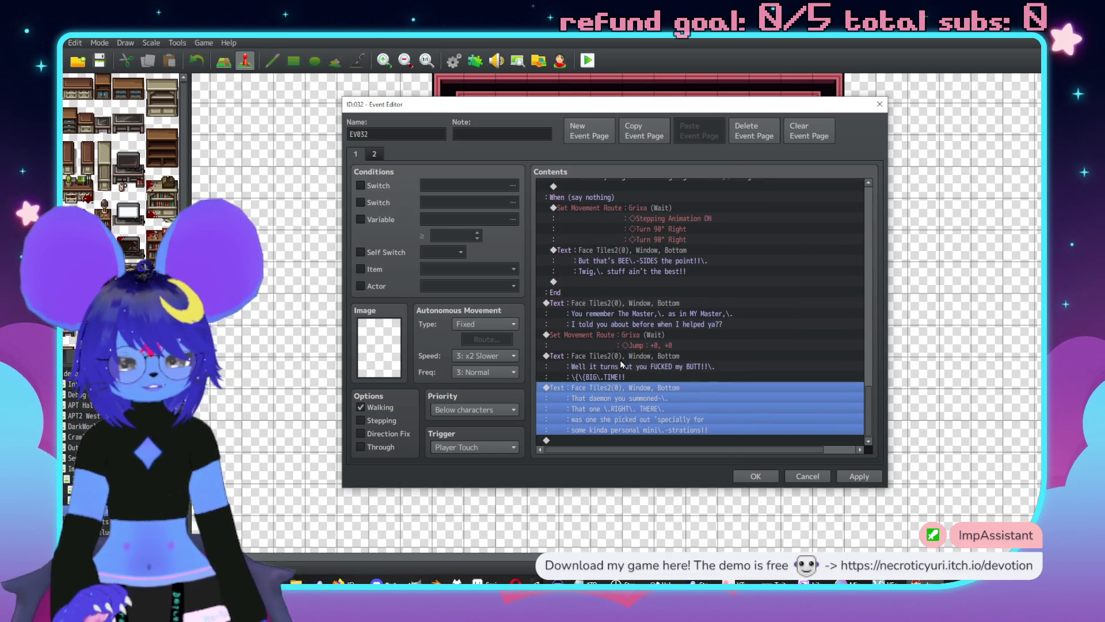
{"action": "scroll", "coordinate": [618, 362], "scroll_direction": "up", "scroll_amount": 10}
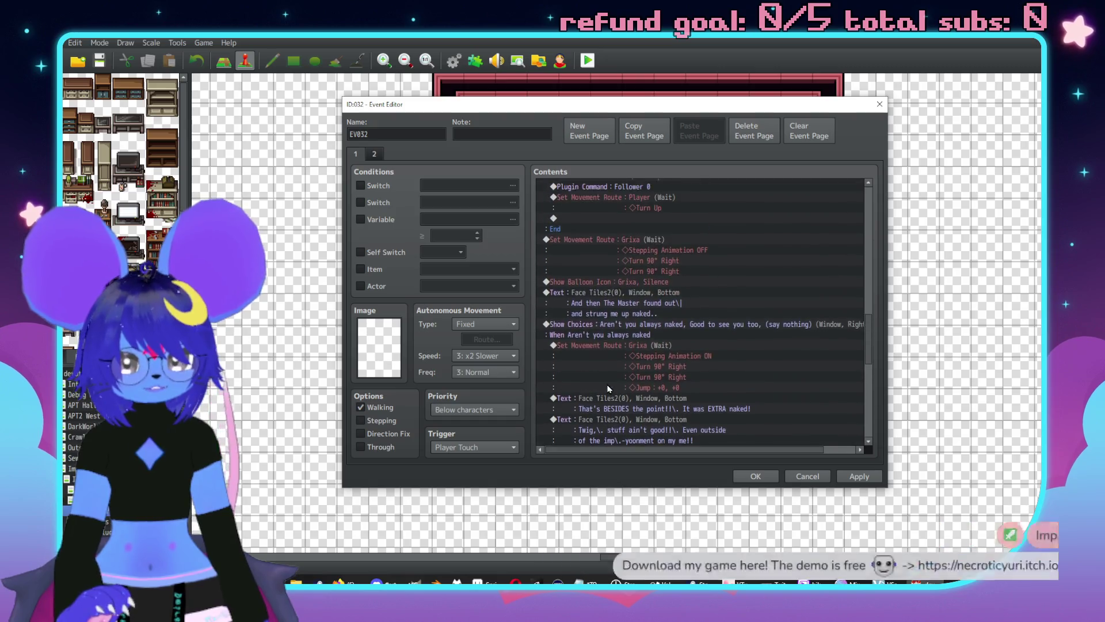
{"action": "scroll", "coordinate": [610, 392], "scroll_direction": "down", "scroll_amount": 10}
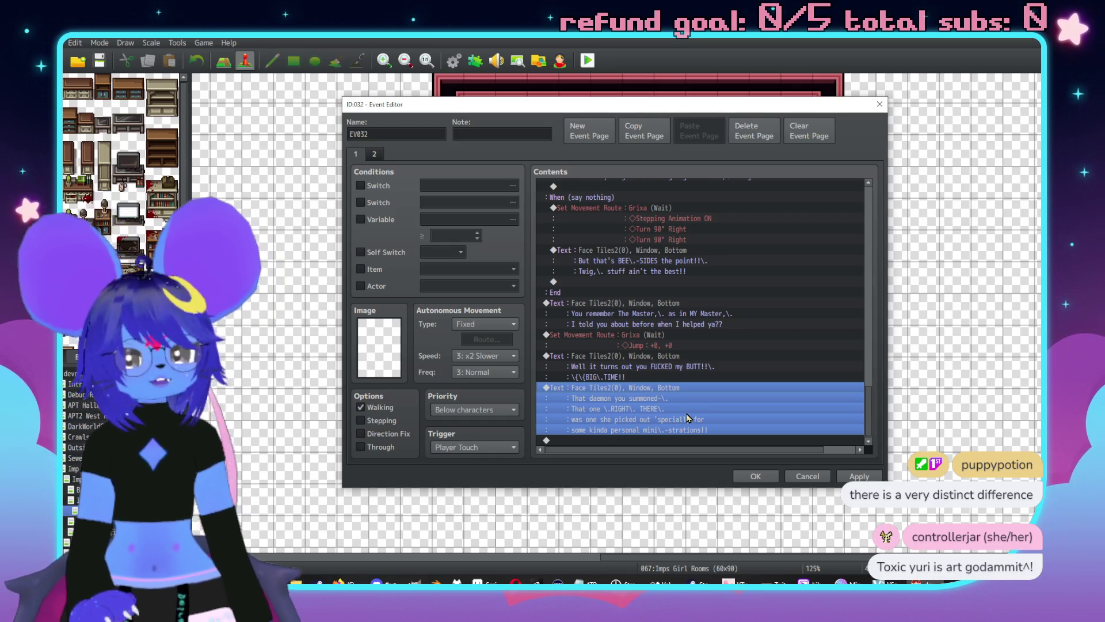
{"action": "double_click", "coordinate": [674, 439]}
Add a Conditional Branch for actor Checker being in the party, with an Else branch.
{"action": "left_click", "coordinate": [638, 352]}
{"action": "left_click", "coordinate": [628, 227]}
{"action": "left_click", "coordinate": [610, 228]}
{"action": "left_click", "coordinate": [605, 245]}
{"action": "left_click", "coordinate": [700, 245]}
{"action": "left_click", "coordinate": [684, 319]}
{"action": "left_click", "coordinate": [587, 388]}
{"action": "left_click", "coordinate": [750, 405]}
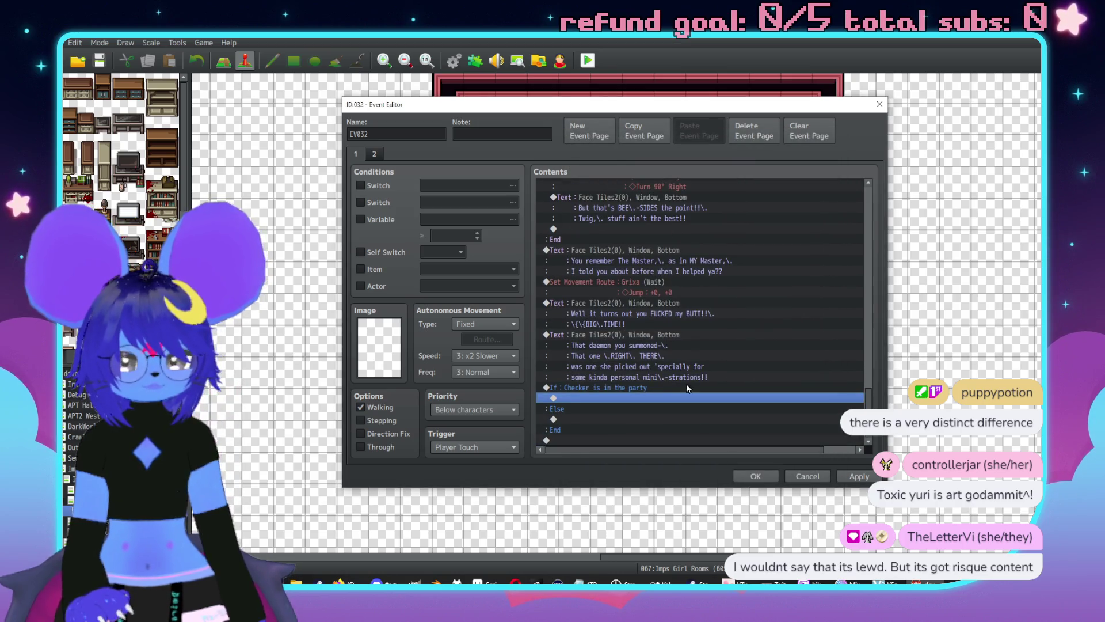
Copy the follower-turning command block and paste it inside the Checker branch.
{"action": "scroll", "coordinate": [657, 282], "scroll_direction": "up", "scroll_amount": 3}
{"action": "scroll", "coordinate": [662, 299], "scroll_direction": "up", "scroll_amount": 8}
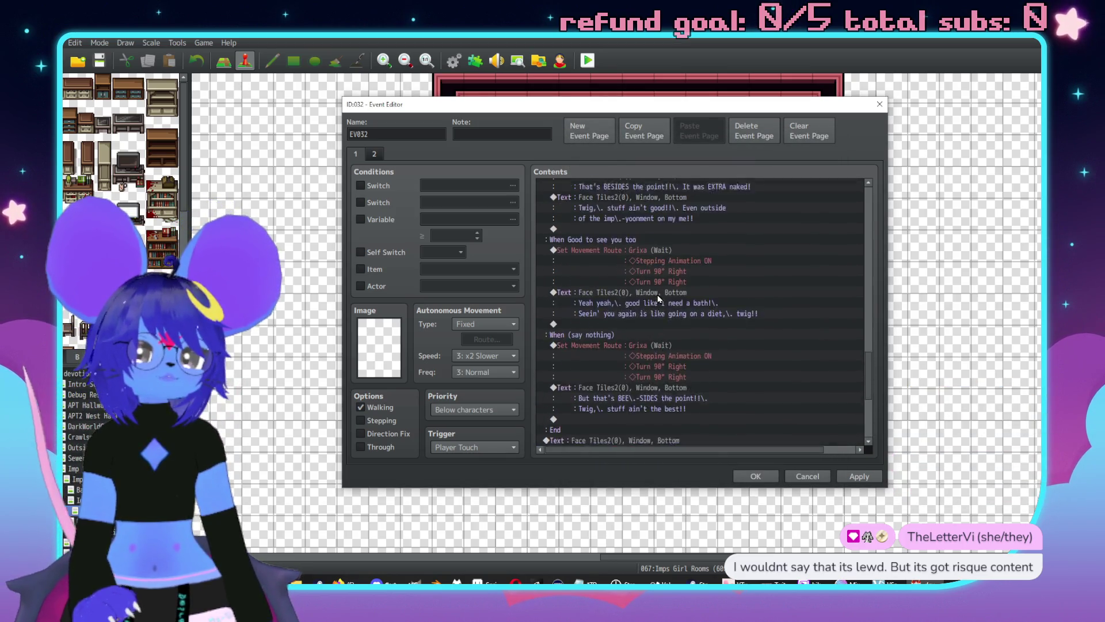
{"action": "scroll", "coordinate": [685, 294], "scroll_direction": "up", "scroll_amount": 2}
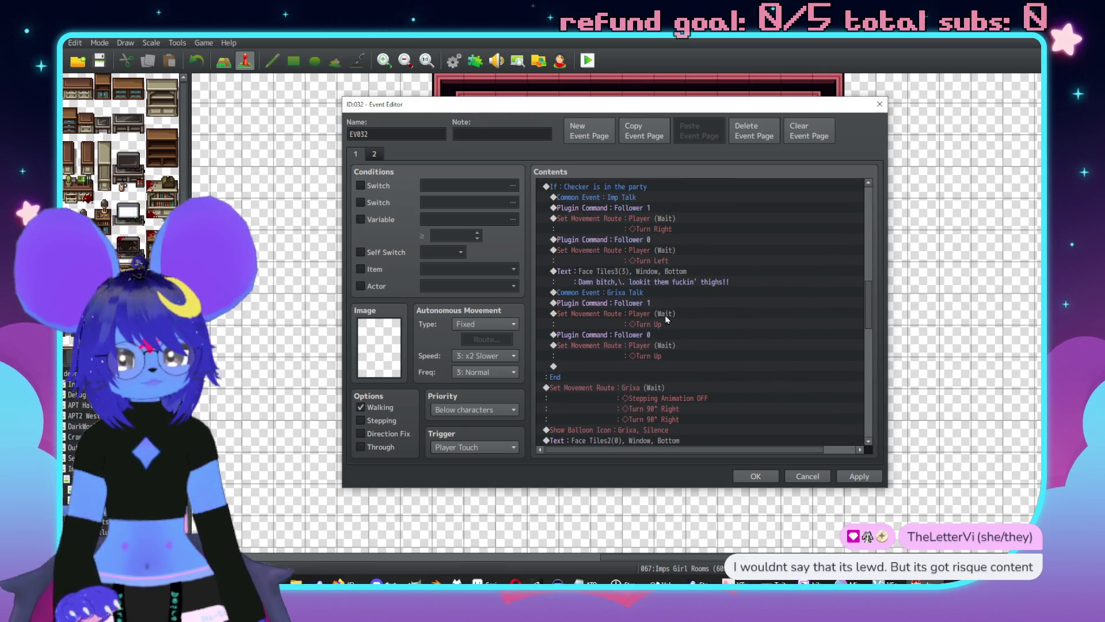
{"action": "scroll", "coordinate": [650, 293], "scroll_direction": "up", "scroll_amount": 2}
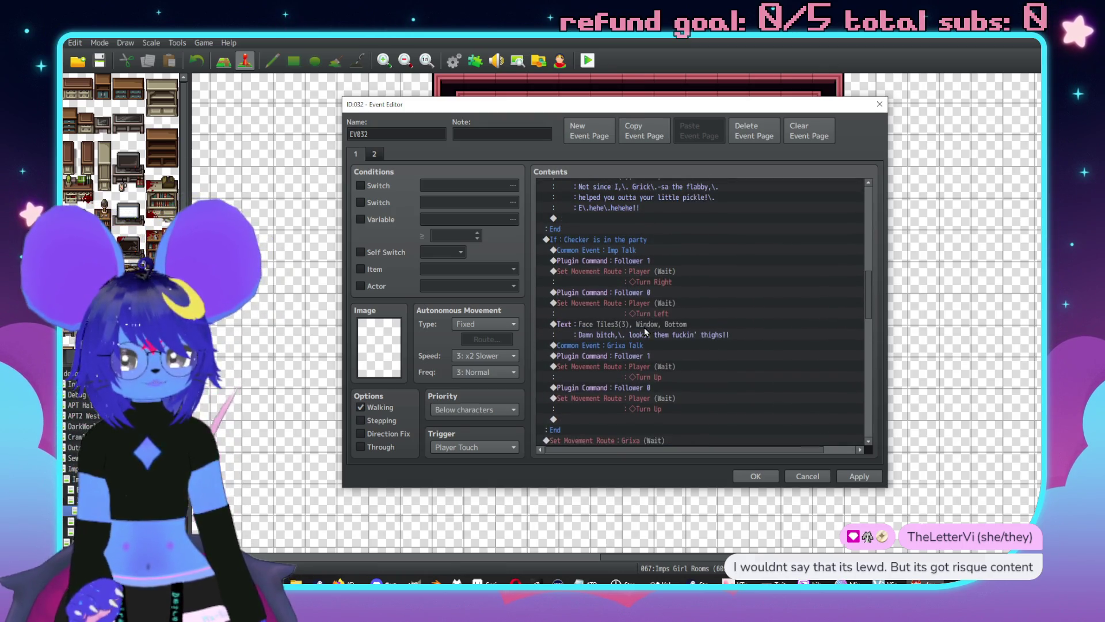
{"action": "left_click", "coordinate": [643, 272]}
{"action": "left_click", "coordinate": [649, 420], "text": "shift"}
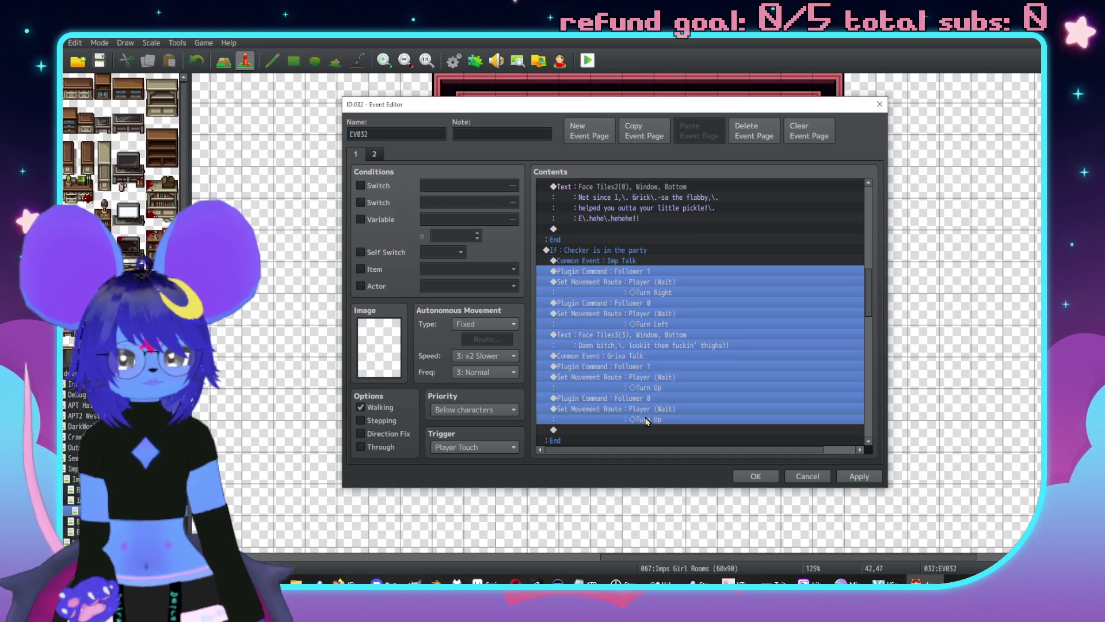
{"action": "scroll", "coordinate": [678, 422], "scroll_direction": "down", "scroll_amount": 10}
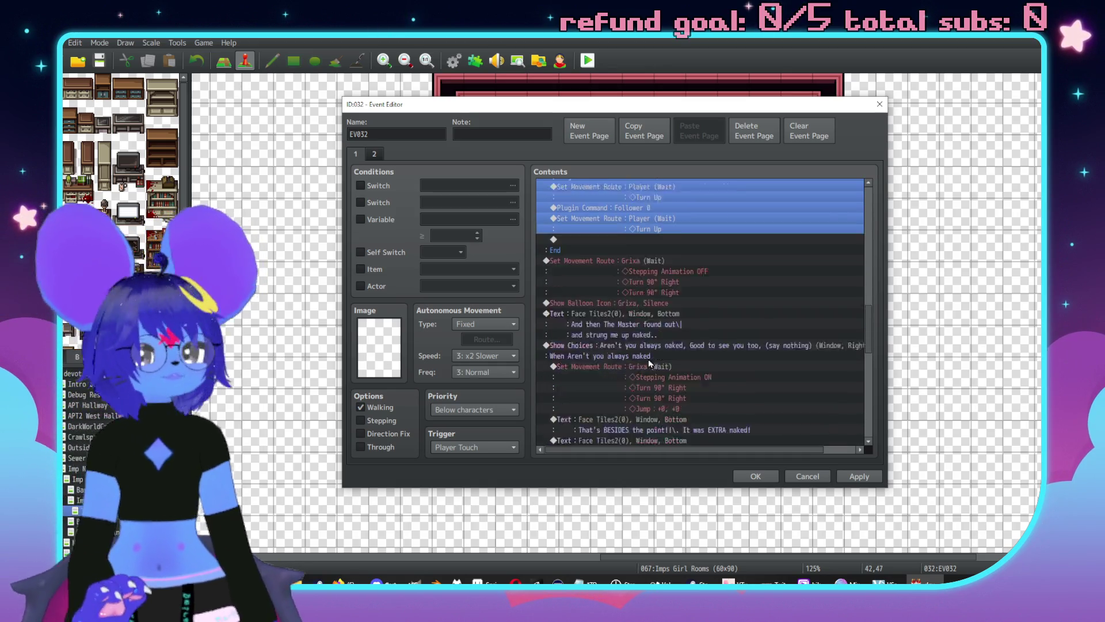
{"action": "scroll", "coordinate": [613, 351], "scroll_direction": "down", "scroll_amount": 5}
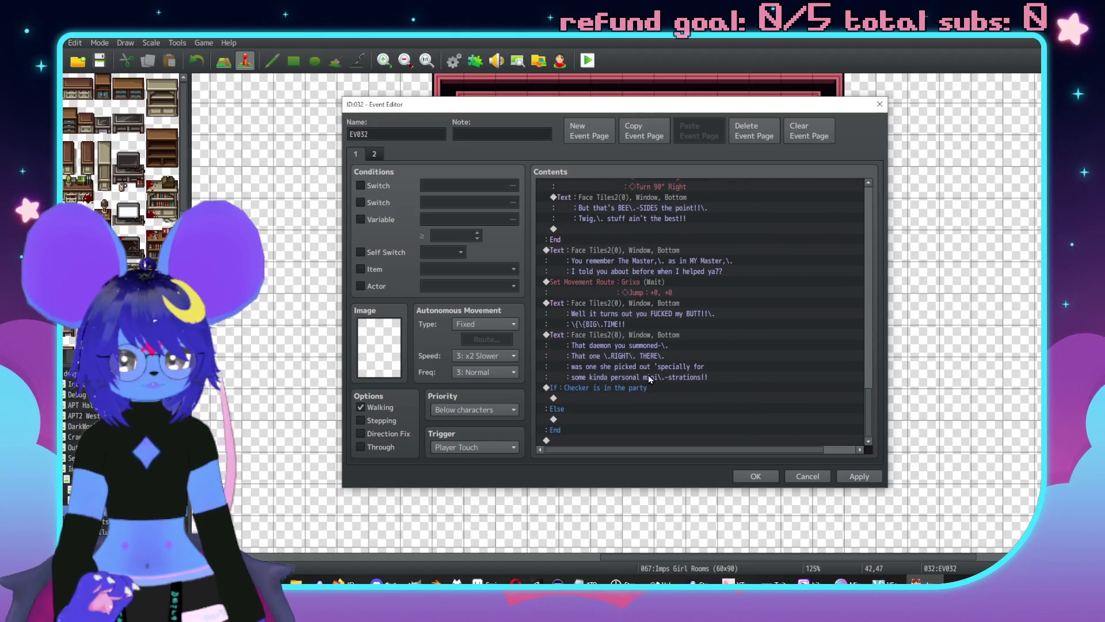
{"action": "left_click", "coordinate": [614, 396]}
{"action": "key", "text": "ctrl+v"}
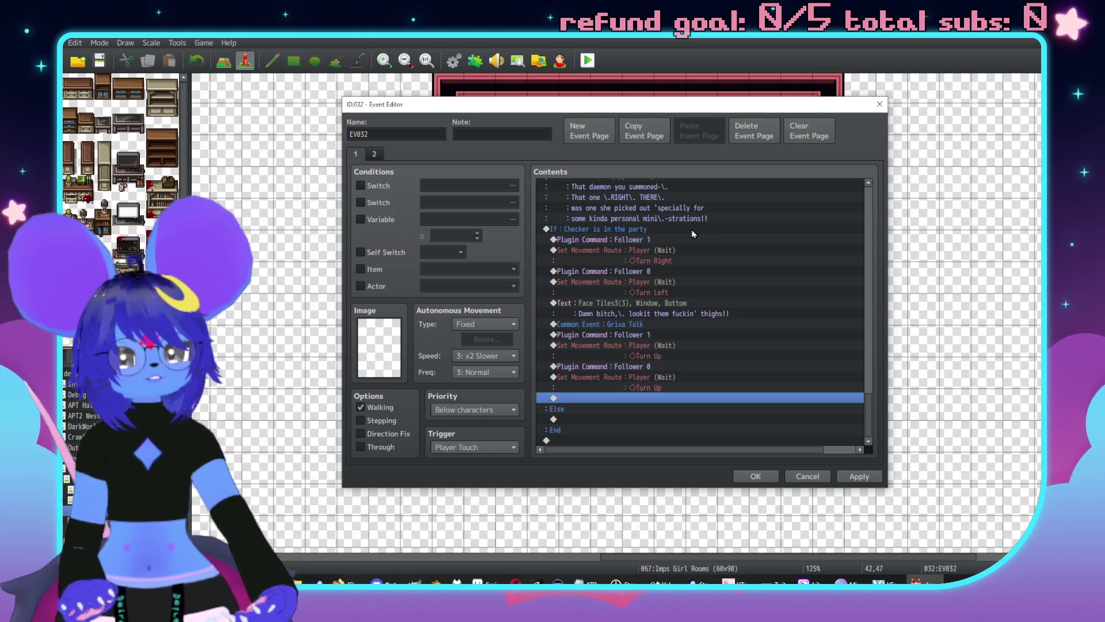
Re-paste the follower block and change the player's route from Turn Left to Turn Right.
{"action": "left_click", "coordinate": [643, 240]}
{"action": "left_click", "coordinate": [609, 386], "text": "shift"}
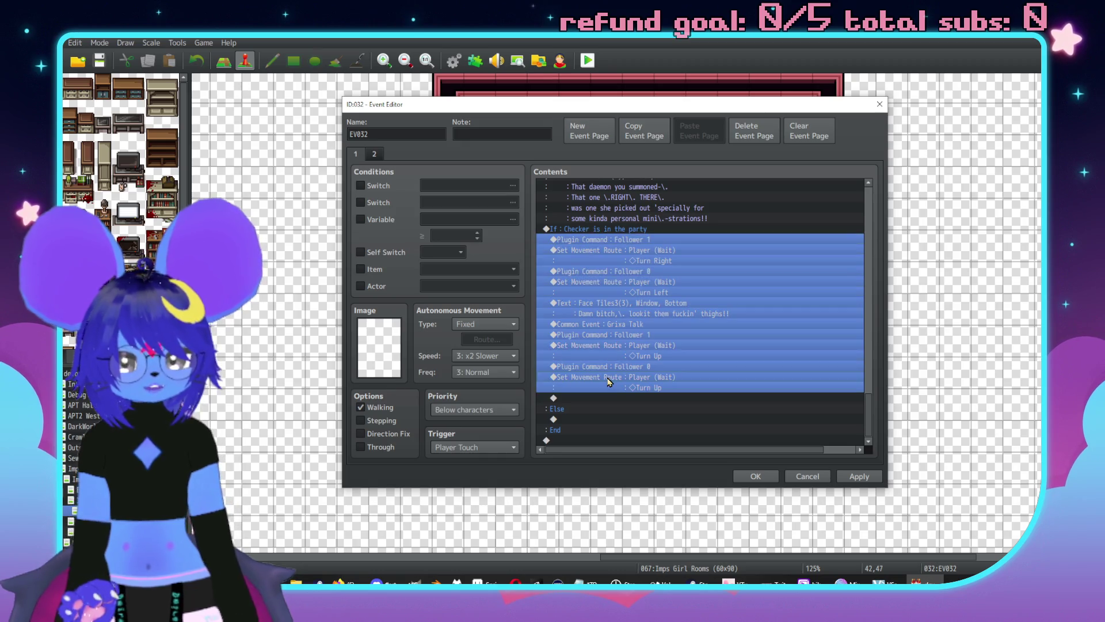
{"action": "key", "text": "Delete"}
{"action": "key", "text": "ctrl+v"}
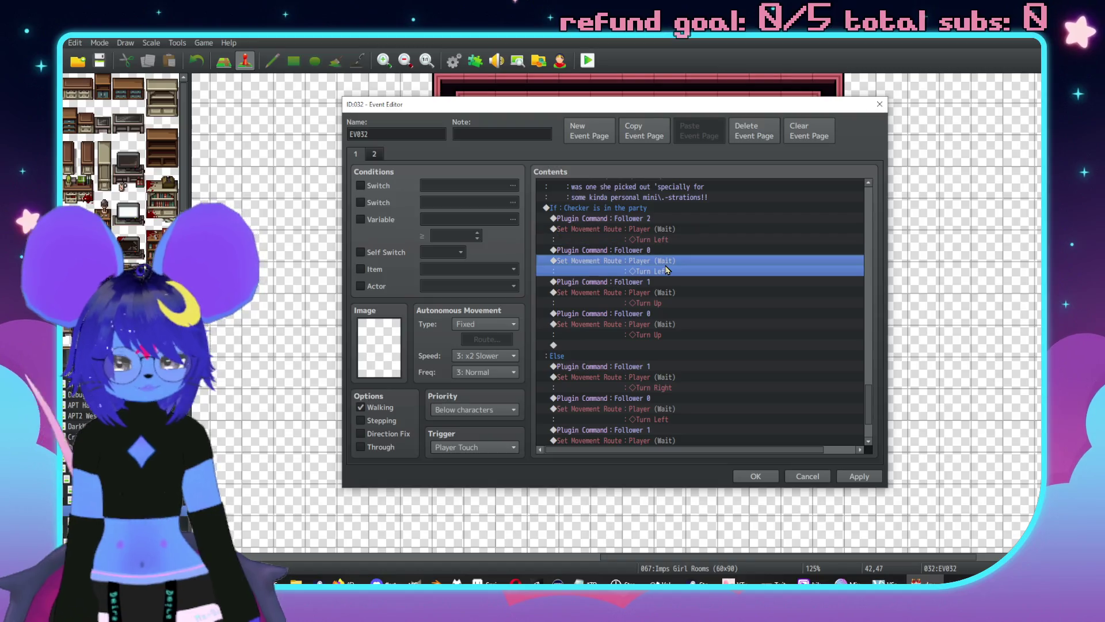
{"action": "double_click", "coordinate": [604, 264]}
{"action": "left_click", "coordinate": [492, 225]}
{"action": "key", "text": "Delete"}
{"action": "left_click", "coordinate": [731, 247]}
{"action": "left_click", "coordinate": [806, 426]}
Change the branch's plugin command from Follower 1 to Follower 2.
{"action": "double_click", "coordinate": [654, 282]}
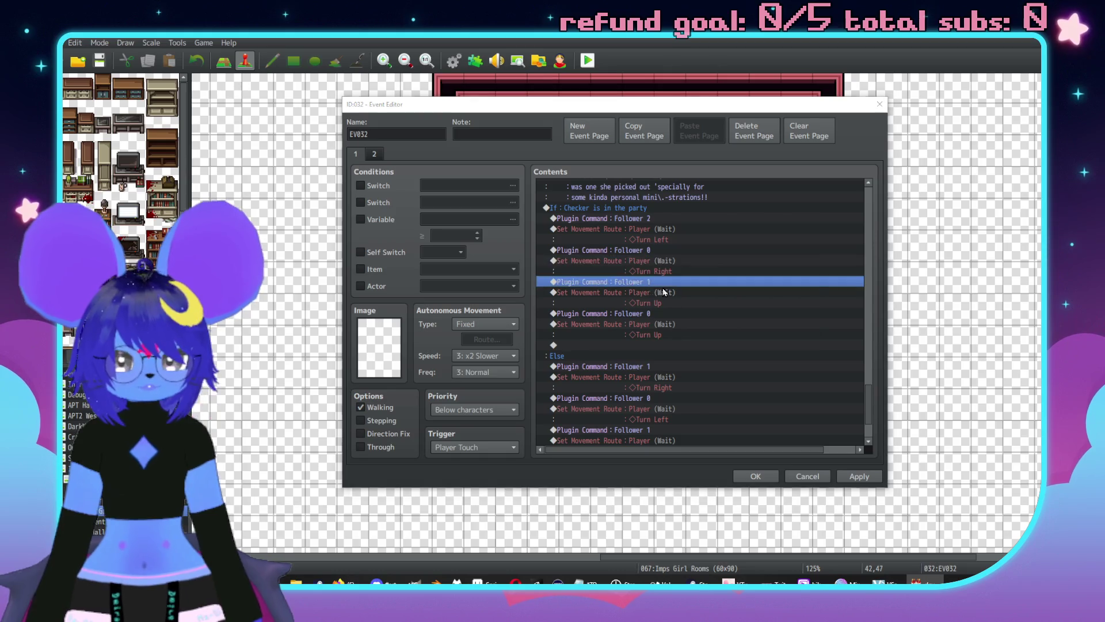
{"action": "left_click", "coordinate": [678, 308]}
{"action": "type", "text": "2"}
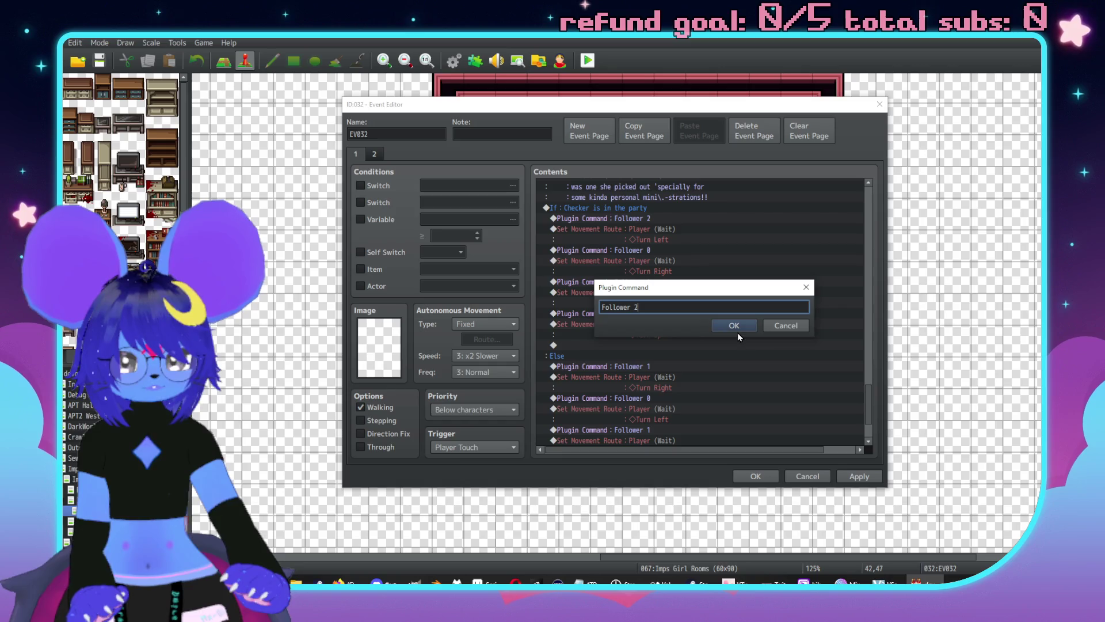
{"action": "left_click", "coordinate": [735, 329]}
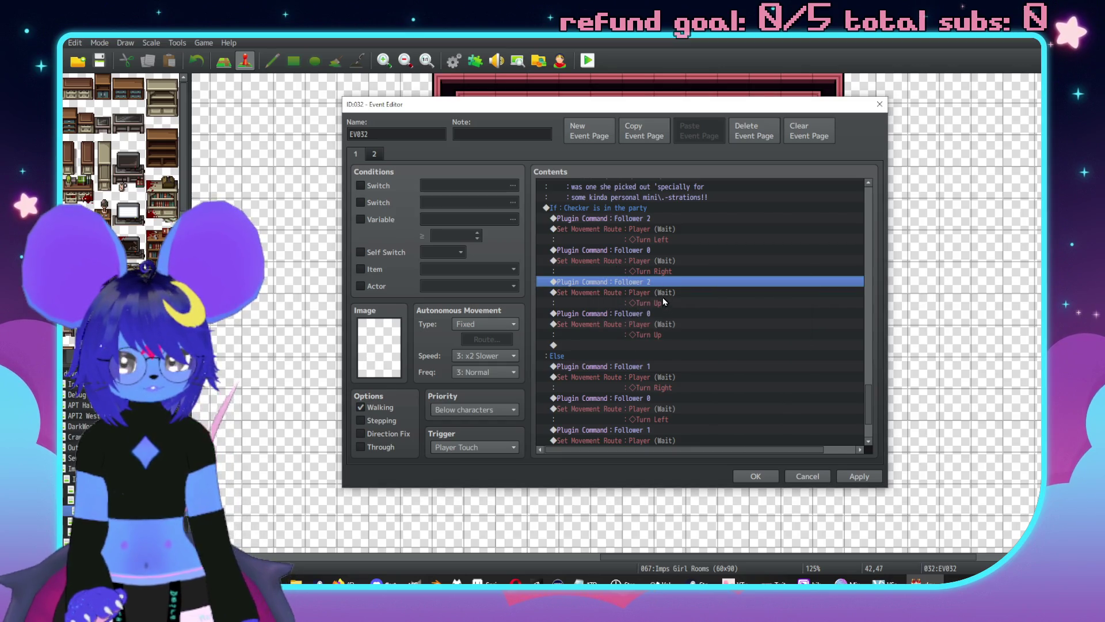
Insert a 30-frame Wait command in the Checker branch.
{"action": "key", "text": "Insert"}
{"action": "left_click", "coordinate": [598, 156]}
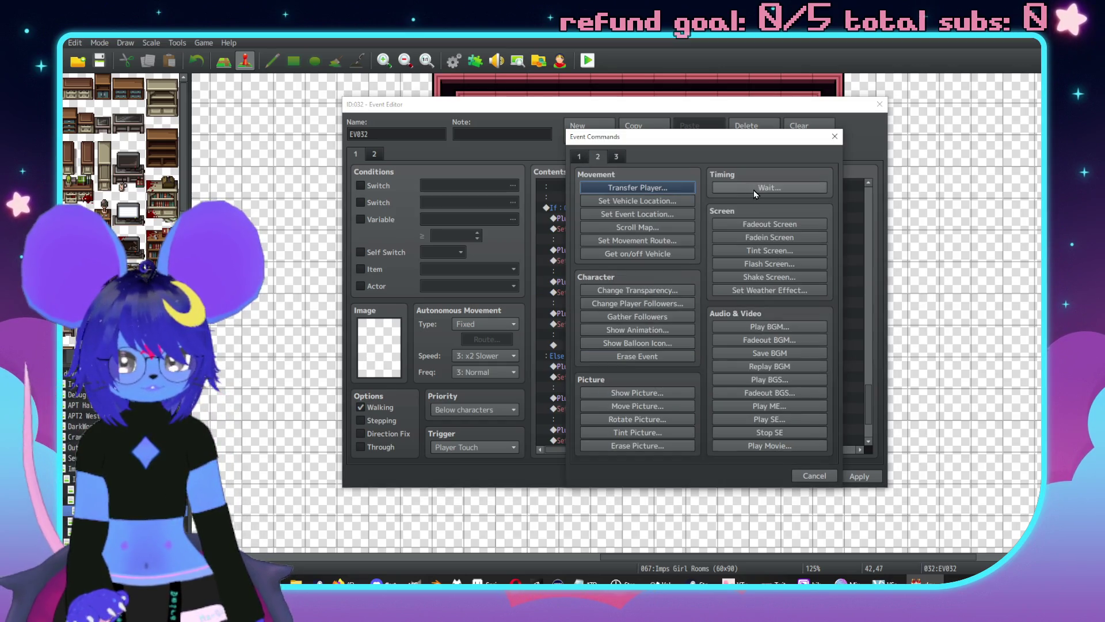
{"action": "left_click", "coordinate": [754, 190]}
{"action": "type", "text": "30"}
{"action": "key", "text": "Return"}
Copy the 30-frame wait into the Else branch above Follower 1.
{"action": "scroll", "coordinate": [631, 202], "scroll_direction": "down", "scroll_amount": 2}
{"action": "left_click", "coordinate": [631, 199]}
{"action": "left_click", "coordinate": [633, 207]}
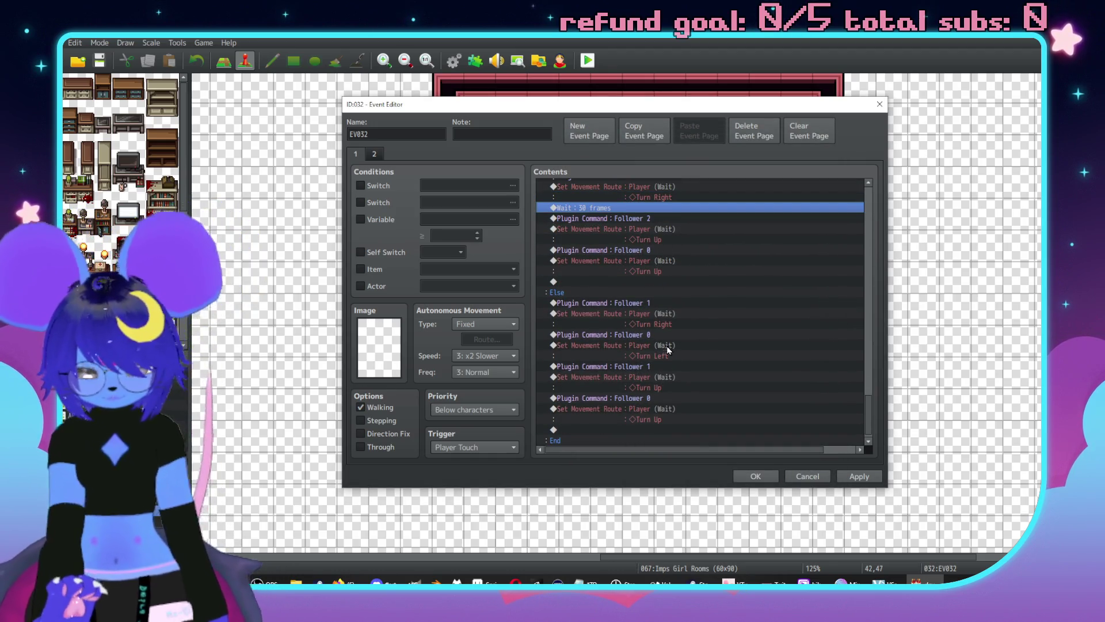
{"action": "key", "text": "ctrl+c"}
{"action": "left_click", "coordinate": [657, 367]}
{"action": "key", "text": "ctrl+v"}
{"action": "scroll", "coordinate": [719, 361], "scroll_direction": "down", "scroll_amount": 1}
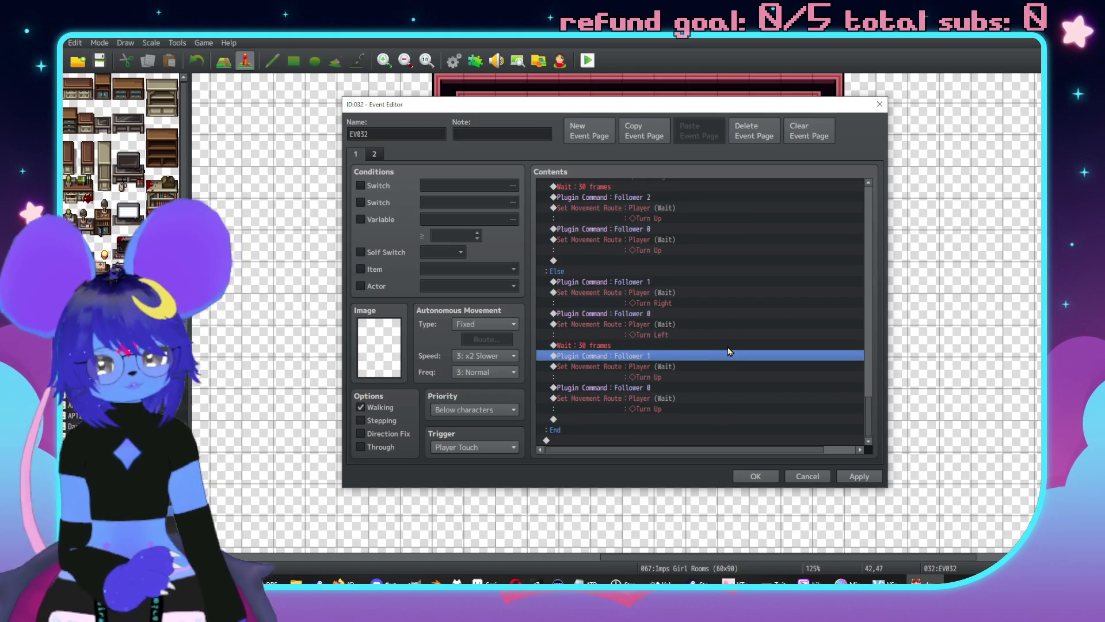
{"action": "scroll", "coordinate": [705, 360], "scroll_direction": "up", "scroll_amount": 5}
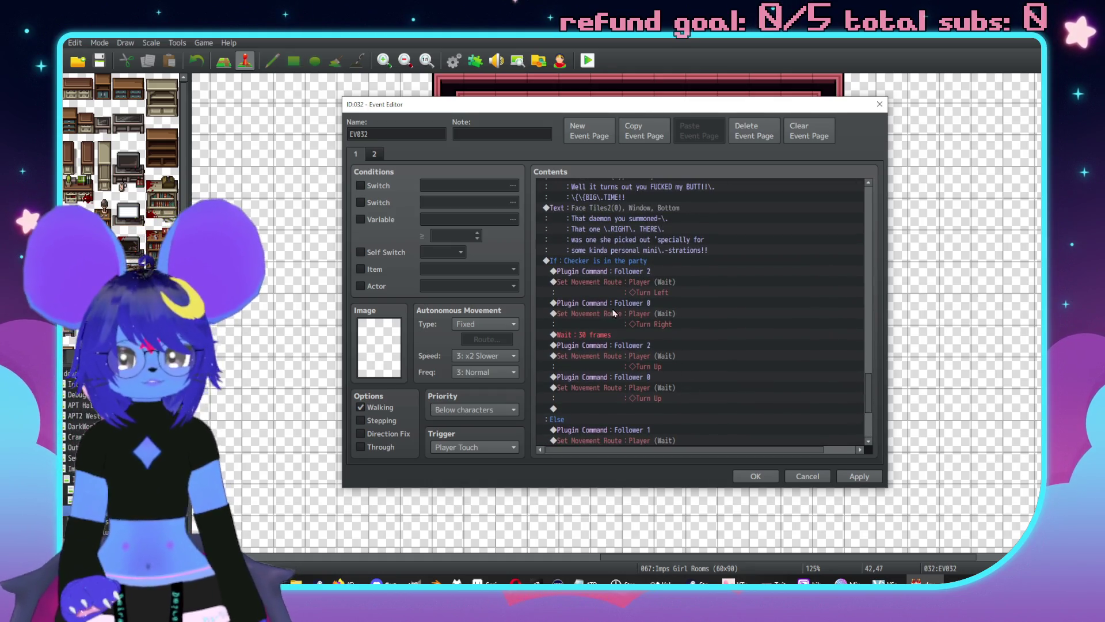
{"action": "mouse_move", "coordinate": [592, 260]}
{"action": "left_mouse_down"}
{"action": "mouse_move", "coordinate": [608, 264]}
{"action": "mouse_move", "coordinate": [636, 447]}
{"action": "mouse_move", "coordinate": [637, 428]}
{"action": "left_mouse_up"}
{"action": "double_click", "coordinate": [603, 438]}
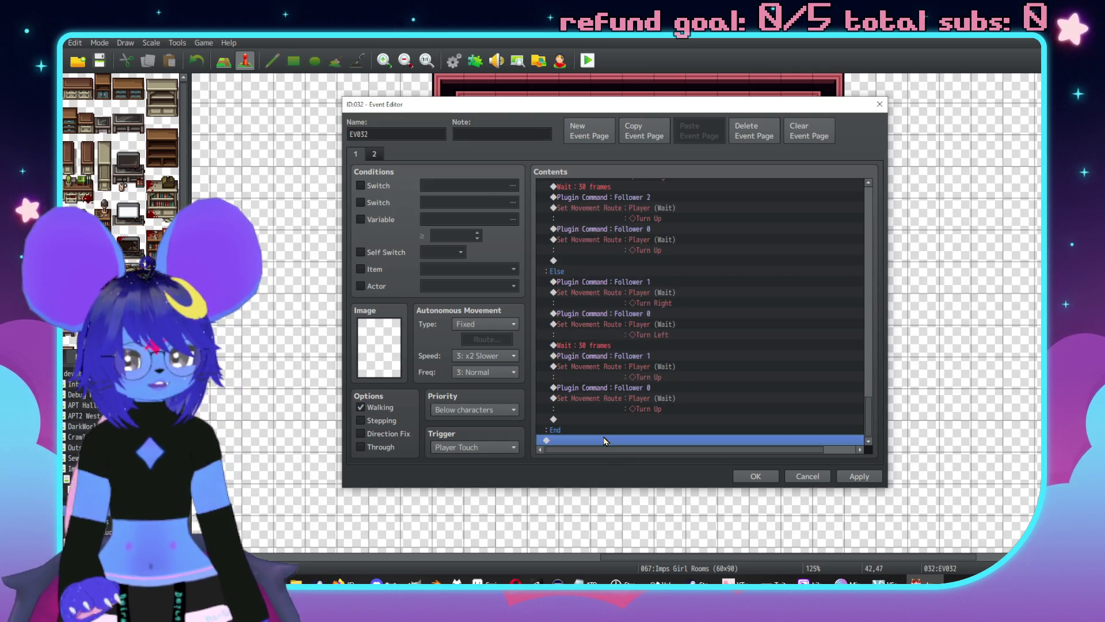
{"action": "left_click", "coordinate": [579, 157]}
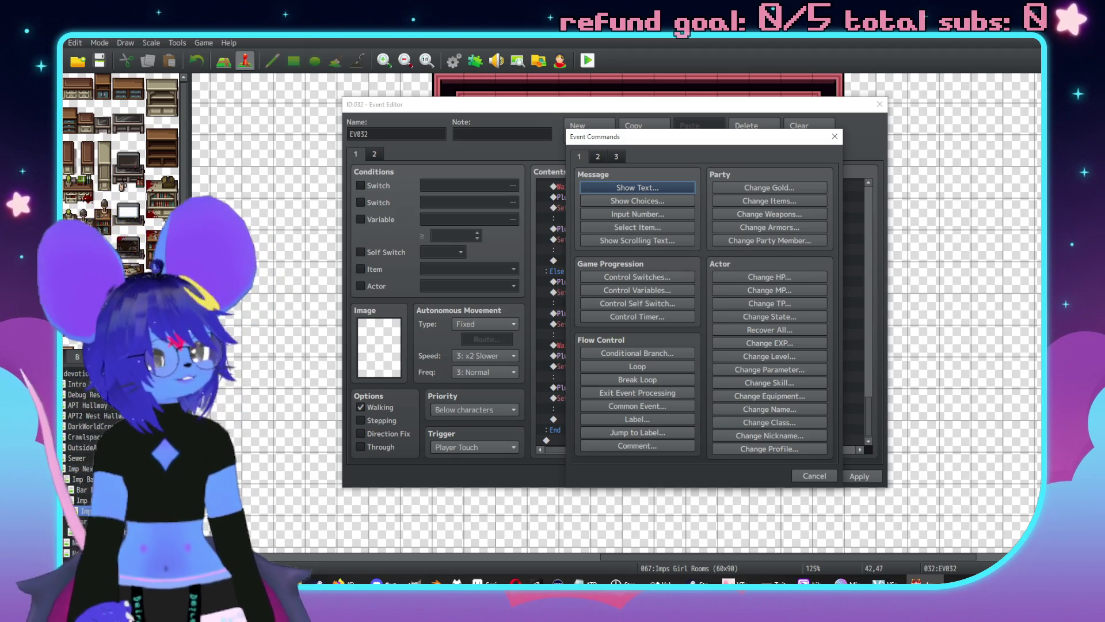
Switch away from RPG Maker MZ to view the face4.png portrait.
{"action": "key", "text": "alt+Tab"}
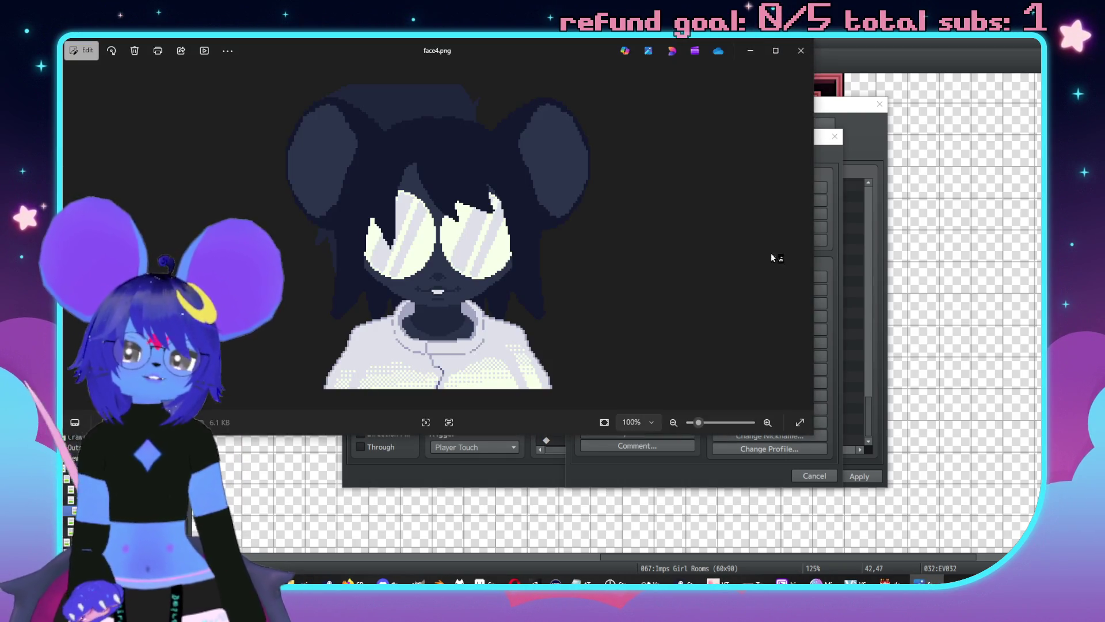
Compare face3.png and face4.png, view the shep sweat.png sketch, then close Photos.
{"action": "left_click_drag", "start_coordinate": [471, 60], "coordinate": [570, 63]}
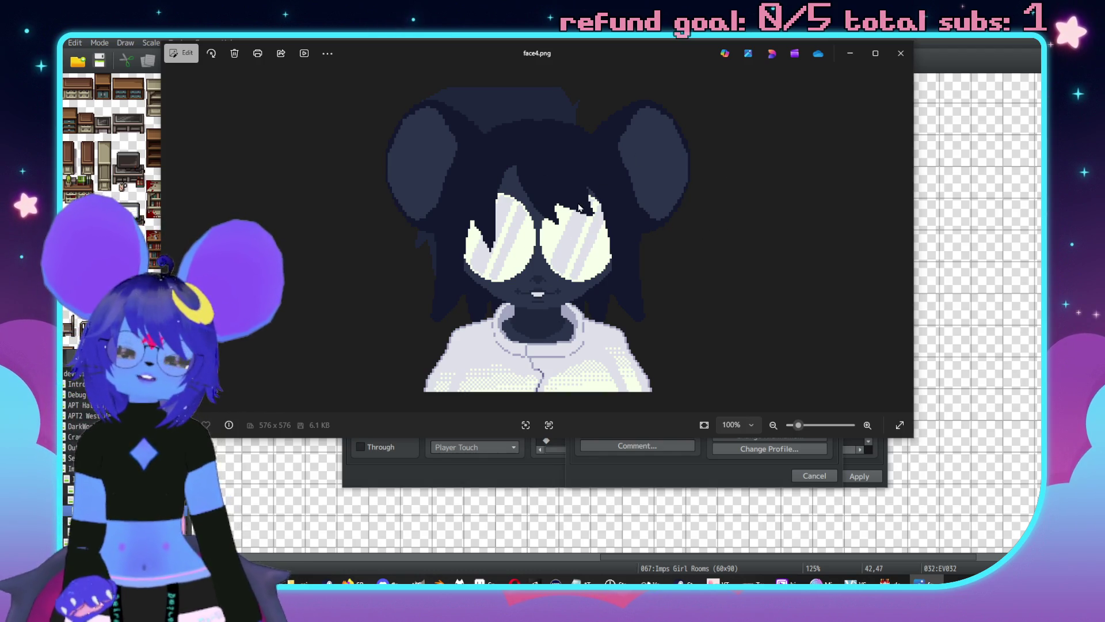
{"action": "left_click", "coordinate": [170, 239]}
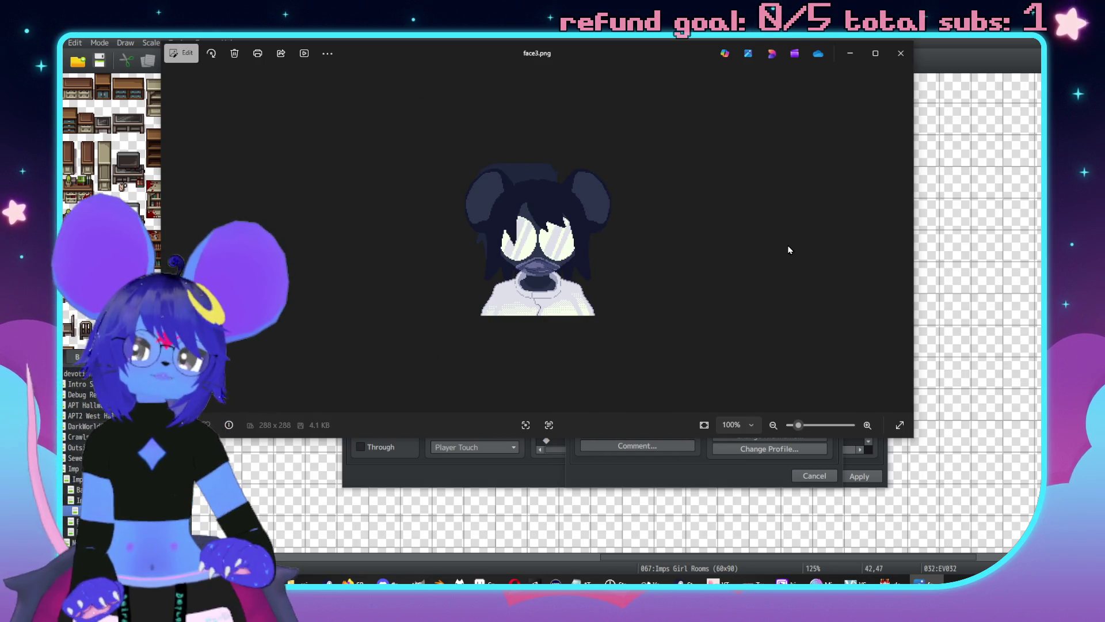
{"action": "key", "text": "Right"}
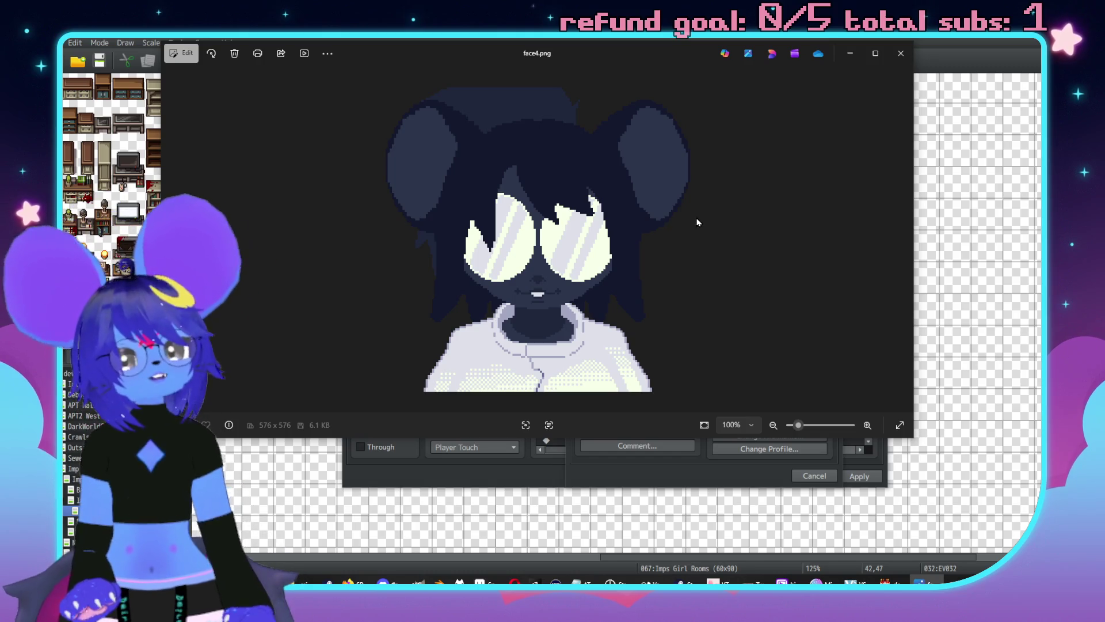
{"action": "left_click", "coordinate": [901, 53]}
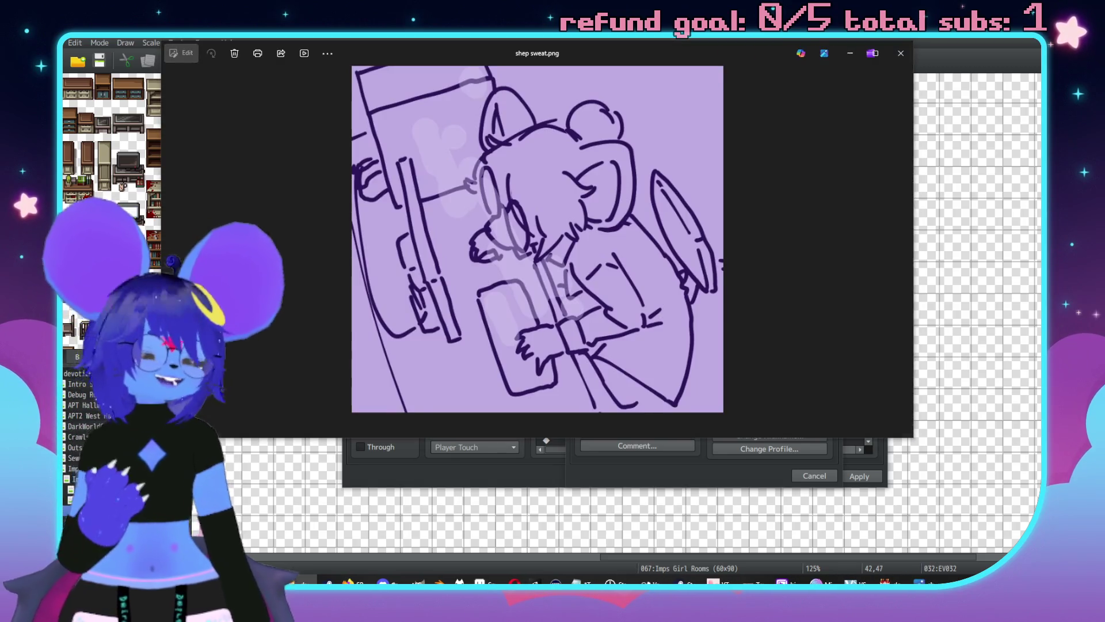
{"action": "left_click_drag", "start_coordinate": [593, 58], "coordinate": [677, 90]}
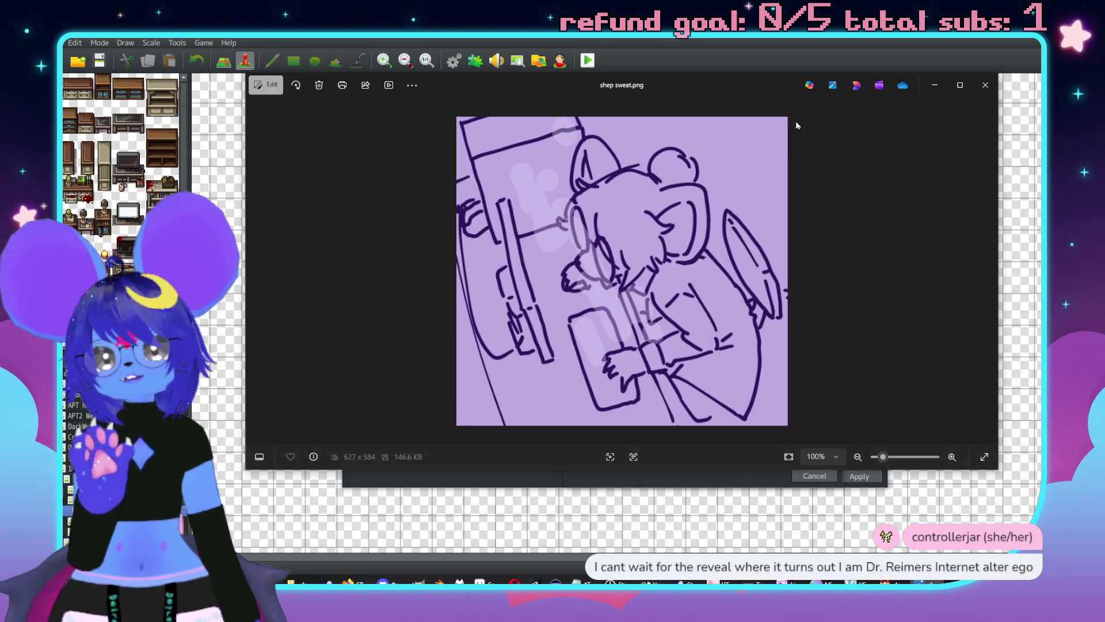
{"action": "left_click", "coordinate": [986, 85]}
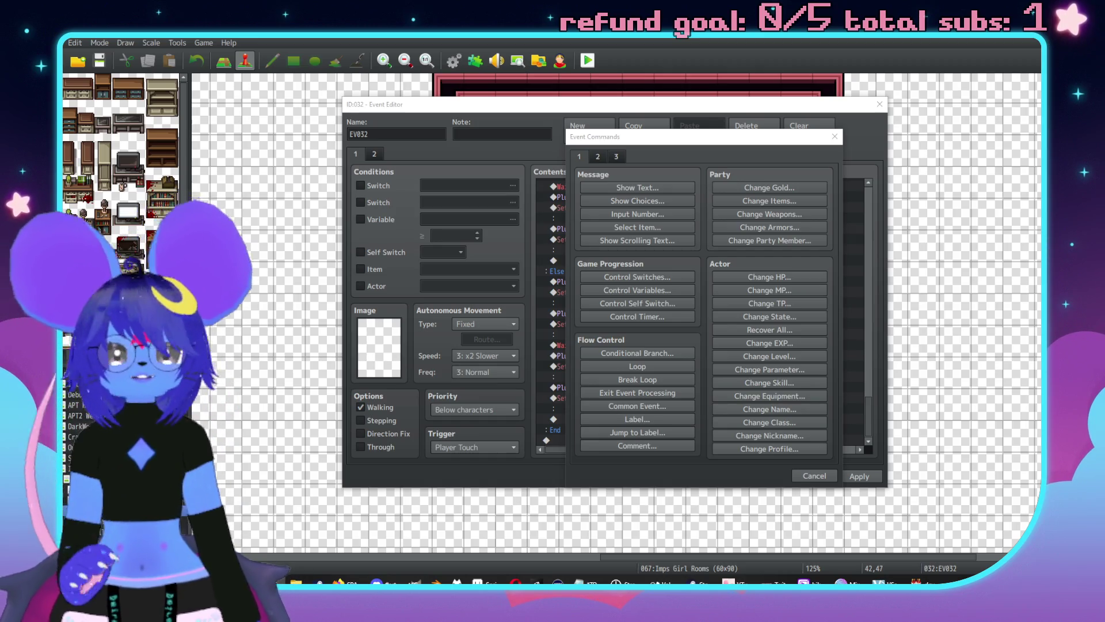
Add a Common Event call to Sluph Talk at the end of the event.
{"action": "left_click", "coordinate": [835, 137]}
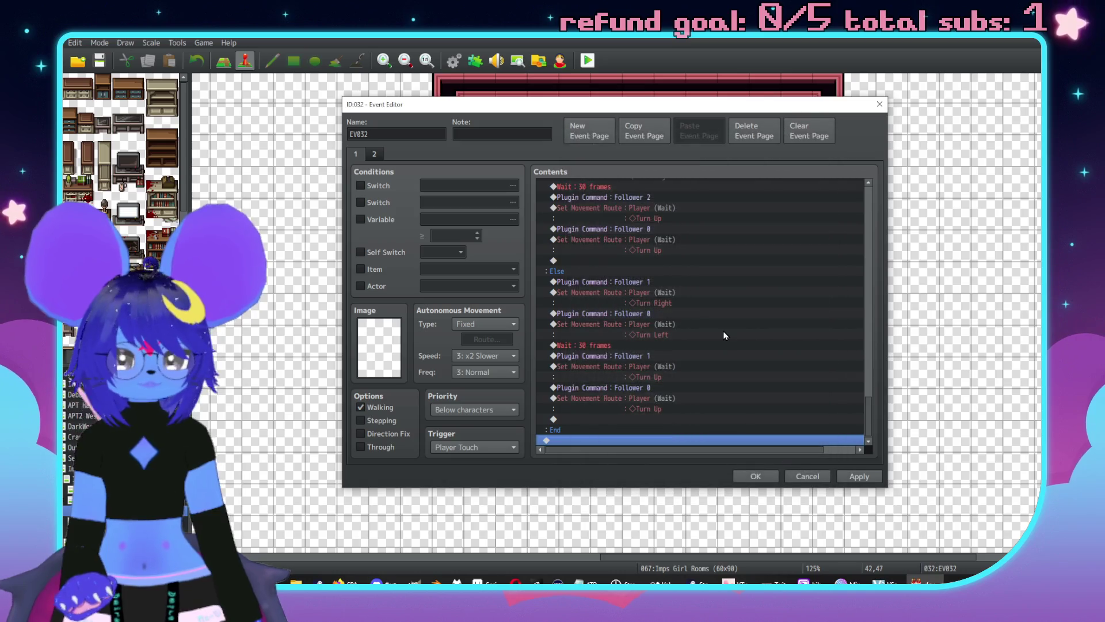
{"action": "scroll", "coordinate": [628, 388], "scroll_direction": "up", "scroll_amount": 3}
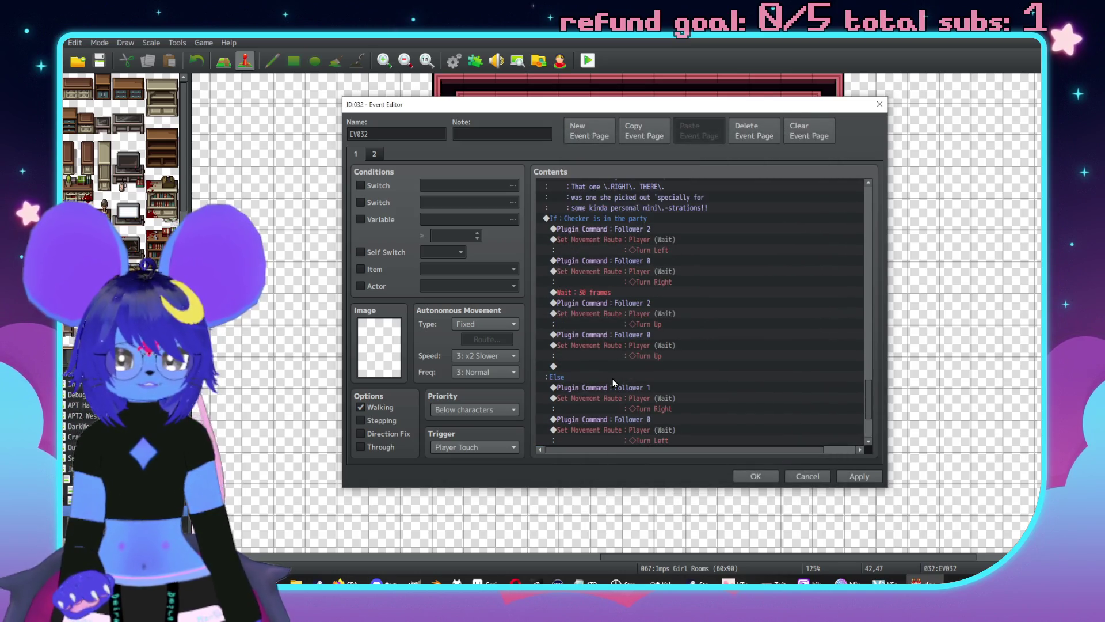
{"action": "scroll", "coordinate": [599, 403], "scroll_direction": "down", "scroll_amount": 3}
{"action": "double_click", "coordinate": [599, 439]}
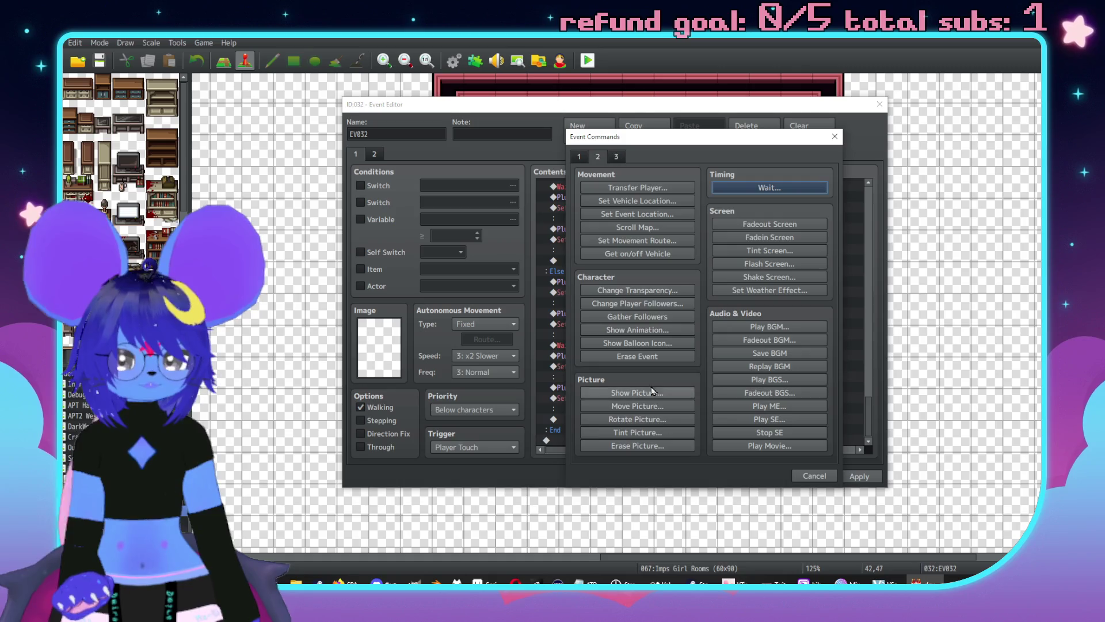
{"action": "left_click", "coordinate": [656, 406]}
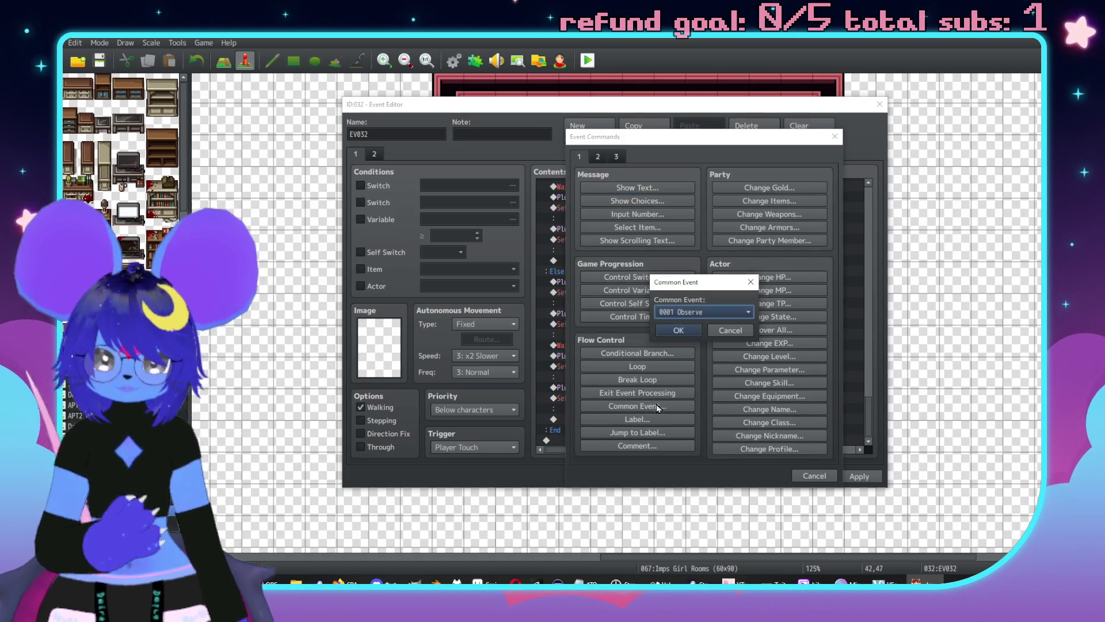
{"action": "left_click", "coordinate": [687, 311]}
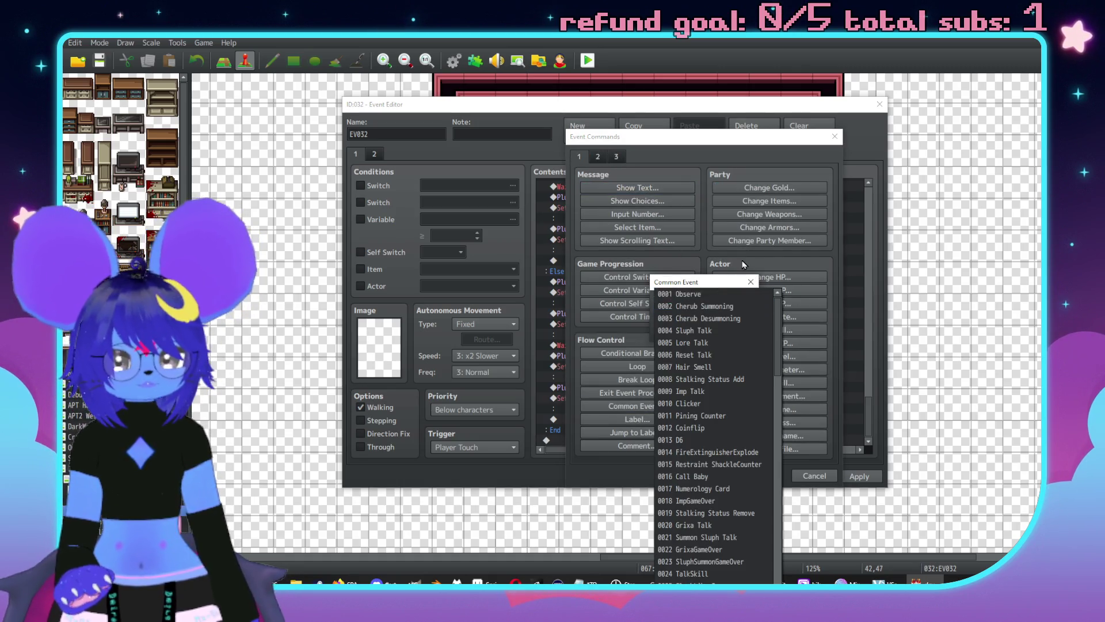
{"action": "left_click", "coordinate": [707, 329]}
{"action": "left_click", "coordinate": [685, 332]}
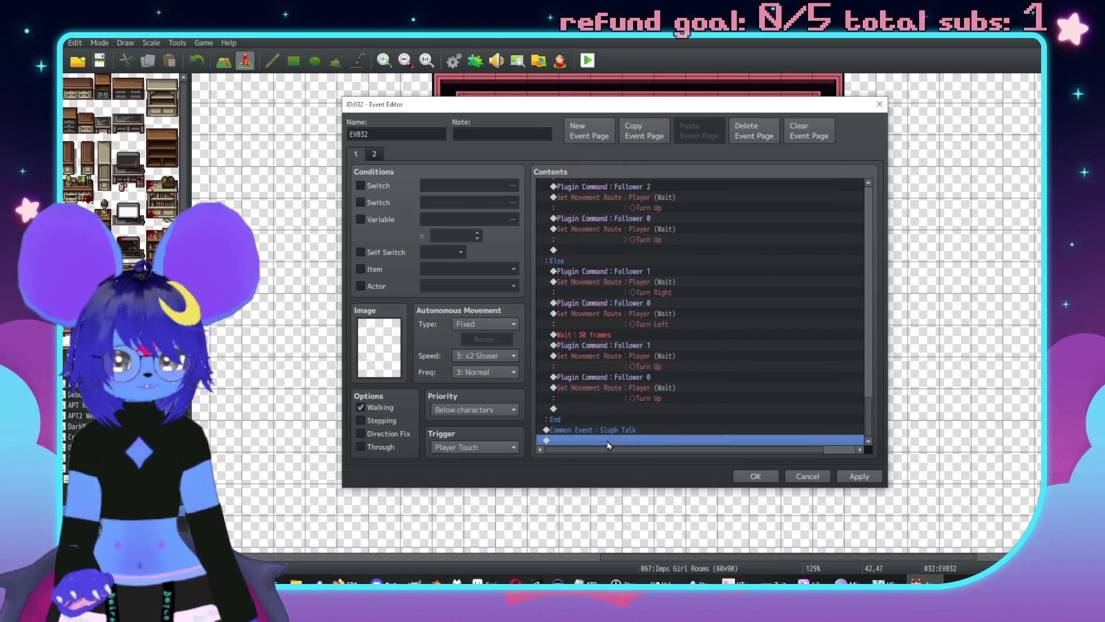
Start a Show Text line with a grey horned face reading 'Uhh,\. yeah,\.'.
{"action": "double_click", "coordinate": [609, 441]}
{"action": "left_click", "coordinate": [627, 189]}
{"action": "double_click", "coordinate": [578, 300]}
{"action": "double_click", "coordinate": [704, 228]}
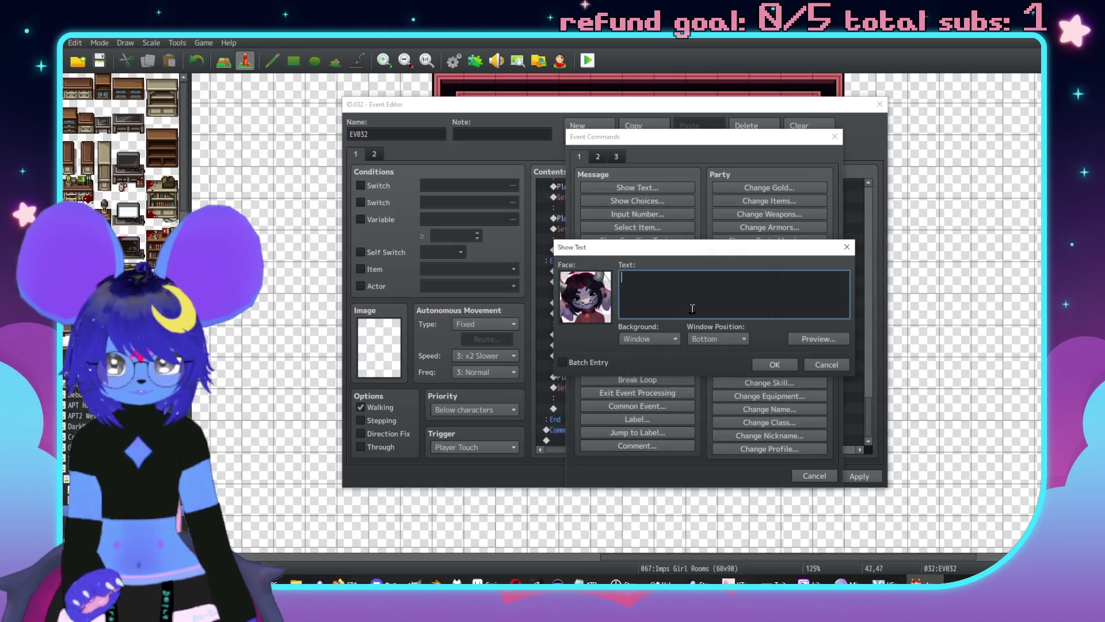
{"action": "type", "text": "Uhh,\\. yeah,\\."}
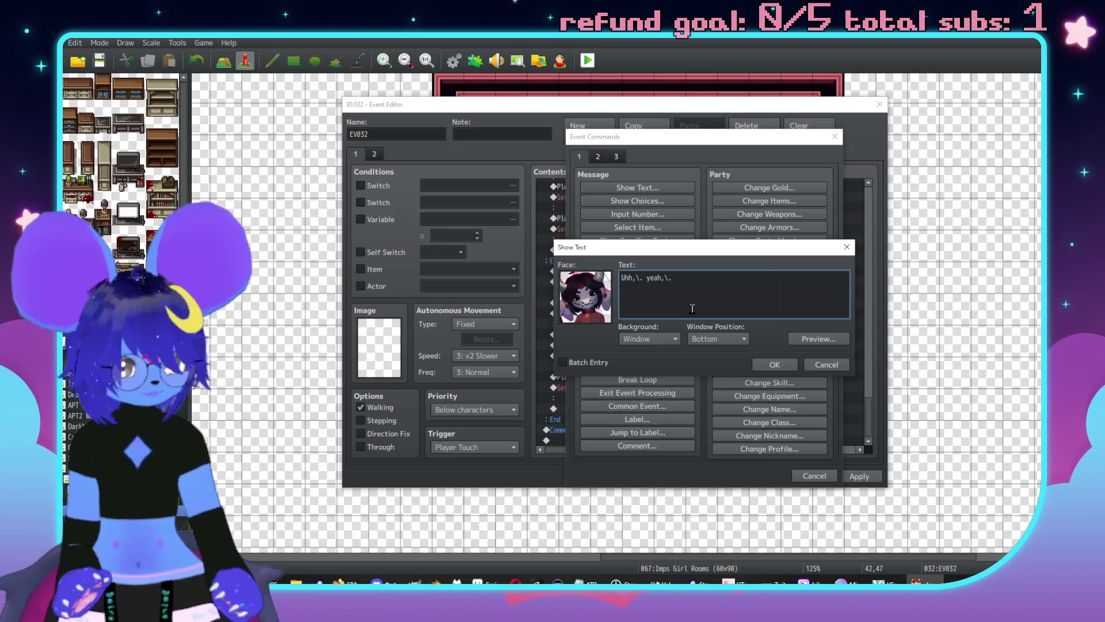
Switch to the Face Tiles4 grey horned face and finish with 'I heard as much from him directly'.
{"action": "double_click", "coordinate": [585, 297]}
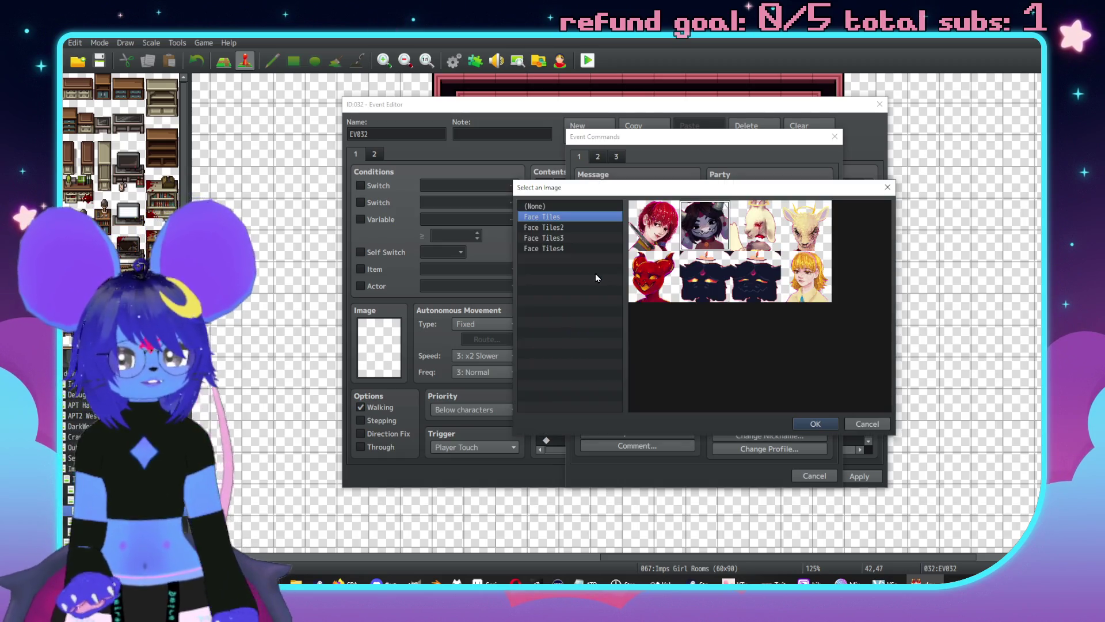
{"action": "left_click", "coordinate": [578, 246]}
{"action": "double_click", "coordinate": [720, 236]}
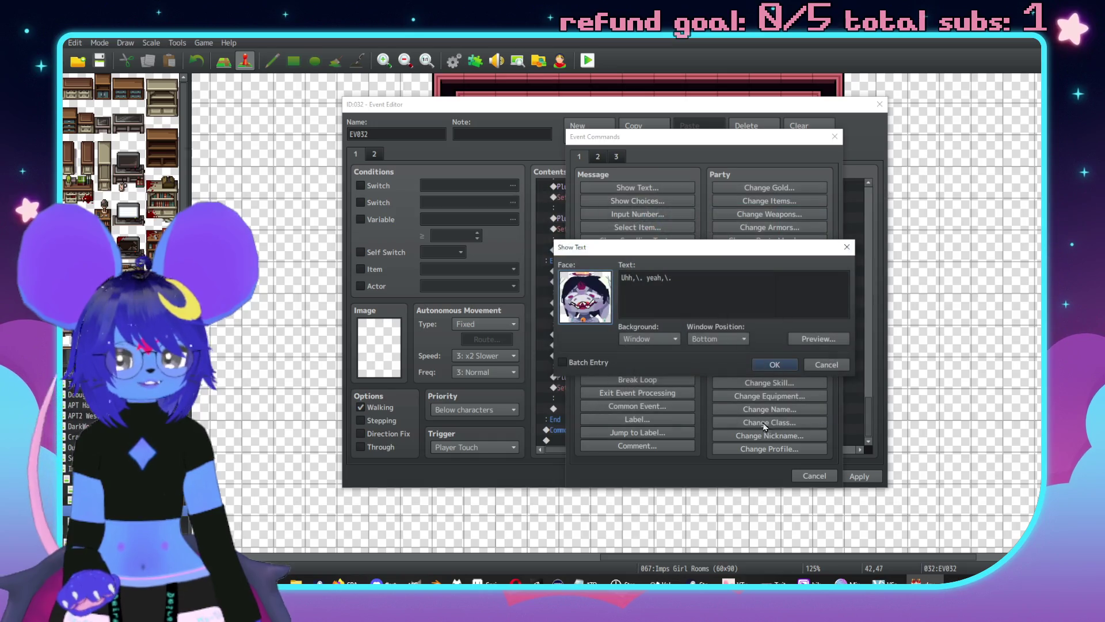
{"action": "left_click", "coordinate": [732, 299]}
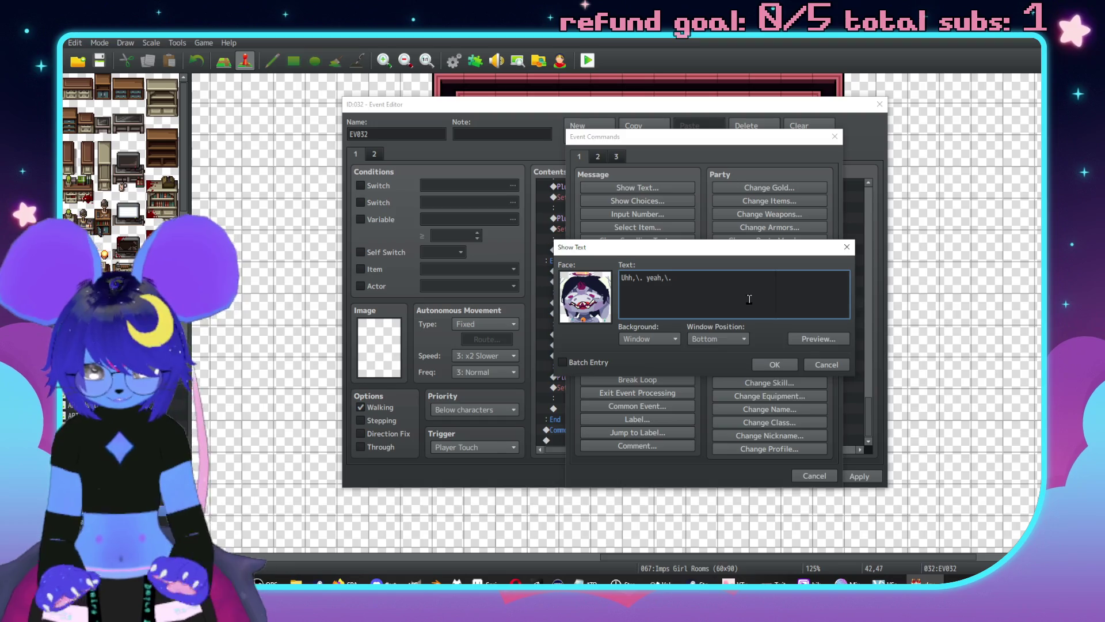
{"action": "type", "text": "I heard as much from "}
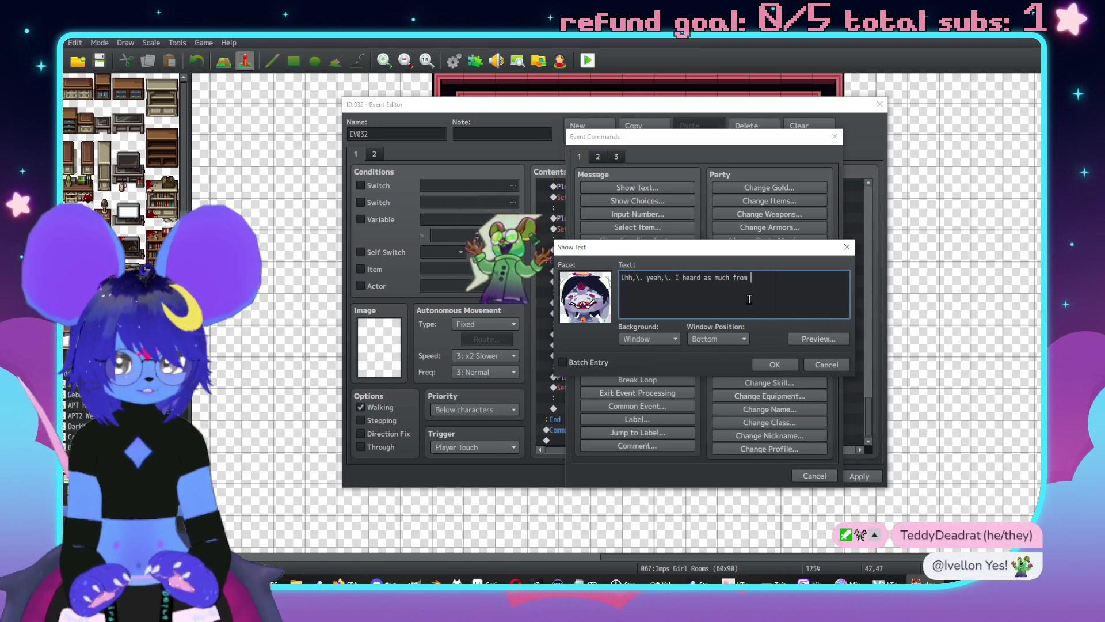
{"action": "type", "text": "him directlyt"}
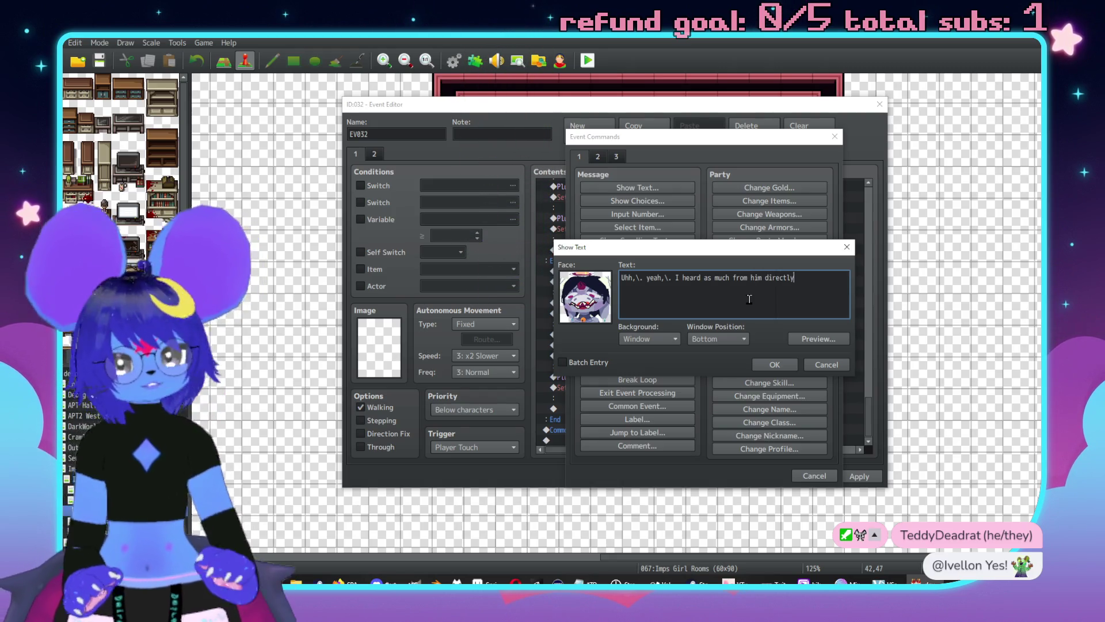
{"action": "key", "text": "BackSpace"}
{"action": "left_click", "coordinate": [775, 364]}
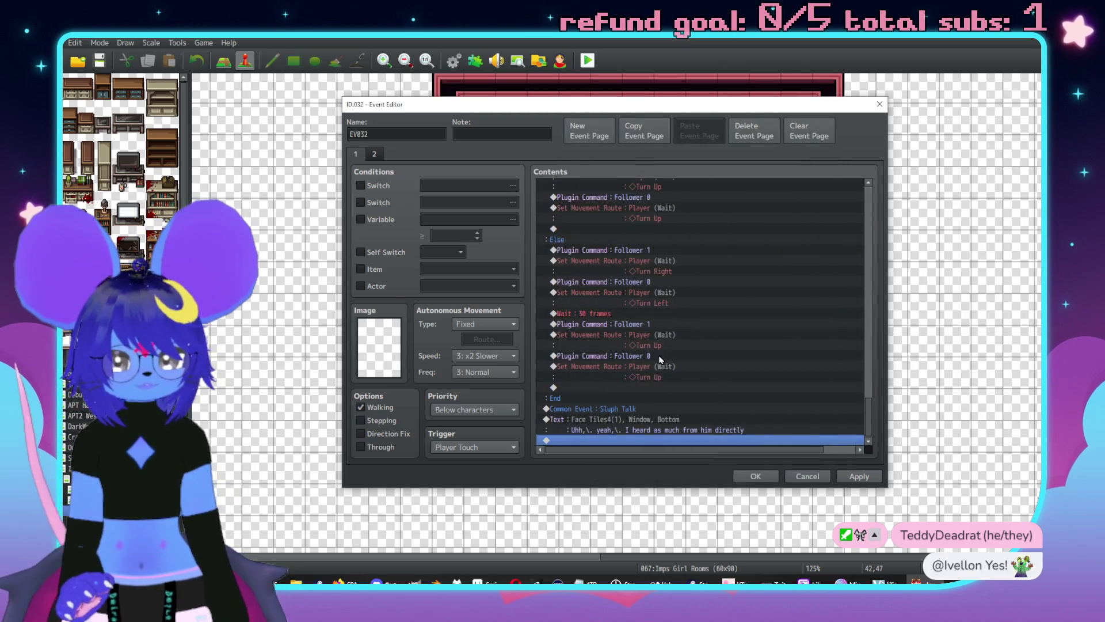
{"action": "scroll", "coordinate": [623, 381], "scroll_direction": "up", "scroll_amount": 2}
{"action": "scroll", "coordinate": [639, 415], "scroll_direction": "down", "scroll_amount": 2}
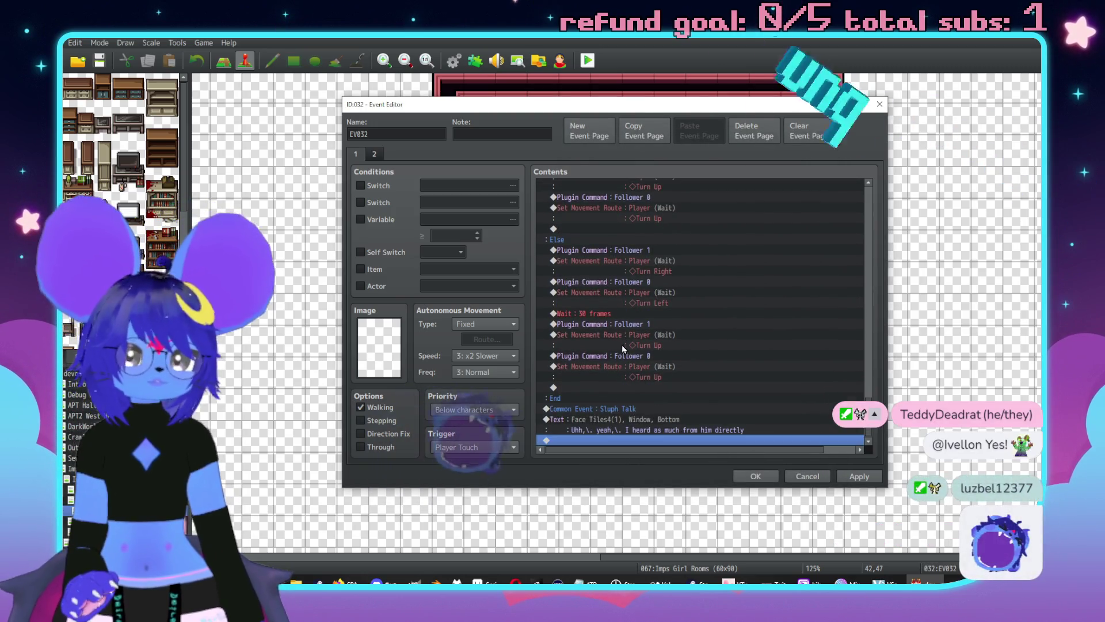
Add a new Show Text message using the grey horned face from Face Tiles4.
{"action": "double_click", "coordinate": [650, 441]}
{"action": "left_click", "coordinate": [633, 187]}
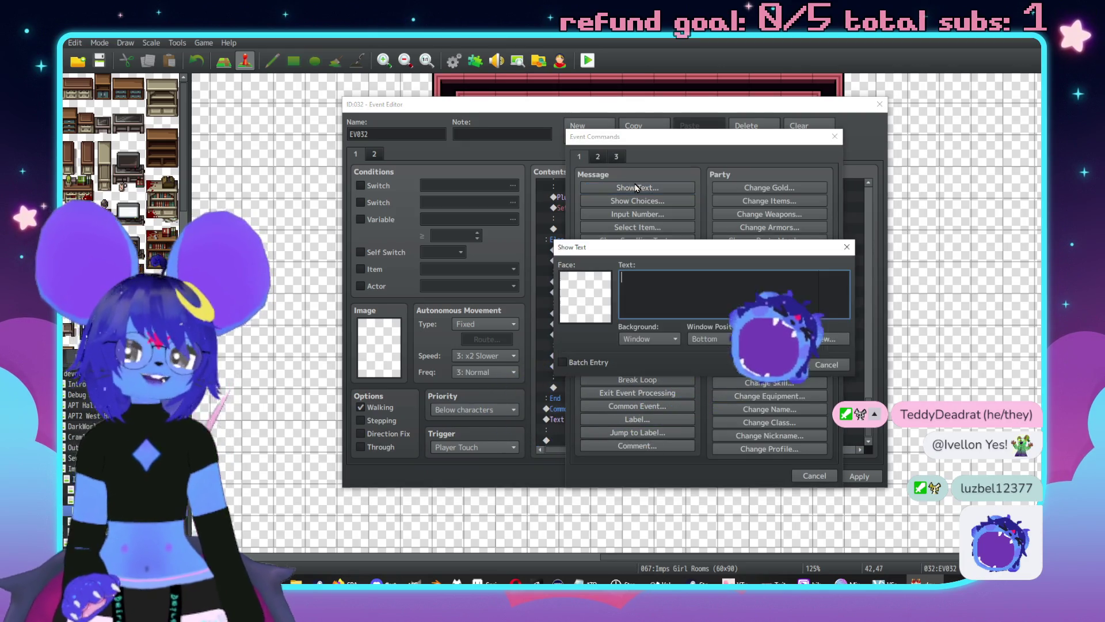
{"action": "double_click", "coordinate": [583, 280]}
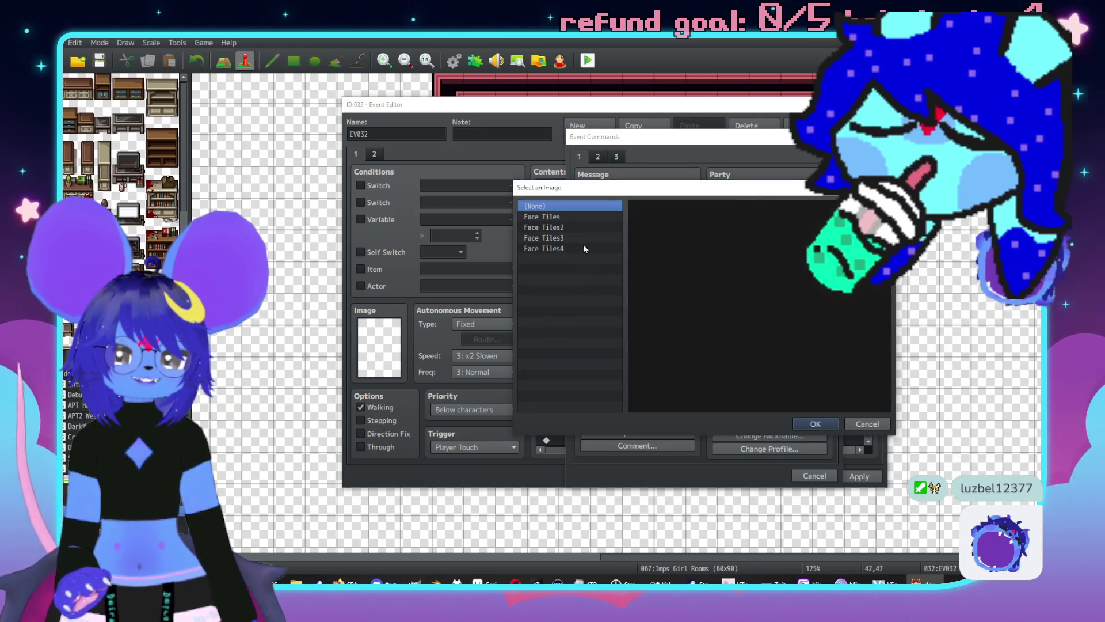
{"action": "left_click", "coordinate": [582, 237]}
{"action": "left_click", "coordinate": [565, 249]}
{"action": "double_click", "coordinate": [703, 225]}
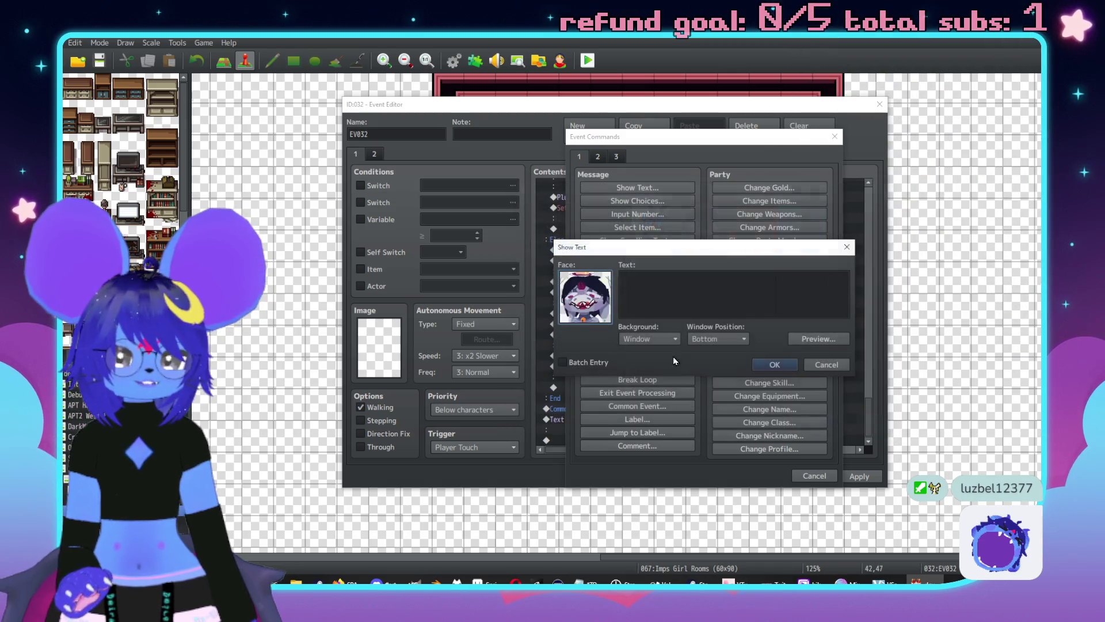
Write 'We're trying to get the fuck outta here,\. / you gonna help us?' and confirm.
{"action": "left_click", "coordinate": [672, 275]}
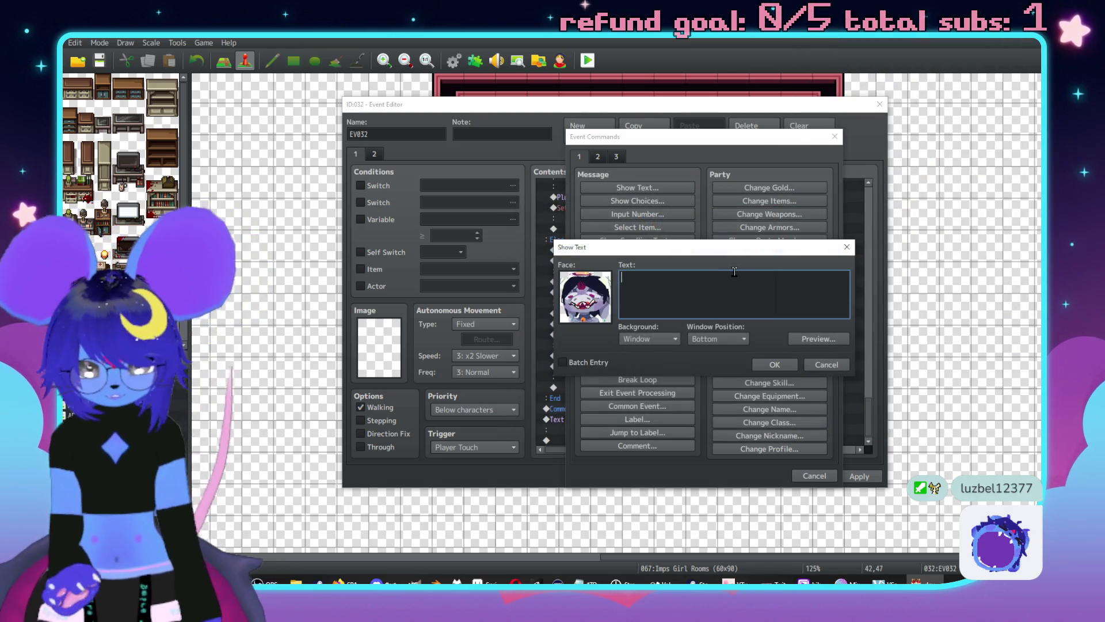
{"action": "type", "text": "We're try"}
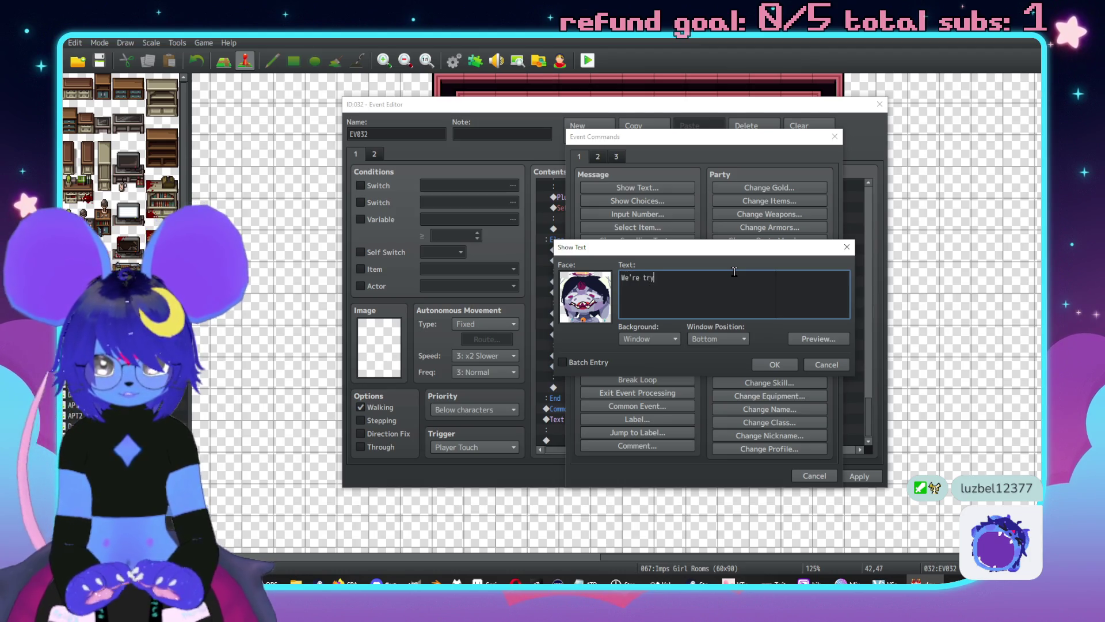
{"action": "type", "text": "ing to get the fuck outta hr"}
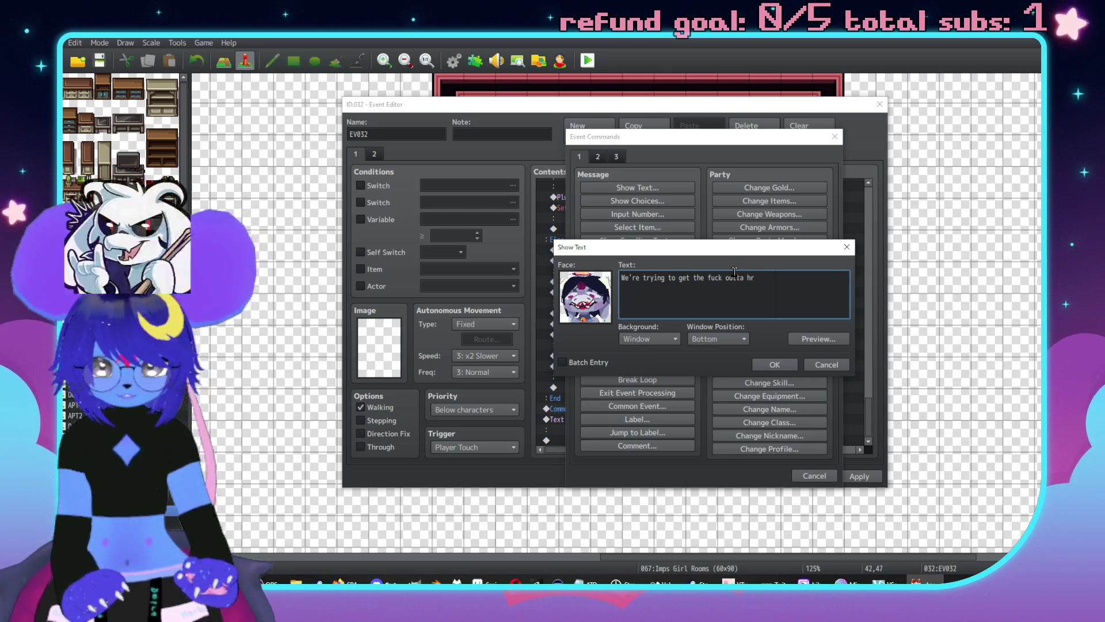
{"action": "key", "text": "BackSpace"}
{"action": "type", "text": "ere,\\."}
{"action": "key", "text": "Return"}
{"action": "type", "text": "yo"}
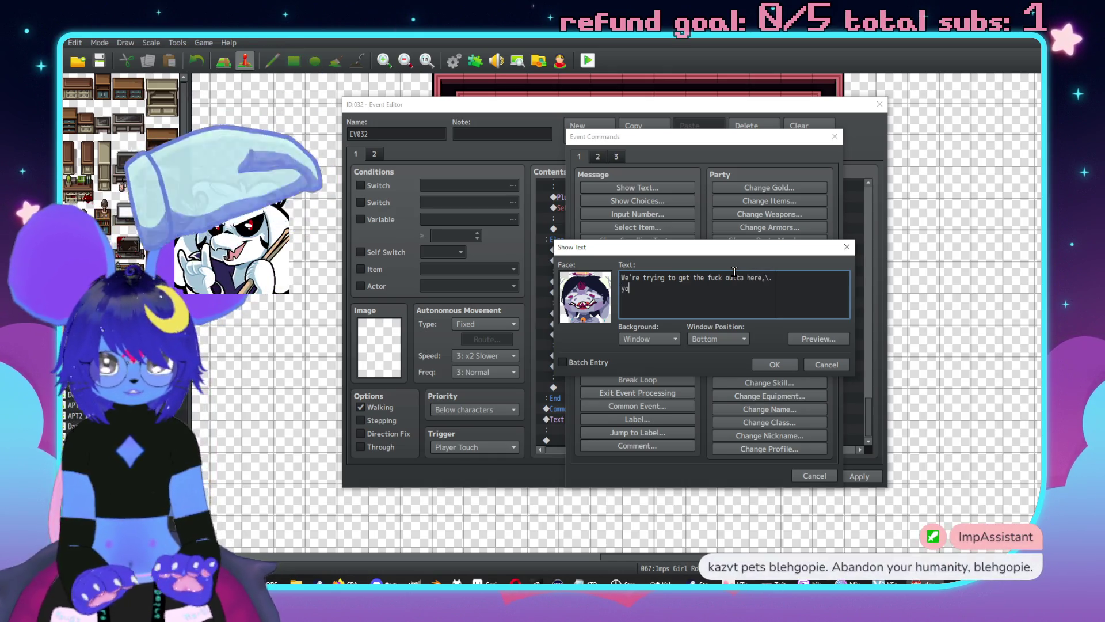
{"action": "type", "text": "u gonna help us"}
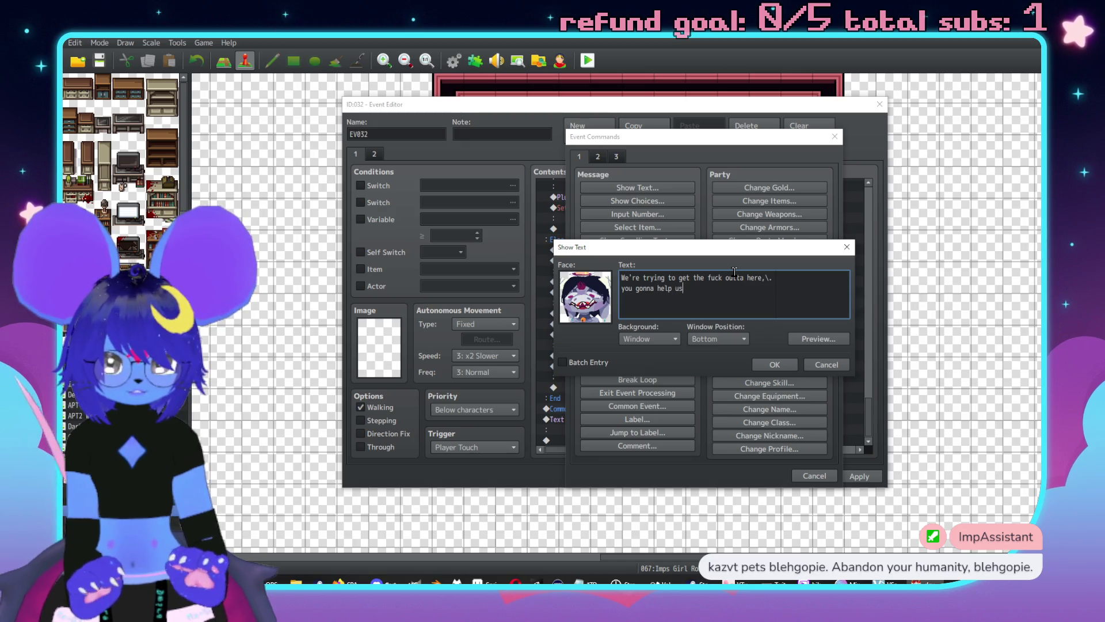
{"action": "type", "text": "?\\."}
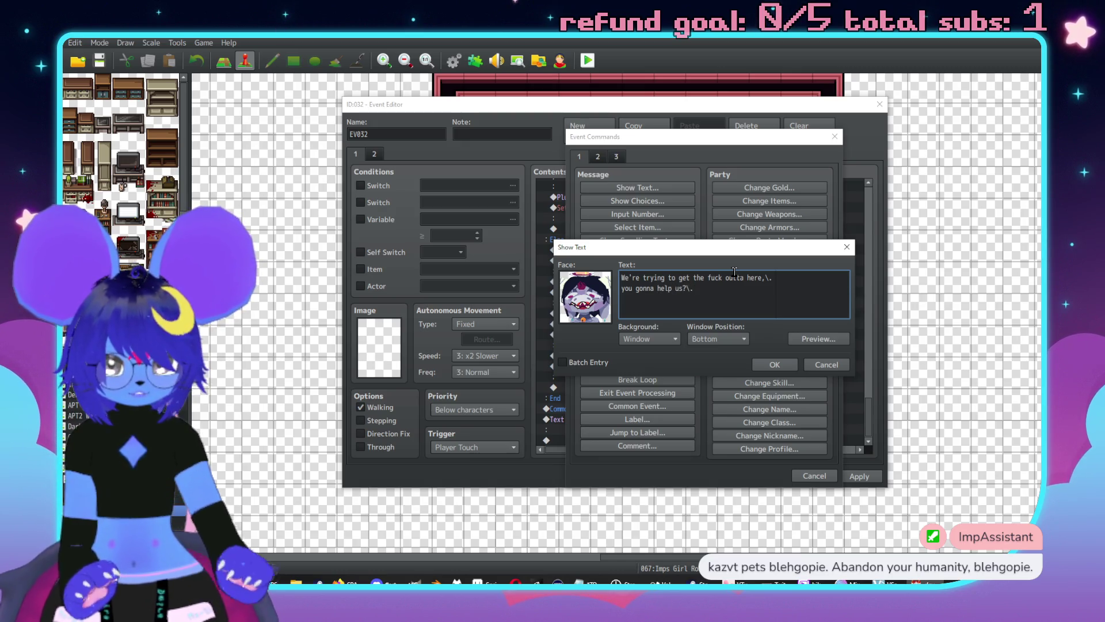
{"action": "key", "text": "BackSpace"}
{"action": "key", "text": "BackSpace"}
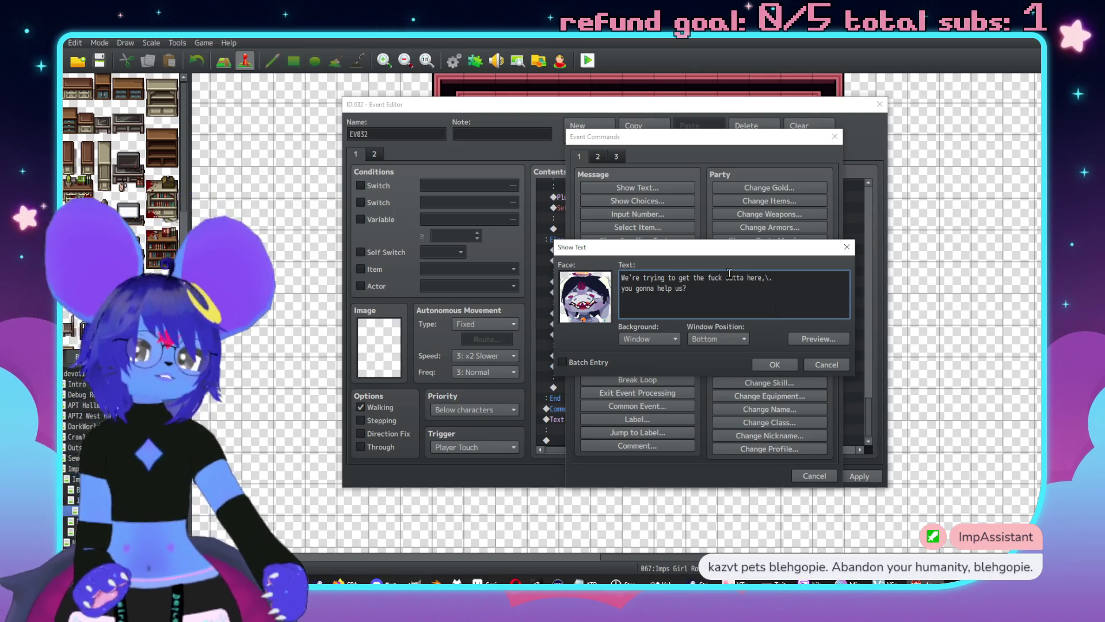
{"action": "left_click", "coordinate": [789, 365]}
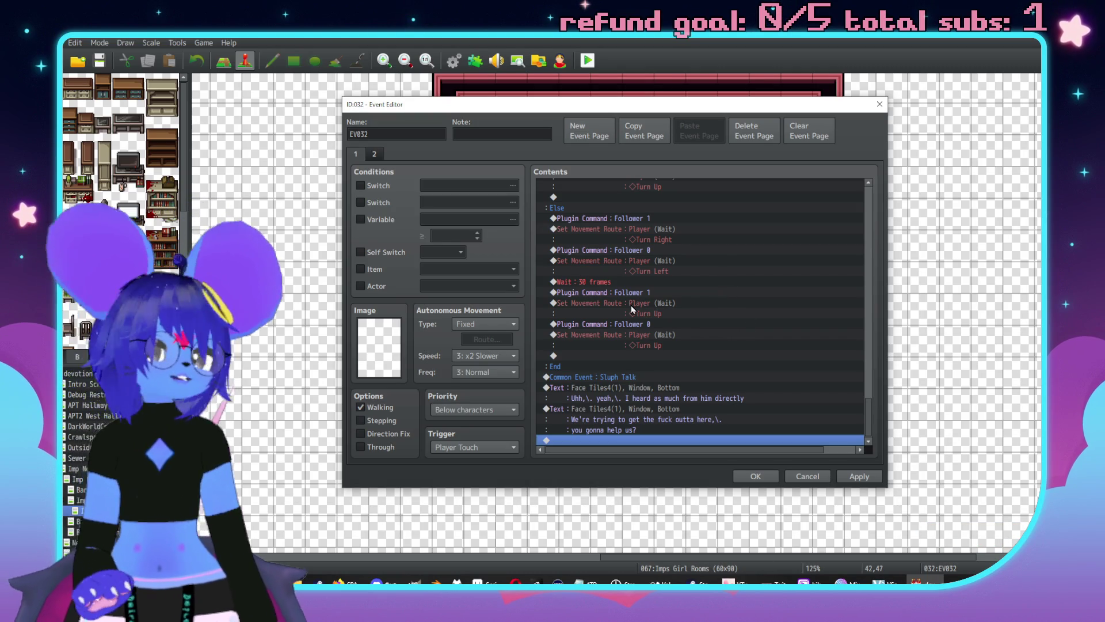
Add a Common Event call to 0020 Grixa Talk at the end of the event.
{"action": "left_click", "coordinate": [621, 379]}
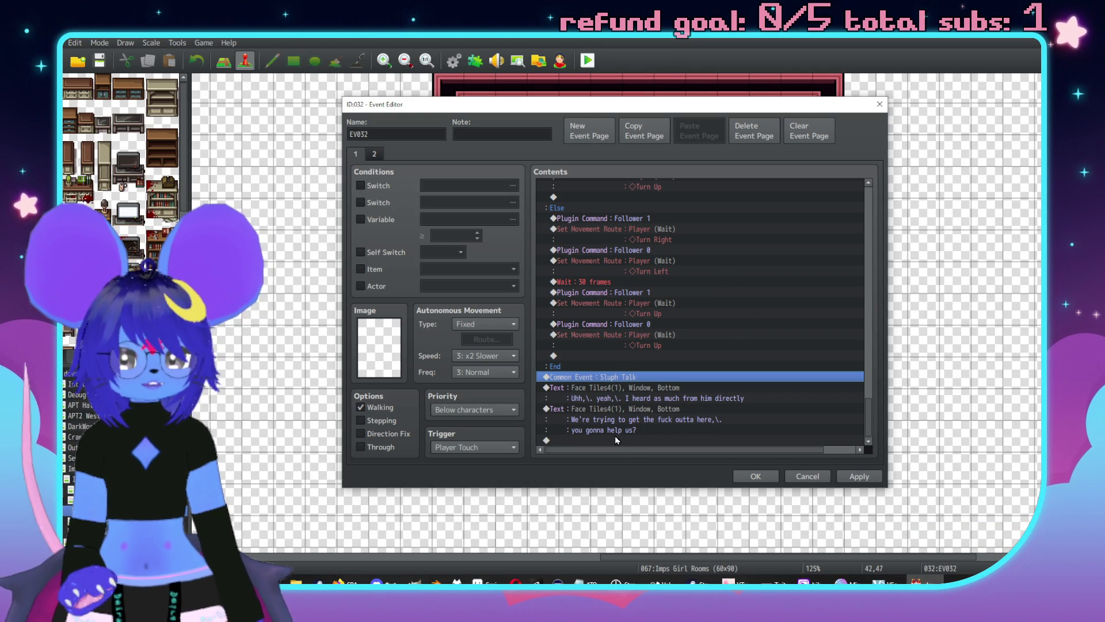
{"action": "double_click", "coordinate": [616, 439]}
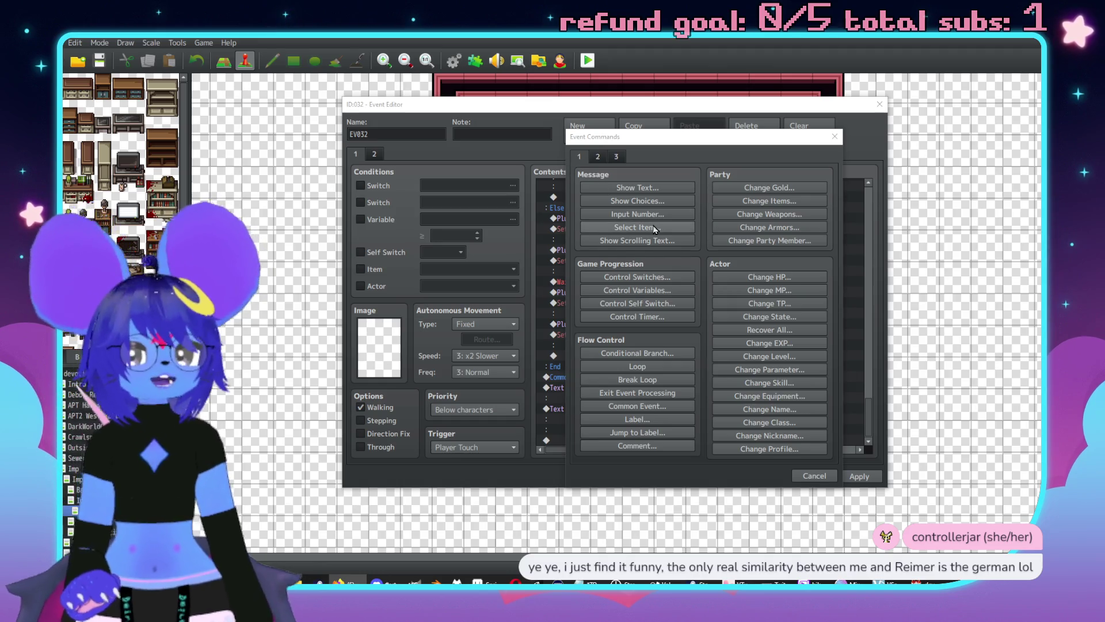
{"action": "left_click", "coordinate": [637, 406]}
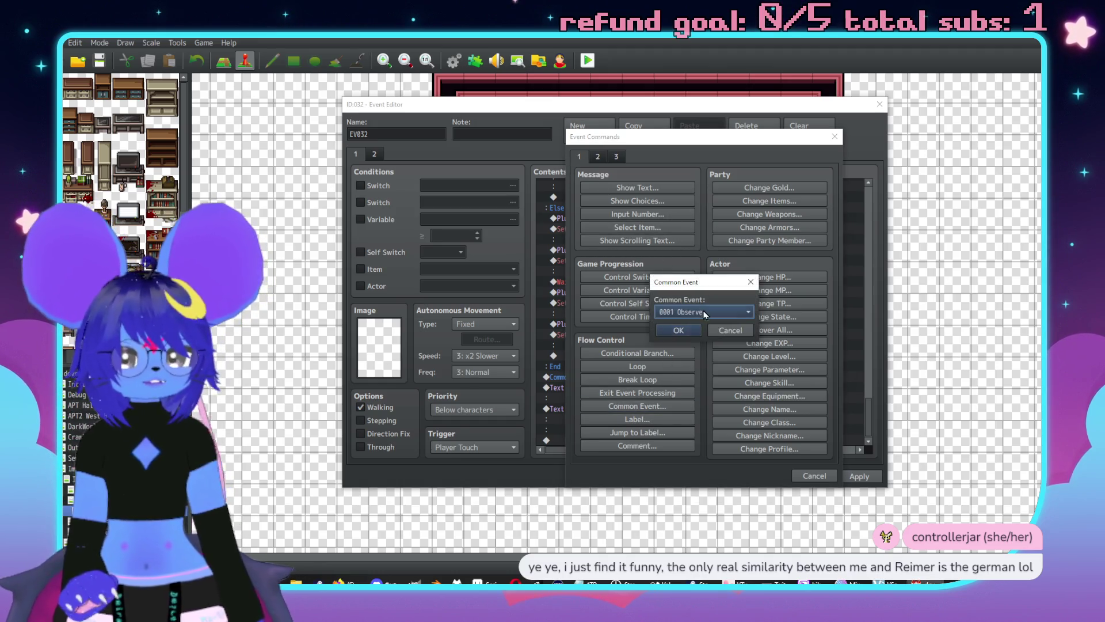
{"action": "scroll", "coordinate": [699, 455], "scroll_direction": "down", "scroll_amount": 2}
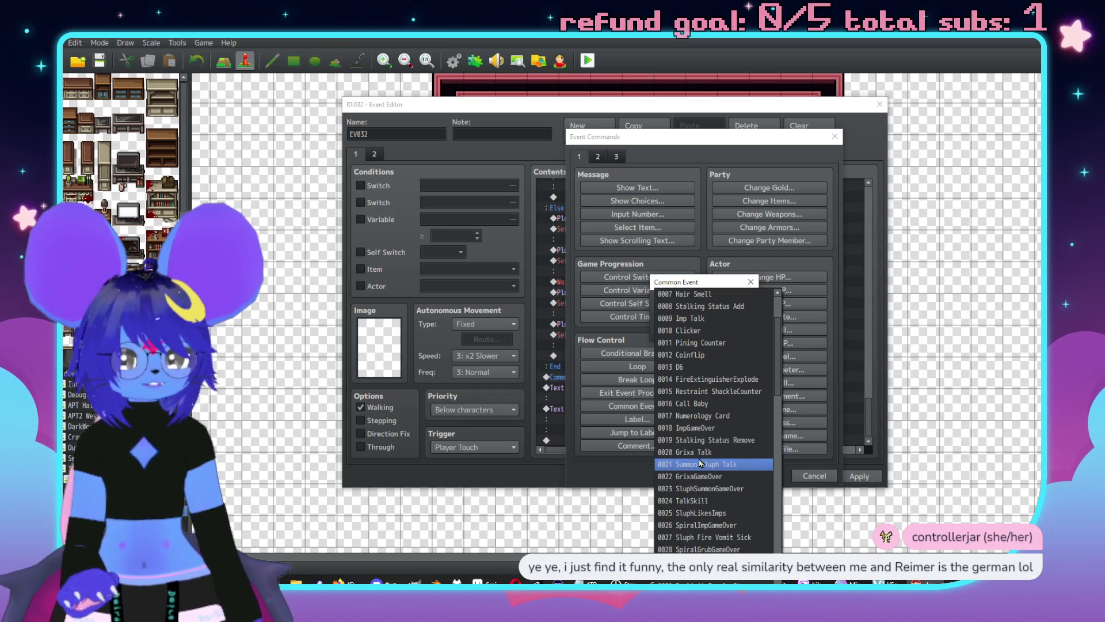
{"action": "left_click", "coordinate": [698, 454]}
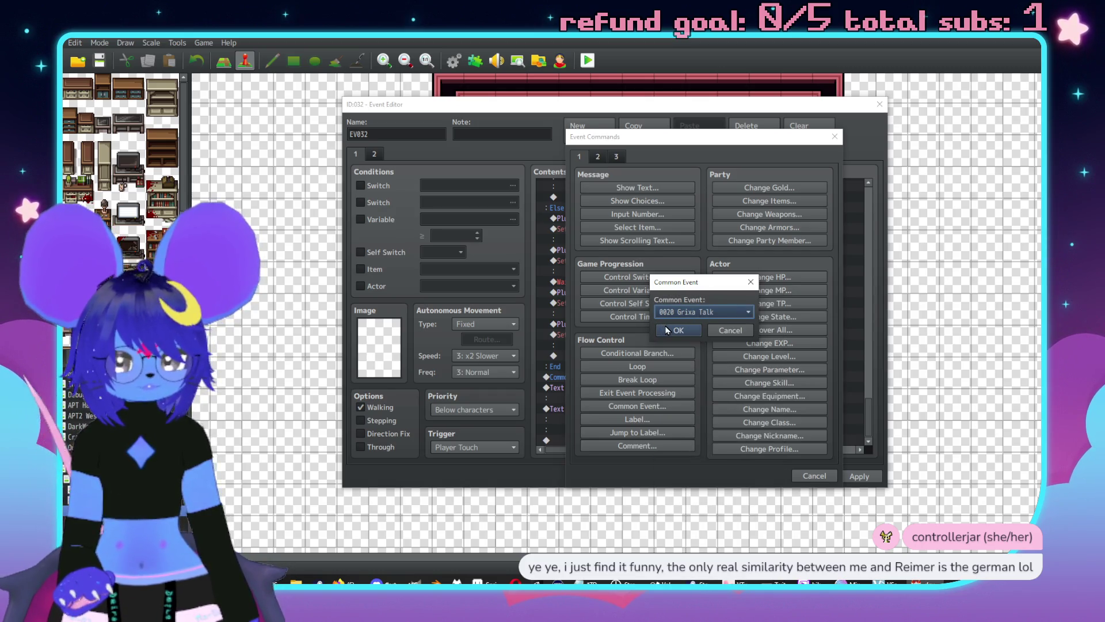
{"action": "left_click", "coordinate": [682, 329]}
Paste a copy of Grixa's jump movement route after the Grixa Talk call.
{"action": "scroll", "coordinate": [637, 319], "scroll_direction": "up", "scroll_amount": 5}
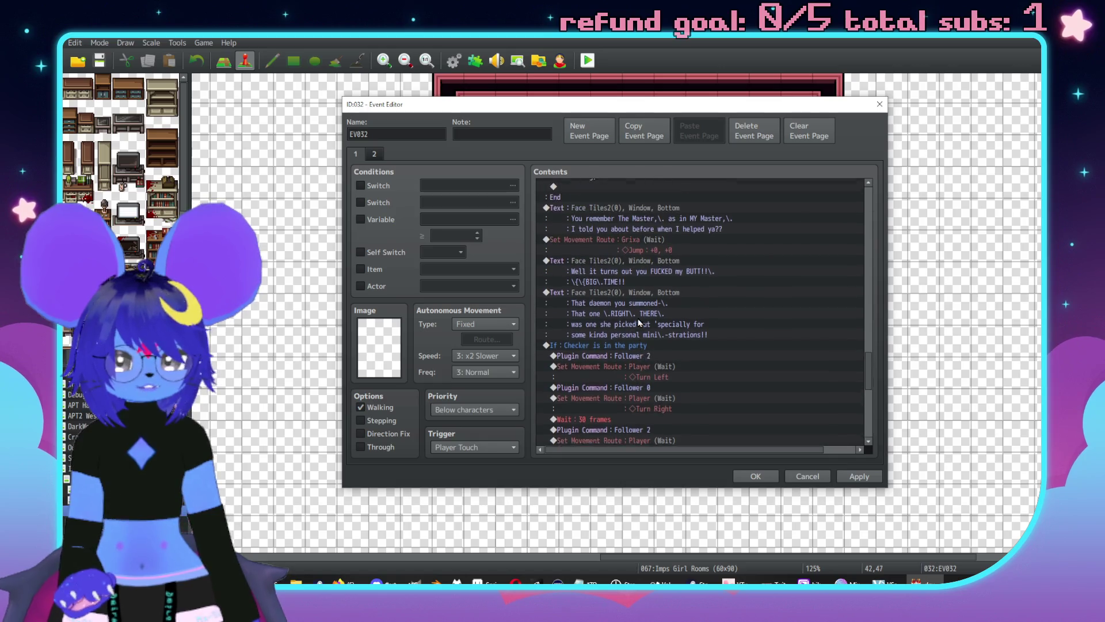
{"action": "left_click", "coordinate": [626, 309]}
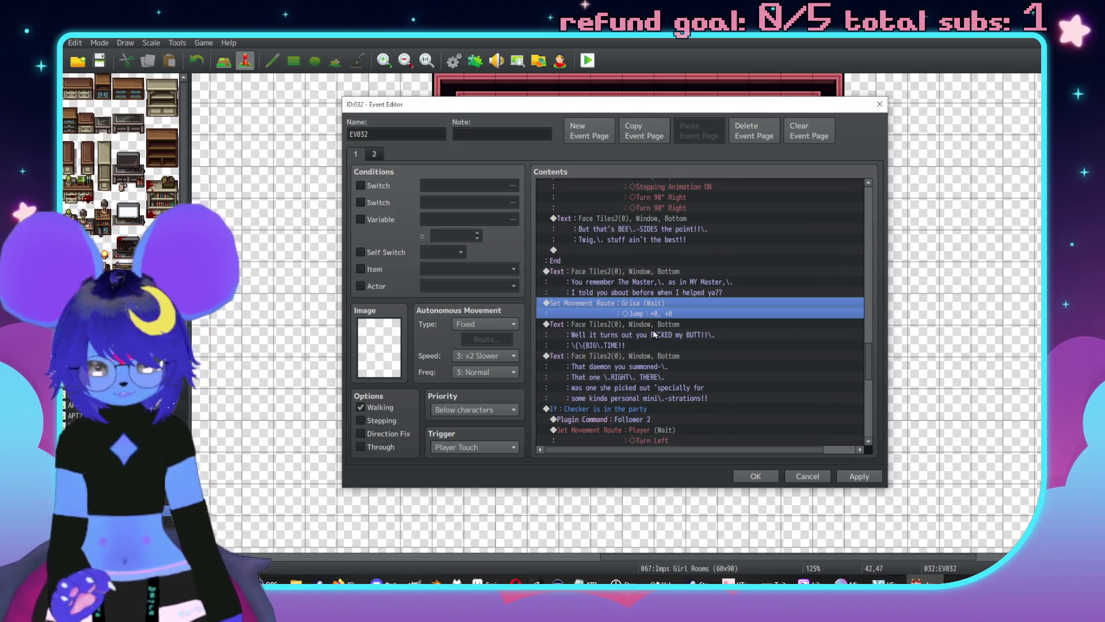
{"action": "scroll", "coordinate": [626, 309], "scroll_direction": "down", "scroll_amount": 8}
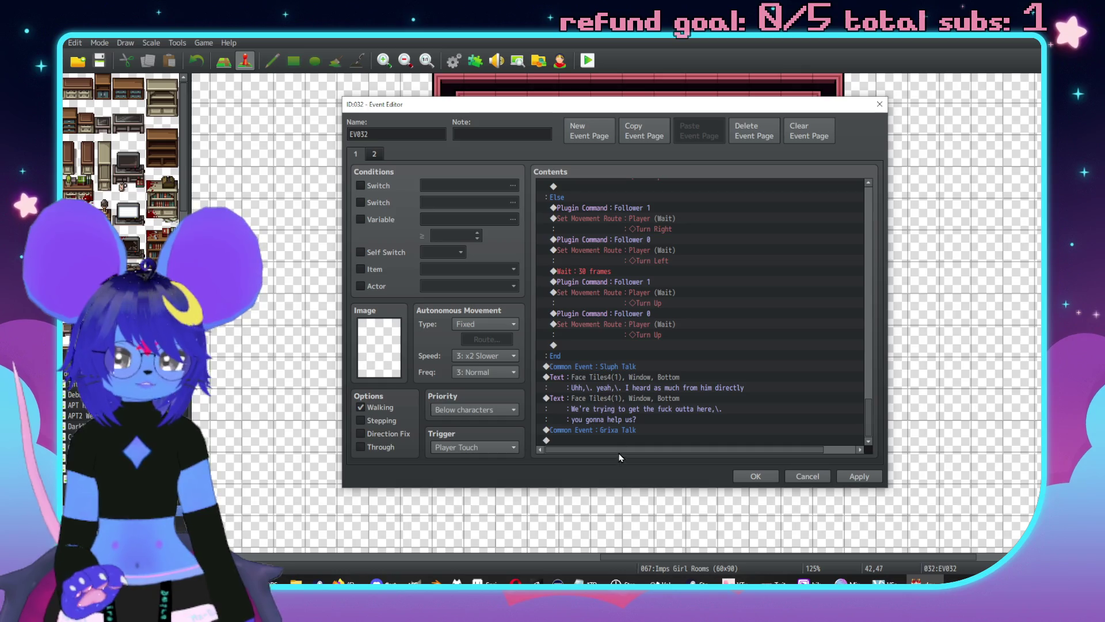
{"action": "left_click", "coordinate": [615, 439]}
{"action": "key", "text": "ctrl+v"}
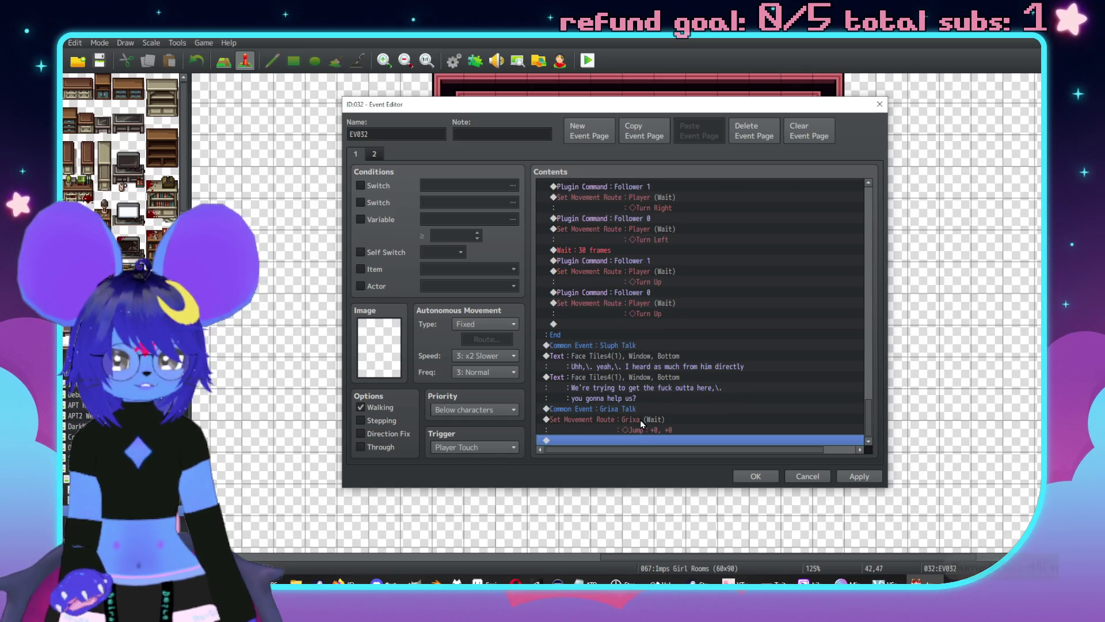
{"action": "double_click", "coordinate": [635, 445]}
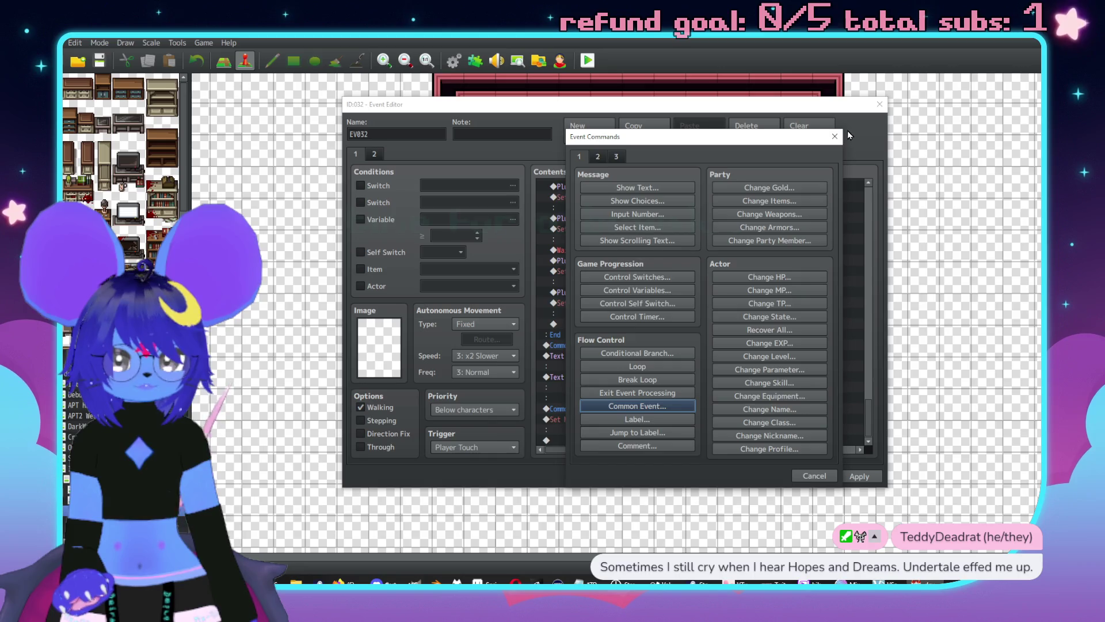
{"action": "left_click", "coordinate": [850, 130]}
{"action": "double_click", "coordinate": [630, 440]}
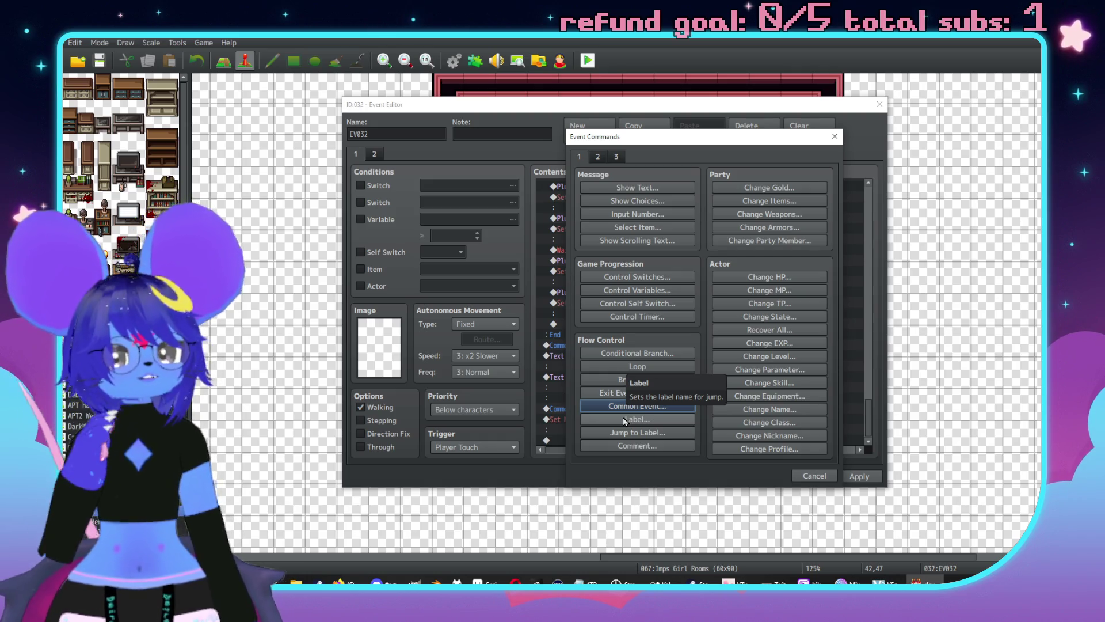
{"action": "left_click_drag", "start_coordinate": [651, 137], "coordinate": [774, 120]}
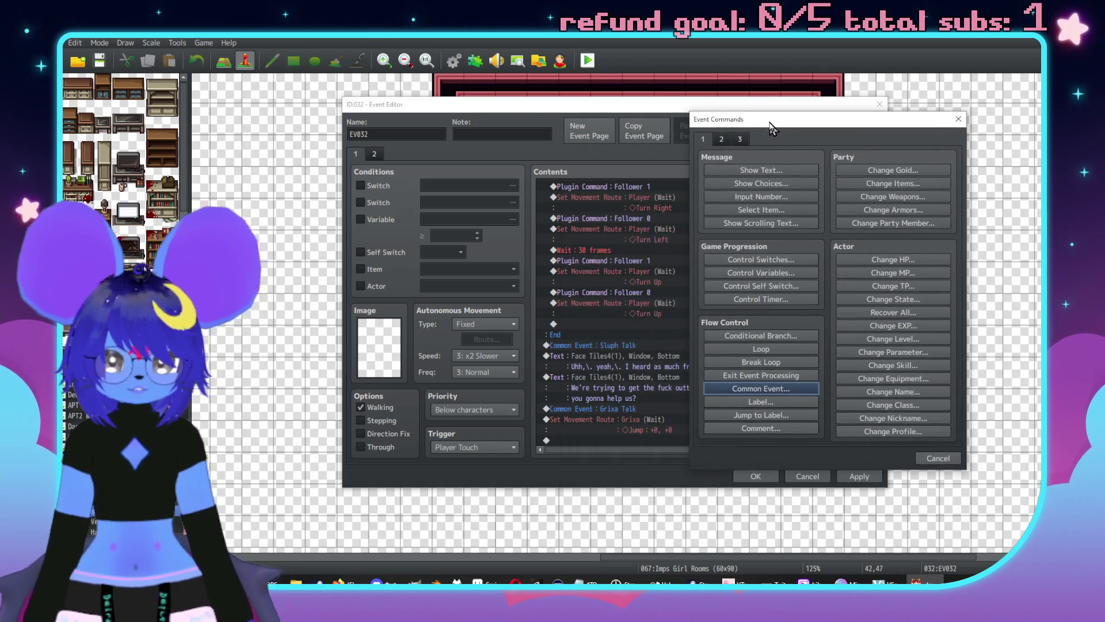
Insert a Show Balloon Icon command so Grixa shows the Anger balloon after Grixa Talk.
{"action": "left_click", "coordinate": [721, 139]}
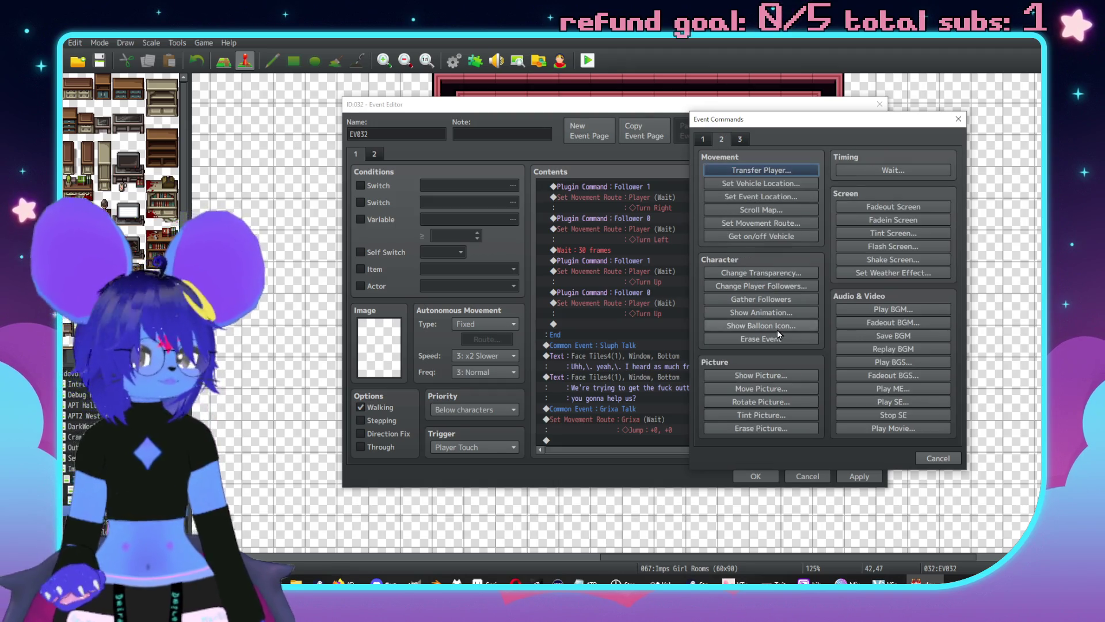
{"action": "left_click", "coordinate": [760, 326]}
{"action": "left_click", "coordinate": [846, 272]}
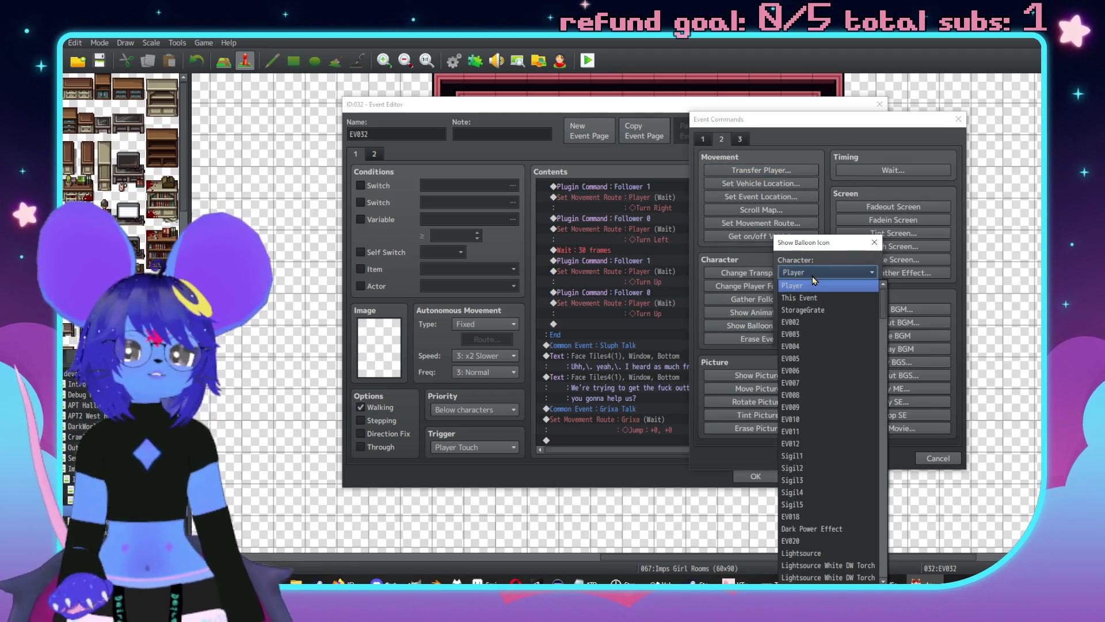
{"action": "scroll", "coordinate": [850, 351], "scroll_direction": "down", "scroll_amount": 8}
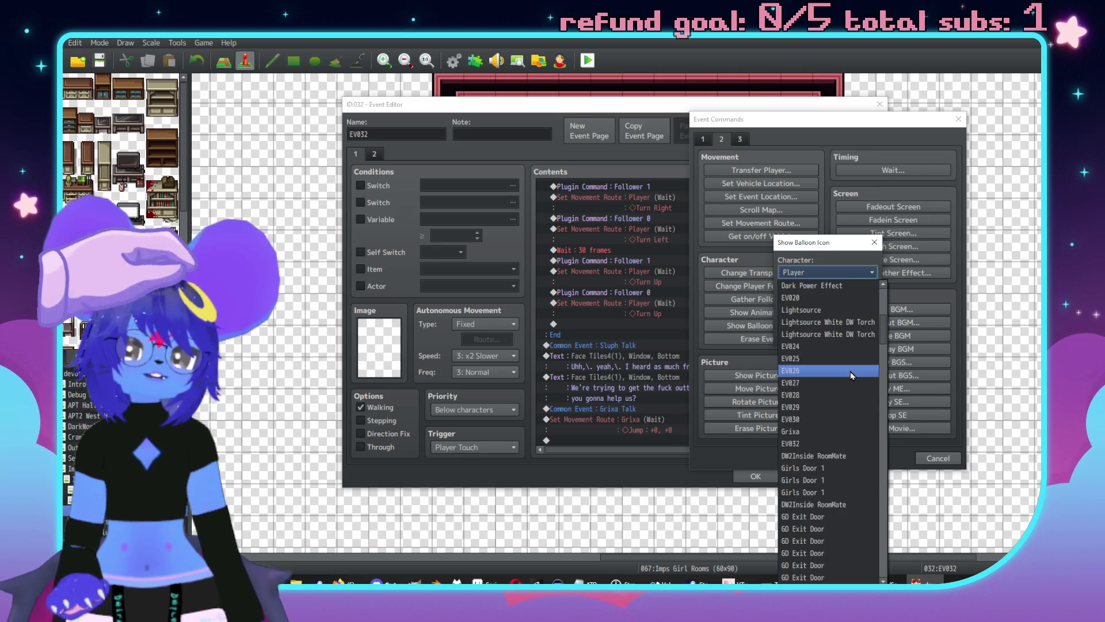
{"action": "scroll", "coordinate": [850, 374], "scroll_direction": "down", "scroll_amount": 1}
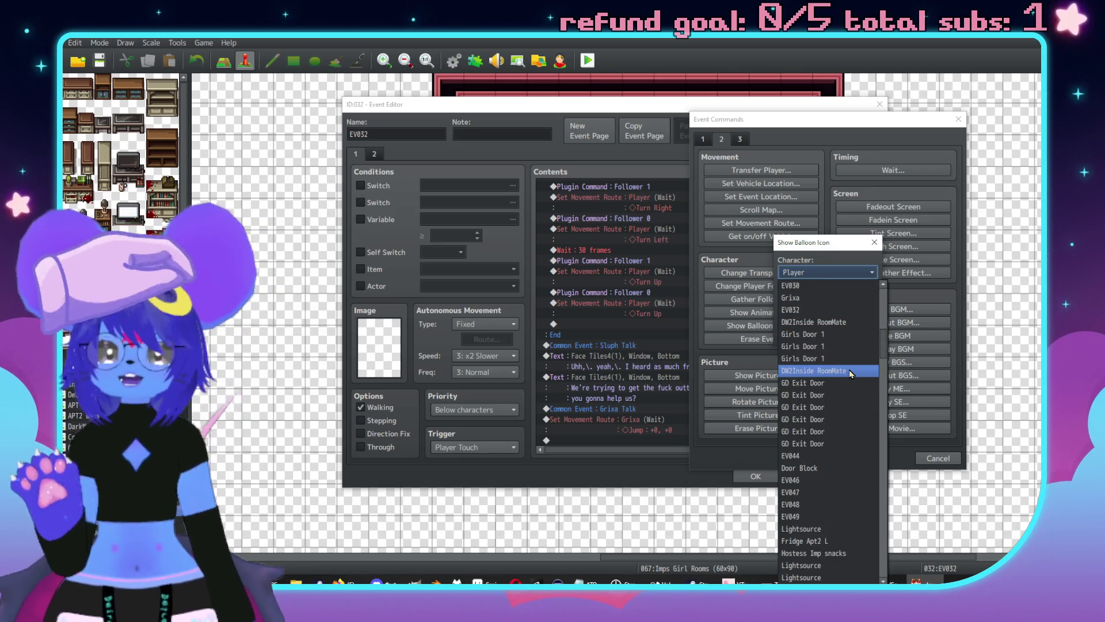
{"action": "scroll", "coordinate": [843, 403], "scroll_direction": "down", "scroll_amount": 6}
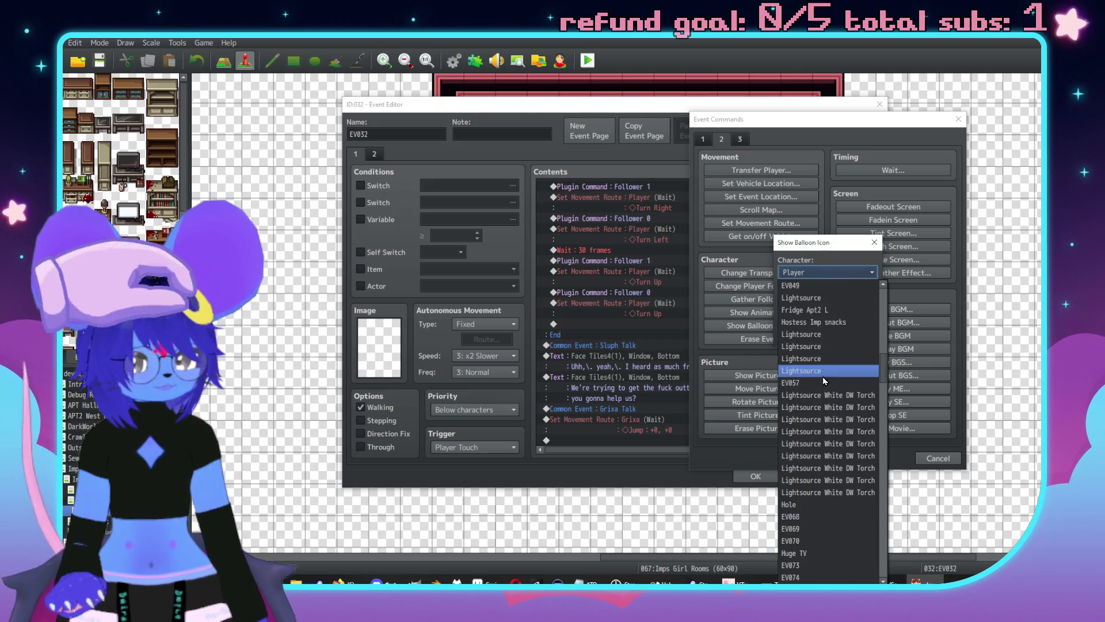
{"action": "scroll", "coordinate": [822, 374], "scroll_direction": "down", "scroll_amount": 12}
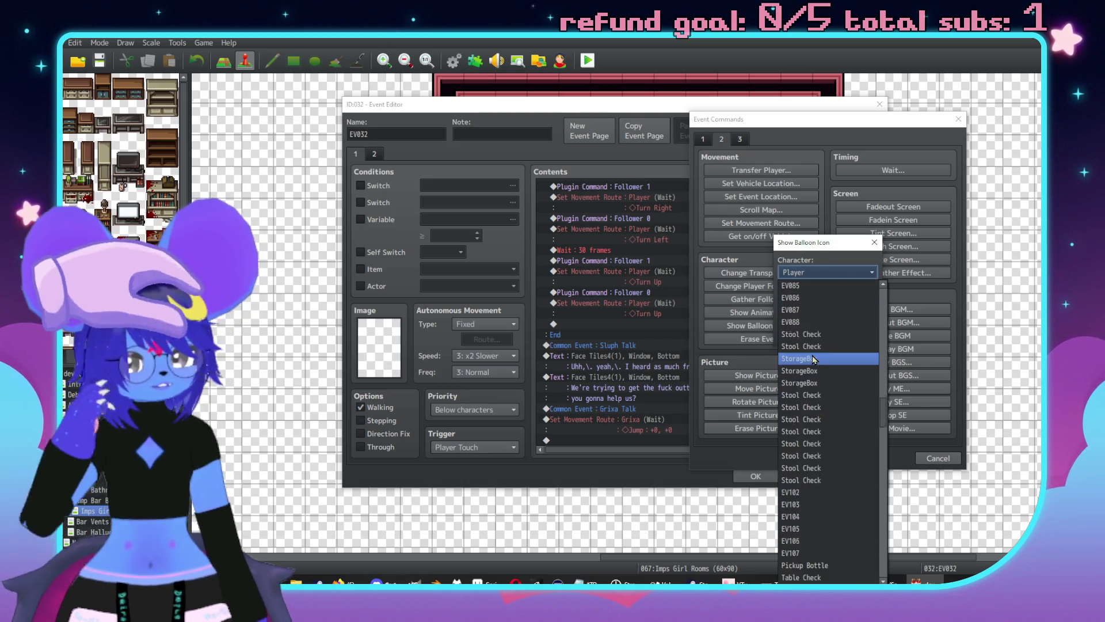
{"action": "scroll", "coordinate": [813, 358], "scroll_direction": "down", "scroll_amount": 8}
{"action": "scroll", "coordinate": [823, 366], "scroll_direction": "down", "scroll_amount": 10}
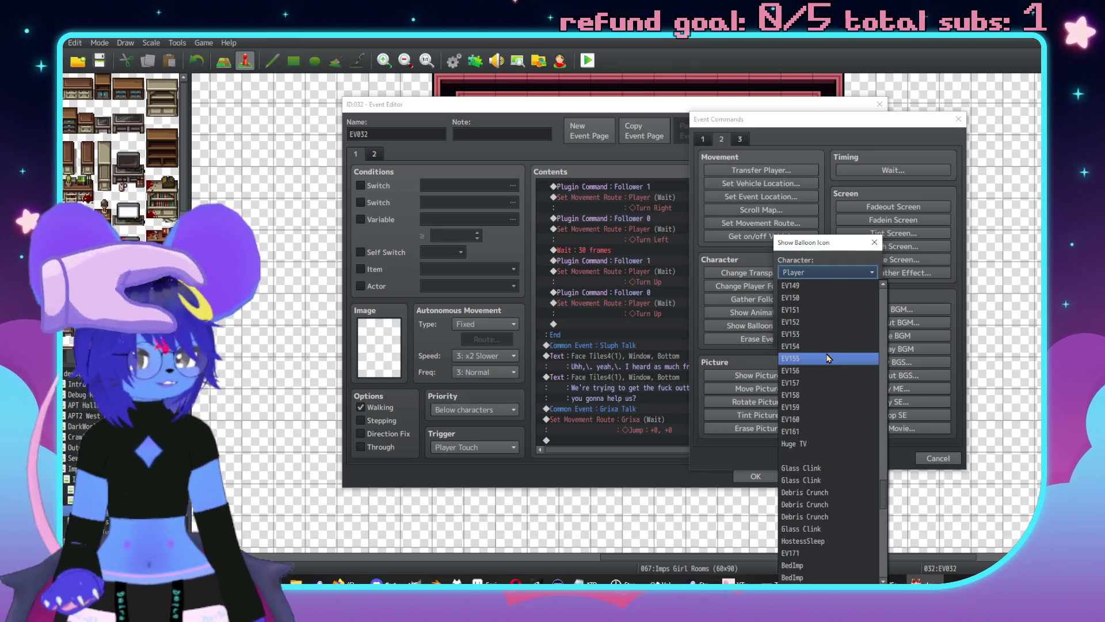
{"action": "scroll", "coordinate": [827, 358], "scroll_direction": "down", "scroll_amount": 6}
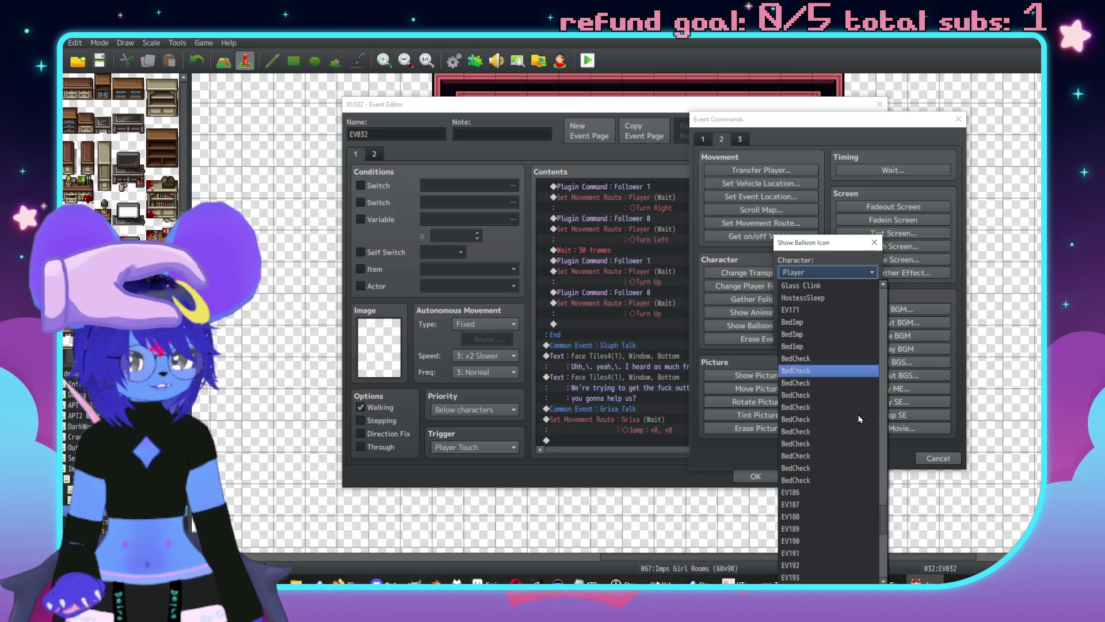
{"action": "scroll", "coordinate": [856, 423], "scroll_direction": "up", "scroll_amount": 2}
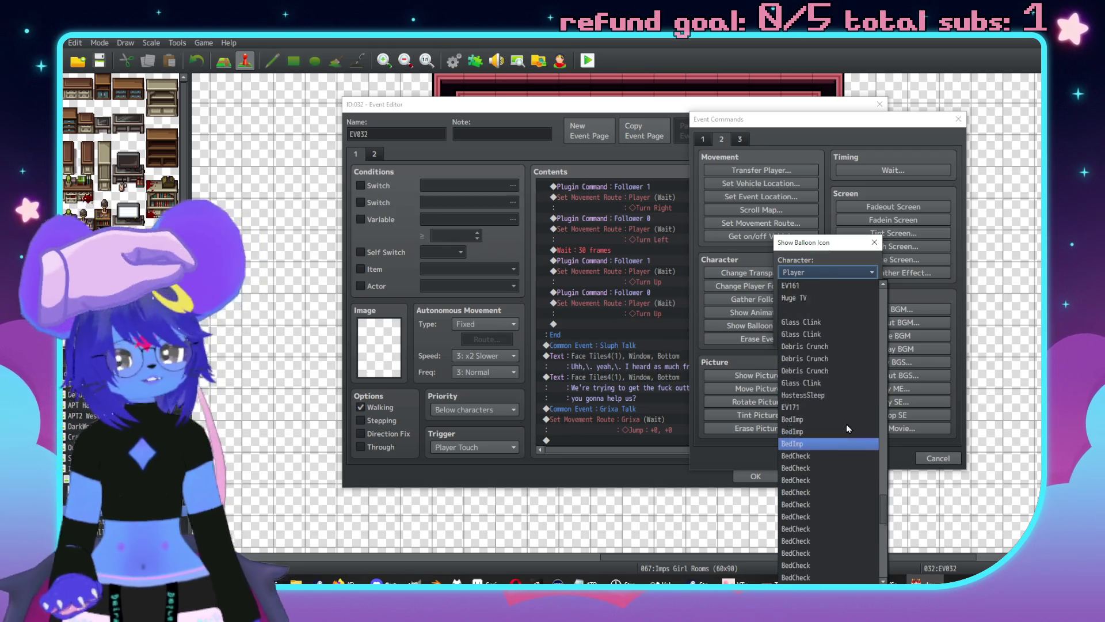
{"action": "scroll", "coordinate": [814, 465], "scroll_direction": "up", "scroll_amount": 6}
{"action": "scroll", "coordinate": [814, 465], "scroll_direction": "up", "scroll_amount": 6}
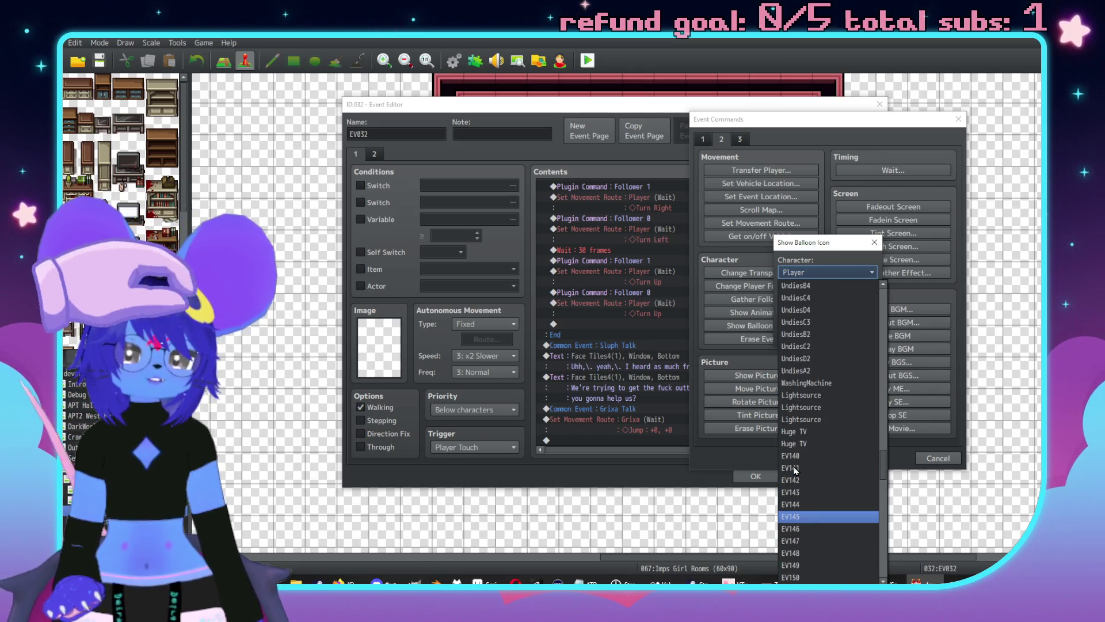
{"action": "scroll", "coordinate": [797, 475], "scroll_direction": "up", "scroll_amount": 7}
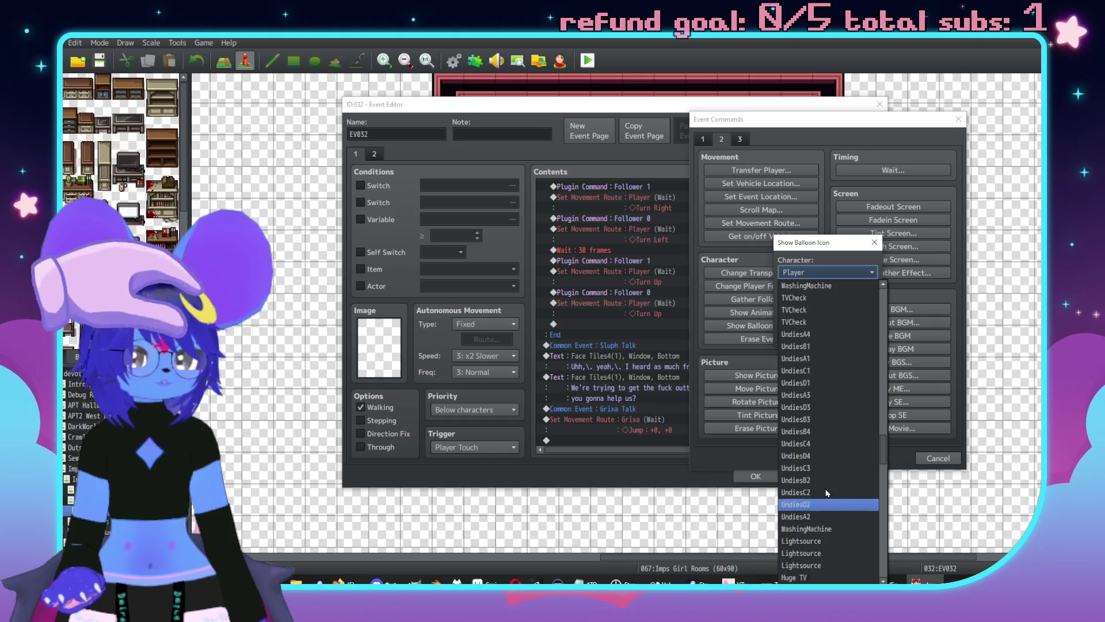
{"action": "scroll", "coordinate": [803, 479], "scroll_direction": "up", "scroll_amount": 6}
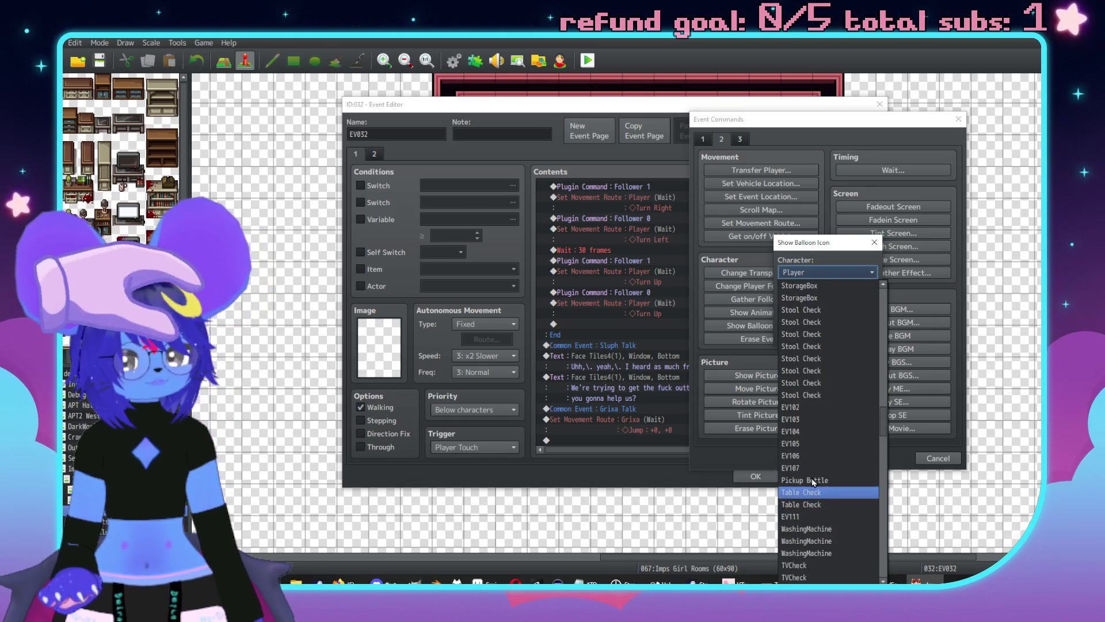
{"action": "scroll", "coordinate": [809, 477], "scroll_direction": "up", "scroll_amount": 8}
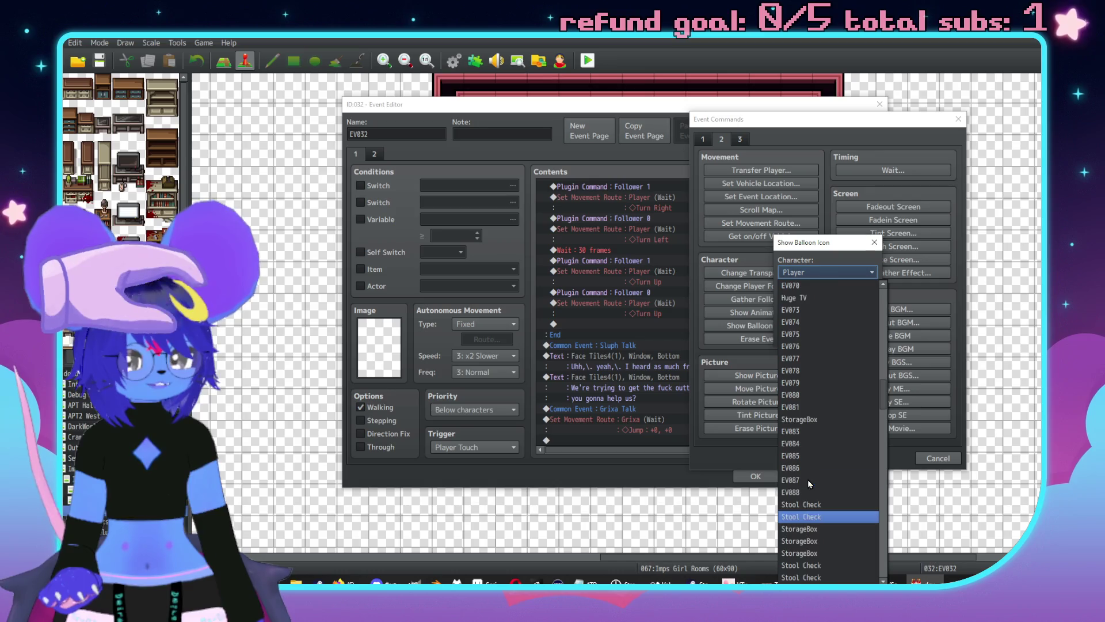
{"action": "scroll", "coordinate": [804, 479], "scroll_direction": "up", "scroll_amount": 7}
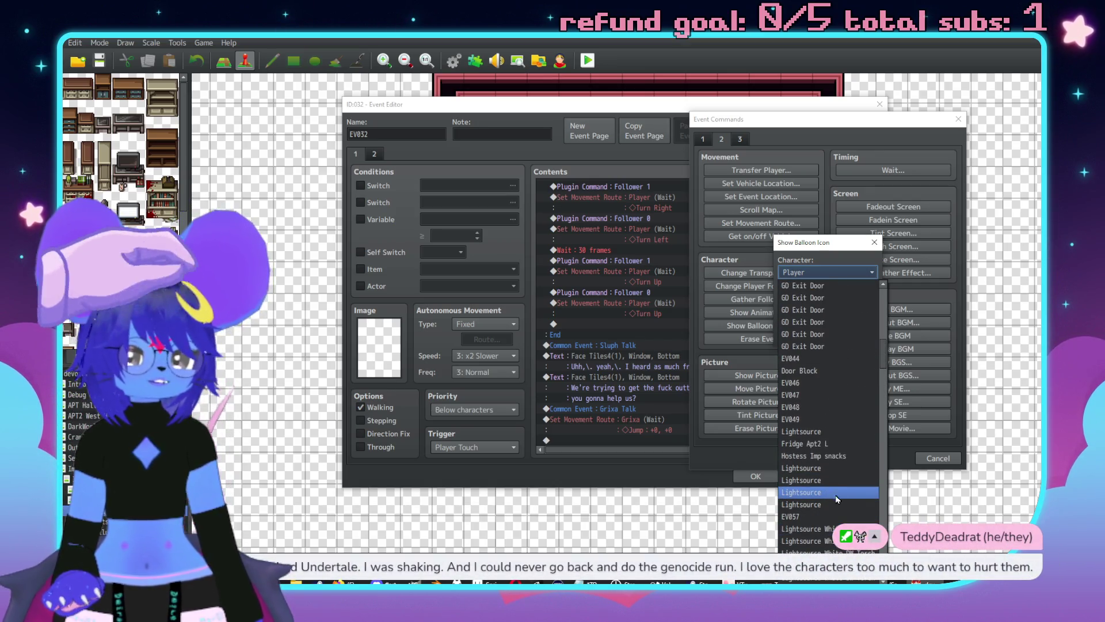
{"action": "scroll", "coordinate": [823, 471], "scroll_direction": "up", "scroll_amount": 4}
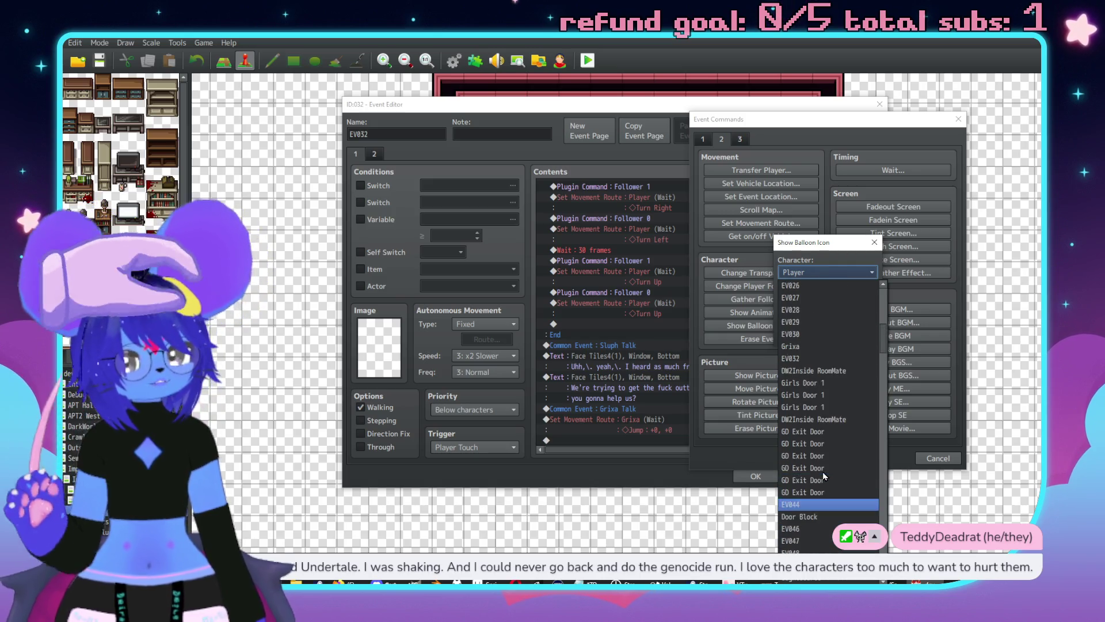
{"action": "left_click", "coordinate": [804, 347]}
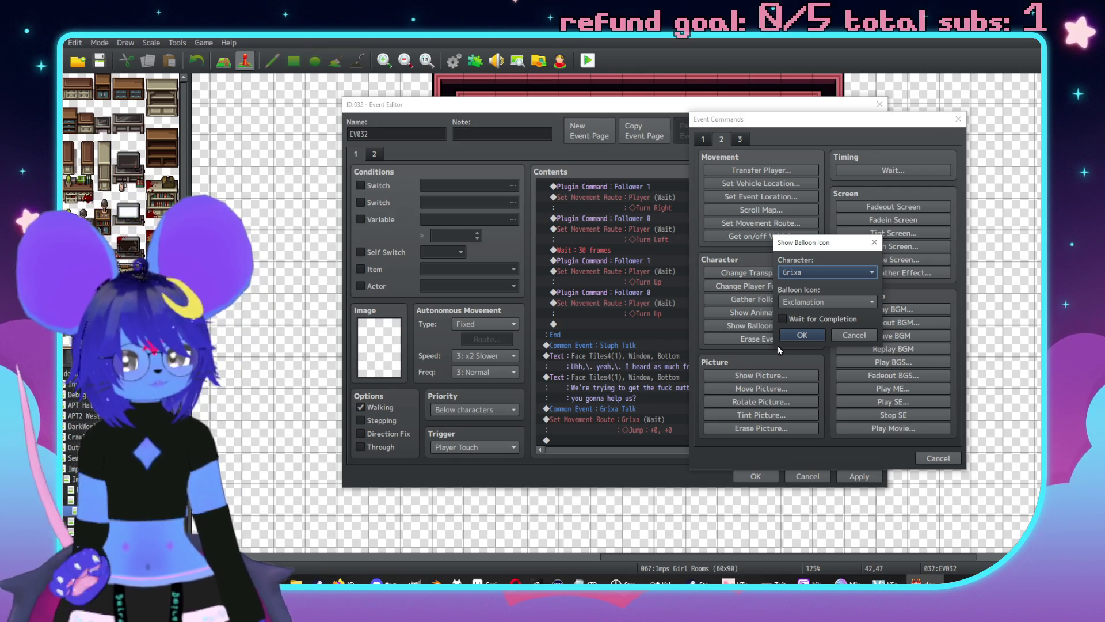
{"action": "left_click", "coordinate": [811, 303]}
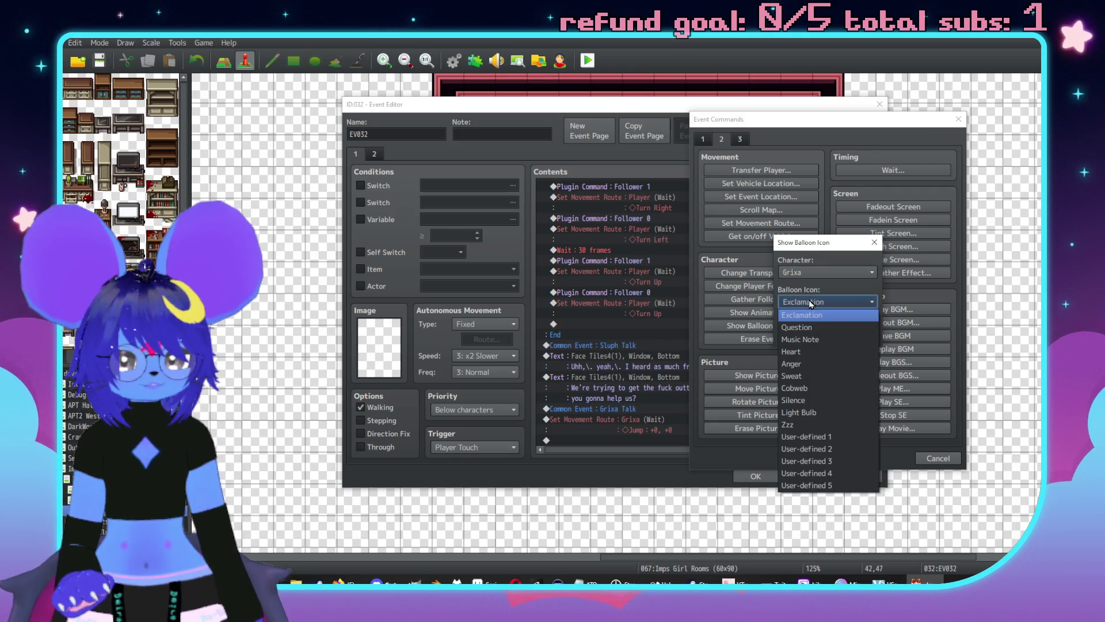
{"action": "left_click", "coordinate": [795, 363]}
{"action": "left_click", "coordinate": [806, 333]}
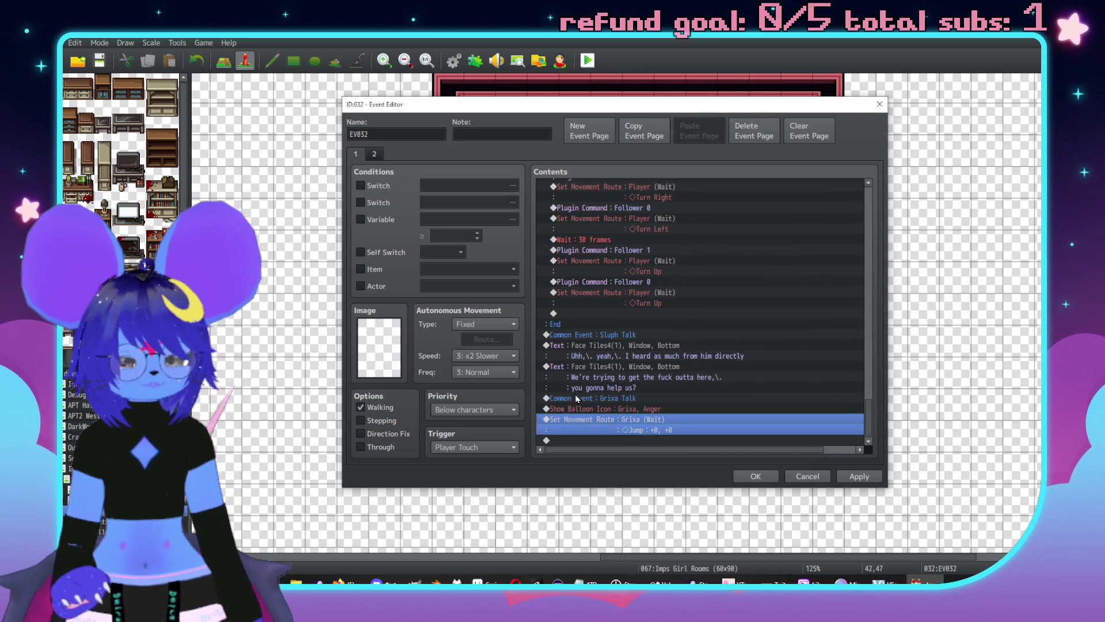
{"action": "double_click", "coordinate": [617, 441]}
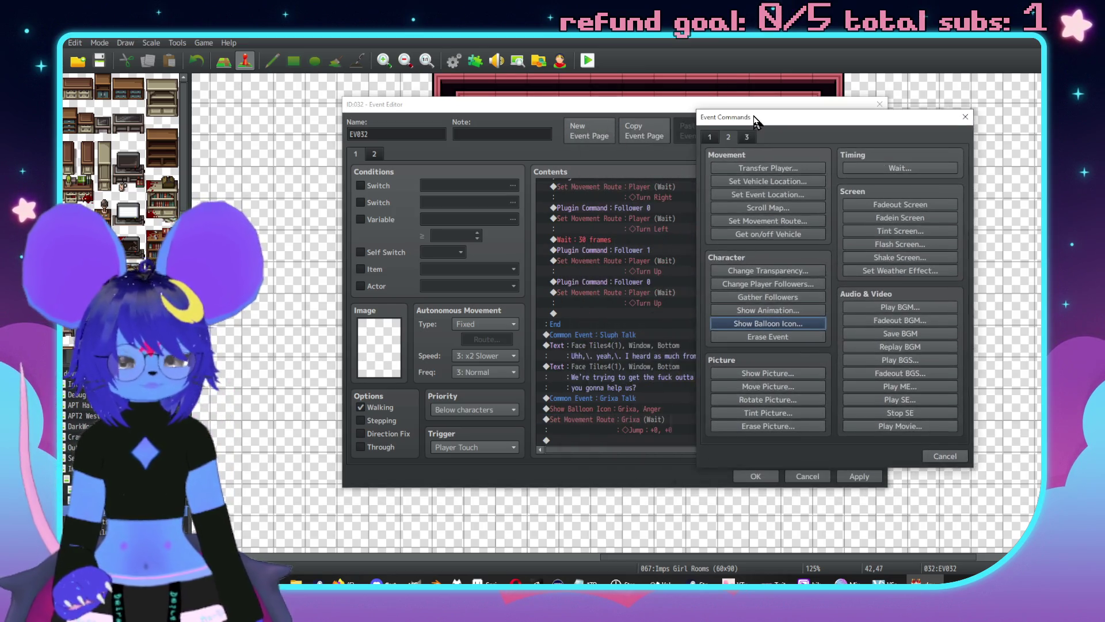
Start a new Show Text message using the red Face Tiles2 face.
{"action": "left_click", "coordinate": [749, 169]}
{"action": "double_click", "coordinate": [715, 285]}
{"action": "left_click", "coordinate": [708, 199]}
{"action": "left_click", "coordinate": [712, 209]}
{"action": "double_click", "coordinate": [786, 211]}
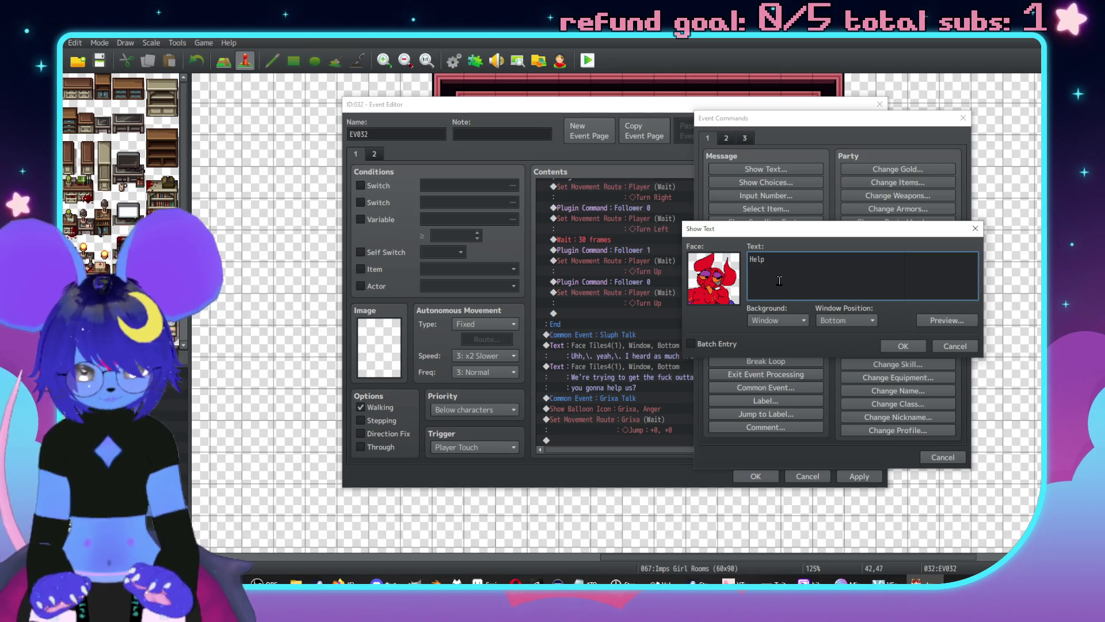
Type Grixa's lines ('...me to HELP you?! You need your ears c...'), fix the typo, and add the message.
{"action": "type", "text": "-\\.!!\\. You w"}
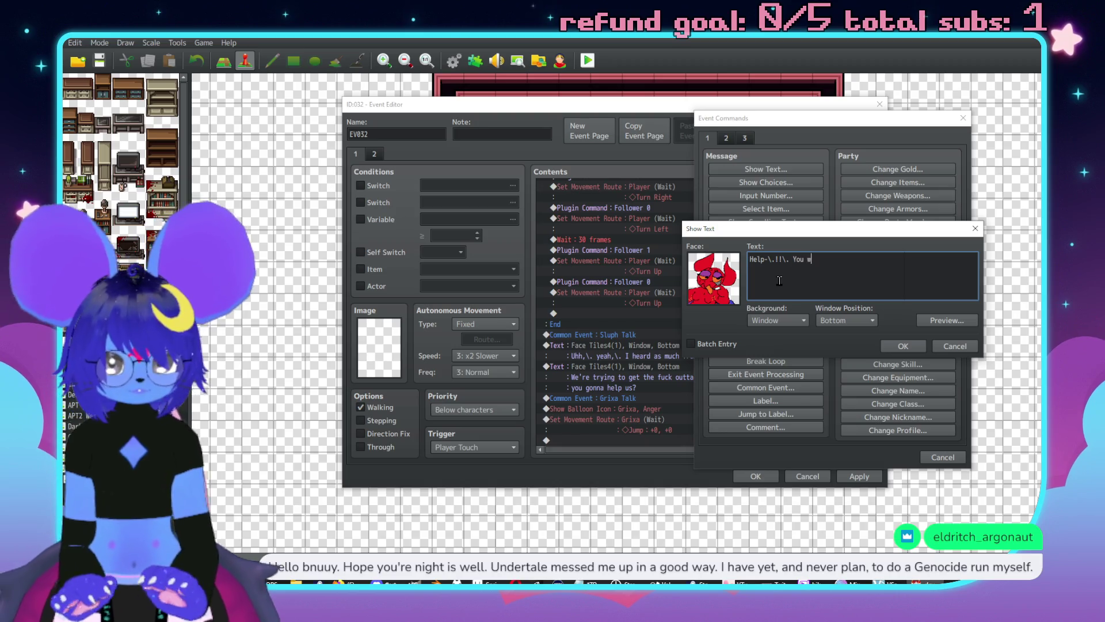
{"action": "key", "text": "BackSpace"}
{"action": "key", "text": "BackSpace"}
{"action": "key", "text": "BackSpace"}
{"action": "type", "text": "me "}
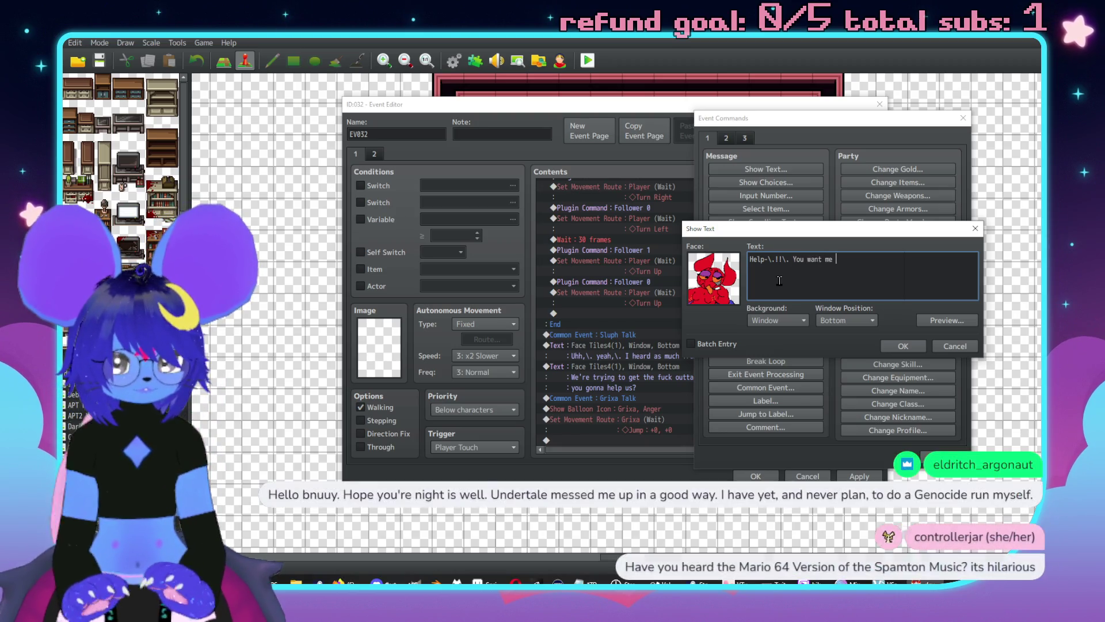
{"action": "type", "text": "to HELP you?"}
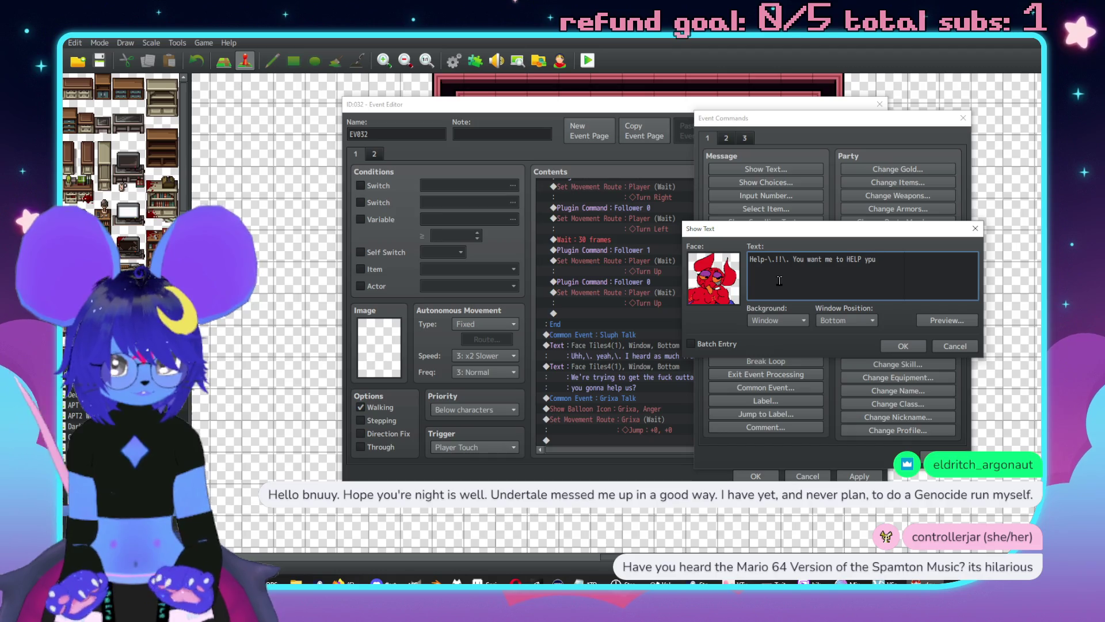
{"action": "type", "text": "!\\. You "}
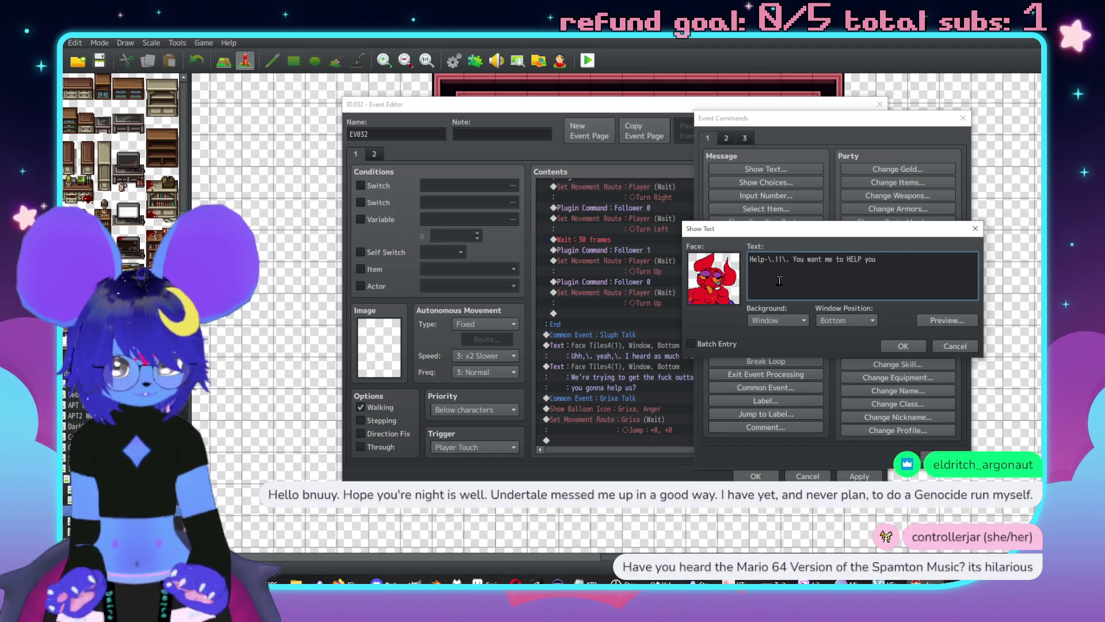
{"action": "type", "text": "nee"}
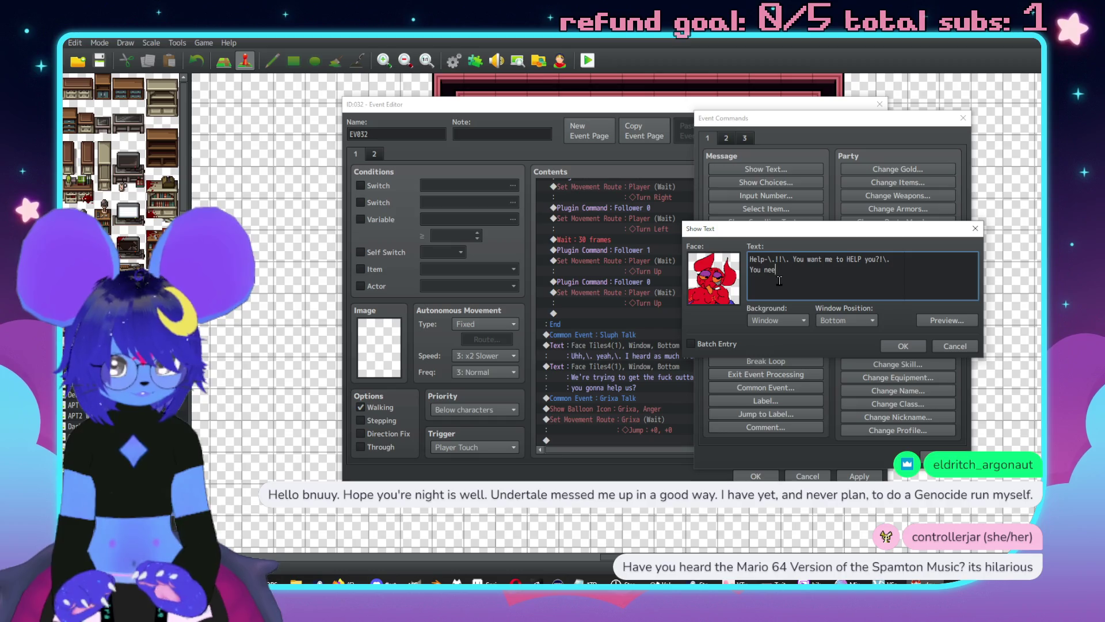
{"action": "type", "text": "d your ears cleaned,\\. lollipop?"}
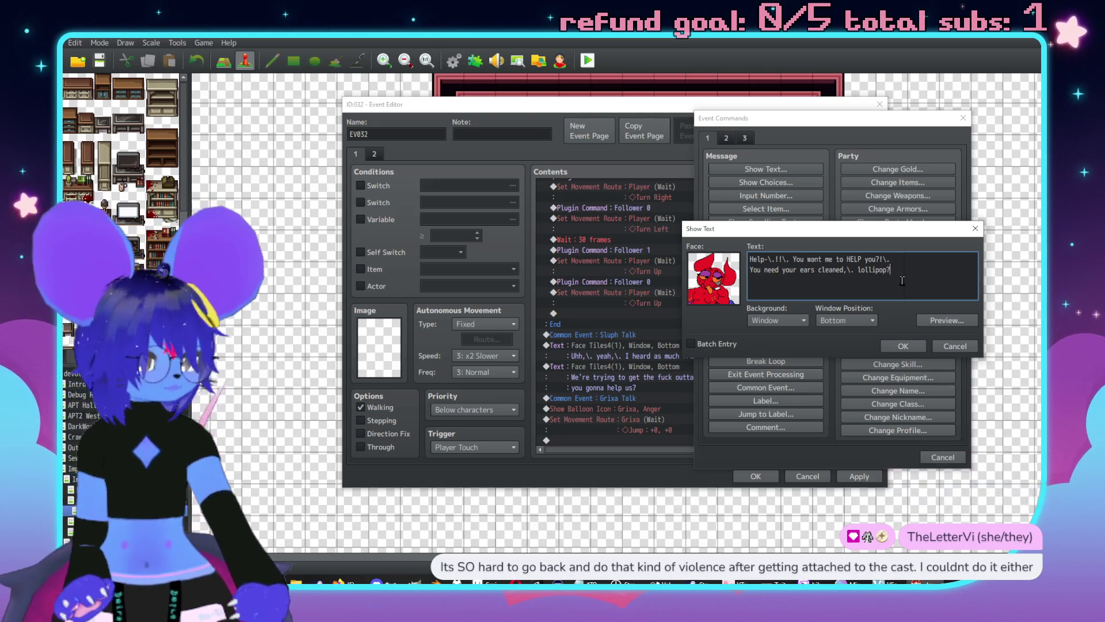
{"action": "key", "text": "alt+Tab"}
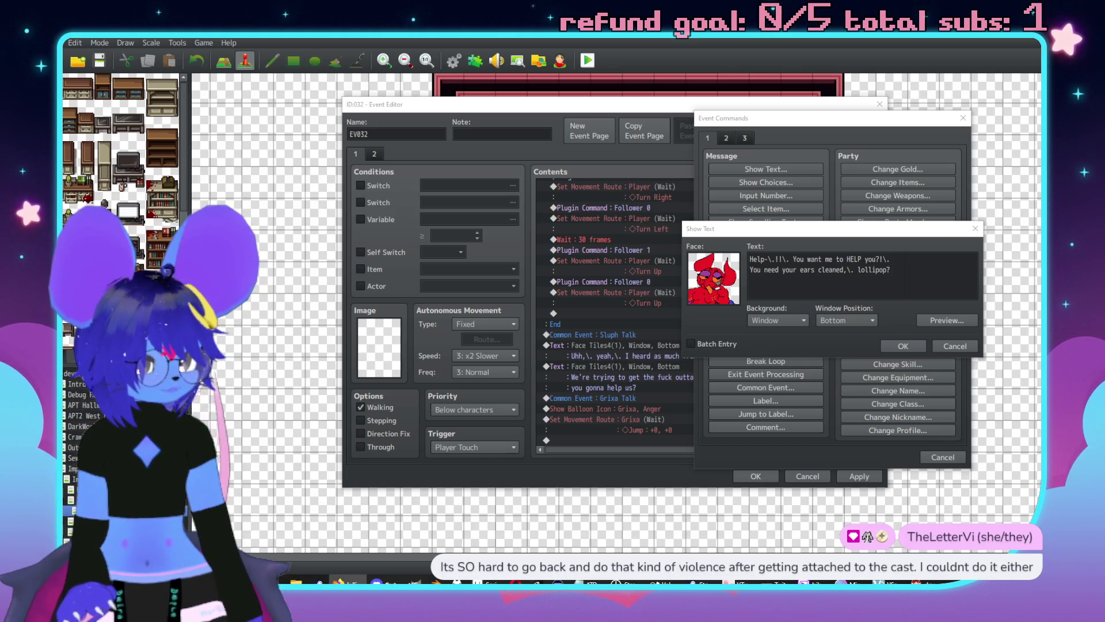
{"action": "left_click", "coordinate": [928, 271]}
{"action": "type", "text": "I said n"}
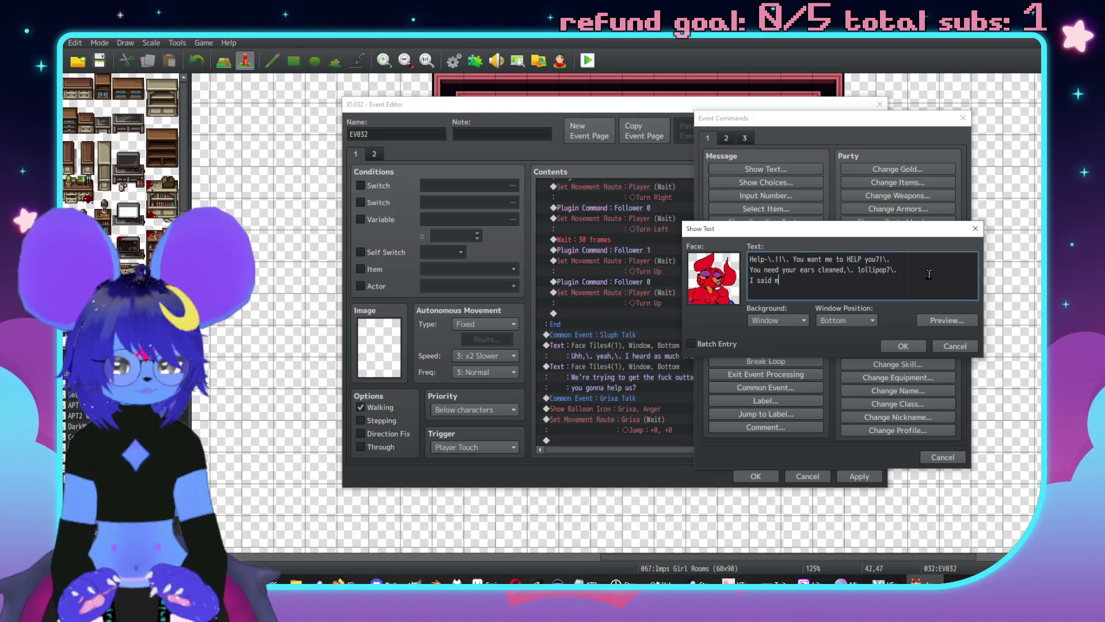
{"action": "type", "text": "y BOSS wants you STOPPED!"}
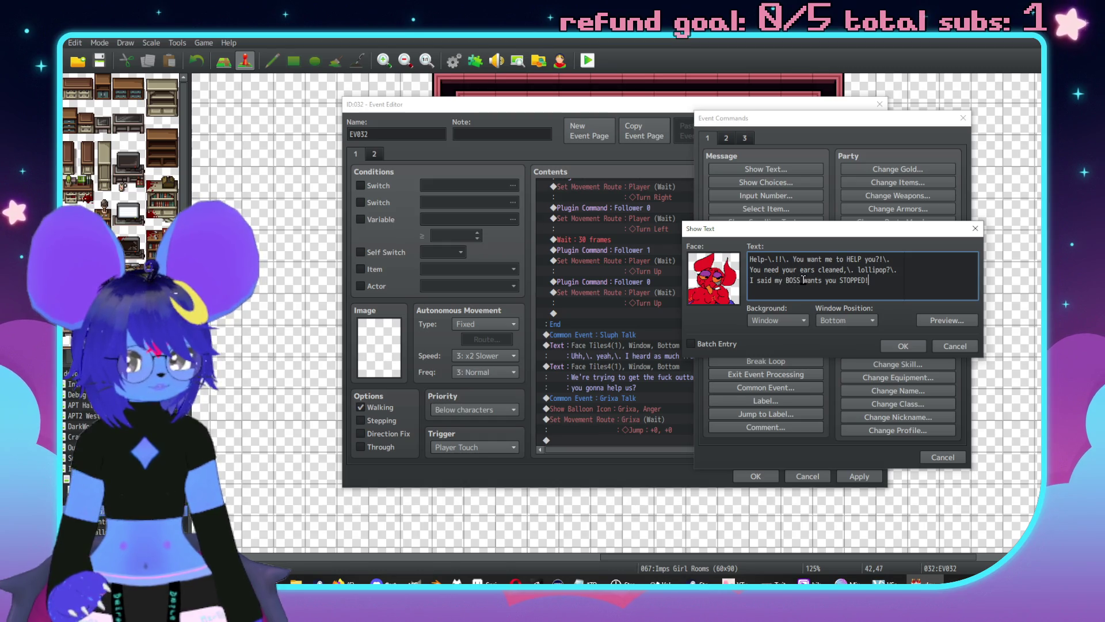
{"action": "type", "text": "\\."}
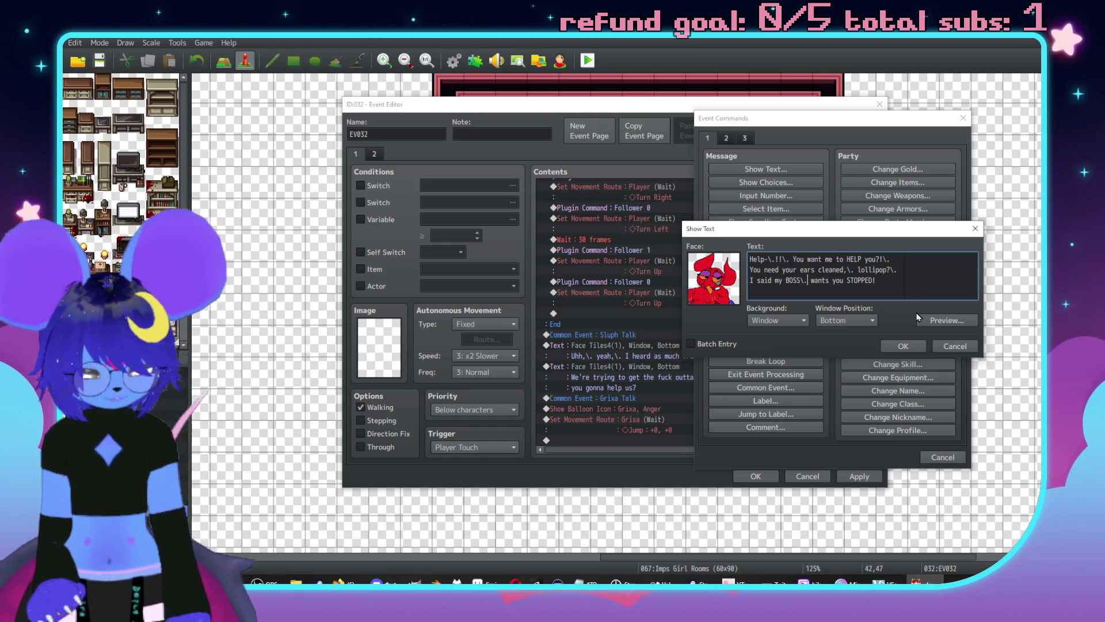
{"action": "left_click", "coordinate": [903, 345]}
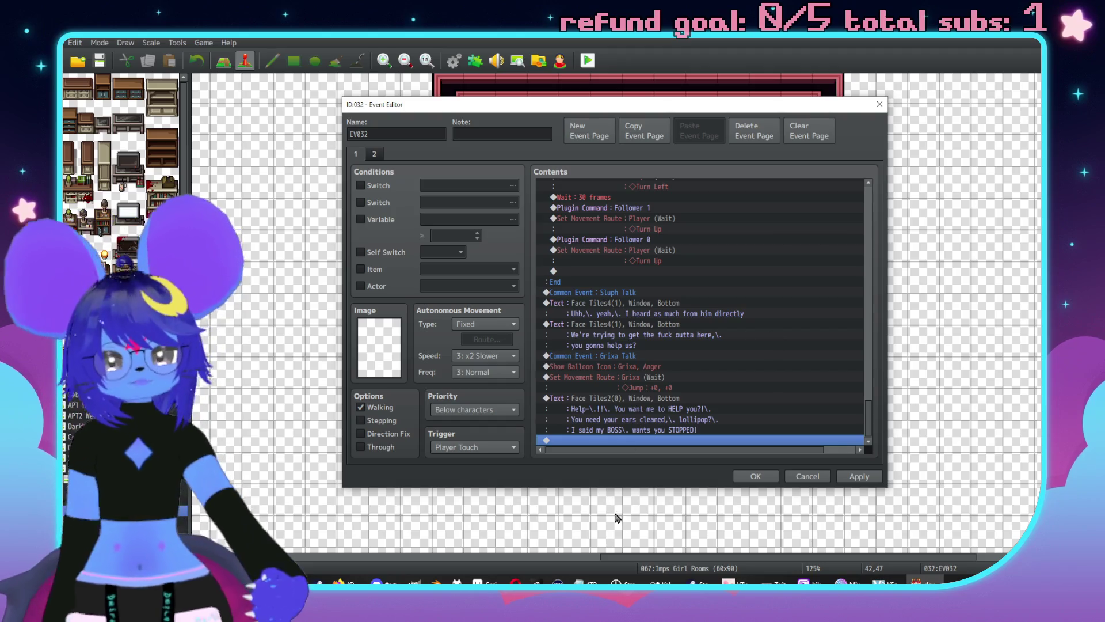
{"action": "left_click", "coordinate": [484, 583]}
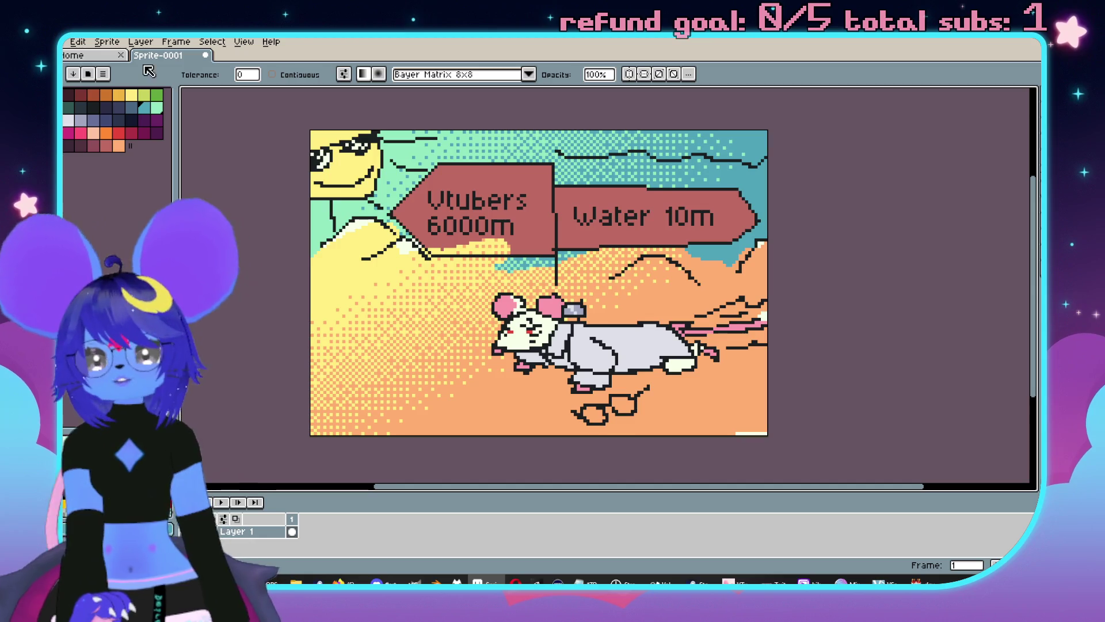
Close Sprite-0001 without saving and create a new sprite 144 pixels high.
{"action": "left_click", "coordinate": [206, 54]}
{"action": "left_click", "coordinate": [558, 329]}
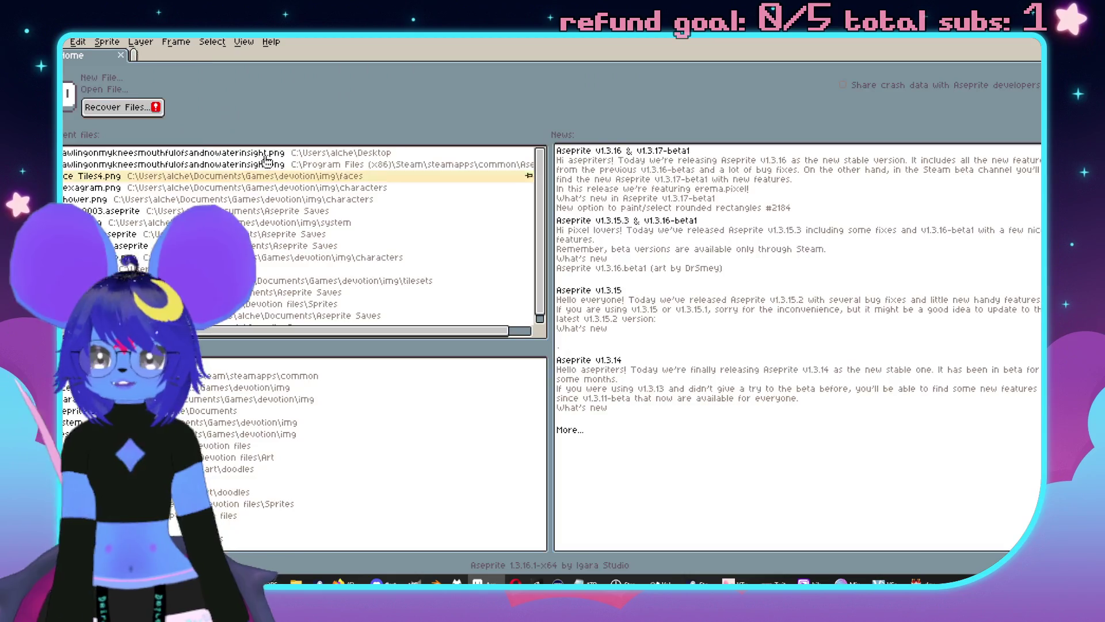
{"action": "left_click", "coordinate": [65, 42]}
{"action": "left_click", "coordinate": [82, 57]}
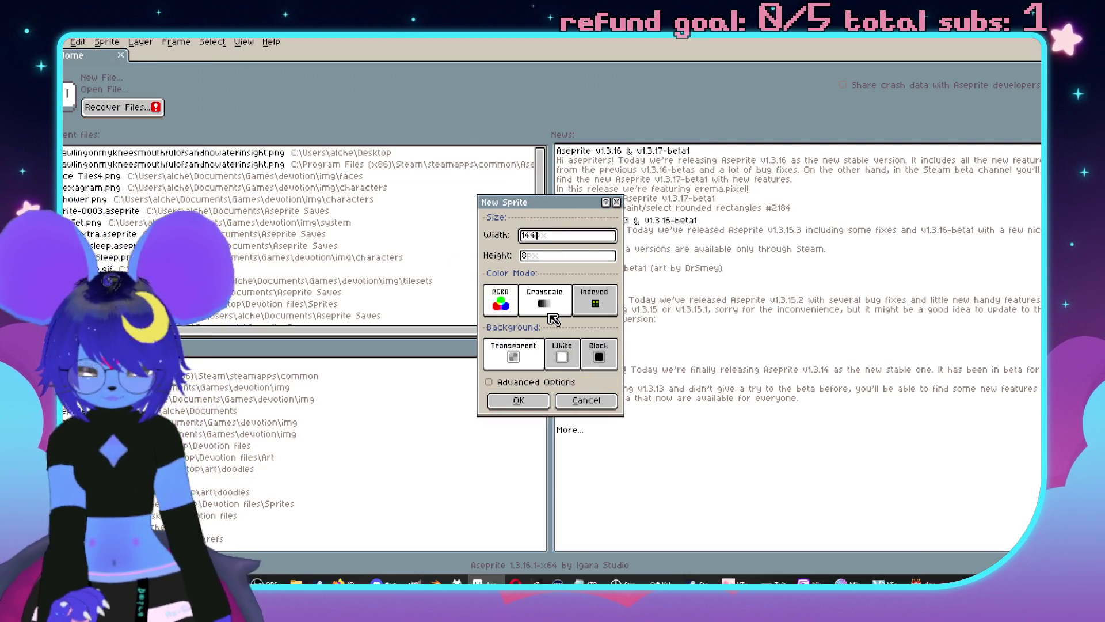
{"action": "key", "text": "Tab"}
{"action": "type", "text": "144"}
{"action": "left_click", "coordinate": [518, 400]}
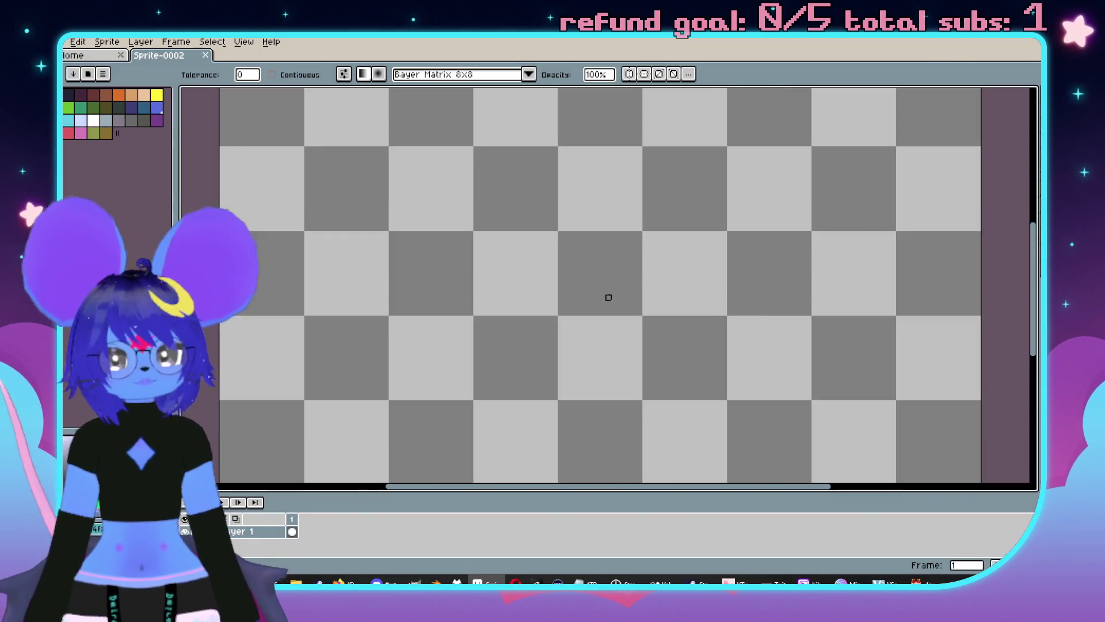
Load a palette preset and fill the canvas with solid cream.
{"action": "left_click", "coordinate": [87, 73]}
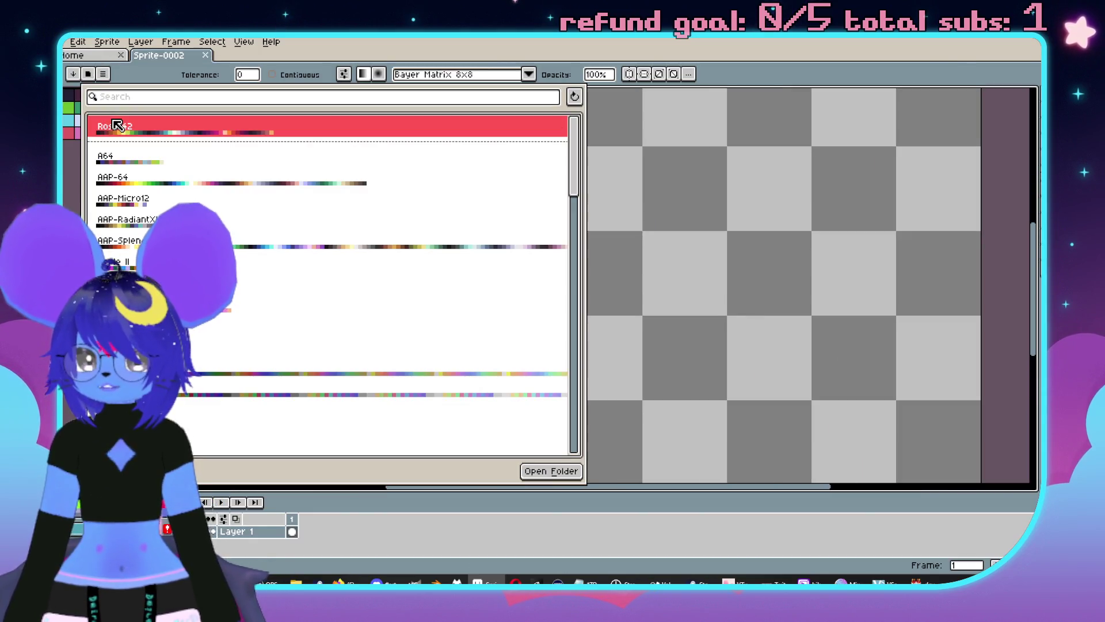
{"action": "left_click", "coordinate": [117, 125]}
{"action": "left_click", "coordinate": [87, 74]}
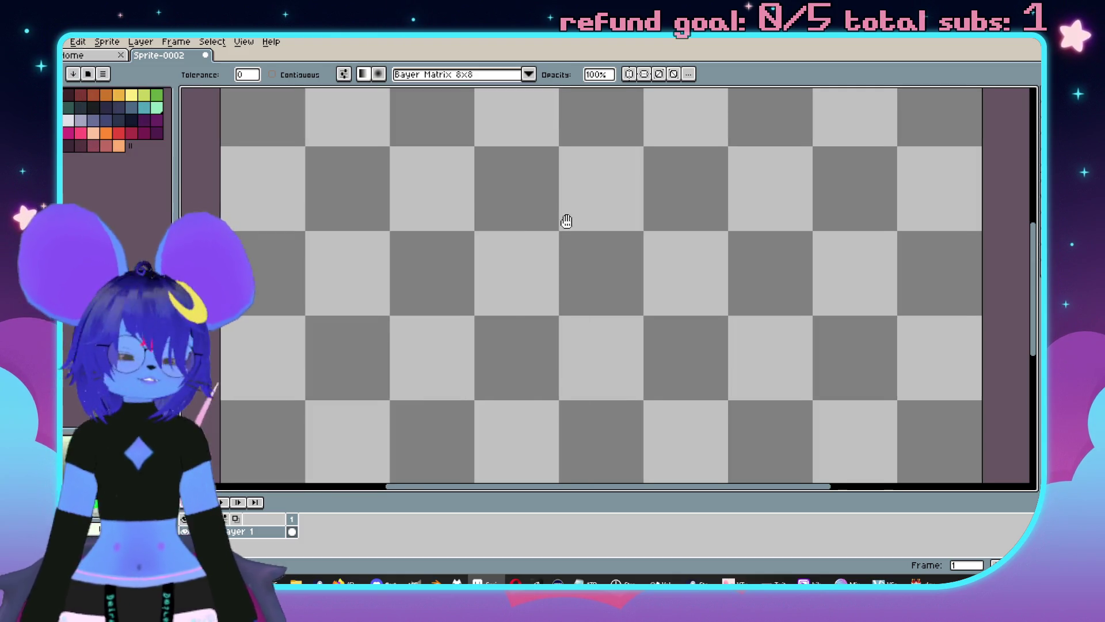
{"action": "left_click", "coordinate": [553, 281]}
Add a second layer above Layer 1 and enlarge the canvas area.
{"action": "right_click", "coordinate": [270, 535]}
{"action": "mouse_move", "coordinate": [300, 491]}
{"action": "left_click", "coordinate": [374, 492]}
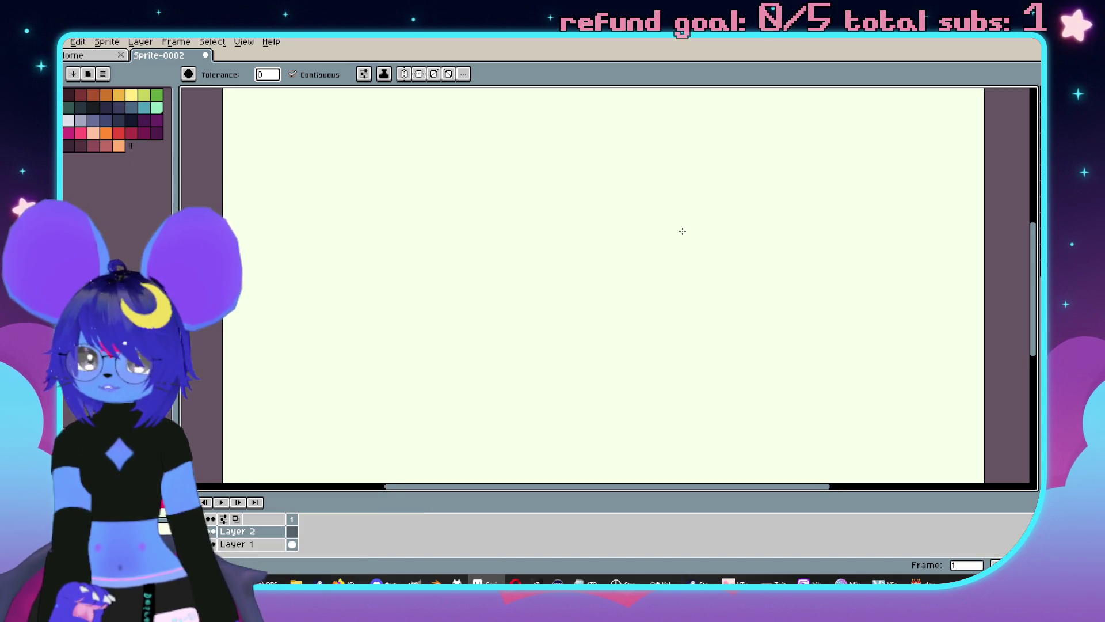
{"action": "scroll", "coordinate": [681, 230], "scroll_direction": "up", "scroll_amount": 3}
{"action": "left_click_drag", "start_coordinate": [639, 496], "coordinate": [639, 536]}
{"action": "key", "text": "b"}
{"action": "scroll", "coordinate": [583, 297], "scroll_direction": "up", "scroll_amount": 1}
{"action": "scroll", "coordinate": [489, 257], "scroll_direction": "up", "scroll_amount": 2}
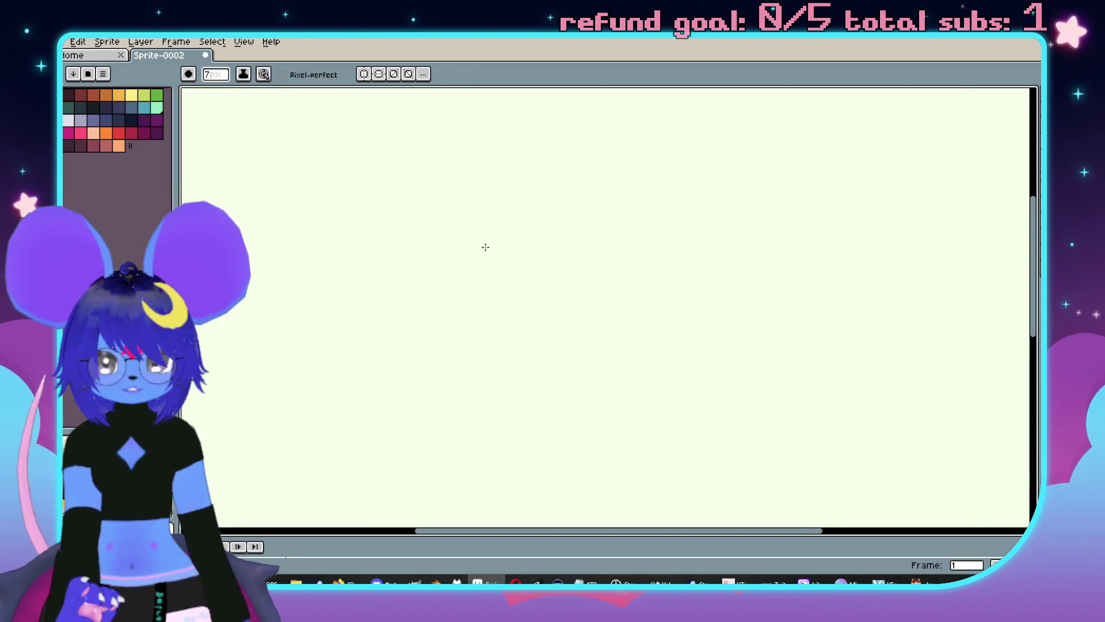
With a dark colour and 1px pencil, outline the figure's head and tail.
{"action": "left_click", "coordinate": [132, 119]}
{"action": "key", "text": "minus"}
{"action": "key", "text": "minus"}
{"action": "key", "text": "minus"}
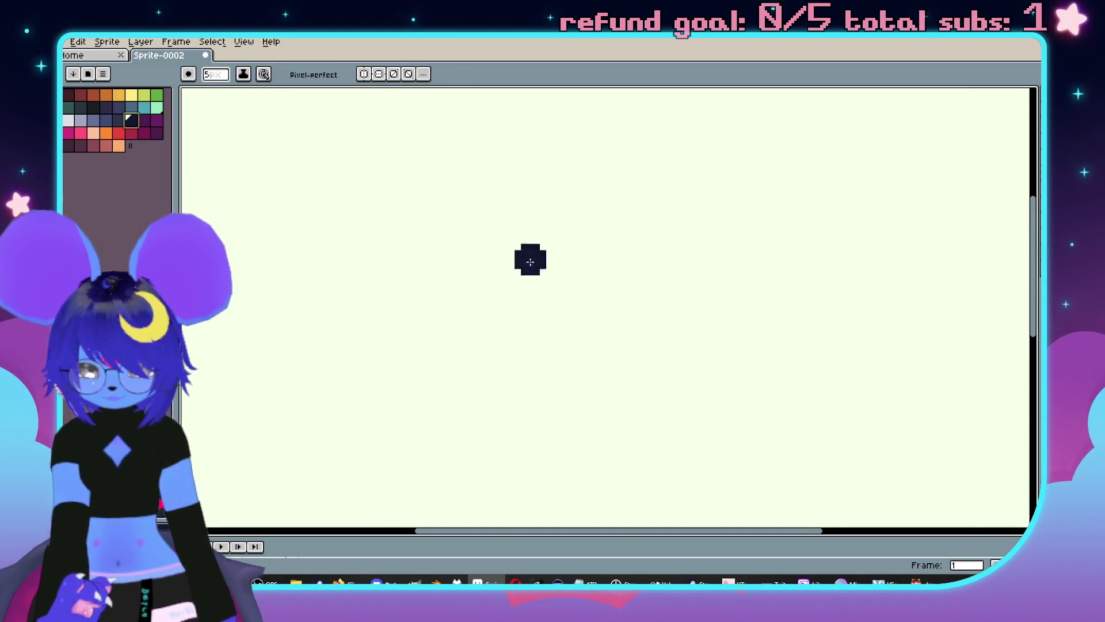
{"action": "scroll", "coordinate": [541, 262], "scroll_direction": "down", "scroll_amount": 2}
{"action": "scroll", "coordinate": [518, 265], "scroll_direction": "up", "scroll_amount": 1}
{"action": "mouse_move", "coordinate": [537, 235]}
{"action": "left_mouse_down"}
{"action": "mouse_move", "coordinate": [527, 245]}
{"action": "mouse_move", "coordinate": [593, 352]}
{"action": "mouse_move", "coordinate": [637, 254]}
{"action": "left_mouse_up"}
{"action": "key", "text": "ctrl+z"}
{"action": "mouse_move", "coordinate": [547, 238]}
{"action": "left_mouse_down"}
{"action": "mouse_move", "coordinate": [517, 285]}
{"action": "mouse_move", "coordinate": [586, 313]}
{"action": "mouse_move", "coordinate": [632, 232]}
{"action": "mouse_move", "coordinate": [525, 213]}
{"action": "mouse_move", "coordinate": [502, 250]}
{"action": "mouse_move", "coordinate": [551, 270]}
{"action": "mouse_move", "coordinate": [593, 238]}
{"action": "mouse_move", "coordinate": [657, 308]}
{"action": "mouse_move", "coordinate": [606, 266]}
{"action": "mouse_move", "coordinate": [527, 304]}
{"action": "left_mouse_up"}
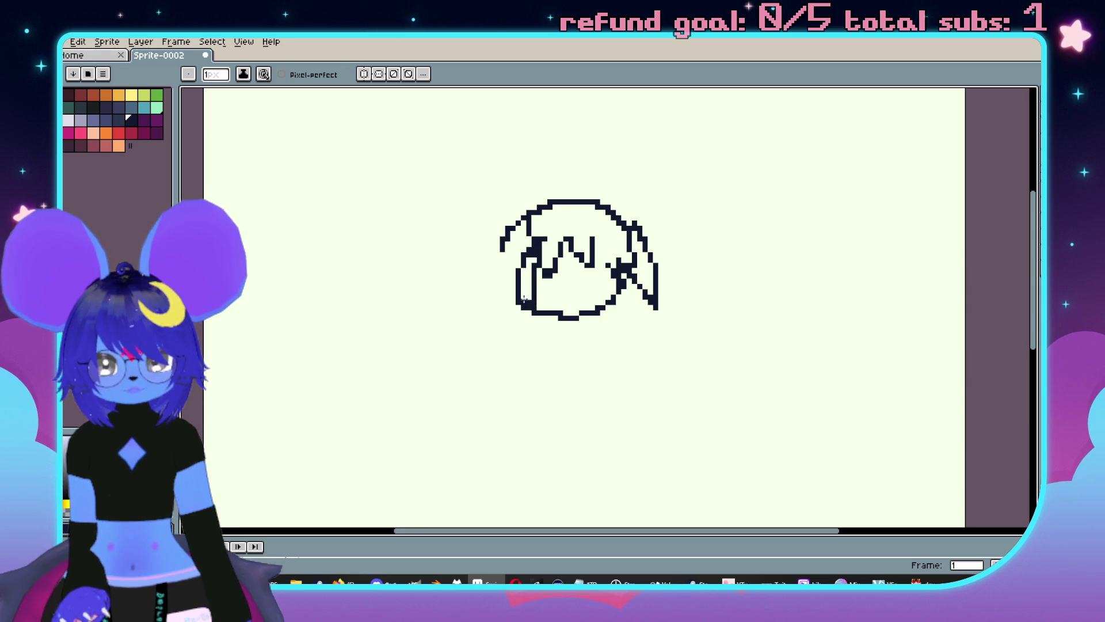
{"action": "left_click_drag", "start_coordinate": [514, 222], "coordinate": [506, 314]}
{"action": "scroll", "coordinate": [541, 301], "scroll_direction": "down", "scroll_amount": 2}
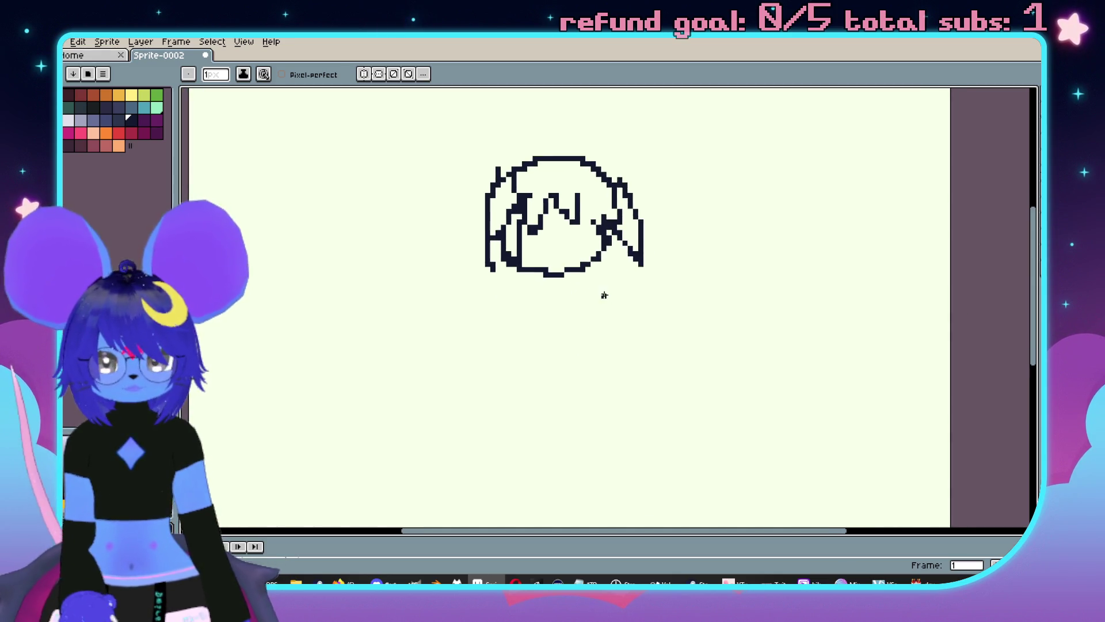
{"action": "scroll", "coordinate": [585, 313], "scroll_direction": "up", "scroll_amount": 1}
{"action": "mouse_move", "coordinate": [592, 283]}
{"action": "left_mouse_down"}
{"action": "mouse_move", "coordinate": [627, 270]}
{"action": "mouse_move", "coordinate": [637, 288]}
{"action": "mouse_move", "coordinate": [570, 353]}
{"action": "mouse_move", "coordinate": [639, 339]}
{"action": "left_mouse_up"}
Draw the legs, feet, back line and front of the neck and body.
{"action": "scroll", "coordinate": [616, 357], "scroll_direction": "down", "scroll_amount": 2}
{"action": "scroll", "coordinate": [558, 350], "scroll_direction": "down", "scroll_amount": 1}
{"action": "mouse_move", "coordinate": [532, 350]}
{"action": "left_mouse_down"}
{"action": "mouse_move", "coordinate": [515, 452]}
{"action": "mouse_move", "coordinate": [524, 473]}
{"action": "mouse_move", "coordinate": [495, 492]}
{"action": "mouse_move", "coordinate": [554, 477]}
{"action": "mouse_move", "coordinate": [554, 401]}
{"action": "left_mouse_up"}
{"action": "scroll", "coordinate": [601, 420], "scroll_direction": "down", "scroll_amount": 2}
{"action": "mouse_move", "coordinate": [614, 441]}
{"action": "left_mouse_down"}
{"action": "mouse_move", "coordinate": [662, 444]}
{"action": "mouse_move", "coordinate": [637, 310]}
{"action": "left_mouse_up"}
{"action": "mouse_move", "coordinate": [608, 433]}
{"action": "left_mouse_down"}
{"action": "mouse_move", "coordinate": [603, 344]}
{"action": "mouse_move", "coordinate": [580, 342]}
{"action": "left_mouse_up"}
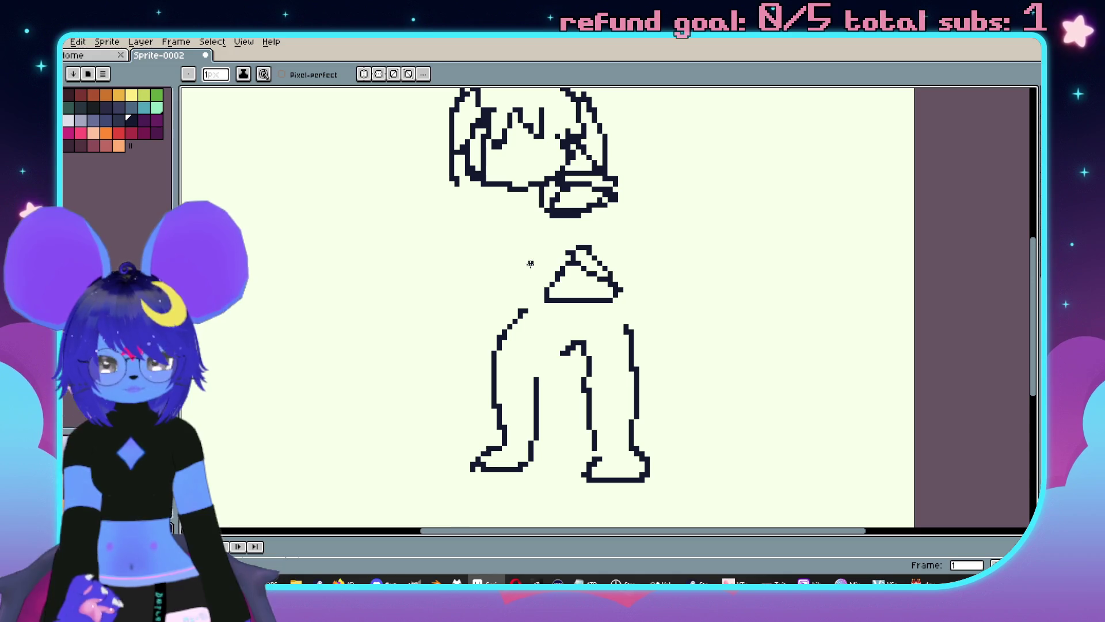
{"action": "key", "text": "ctrl+z"}
{"action": "mouse_move", "coordinate": [508, 316]}
{"action": "left_mouse_down"}
{"action": "mouse_move", "coordinate": [540, 381]}
{"action": "mouse_move", "coordinate": [569, 338]}
{"action": "mouse_move", "coordinate": [597, 391]}
{"action": "left_mouse_up"}
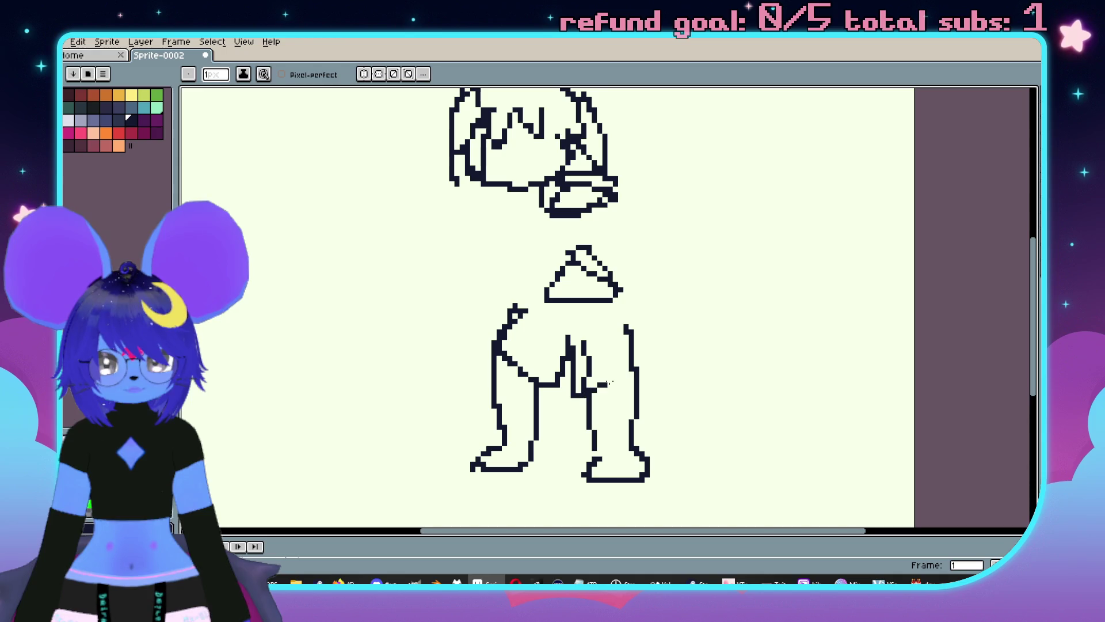
{"action": "mouse_move", "coordinate": [669, 369]}
{"action": "left_mouse_down"}
{"action": "mouse_move", "coordinate": [636, 295]}
{"action": "mouse_move", "coordinate": [639, 268]}
{"action": "mouse_move", "coordinate": [605, 167]}
{"action": "mouse_move", "coordinate": [593, 189]}
{"action": "left_mouse_up"}
{"action": "scroll", "coordinate": [530, 269], "scroll_direction": "up", "scroll_amount": 2}
{"action": "left_click_drag", "start_coordinate": [526, 246], "coordinate": [531, 318]}
{"action": "scroll", "coordinate": [597, 360], "scroll_direction": "up", "scroll_amount": 1}
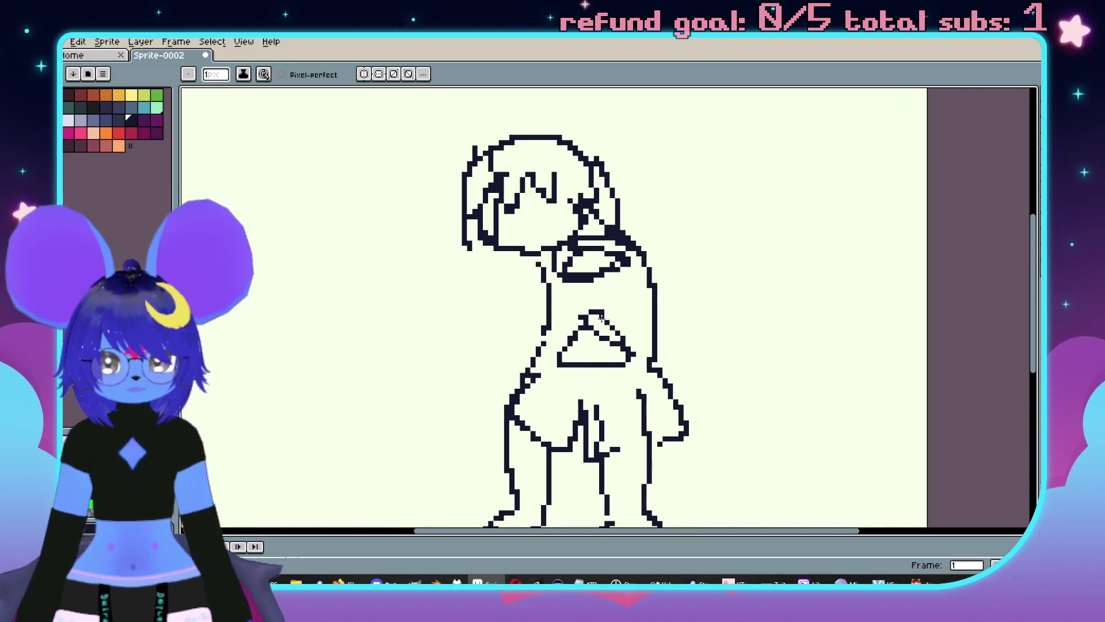
Erase the collar ring and the chest triangle marks.
{"action": "key", "text": "e"}
{"action": "mouse_move", "coordinate": [599, 316]}
{"action": "left_mouse_down"}
{"action": "mouse_move", "coordinate": [565, 340]}
{"action": "mouse_move", "coordinate": [626, 360]}
{"action": "left_mouse_up"}
{"action": "mouse_move", "coordinate": [618, 265]}
{"action": "left_mouse_down"}
{"action": "mouse_move", "coordinate": [557, 271]}
{"action": "mouse_move", "coordinate": [562, 257]}
{"action": "mouse_move", "coordinate": [574, 299]}
{"action": "left_mouse_up"}
{"action": "key", "text": "v"}
{"action": "scroll", "coordinate": [575, 301], "scroll_direction": "up", "scroll_amount": 1}
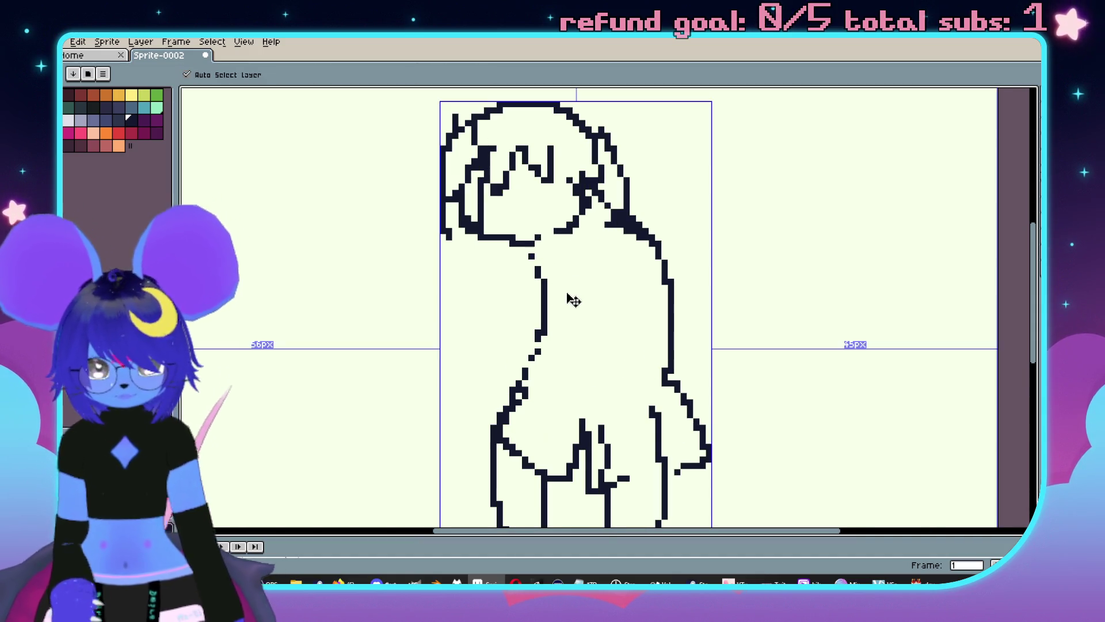
Erase stray pixels beside the neck and sketch the arm and fist, undoing failed attempts.
{"action": "key", "text": "e"}
{"action": "mouse_move", "coordinate": [609, 260]}
{"action": "left_mouse_down"}
{"action": "mouse_move", "coordinate": [636, 267]}
{"action": "mouse_move", "coordinate": [659, 239]}
{"action": "left_mouse_up"}
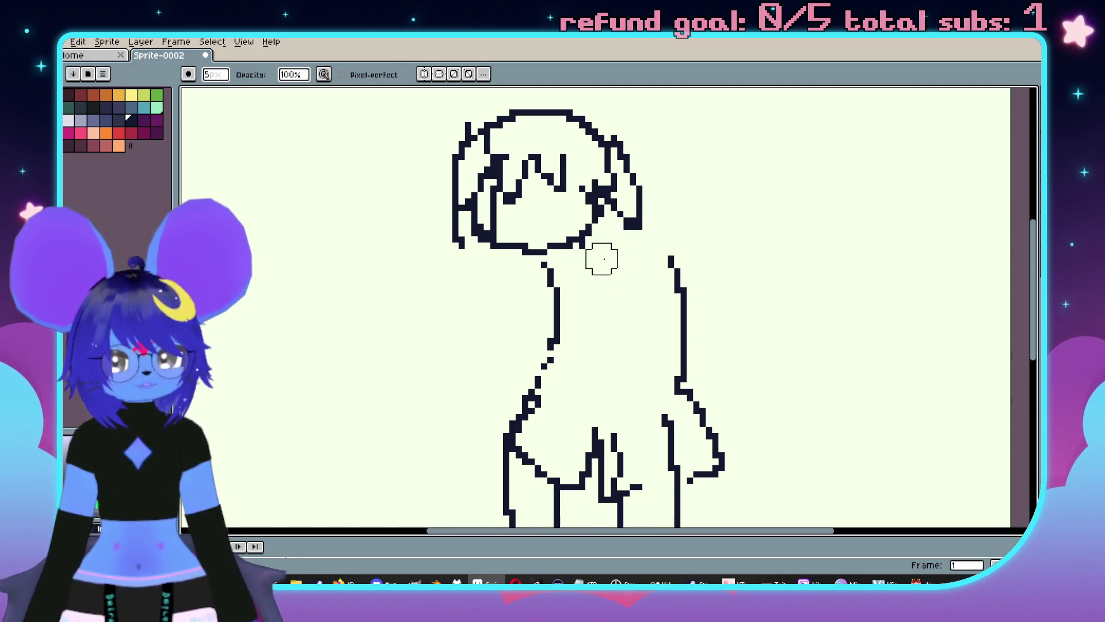
{"action": "left_click_drag", "start_coordinate": [602, 257], "coordinate": [654, 306]}
{"action": "key", "text": "b"}
{"action": "left_click_drag", "start_coordinate": [628, 255], "coordinate": [708, 368]}
{"action": "mouse_move", "coordinate": [544, 360]}
{"action": "left_mouse_down"}
{"action": "mouse_move", "coordinate": [571, 308]}
{"action": "mouse_move", "coordinate": [547, 353]}
{"action": "left_mouse_up"}
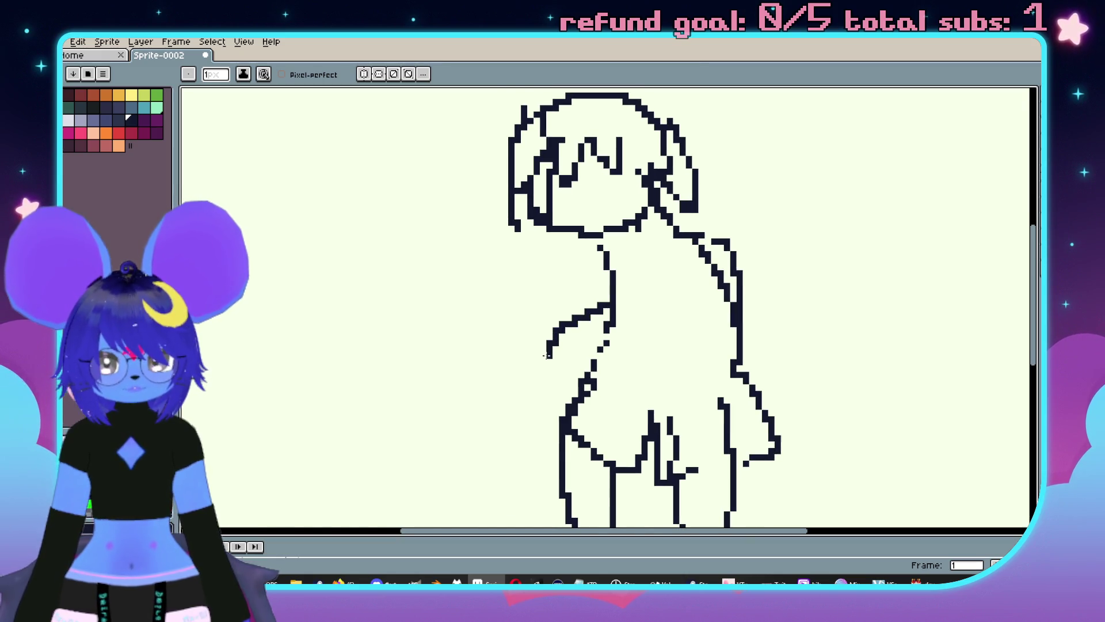
{"action": "key", "text": "ctrl+z"}
{"action": "left_click_drag", "start_coordinate": [612, 337], "coordinate": [624, 358]}
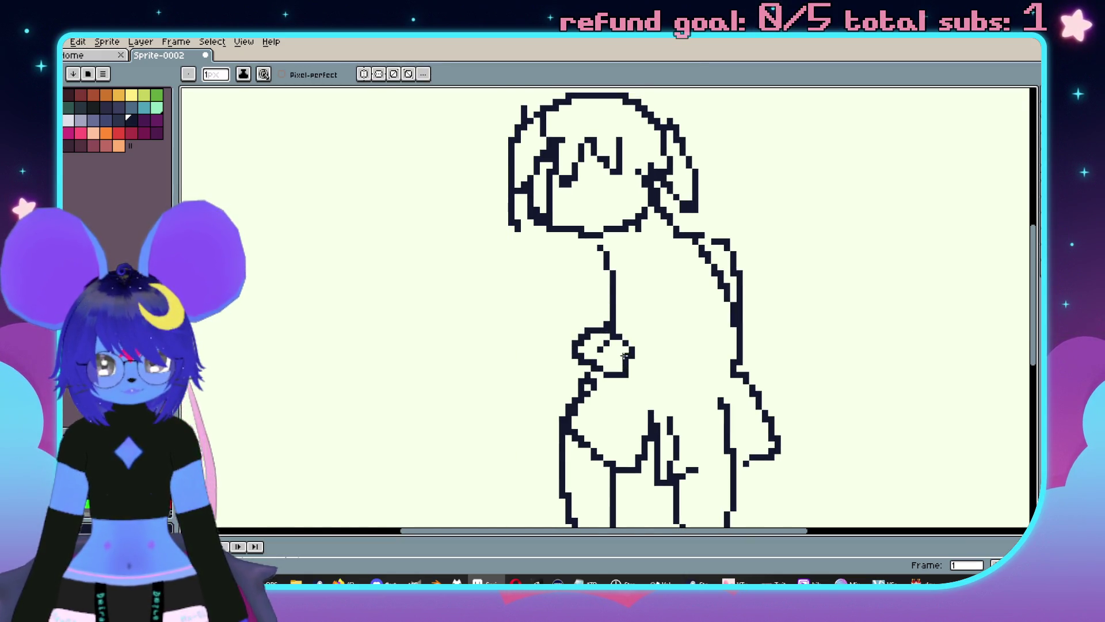
{"action": "mouse_move", "coordinate": [608, 314]}
{"action": "left_mouse_down"}
{"action": "mouse_move", "coordinate": [568, 323]}
{"action": "mouse_move", "coordinate": [576, 339]}
{"action": "left_mouse_up"}
{"action": "left_click_drag", "start_coordinate": [600, 248], "coordinate": [591, 298]}
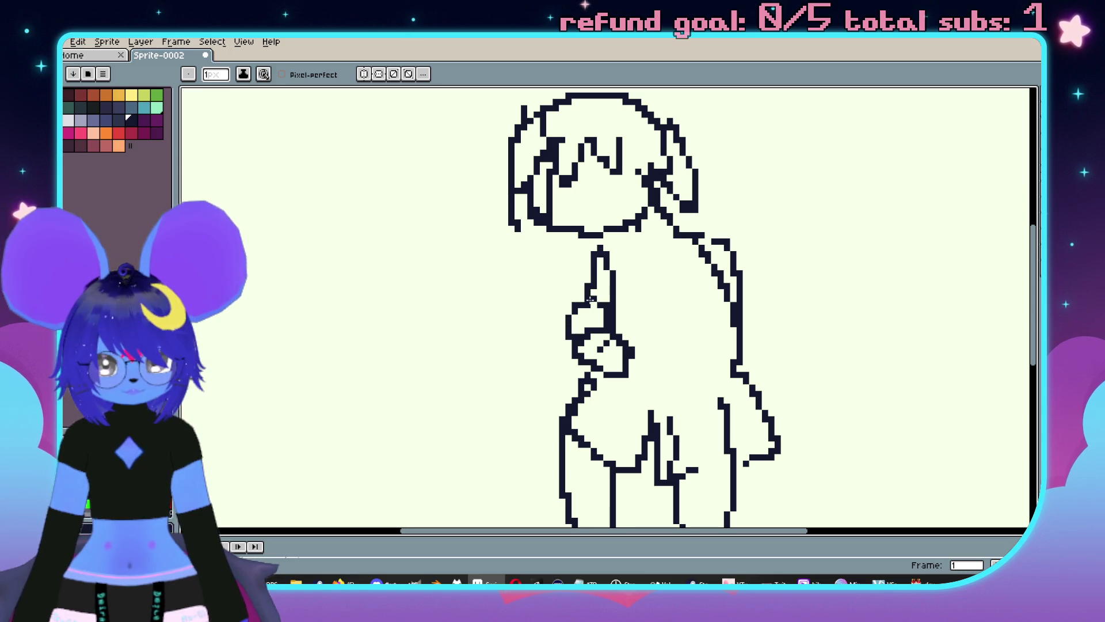
{"action": "key", "text": "ctrl+z"}
{"action": "key", "text": "ctrl+z"}
{"action": "key", "text": "ctrl+z"}
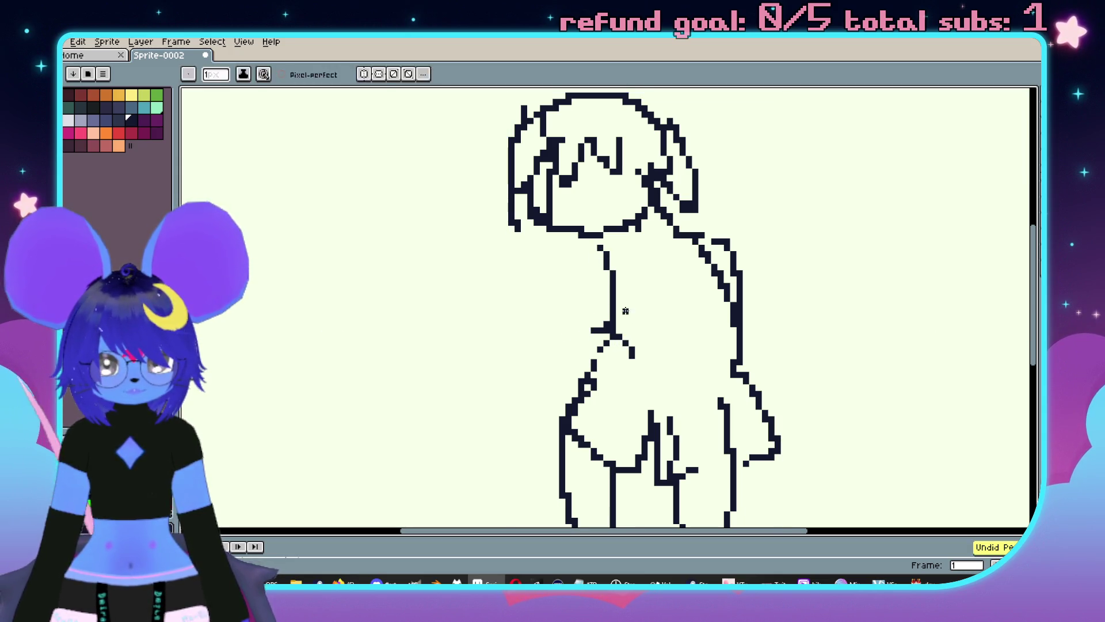
{"action": "mouse_move", "coordinate": [629, 299]}
{"action": "left_mouse_down"}
{"action": "mouse_move", "coordinate": [601, 314]}
{"action": "mouse_move", "coordinate": [651, 305]}
{"action": "mouse_move", "coordinate": [591, 326]}
{"action": "mouse_move", "coordinate": [605, 337]}
{"action": "mouse_move", "coordinate": [596, 282]}
{"action": "mouse_move", "coordinate": [584, 337]}
{"action": "mouse_move", "coordinate": [588, 278]}
{"action": "mouse_move", "coordinate": [569, 317]}
{"action": "mouse_move", "coordinate": [602, 346]}
{"action": "mouse_move", "coordinate": [641, 311]}
{"action": "left_mouse_up"}
{"action": "key", "text": "ctrl+z"}
{"action": "key", "text": "ctrl+z"}
Erase the raised hand and its arm outline, then extend a short torso line.
{"action": "scroll", "coordinate": [625, 293], "scroll_direction": "right", "scroll_amount": 1}
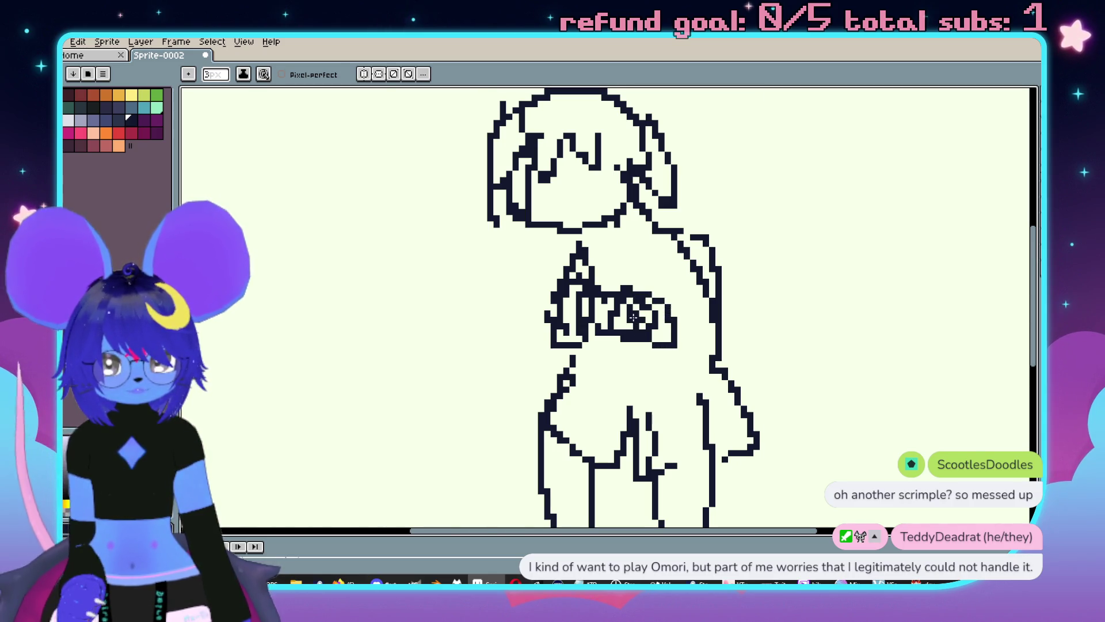
{"action": "key", "text": "e"}
{"action": "mouse_move", "coordinate": [630, 316]}
{"action": "left_mouse_down"}
{"action": "mouse_move", "coordinate": [671, 335]}
{"action": "mouse_move", "coordinate": [655, 352]}
{"action": "mouse_move", "coordinate": [667, 352]}
{"action": "left_mouse_up"}
{"action": "scroll", "coordinate": [654, 346], "scroll_direction": "right", "scroll_amount": 1}
{"action": "key", "text": "b"}
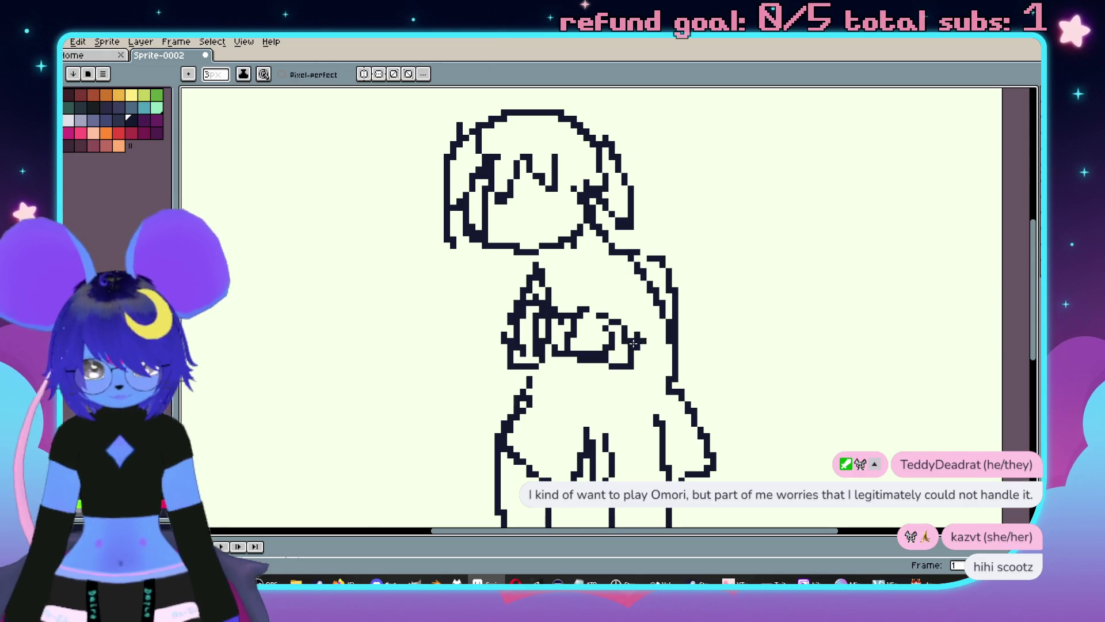
{"action": "key", "text": "minus"}
{"action": "key", "text": "minus"}
{"action": "key", "text": "e"}
{"action": "mouse_move", "coordinate": [642, 284]}
{"action": "left_mouse_down"}
{"action": "mouse_move", "coordinate": [681, 346]}
{"action": "mouse_move", "coordinate": [658, 274]}
{"action": "mouse_move", "coordinate": [681, 294]}
{"action": "mouse_move", "coordinate": [664, 352]}
{"action": "left_mouse_up"}
{"action": "key", "text": "b"}
{"action": "left_click_drag", "start_coordinate": [611, 314], "coordinate": [652, 314]}
Draw a toothy mouth and thick dark eye bars on the face.
{"action": "scroll", "coordinate": [534, 290], "scroll_direction": "up", "scroll_amount": 2}
{"action": "mouse_move", "coordinate": [534, 289]}
{"action": "left_mouse_down"}
{"action": "mouse_move", "coordinate": [643, 283]}
{"action": "mouse_move", "coordinate": [666, 309]}
{"action": "left_mouse_up"}
{"action": "mouse_move", "coordinate": [549, 260]}
{"action": "left_mouse_down"}
{"action": "mouse_move", "coordinate": [596, 268]}
{"action": "mouse_move", "coordinate": [566, 253]}
{"action": "left_mouse_up"}
{"action": "mouse_move", "coordinate": [655, 268]}
{"action": "left_mouse_down"}
{"action": "mouse_move", "coordinate": [700, 270]}
{"action": "mouse_move", "coordinate": [634, 257]}
{"action": "mouse_move", "coordinate": [720, 255]}
{"action": "left_mouse_up"}
{"action": "left_click", "coordinate": [630, 219]}
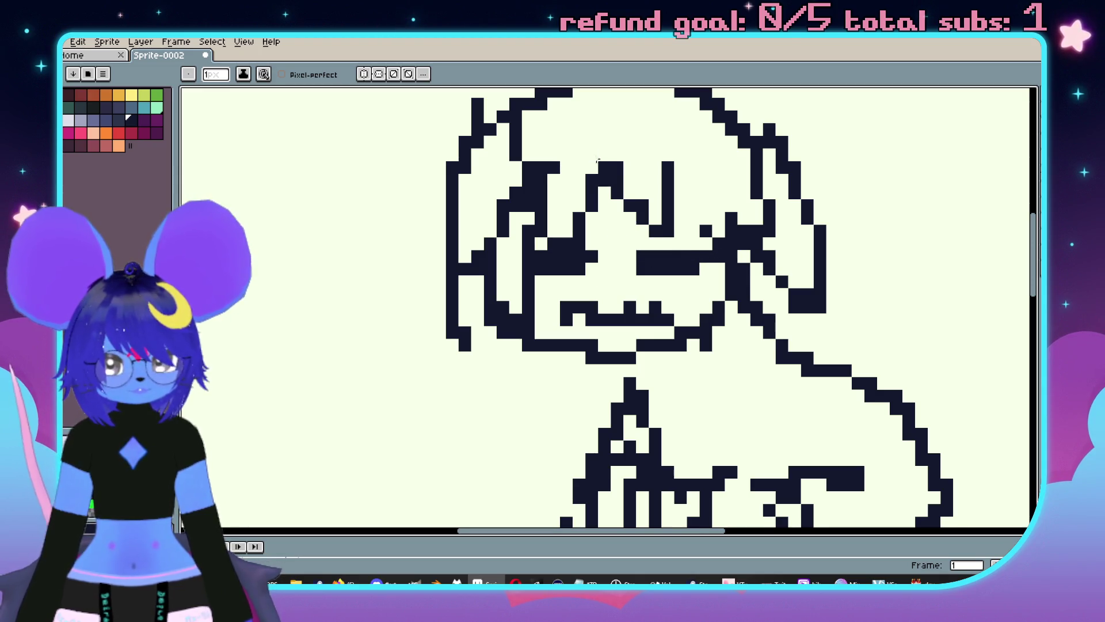
Draw extra hair strands by the neck and dark marks down the chest to the hip.
{"action": "scroll", "coordinate": [599, 167], "scroll_direction": "down", "scroll_amount": 1}
{"action": "scroll", "coordinate": [659, 257], "scroll_direction": "down", "scroll_amount": 2}
{"action": "left_click_drag", "start_coordinate": [659, 257], "coordinate": [652, 260]}
{"action": "left_click_drag", "start_coordinate": [743, 321], "coordinate": [681, 280]}
{"action": "mouse_move", "coordinate": [620, 322]}
{"action": "left_mouse_down"}
{"action": "mouse_move", "coordinate": [593, 378]}
{"action": "mouse_move", "coordinate": [581, 371]}
{"action": "left_mouse_up"}
{"action": "mouse_move", "coordinate": [574, 302]}
{"action": "left_mouse_down"}
{"action": "mouse_move", "coordinate": [587, 348]}
{"action": "mouse_move", "coordinate": [510, 267]}
{"action": "left_mouse_up"}
{"action": "key", "text": "v"}
{"action": "key", "text": "b"}
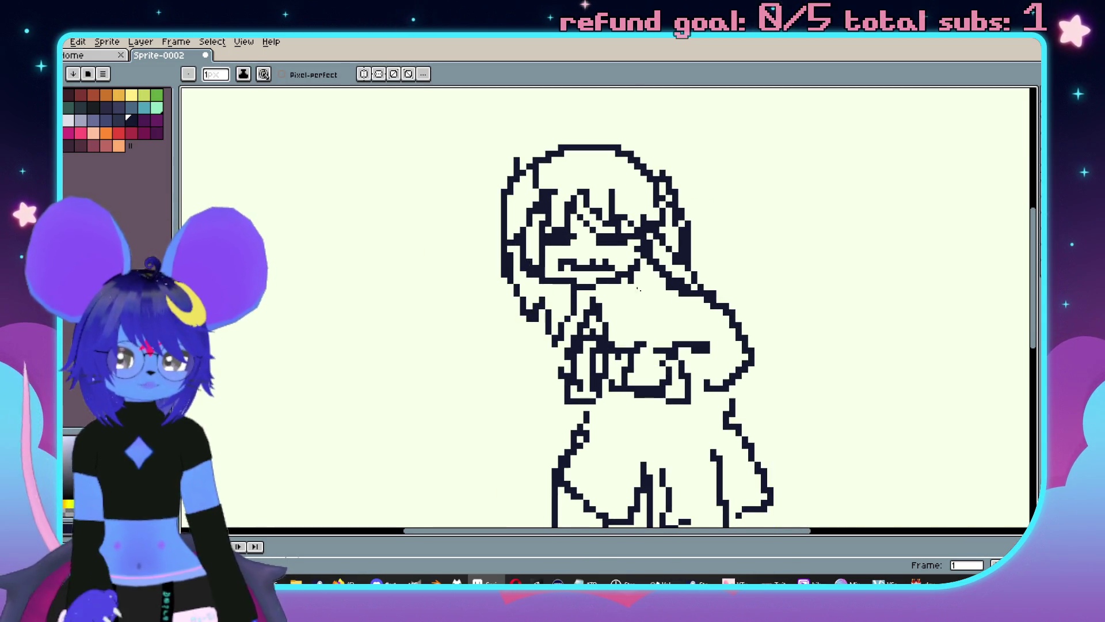
{"action": "scroll", "coordinate": [658, 327], "scroll_direction": "down", "scroll_amount": 2}
{"action": "left_click_drag", "start_coordinate": [665, 329], "coordinate": [649, 394]}
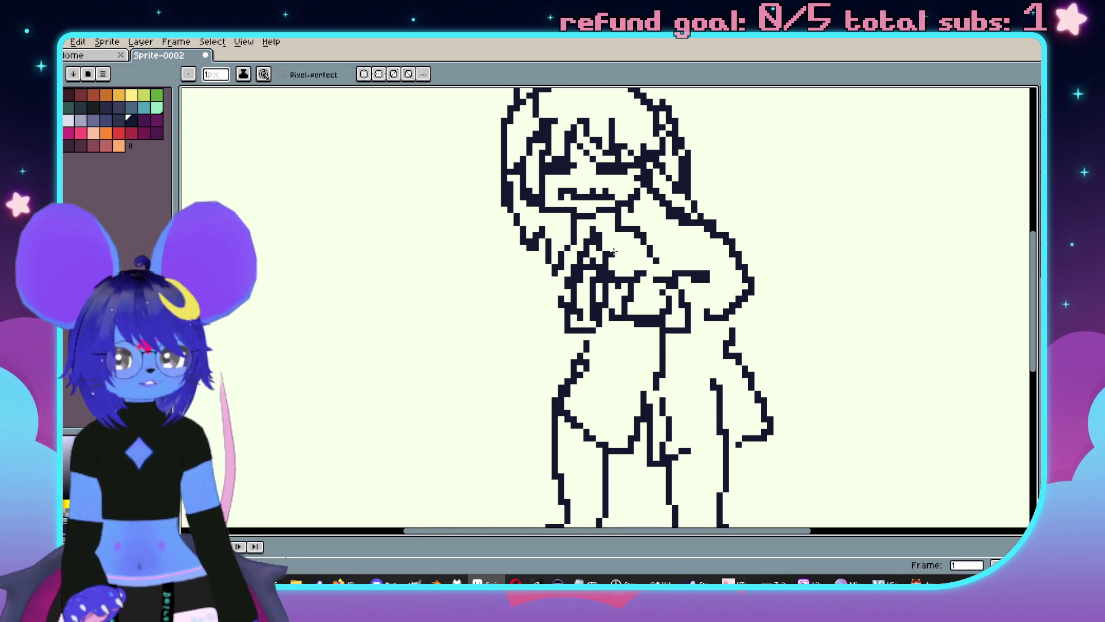
{"action": "left_click", "coordinate": [640, 339]}
{"action": "left_click_drag", "start_coordinate": [637, 368], "coordinate": [625, 368]}
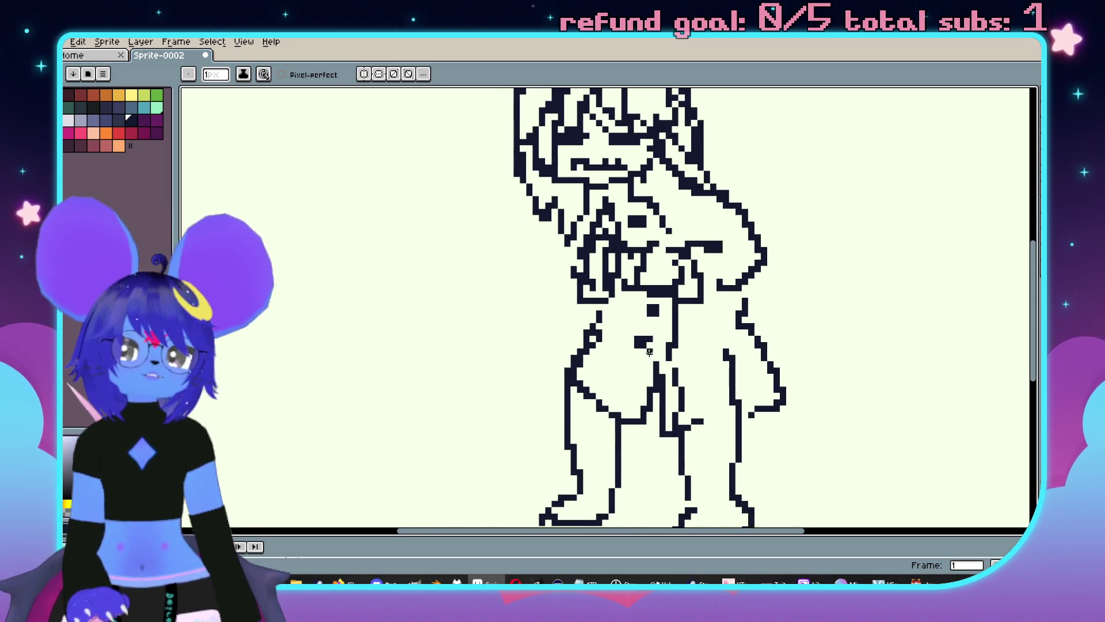
Outline thicker soles under both feet, undoing a misplaced stroke and redrawing the right foot edge.
{"action": "scroll", "coordinate": [632, 360], "scroll_direction": "up", "scroll_amount": 1}
{"action": "scroll", "coordinate": [621, 368], "scroll_direction": "down", "scroll_amount": 3}
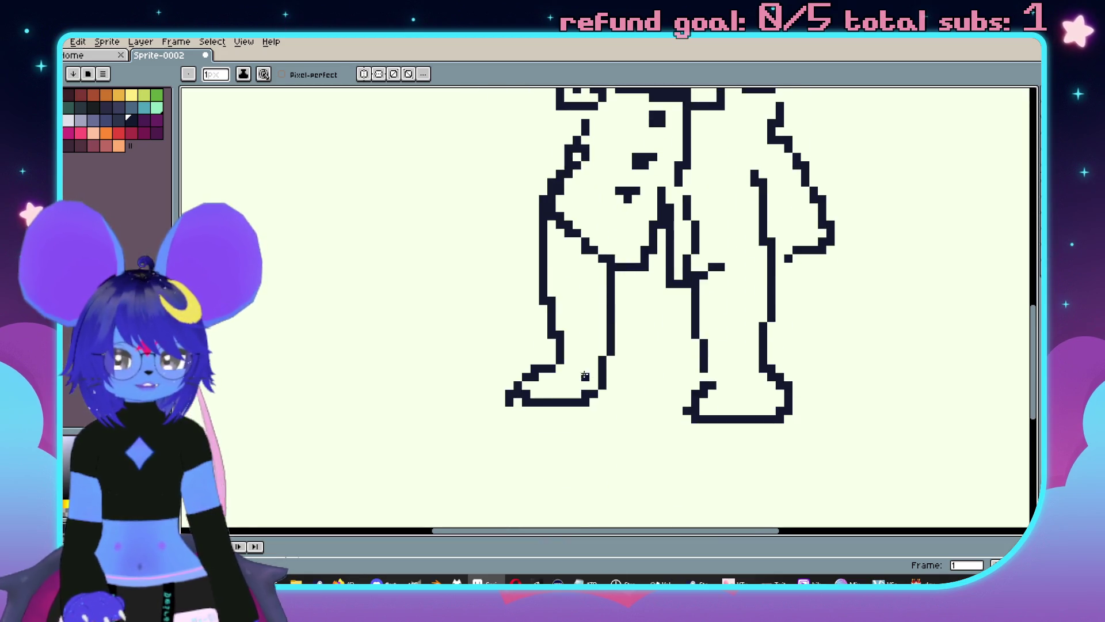
{"action": "left_click_drag", "start_coordinate": [525, 411], "coordinate": [615, 398]}
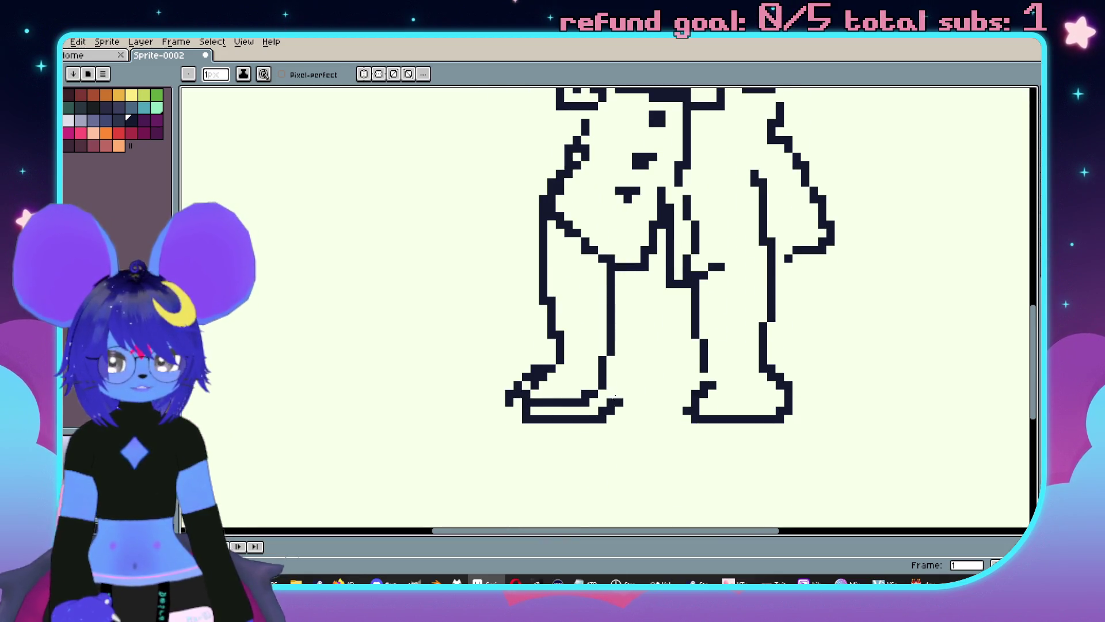
{"action": "mouse_move", "coordinate": [700, 429]}
{"action": "left_mouse_down"}
{"action": "mouse_move", "coordinate": [797, 429]}
{"action": "mouse_move", "coordinate": [748, 397]}
{"action": "mouse_move", "coordinate": [727, 400]}
{"action": "left_mouse_up"}
{"action": "key", "text": "ctrl+z"}
{"action": "key", "text": "ctrl+z"}
{"action": "key", "text": "ctrl+z"}
{"action": "key", "text": "ctrl+z"}
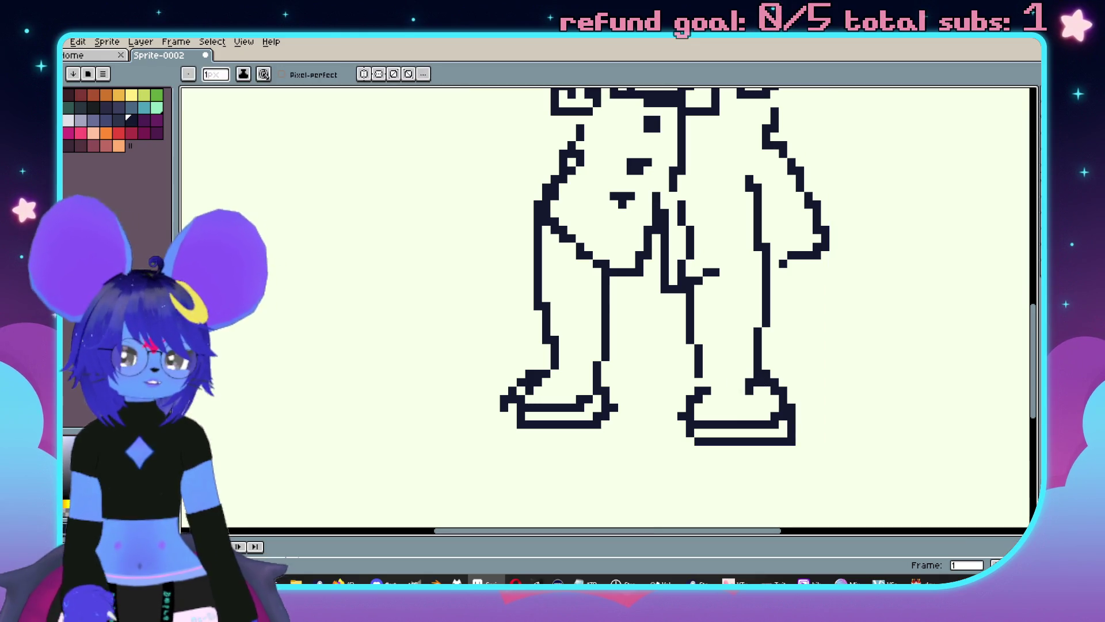
{"action": "key", "text": "ctrl+z"}
{"action": "left_click_drag", "start_coordinate": [713, 393], "coordinate": [728, 403]}
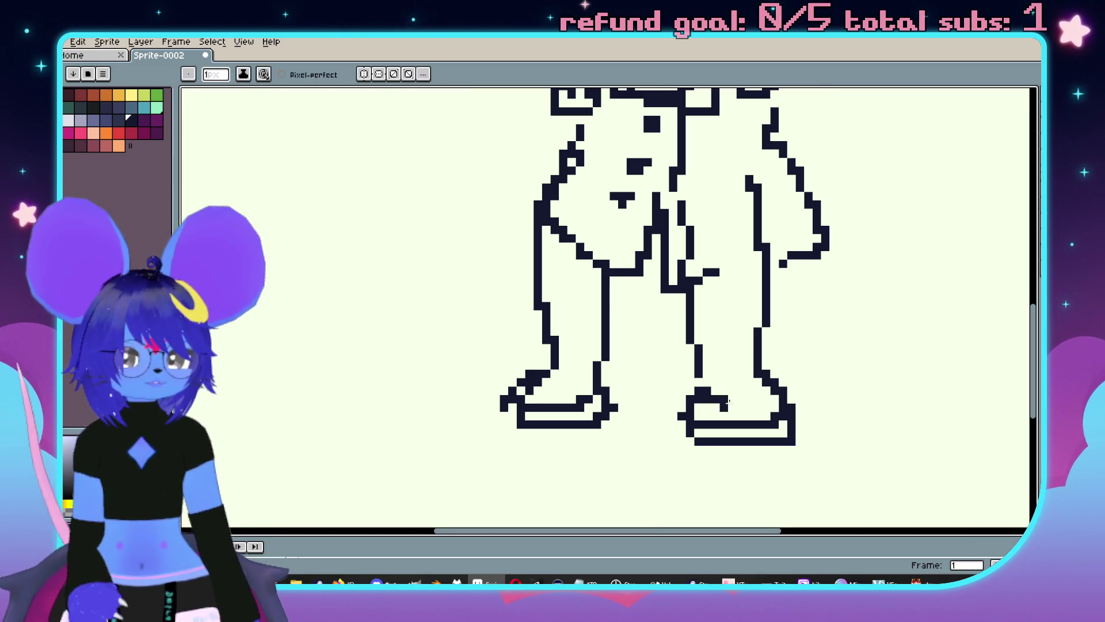
Draw a looping tail, an ear-like shape above the head, a pointed wing and another curve.
{"action": "scroll", "coordinate": [738, 403], "scroll_direction": "down", "scroll_amount": 3}
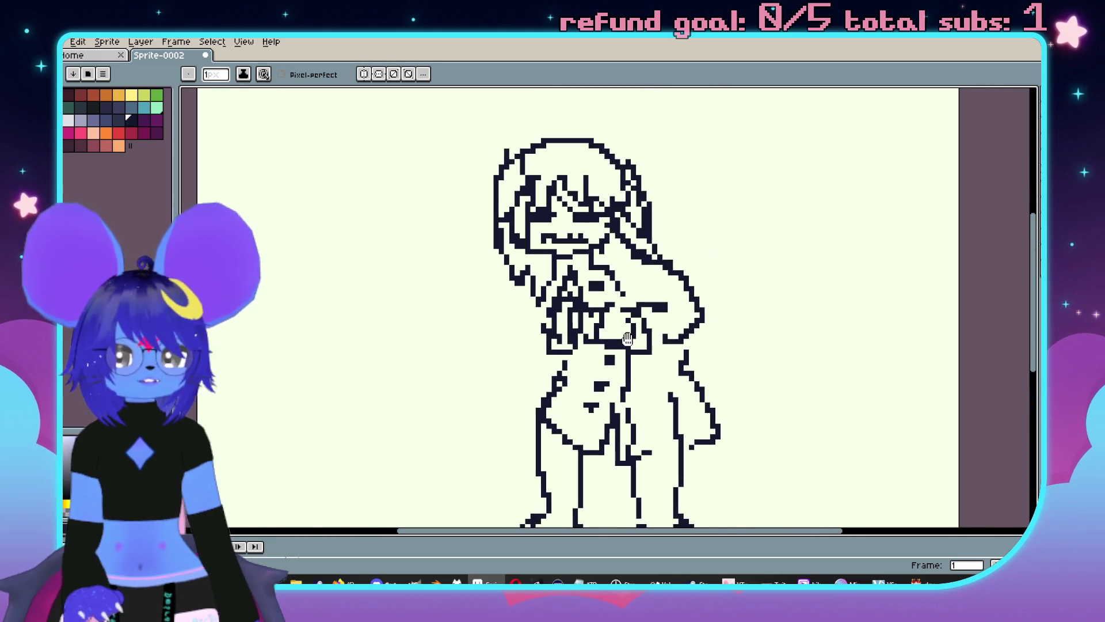
{"action": "scroll", "coordinate": [625, 299], "scroll_direction": "up", "scroll_amount": 3}
{"action": "left_click_drag", "start_coordinate": [625, 298], "coordinate": [611, 309]}
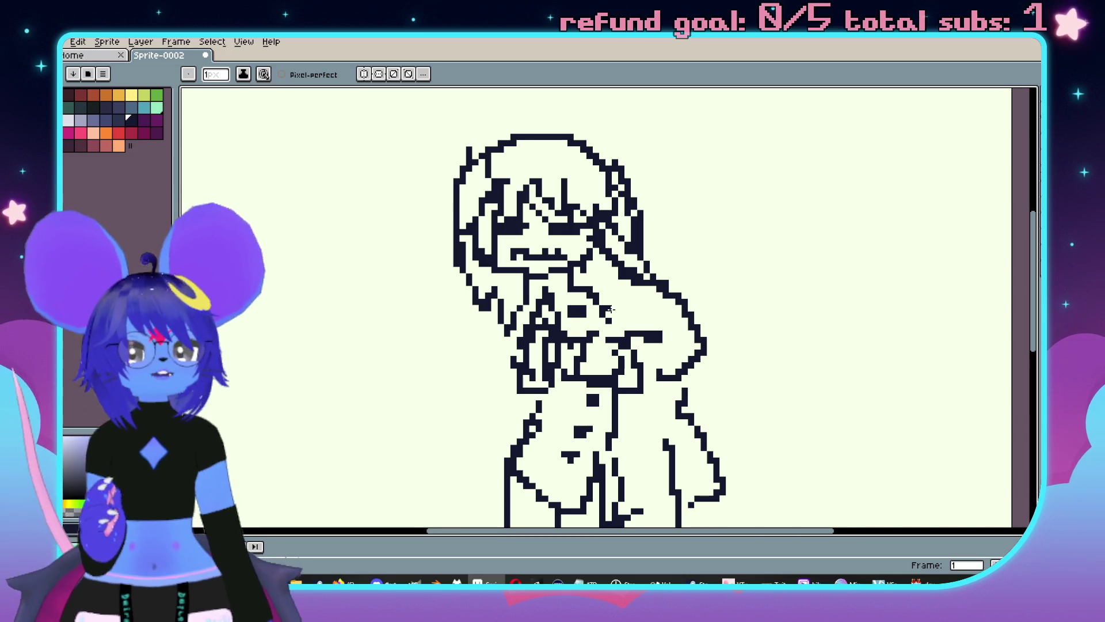
{"action": "scroll", "coordinate": [611, 309], "scroll_direction": "down", "scroll_amount": 3}
{"action": "scroll", "coordinate": [601, 295], "scroll_direction": "up", "scroll_amount": 1}
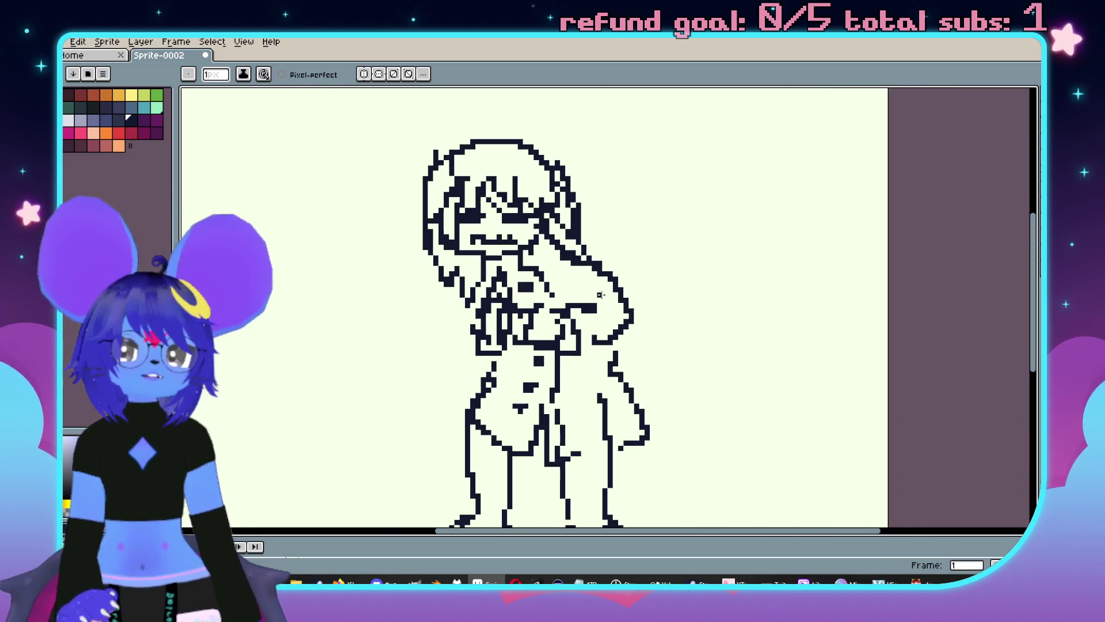
{"action": "left_click_drag", "start_coordinate": [601, 295], "coordinate": [632, 323]}
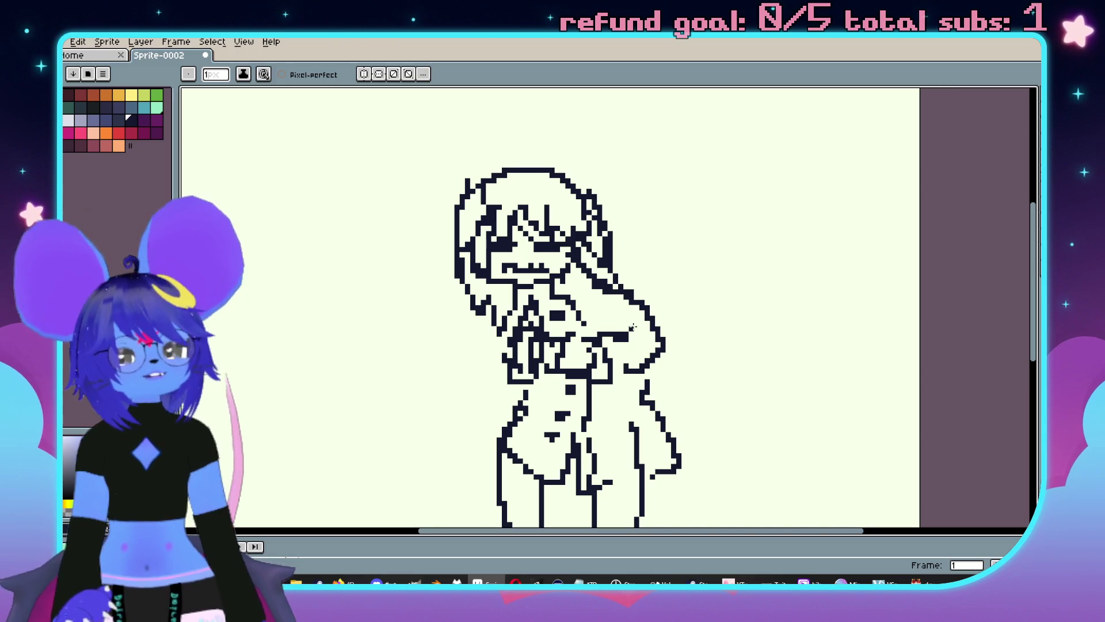
{"action": "scroll", "coordinate": [699, 274], "scroll_direction": "down", "scroll_amount": 1}
{"action": "scroll", "coordinate": [686, 346], "scroll_direction": "up", "scroll_amount": 2}
{"action": "mouse_move", "coordinate": [602, 251]}
{"action": "left_mouse_down"}
{"action": "mouse_move", "coordinate": [714, 246]}
{"action": "mouse_move", "coordinate": [722, 346]}
{"action": "mouse_move", "coordinate": [624, 284]}
{"action": "left_mouse_up"}
{"action": "mouse_move", "coordinate": [575, 151]}
{"action": "left_mouse_down"}
{"action": "mouse_move", "coordinate": [612, 190]}
{"action": "mouse_move", "coordinate": [619, 280]}
{"action": "mouse_move", "coordinate": [662, 167]}
{"action": "mouse_move", "coordinate": [691, 236]}
{"action": "mouse_move", "coordinate": [746, 174]}
{"action": "mouse_move", "coordinate": [776, 162]}
{"action": "left_mouse_up"}
{"action": "mouse_move", "coordinate": [533, 285]}
{"action": "left_mouse_down"}
{"action": "mouse_move", "coordinate": [485, 362]}
{"action": "mouse_move", "coordinate": [557, 304]}
{"action": "left_mouse_up"}
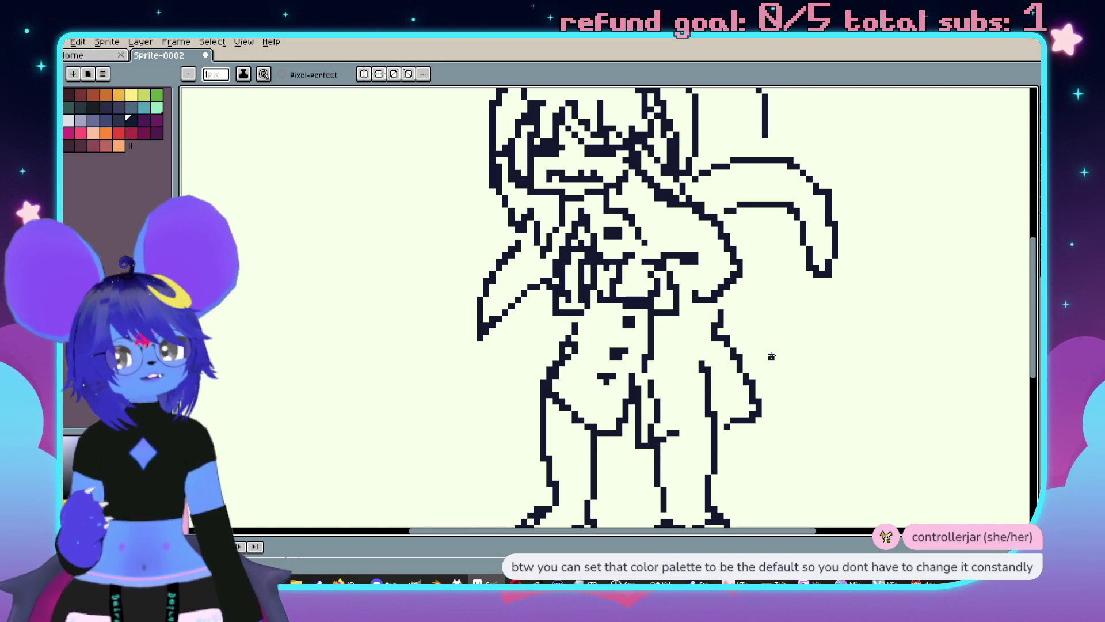
{"action": "left_click_drag", "start_coordinate": [818, 346], "coordinate": [765, 393]}
{"action": "mouse_move", "coordinate": [730, 345]}
{"action": "left_mouse_down"}
{"action": "mouse_move", "coordinate": [714, 400]}
{"action": "mouse_move", "coordinate": [748, 284]}
{"action": "mouse_move", "coordinate": [716, 270]}
{"action": "mouse_move", "coordinate": [699, 295]}
{"action": "left_mouse_up"}
Add the curved stroke running down from the top of the ear shape, redoing it once.
{"action": "scroll", "coordinate": [753, 350], "scroll_direction": "down", "scroll_amount": 2}
{"action": "scroll", "coordinate": [729, 307], "scroll_direction": "up", "scroll_amount": 2}
{"action": "scroll", "coordinate": [752, 338], "scroll_direction": "down", "scroll_amount": 1}
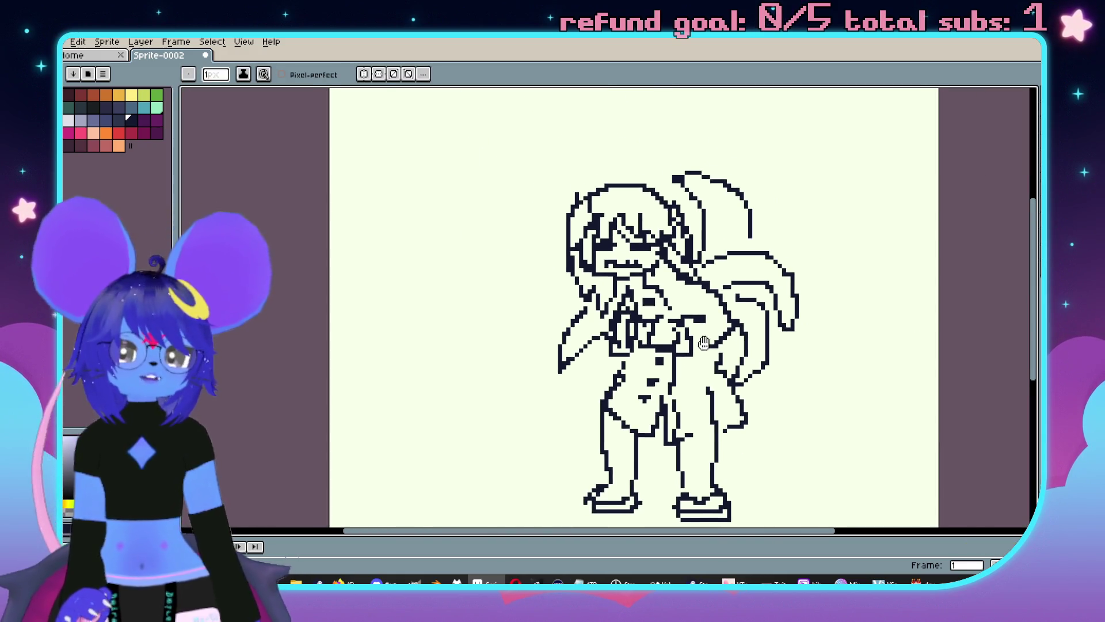
{"action": "scroll", "coordinate": [695, 312], "scroll_direction": "up", "scroll_amount": 1}
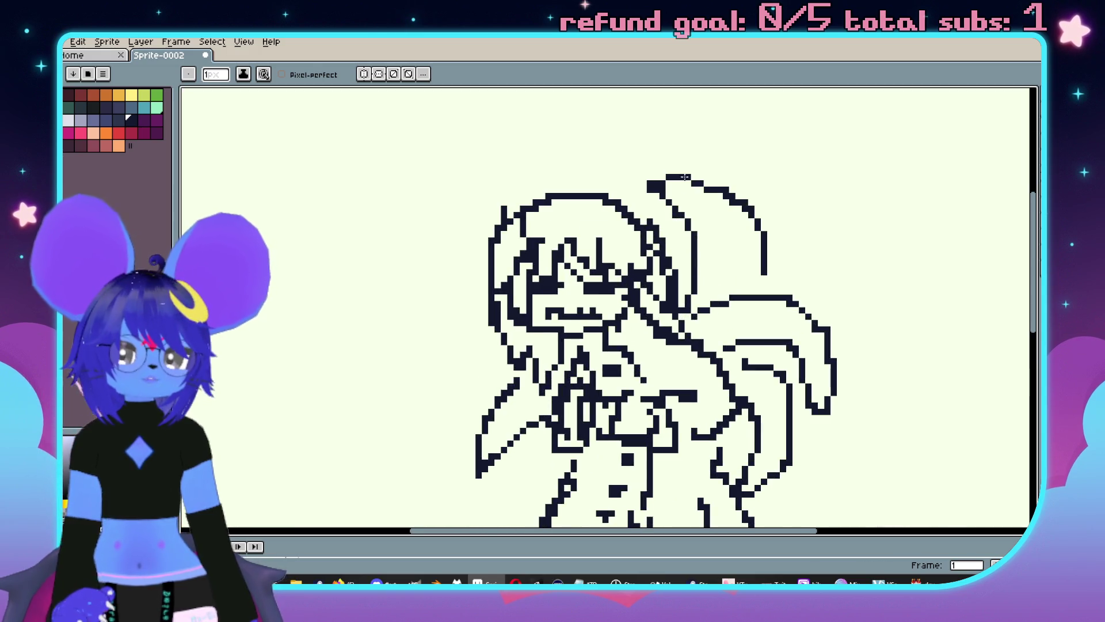
{"action": "left_click_drag", "start_coordinate": [684, 175], "coordinate": [729, 275]}
{"action": "scroll", "coordinate": [750, 292], "scroll_direction": "down", "scroll_amount": 1}
{"action": "key", "text": "ctrl+z"}
{"action": "scroll", "coordinate": [648, 161], "scroll_direction": "up", "scroll_amount": 1}
{"action": "mouse_move", "coordinate": [648, 160]}
{"action": "left_mouse_down"}
{"action": "mouse_move", "coordinate": [740, 242]}
{"action": "mouse_move", "coordinate": [737, 290]}
{"action": "left_mouse_up"}
{"action": "scroll", "coordinate": [657, 365], "scroll_direction": "down", "scroll_amount": 1}
{"action": "scroll", "coordinate": [643, 299], "scroll_direction": "up", "scroll_amount": 1}
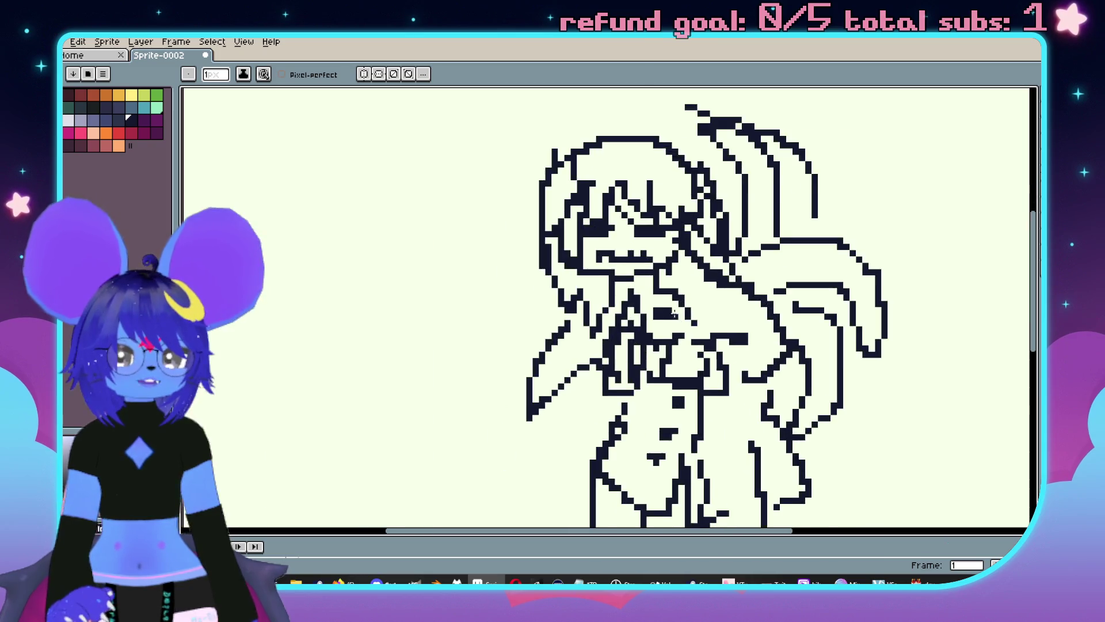
Erase stray pixels near the eye and touch up the curve right of the body.
{"action": "key", "text": "e"}
{"action": "left_click_drag", "start_coordinate": [629, 272], "coordinate": [667, 269]}
{"action": "scroll", "coordinate": [667, 340], "scroll_direction": "down", "scroll_amount": 1}
{"action": "scroll", "coordinate": [668, 340], "scroll_direction": "up", "scroll_amount": 1}
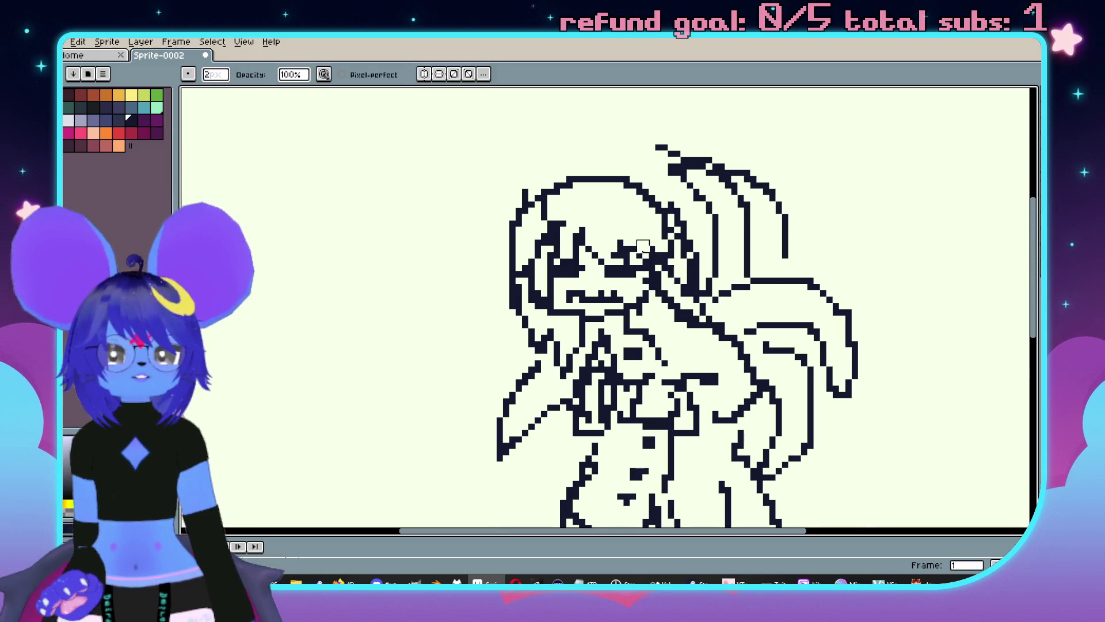
{"action": "key", "text": "v"}
{"action": "scroll", "coordinate": [665, 275], "scroll_direction": "down", "scroll_amount": 1}
{"action": "scroll", "coordinate": [666, 276], "scroll_direction": "up", "scroll_amount": 1}
{"action": "key", "text": "b"}
{"action": "scroll", "coordinate": [636, 264], "scroll_direction": "up", "scroll_amount": 1}
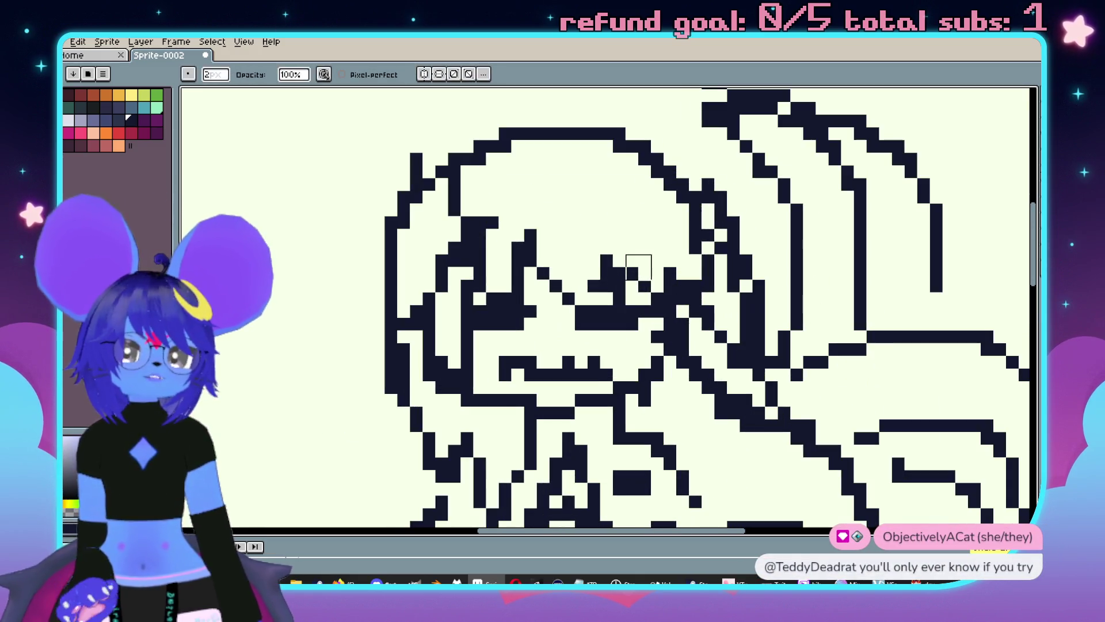
{"action": "scroll", "coordinate": [662, 276], "scroll_direction": "down", "scroll_amount": 2}
{"action": "left_click_drag", "start_coordinate": [773, 345], "coordinate": [710, 260]}
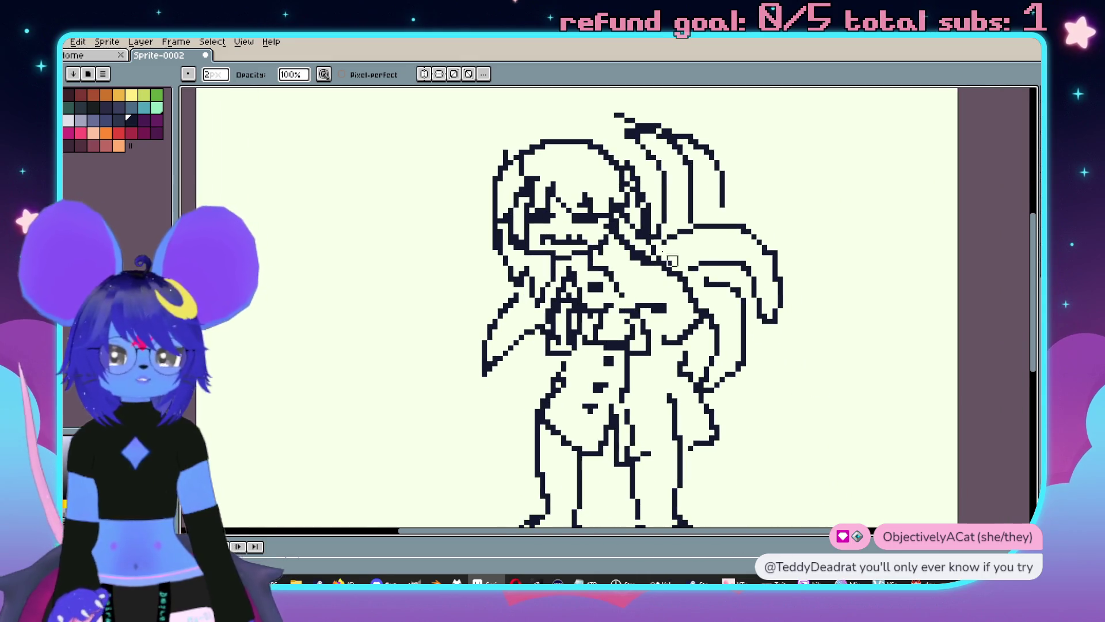
{"action": "scroll", "coordinate": [677, 324], "scroll_direction": "up", "scroll_amount": 1}
{"action": "scroll", "coordinate": [689, 326], "scroll_direction": "down", "scroll_amount": 2}
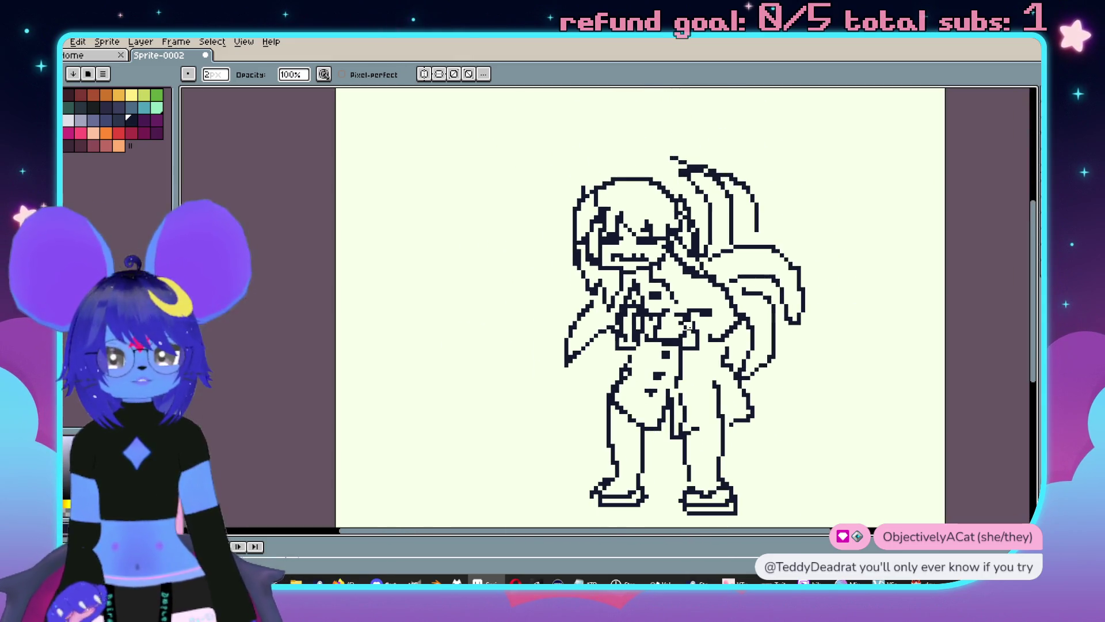
{"action": "key", "text": "e"}
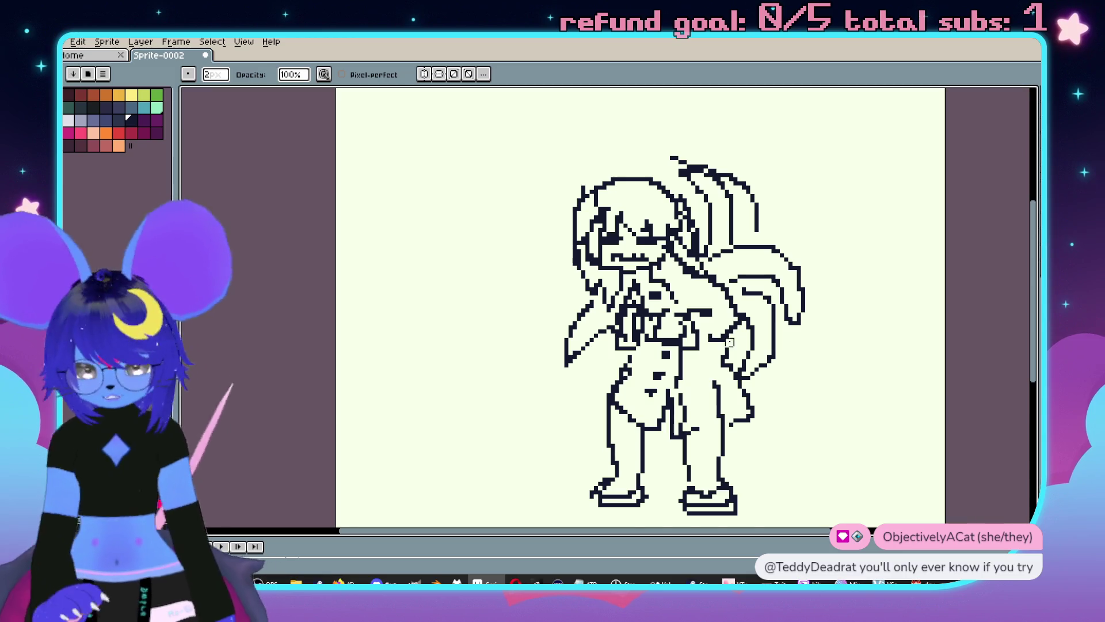
{"action": "scroll", "coordinate": [665, 233], "scroll_direction": "up", "scroll_amount": 1}
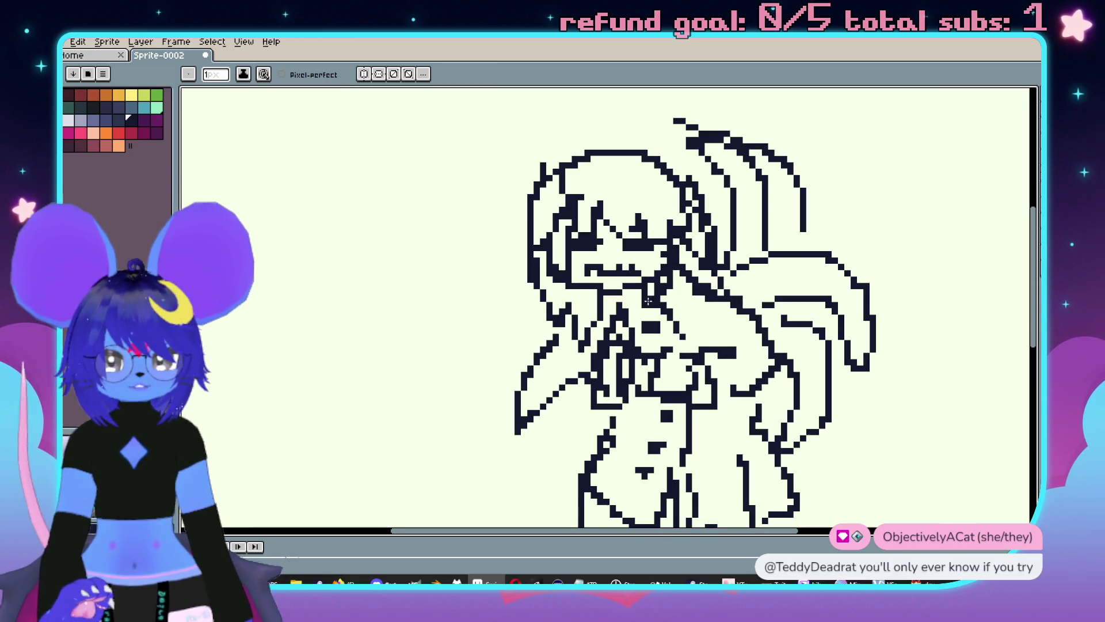
{"action": "scroll", "coordinate": [653, 340], "scroll_direction": "down", "scroll_amount": 3}
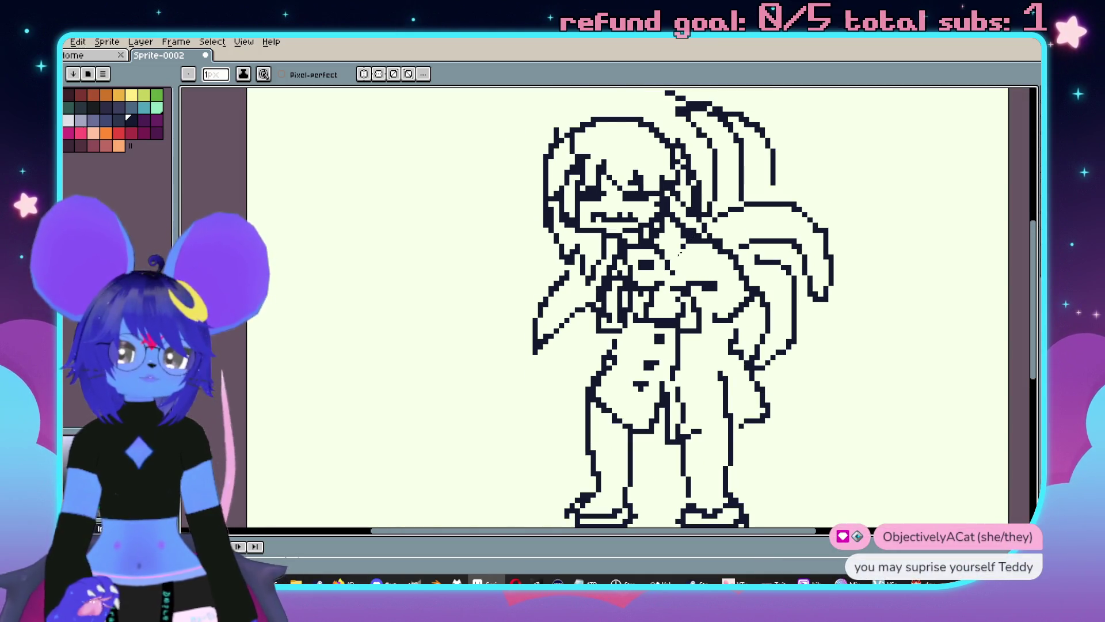
{"action": "mouse_move", "coordinate": [773, 345]}
{"action": "left_mouse_down"}
{"action": "mouse_move", "coordinate": [735, 313]}
{"action": "mouse_move", "coordinate": [742, 307]}
{"action": "left_mouse_up"}
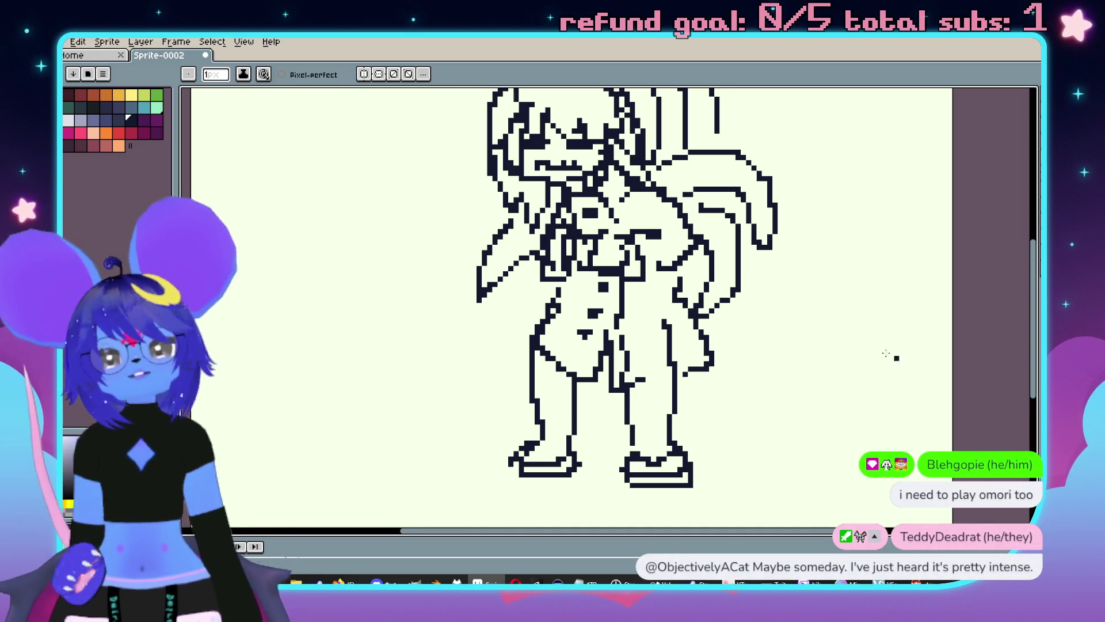
{"action": "scroll", "coordinate": [895, 358], "scroll_direction": "down", "scroll_amount": 2}
{"action": "scroll", "coordinate": [730, 234], "scroll_direction": "up", "scroll_amount": 2}
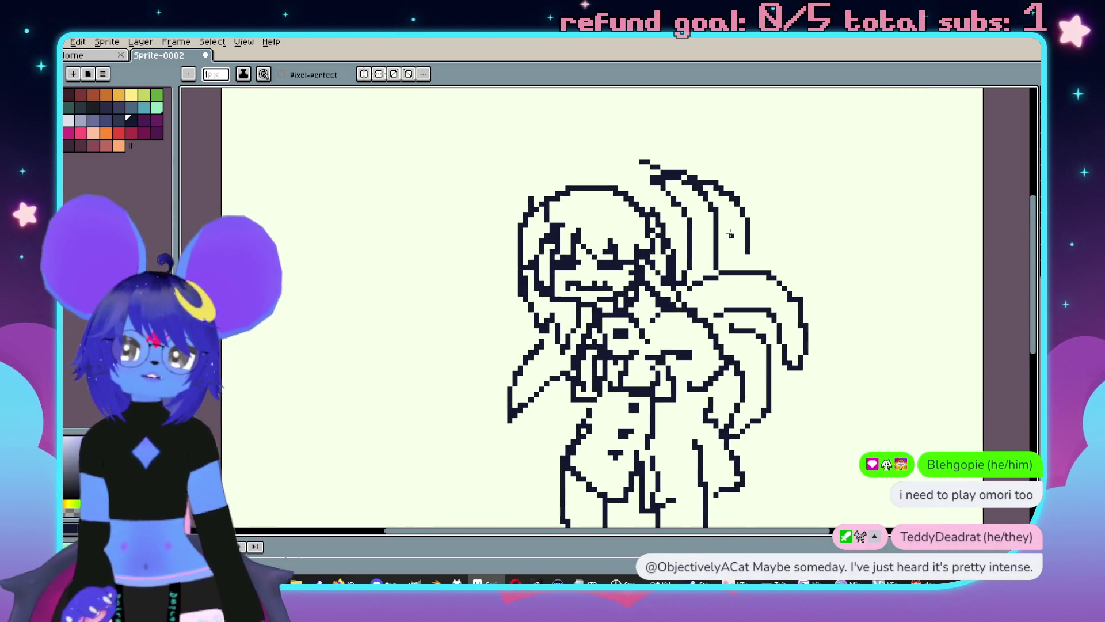
Fill every hair region and strand, including small gaps, with maroon.
{"action": "left_click", "coordinate": [140, 130]}
{"action": "scroll", "coordinate": [561, 234], "scroll_direction": "up", "scroll_amount": 2}
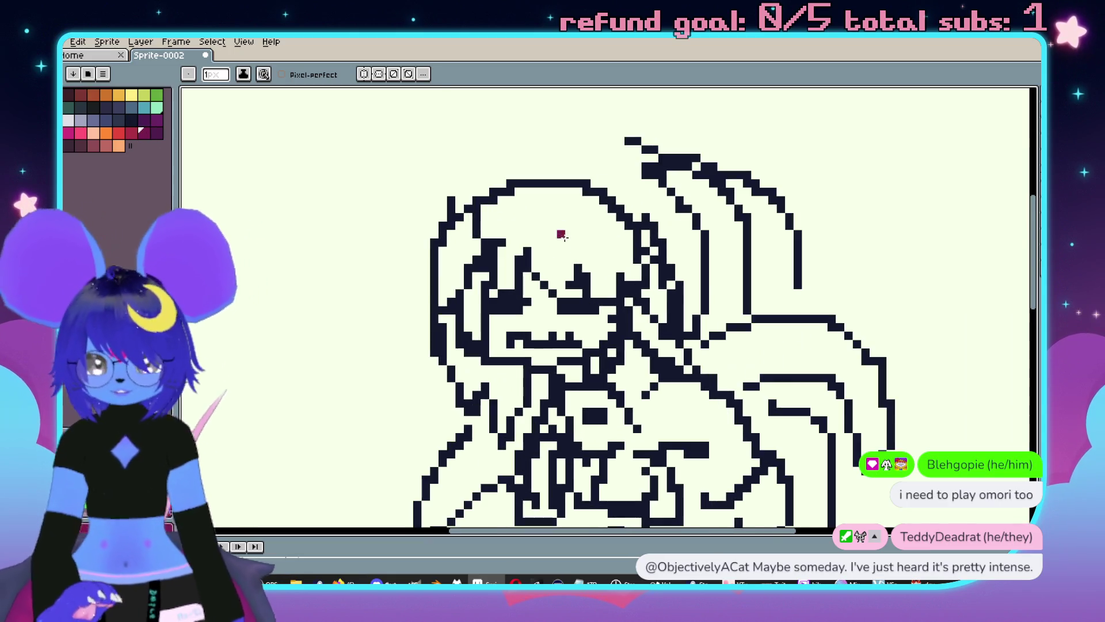
{"action": "key", "text": "g"}
{"action": "left_click", "coordinate": [561, 235]}
{"action": "left_click", "coordinate": [467, 244]}
{"action": "left_click", "coordinate": [454, 264]}
{"action": "scroll", "coordinate": [489, 273], "scroll_direction": "down", "scroll_amount": 1}
{"action": "scroll", "coordinate": [489, 274], "scroll_direction": "up", "scroll_amount": 1}
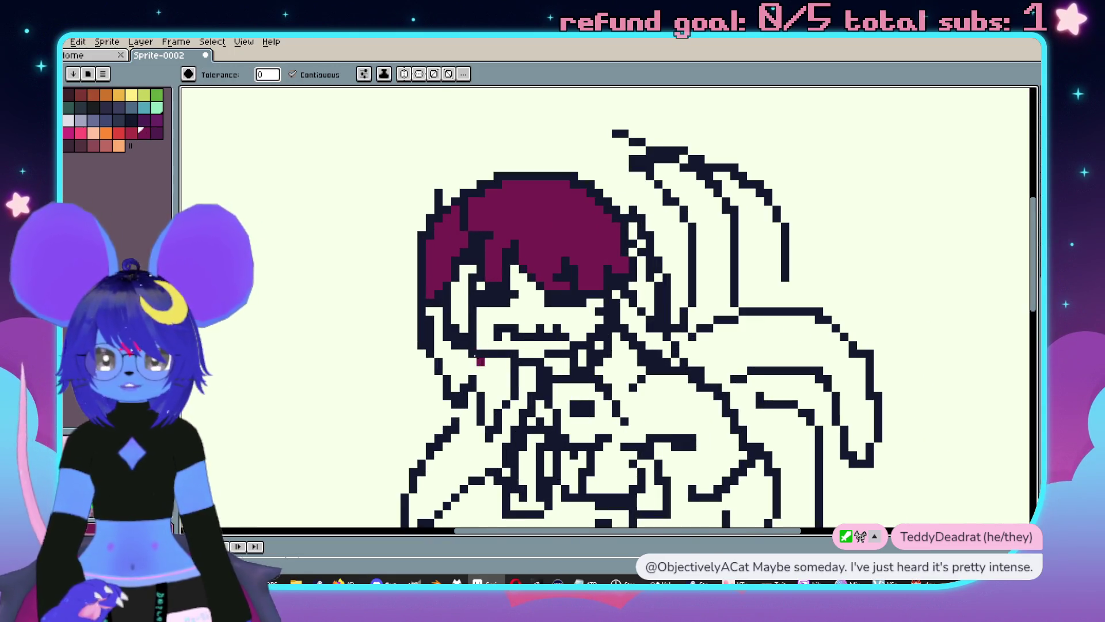
{"action": "left_click", "coordinate": [476, 361]}
{"action": "scroll", "coordinate": [576, 340], "scroll_direction": "up", "scroll_amount": 1}
{"action": "left_click", "coordinate": [669, 210]}
{"action": "left_click", "coordinate": [661, 171]}
{"action": "left_click", "coordinate": [669, 185]}
{"action": "left_click", "coordinate": [687, 305]}
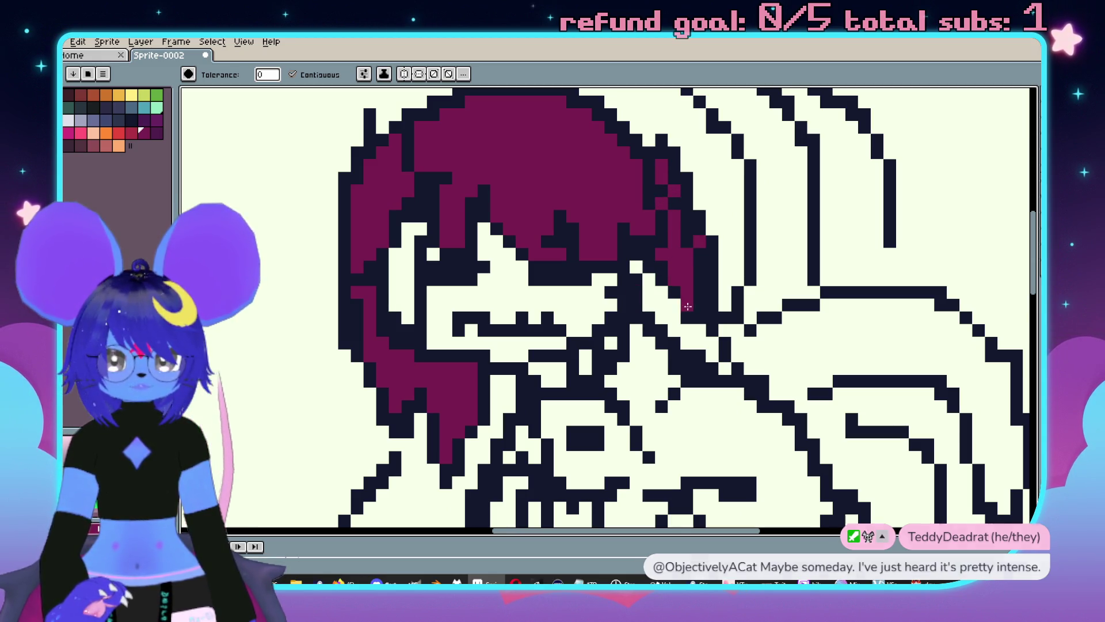
{"action": "scroll", "coordinate": [633, 272], "scroll_direction": "down", "scroll_amount": 1}
{"action": "scroll", "coordinate": [633, 272], "scroll_direction": "up", "scroll_amount": 1}
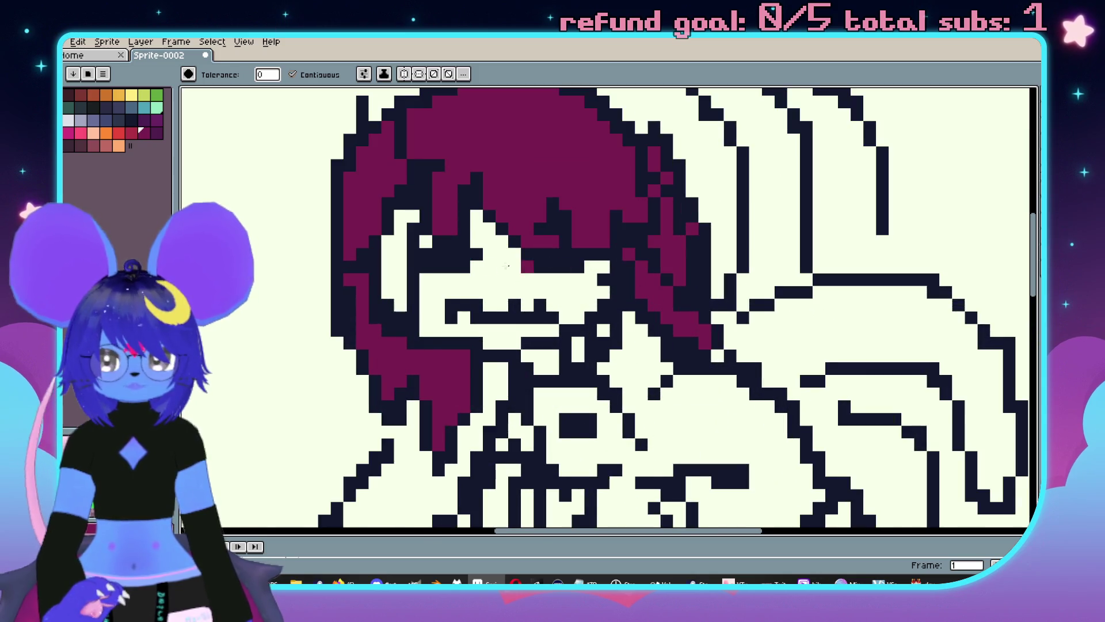
{"action": "left_click", "coordinate": [474, 268]}
{"action": "scroll", "coordinate": [473, 268], "scroll_direction": "down", "scroll_amount": 1}
{"action": "scroll", "coordinate": [576, 288], "scroll_direction": "up", "scroll_amount": 2}
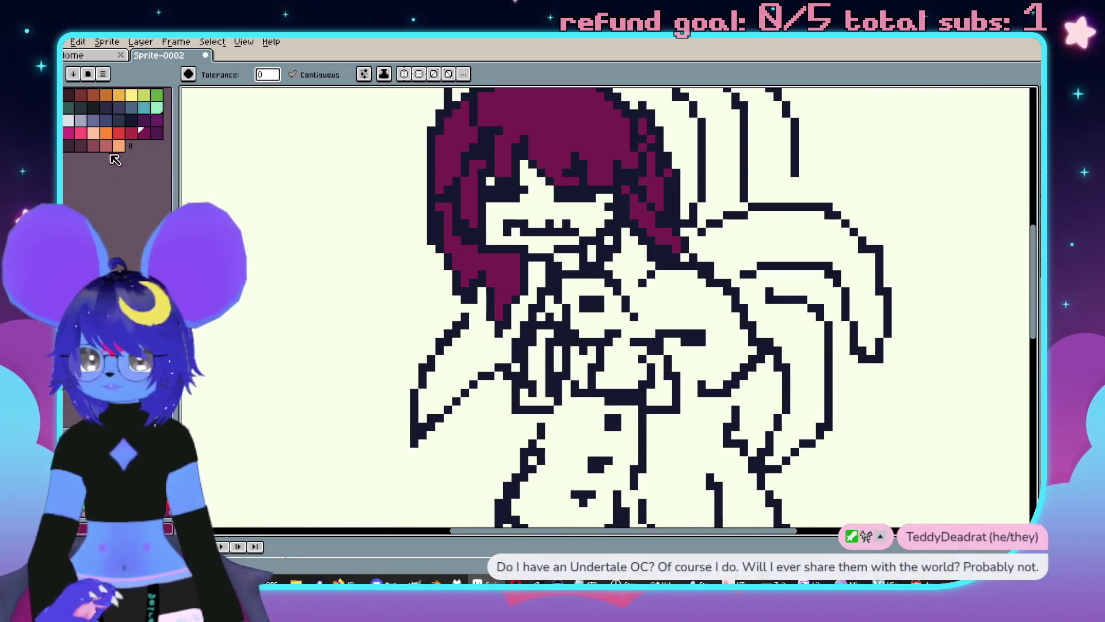
Fill the face and the chest area with light grey.
{"action": "left_click", "coordinate": [541, 215]}
{"action": "scroll", "coordinate": [417, 133], "scroll_direction": "down", "scroll_amount": 1}
{"action": "scroll", "coordinate": [416, 134], "scroll_direction": "up", "scroll_amount": 1}
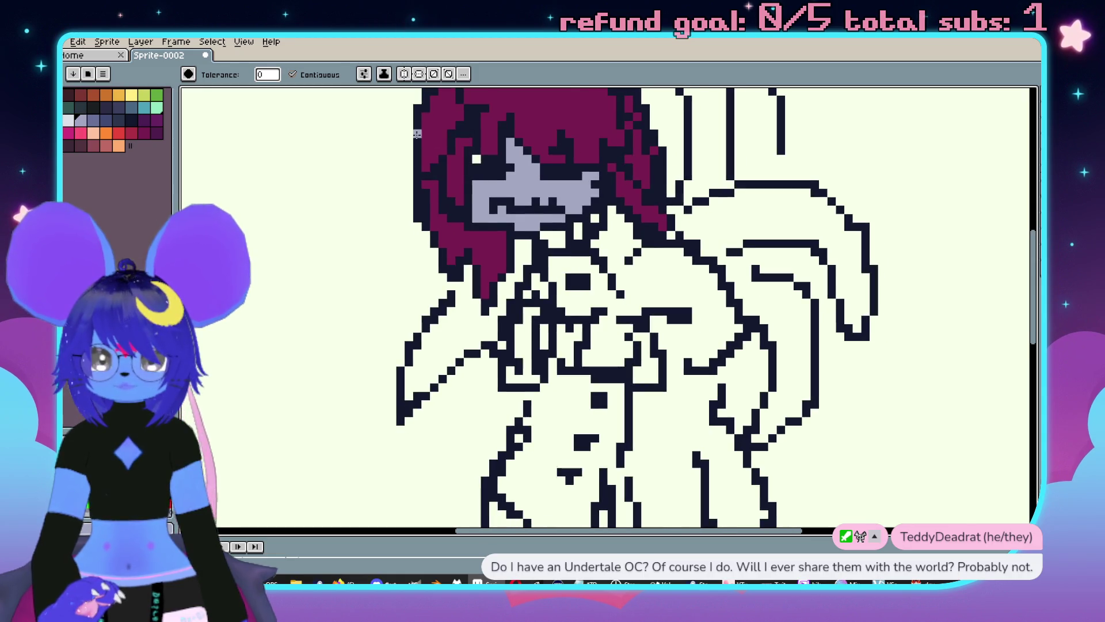
{"action": "scroll", "coordinate": [602, 336], "scroll_direction": "down", "scroll_amount": 1}
{"action": "key", "text": "b"}
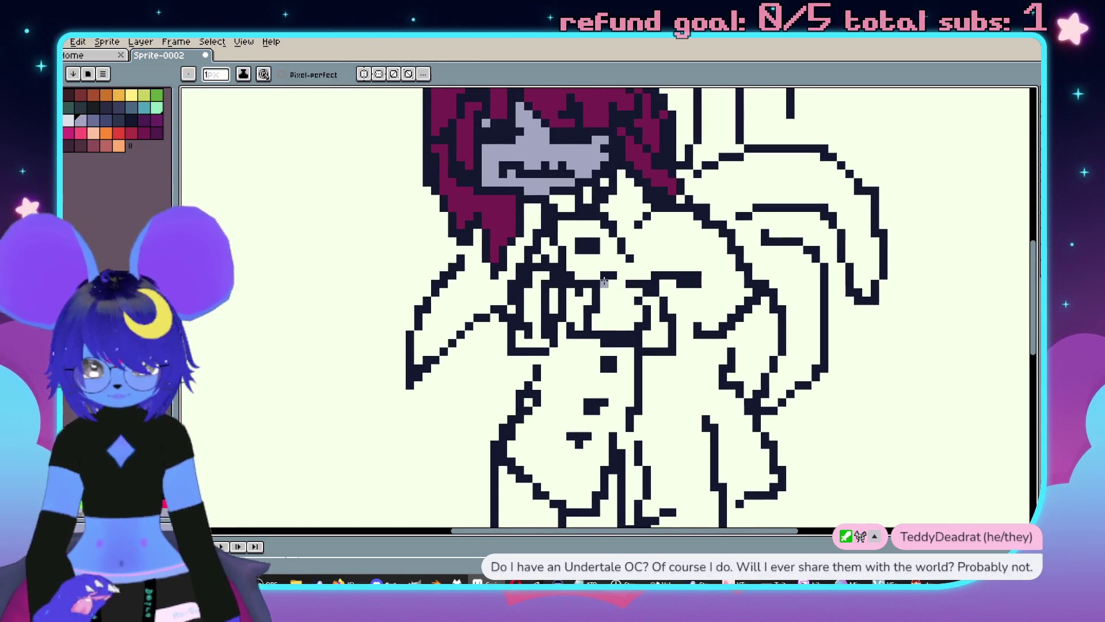
{"action": "key", "text": "g"}
{"action": "left_click", "coordinate": [617, 297]}
{"action": "left_click", "coordinate": [587, 305]}
{"action": "left_click", "coordinate": [575, 311]}
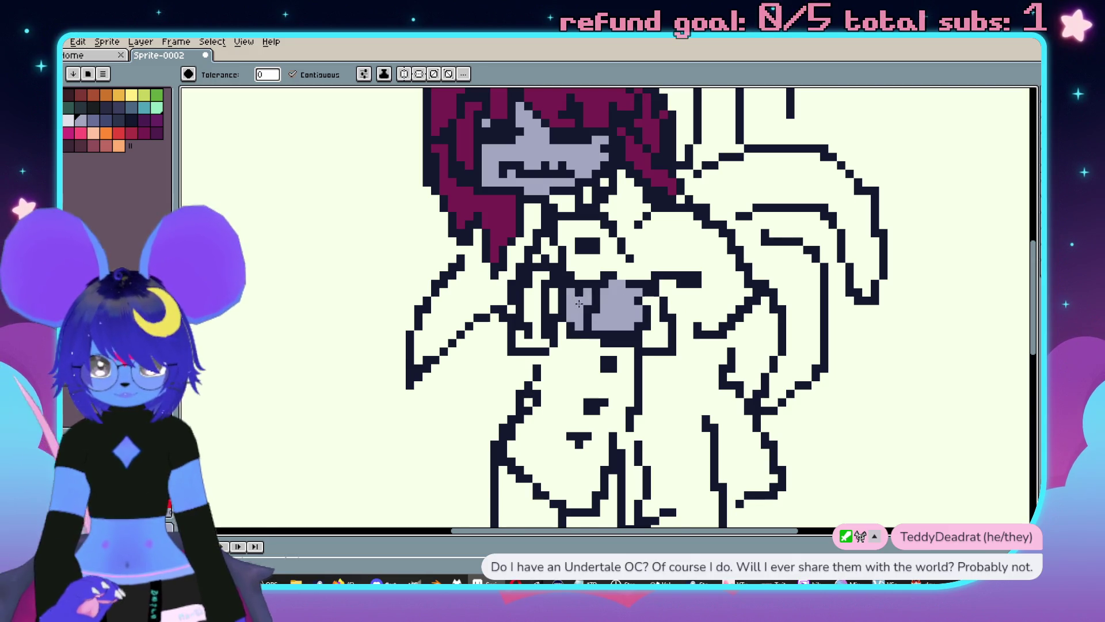
{"action": "scroll", "coordinate": [586, 320], "scroll_direction": "down", "scroll_amount": 3}
{"action": "scroll", "coordinate": [586, 320], "scroll_direction": "up", "scroll_amount": 2}
{"action": "scroll", "coordinate": [586, 320], "scroll_direction": "down", "scroll_amount": 1}
{"action": "scroll", "coordinate": [537, 318], "scroll_direction": "up", "scroll_amount": 3}
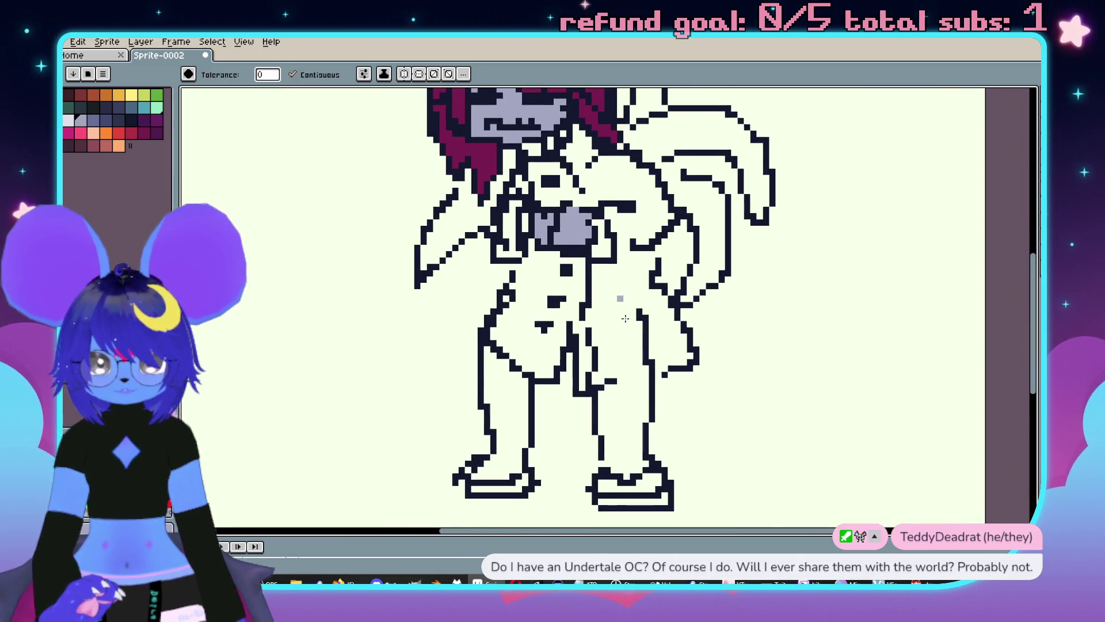
Fill both legs light grey, closing gaps in the right leg with pencil pixels first.
{"action": "left_click", "coordinate": [537, 318]}
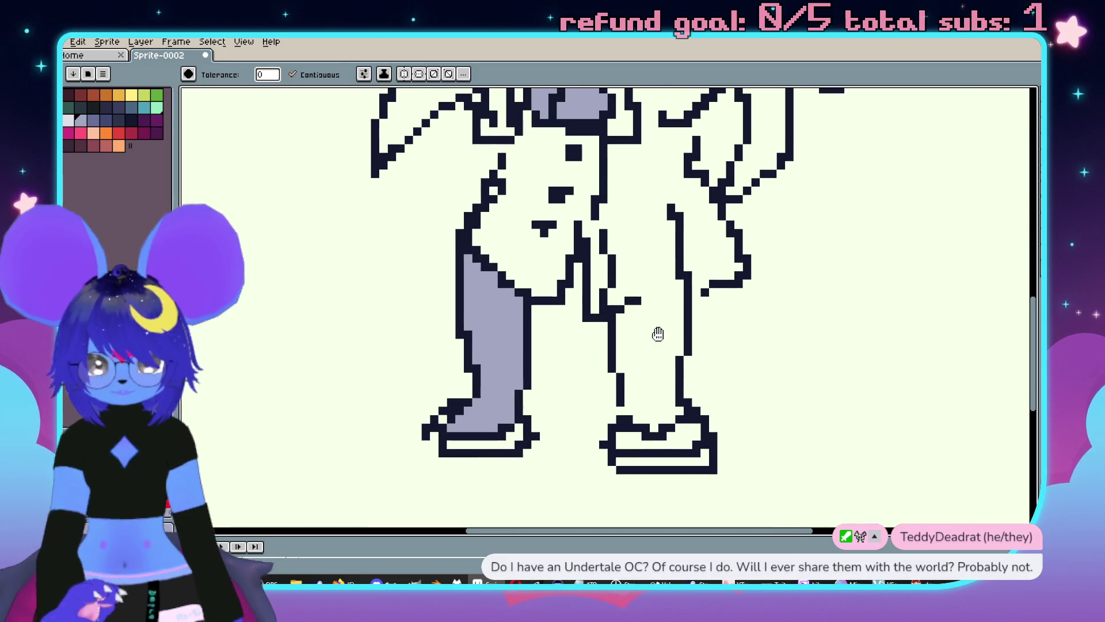
{"action": "scroll", "coordinate": [656, 331], "scroll_direction": "up", "scroll_amount": 1}
{"action": "key", "text": "b"}
{"action": "left_click_drag", "start_coordinate": [679, 300], "coordinate": [630, 310]}
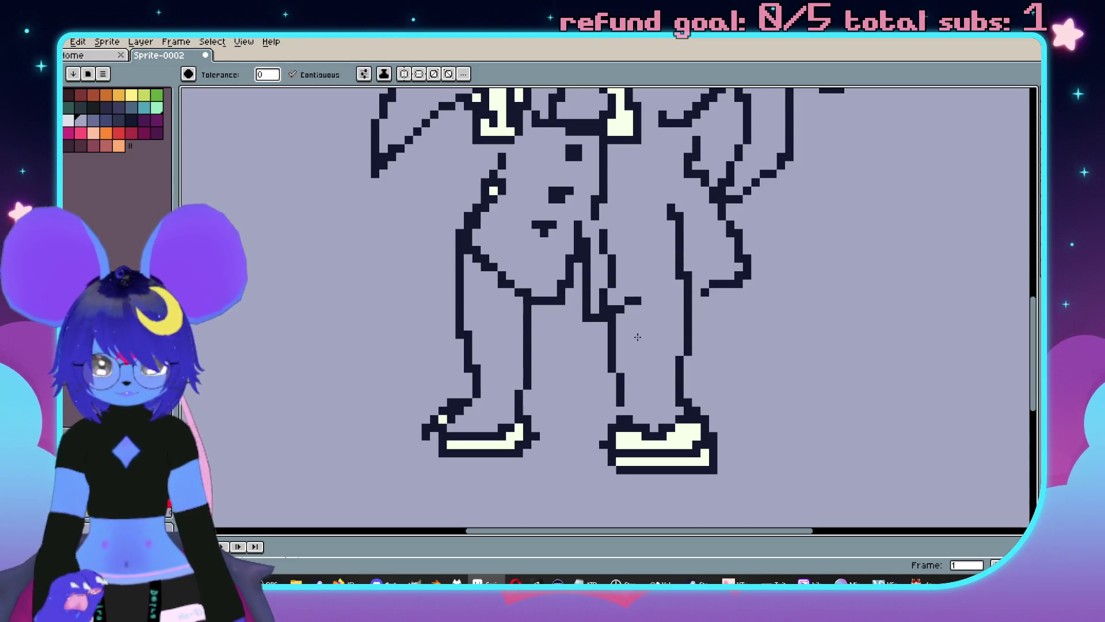
{"action": "left_click", "coordinate": [629, 409]}
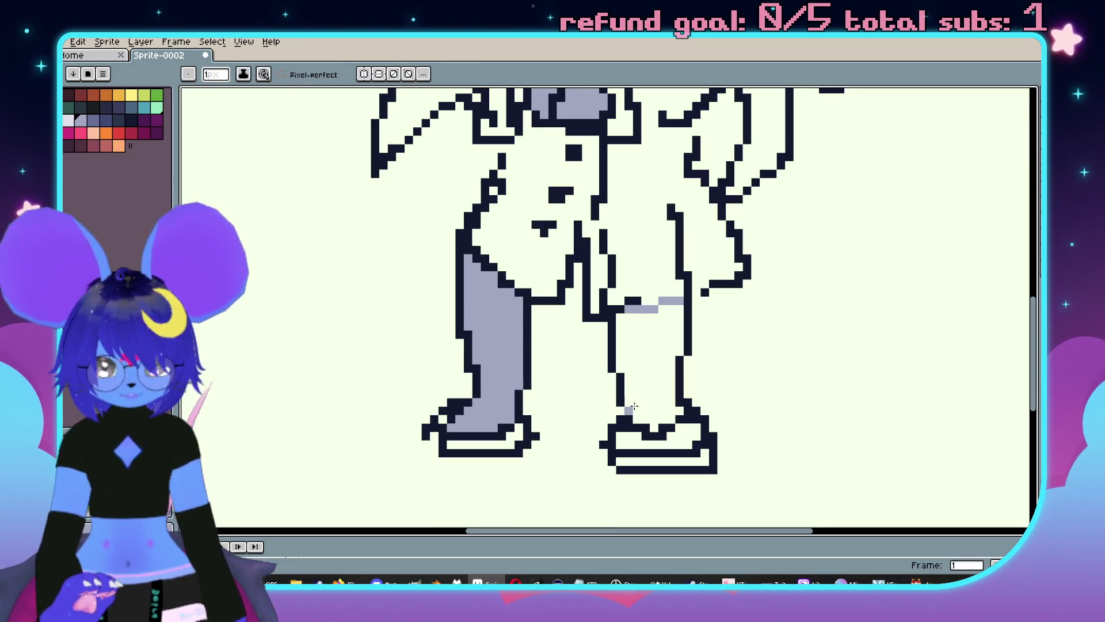
{"action": "key", "text": "g"}
{"action": "left_click", "coordinate": [646, 376]}
{"action": "left_click", "coordinate": [645, 438]}
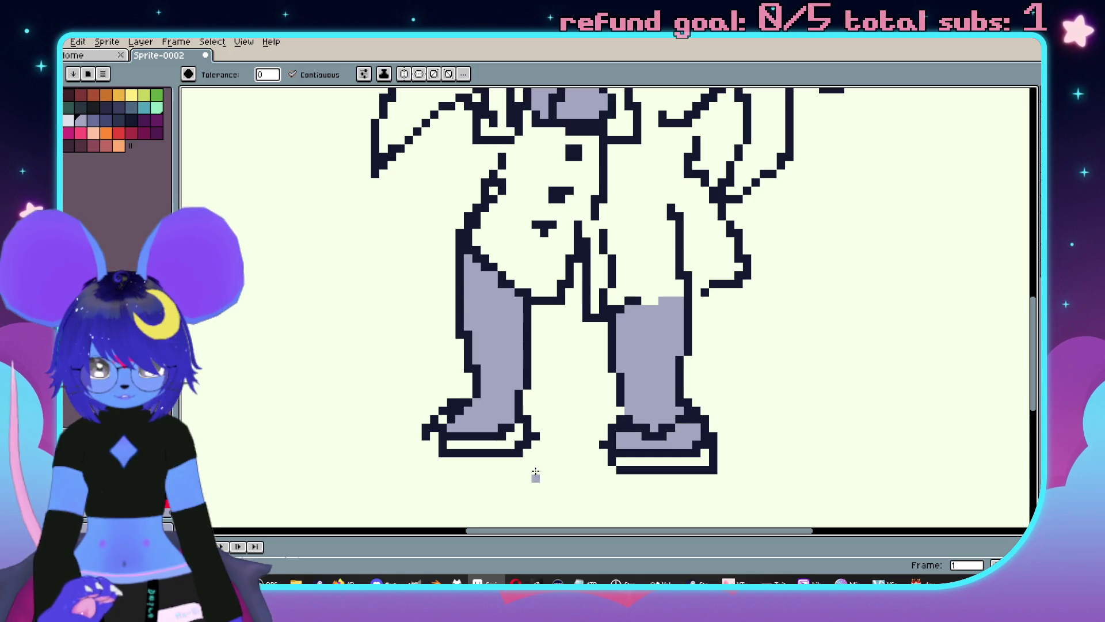
Reframe the view on the head and tails and pick peach as the drawing colour.
{"action": "scroll", "coordinate": [477, 408], "scroll_direction": "down", "scroll_amount": 3}
{"action": "scroll", "coordinate": [718, 311], "scroll_direction": "up", "scroll_amount": 3}
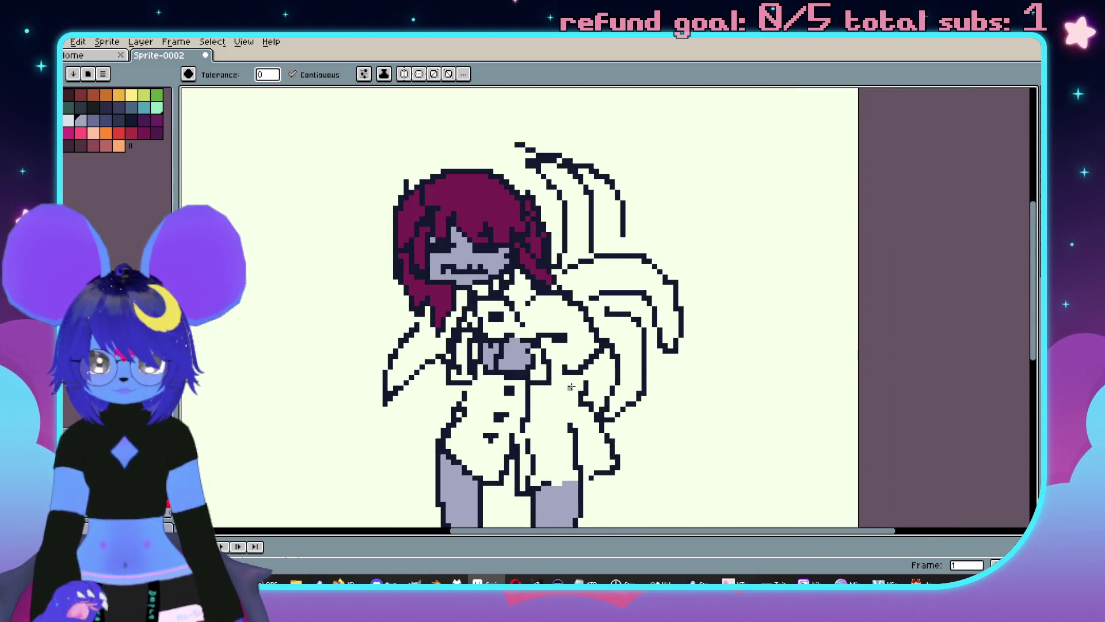
{"action": "scroll", "coordinate": [718, 311], "scroll_direction": "down", "scroll_amount": 1}
{"action": "scroll", "coordinate": [690, 309], "scroll_direction": "up", "scroll_amount": 4}
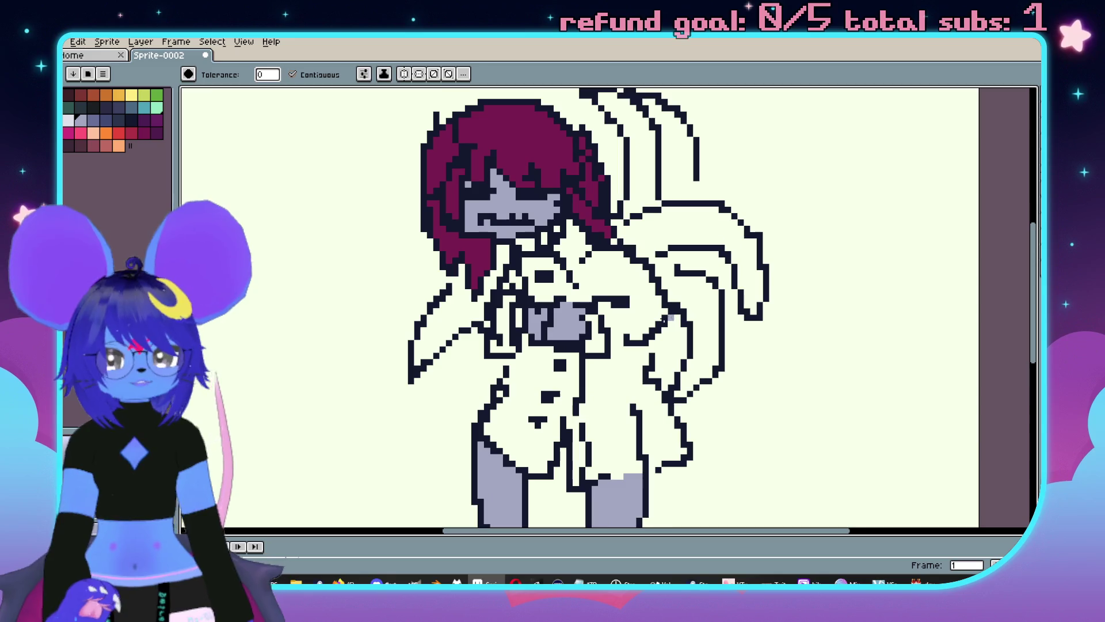
{"action": "scroll", "coordinate": [649, 307], "scroll_direction": "down", "scroll_amount": 1}
{"action": "scroll", "coordinate": [818, 160], "scroll_direction": "up", "scroll_amount": 2}
{"action": "key", "text": "i"}
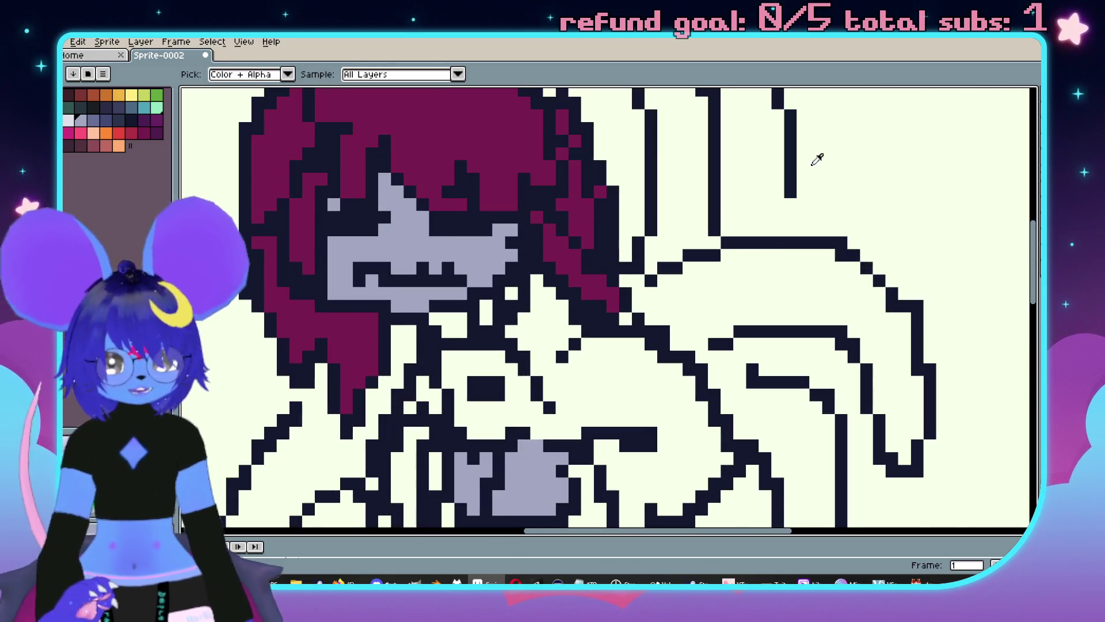
{"action": "key", "text": "b"}
{"action": "scroll", "coordinate": [791, 230], "scroll_direction": "down", "scroll_amount": 2}
{"action": "scroll", "coordinate": [756, 339], "scroll_direction": "up", "scroll_amount": 2}
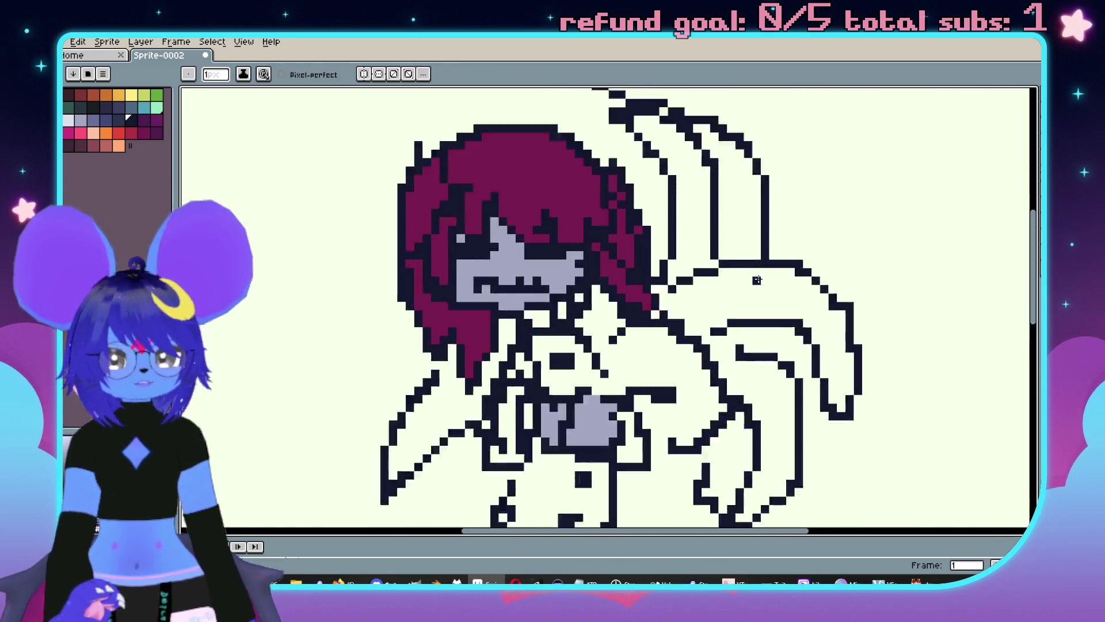
{"action": "scroll", "coordinate": [729, 334], "scroll_direction": "down", "scroll_amount": 3}
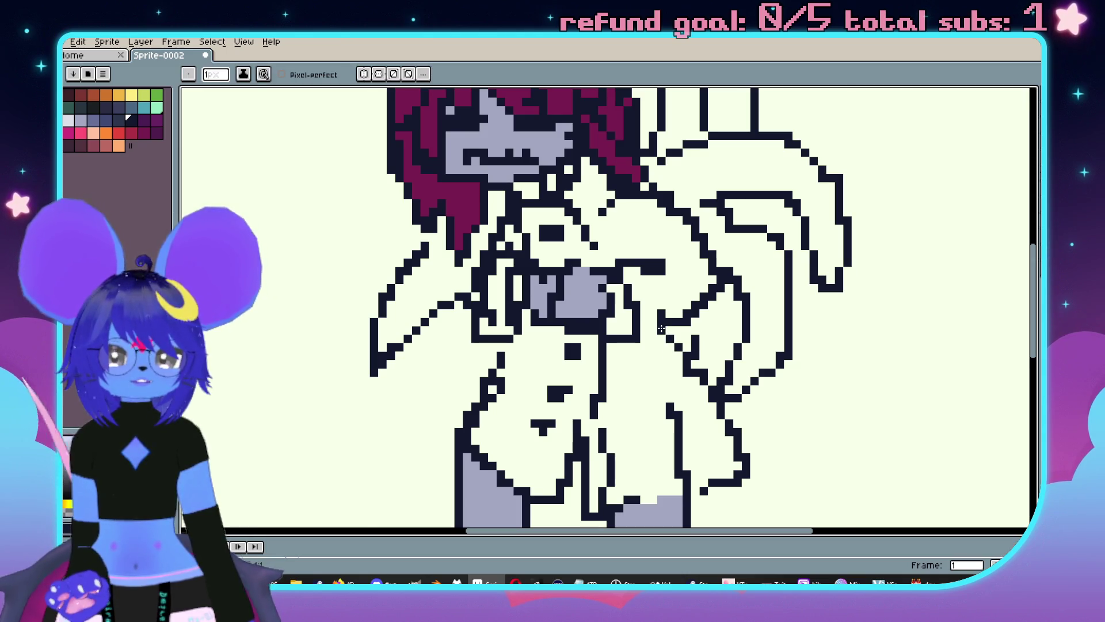
{"action": "scroll", "coordinate": [720, 313], "scroll_direction": "up", "scroll_amount": 1}
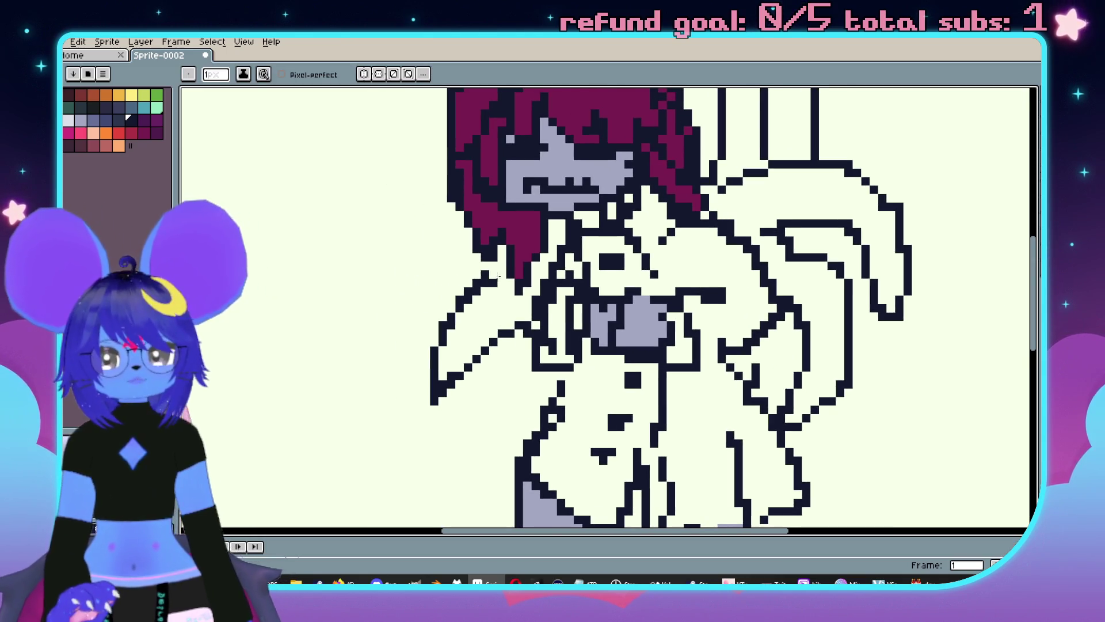
{"action": "scroll", "coordinate": [510, 299], "scroll_direction": "down", "scroll_amount": 1}
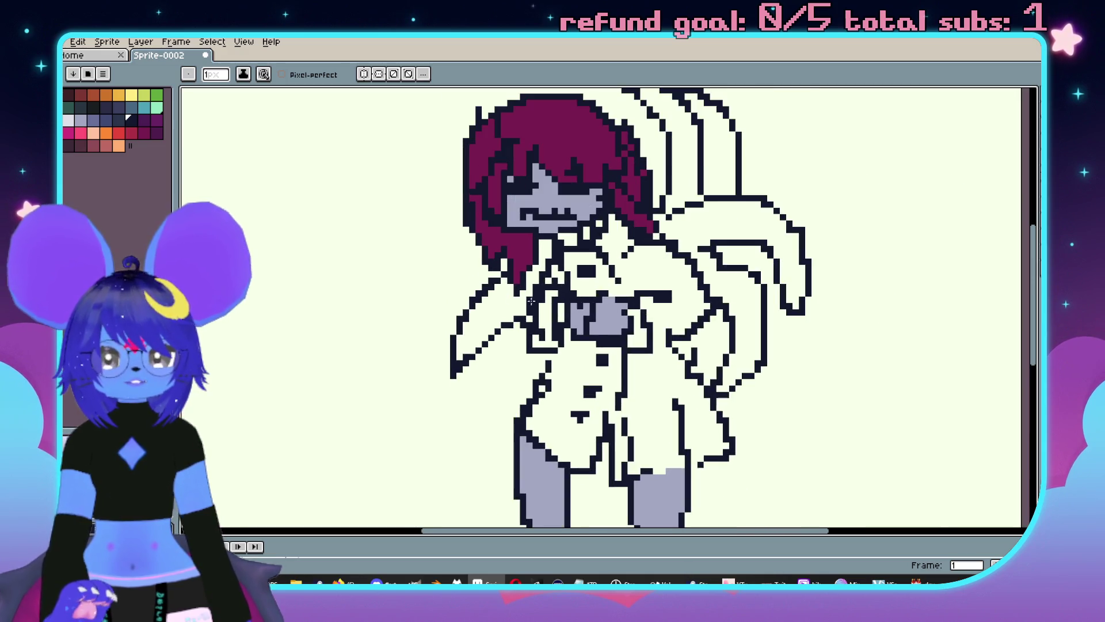
{"action": "scroll", "coordinate": [556, 250], "scroll_direction": "up", "scroll_amount": 2}
{"action": "scroll", "coordinate": [618, 319], "scroll_direction": "down", "scroll_amount": 3}
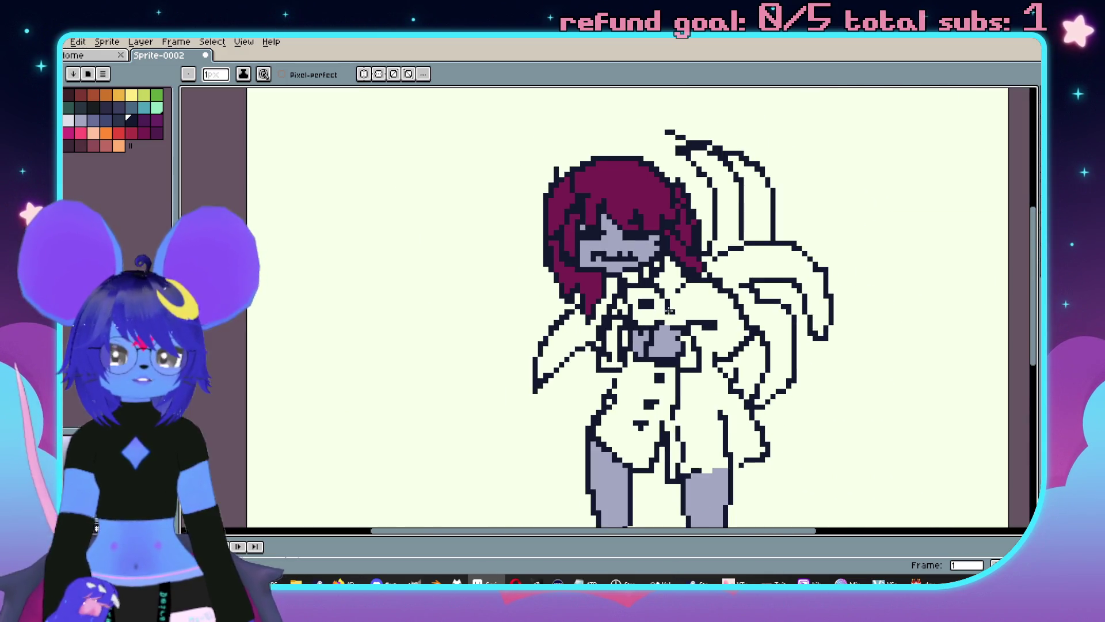
{"action": "scroll", "coordinate": [688, 329], "scroll_direction": "up", "scroll_amount": 2}
{"action": "left_click_drag", "start_coordinate": [688, 328], "coordinate": [697, 326]}
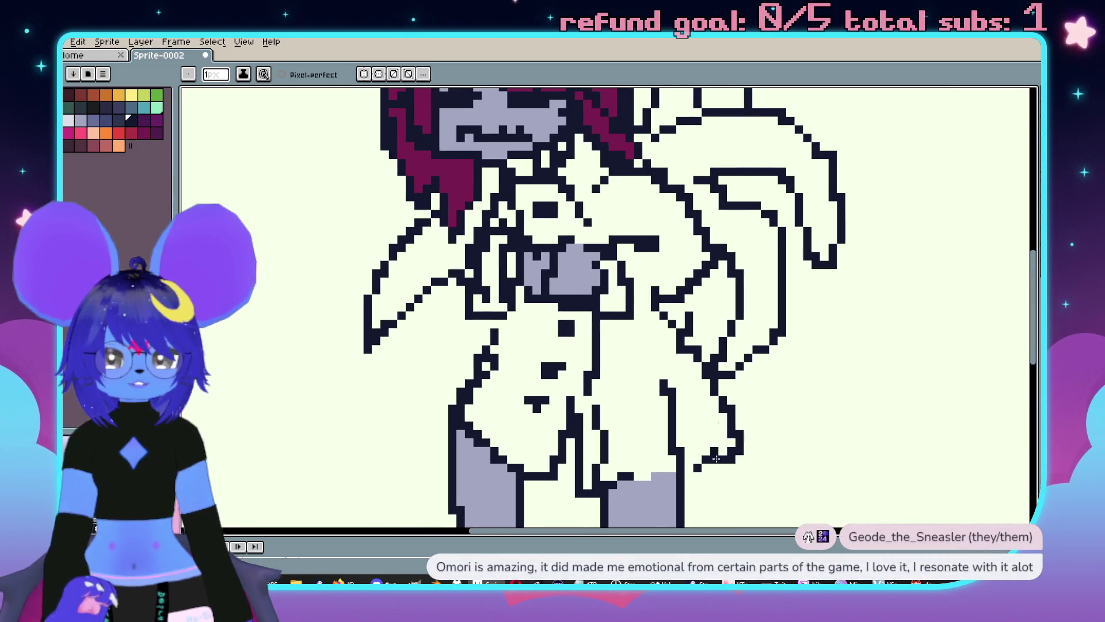
{"action": "scroll", "coordinate": [403, 345], "scroll_direction": "up", "scroll_amount": 2}
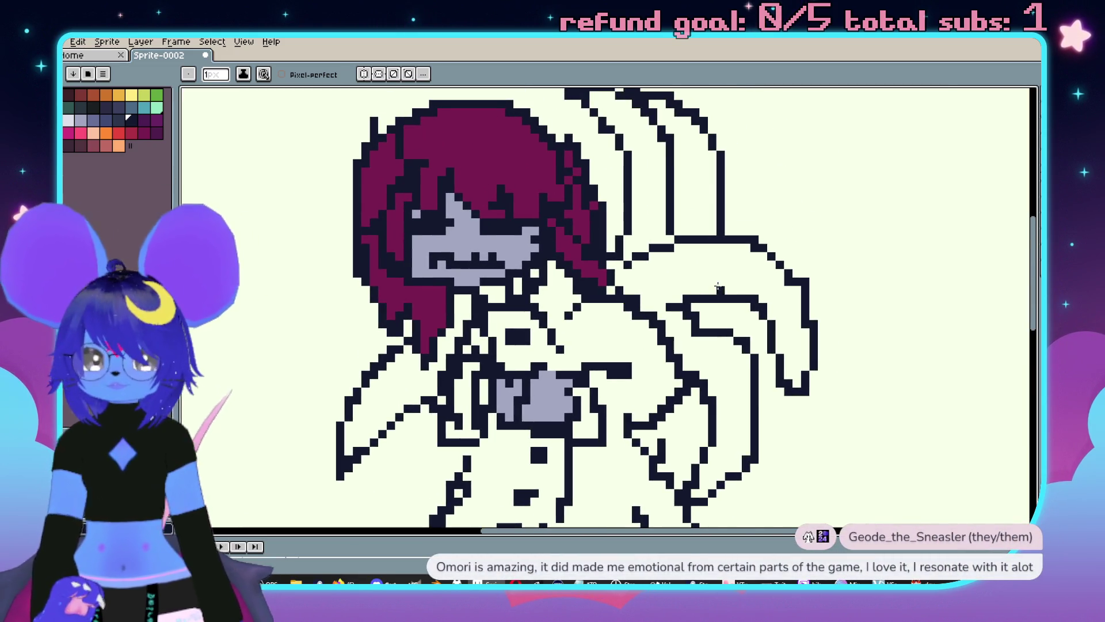
{"action": "left_click_drag", "start_coordinate": [657, 214], "coordinate": [691, 290]}
{"action": "left_click", "coordinate": [94, 135]}
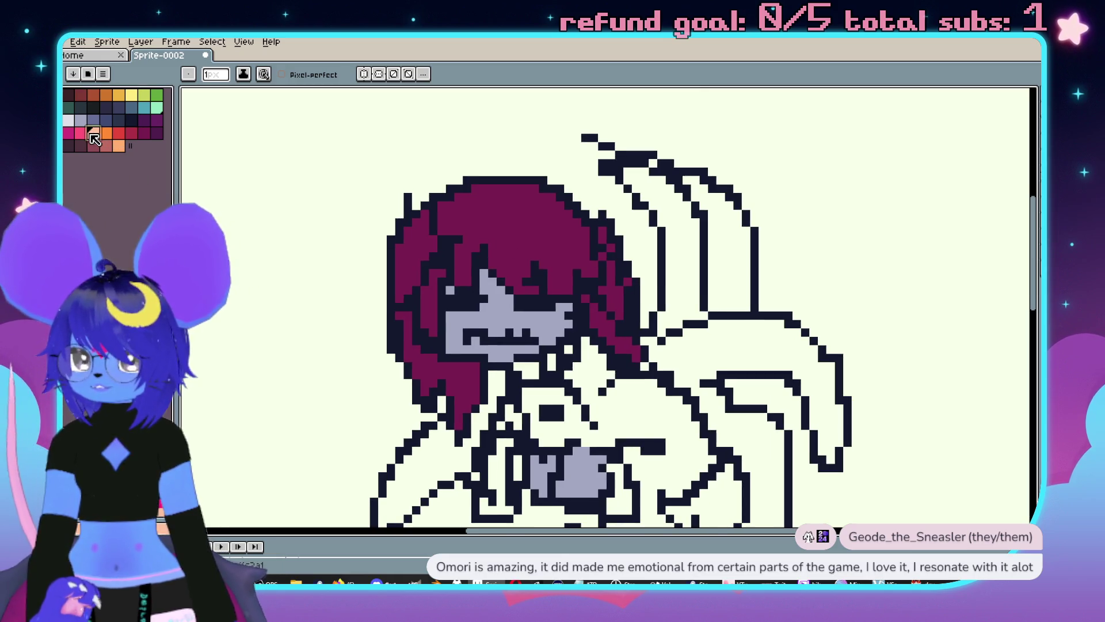
Fill the three tail shapes and the left wing with peach using the Paint Bucket.
{"action": "key", "text": "g"}
{"action": "left_click", "coordinate": [727, 242]}
{"action": "left_click", "coordinate": [674, 247]}
{"action": "left_click", "coordinate": [722, 349]}
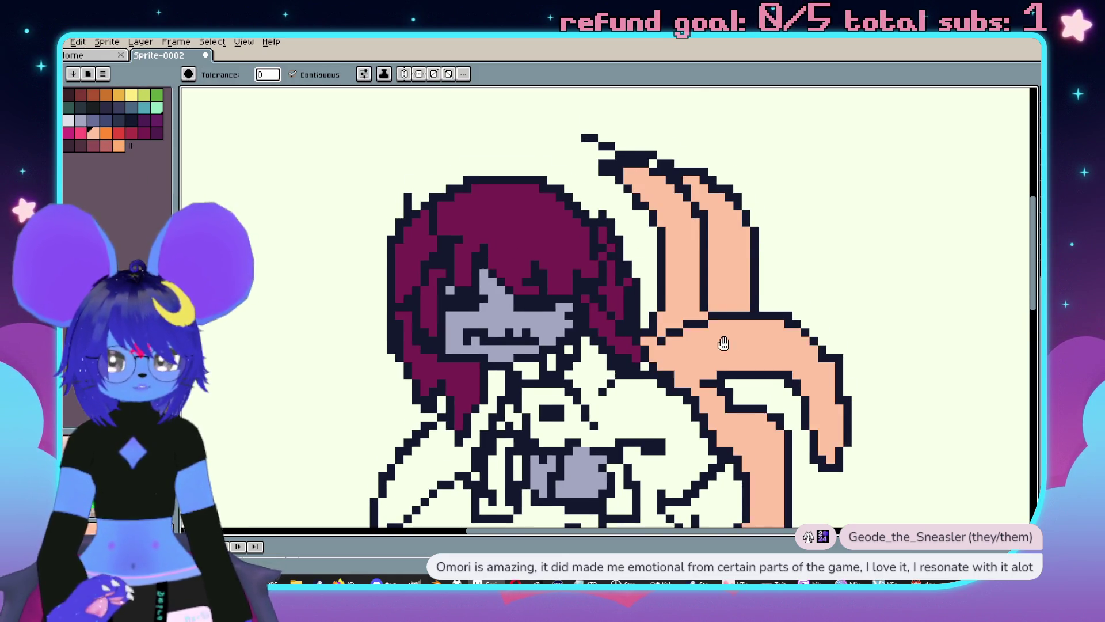
{"action": "scroll", "coordinate": [722, 349], "scroll_direction": "down", "scroll_amount": 1}
{"action": "left_click", "coordinate": [429, 371]}
{"action": "scroll", "coordinate": [688, 348], "scroll_direction": "up", "scroll_amount": 1}
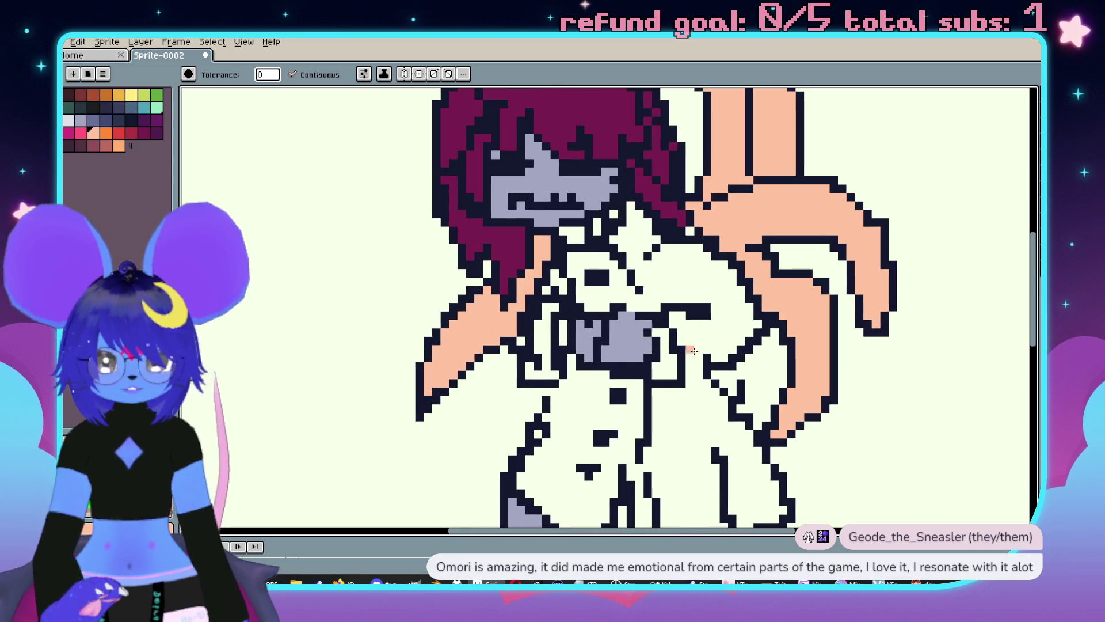
Keep the Paint Bucket active and choose white as the drawing colour.
{"action": "scroll", "coordinate": [685, 347], "scroll_direction": "down", "scroll_amount": 4}
{"action": "key", "text": "v"}
{"action": "key", "text": "g"}
{"action": "scroll", "coordinate": [709, 292], "scroll_direction": "up", "scroll_amount": 2}
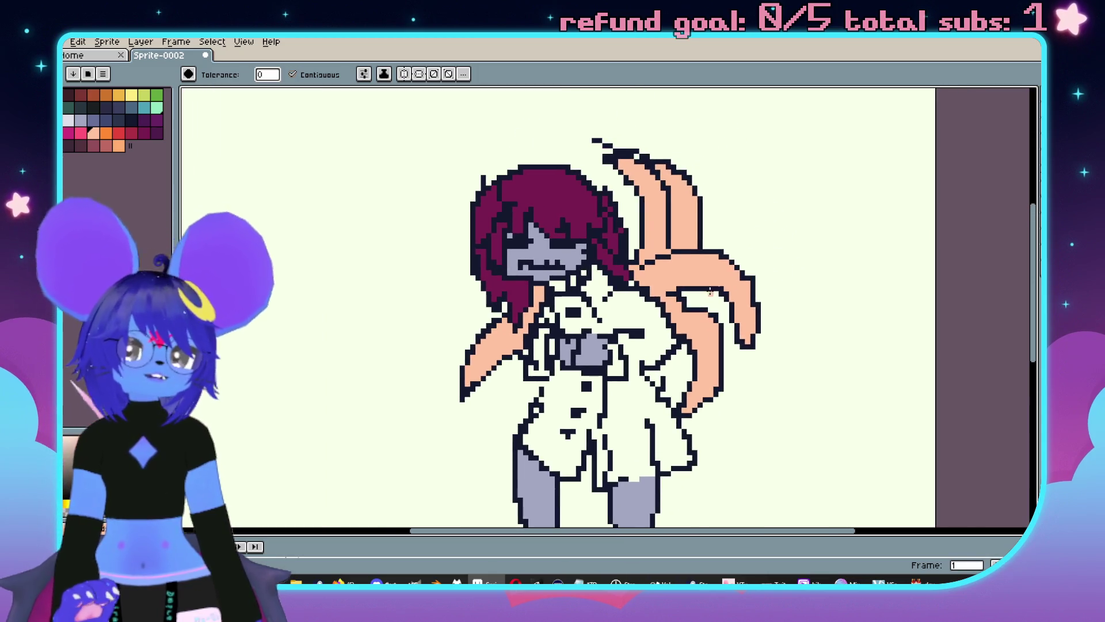
{"action": "scroll", "coordinate": [709, 293], "scroll_direction": "down", "scroll_amount": 2}
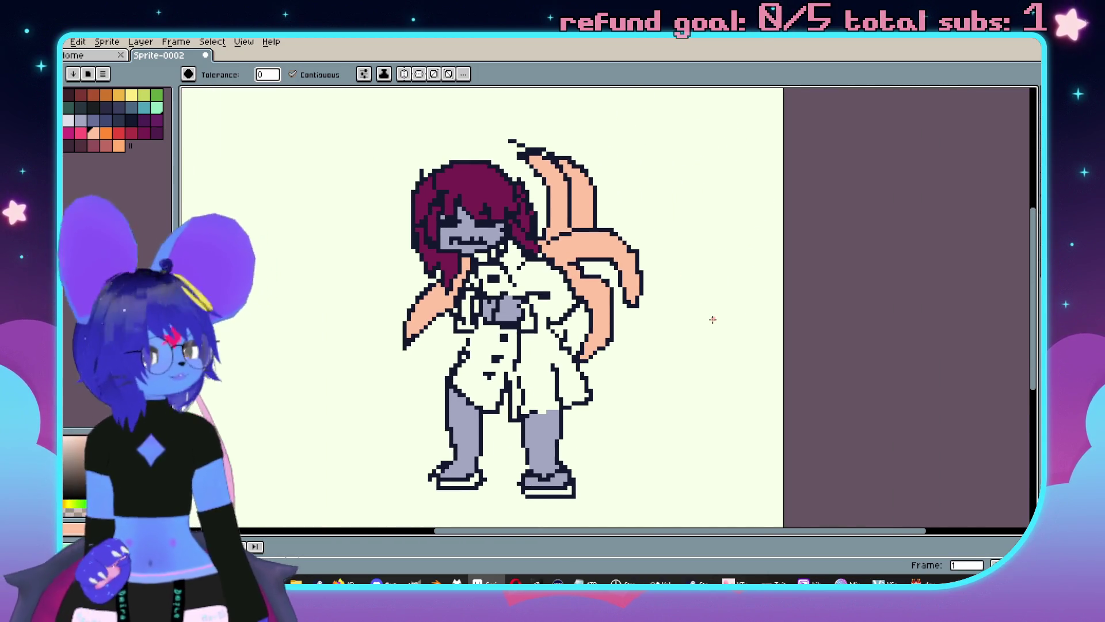
{"action": "scroll", "coordinate": [723, 338], "scroll_direction": "up", "scroll_amount": 2}
{"action": "left_click", "coordinate": [68, 119]}
Switch to the dithered gradient fill tool.
{"action": "scroll", "coordinate": [656, 244], "scroll_direction": "up", "scroll_amount": 2}
{"action": "key", "text": "shift+g"}
{"action": "scroll", "coordinate": [656, 244], "scroll_direction": "down", "scroll_amount": 2}
{"action": "scroll", "coordinate": [709, 282], "scroll_direction": "up", "scroll_amount": 2}
{"action": "key", "text": "v"}
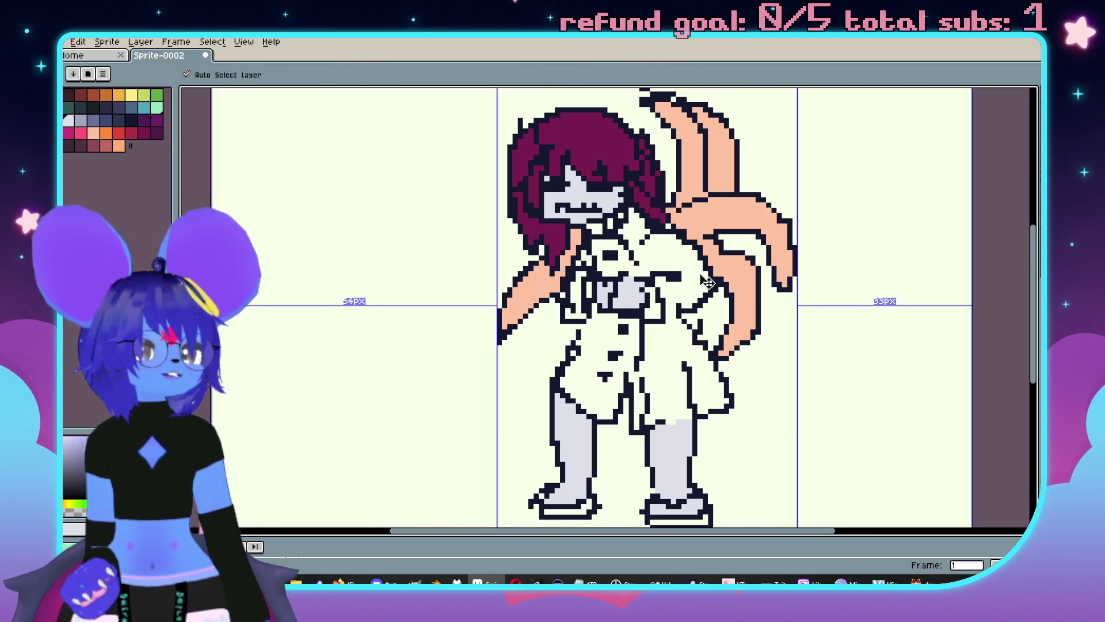
{"action": "key", "text": "shift+g"}
{"action": "scroll", "coordinate": [615, 230], "scroll_direction": "up", "scroll_amount": 2}
{"action": "key", "text": "v"}
{"action": "key", "text": "shift+g"}
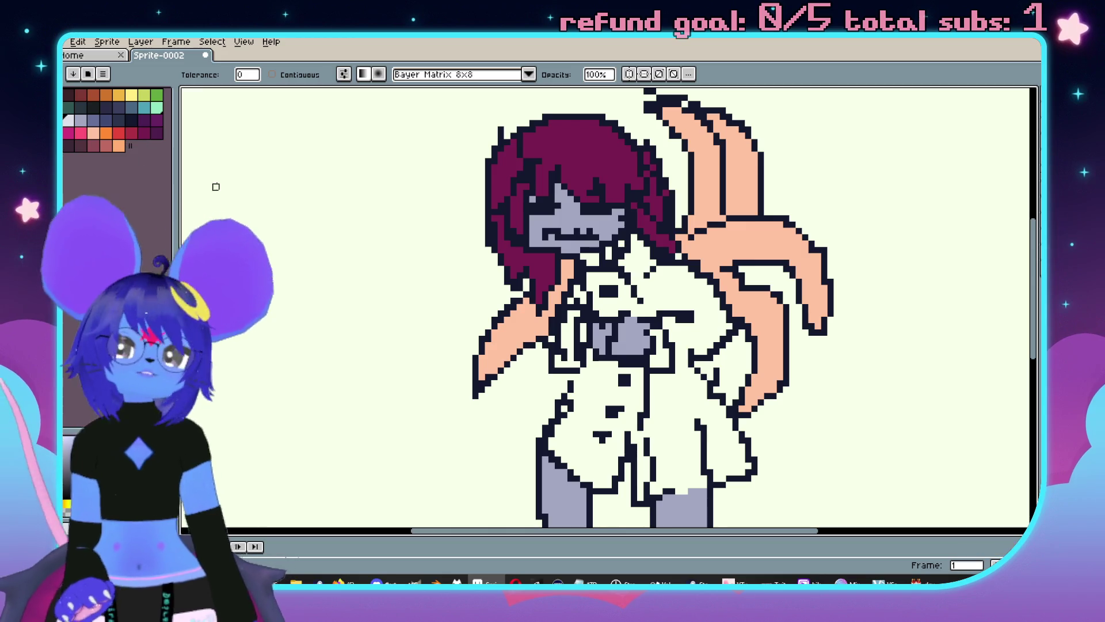
Try a mint green dithered gradient on the grey skin, then undo it.
{"action": "left_click", "coordinate": [156, 107]}
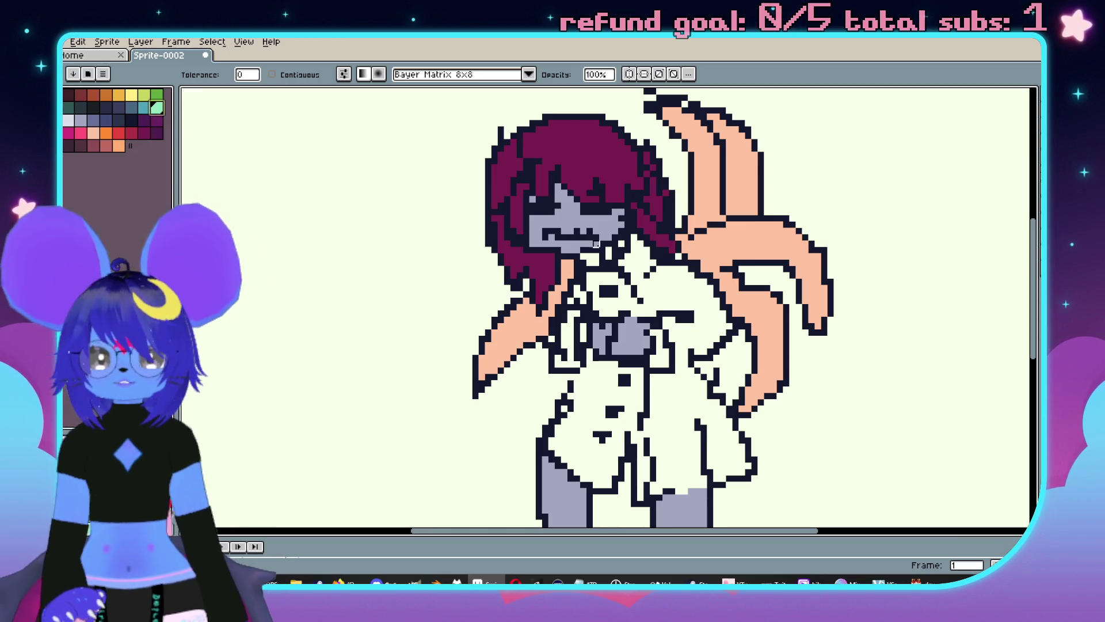
{"action": "left_click", "coordinate": [609, 225]}
{"action": "scroll", "coordinate": [650, 242], "scroll_direction": "down", "scroll_amount": 2}
{"action": "key", "text": "ctrl+z"}
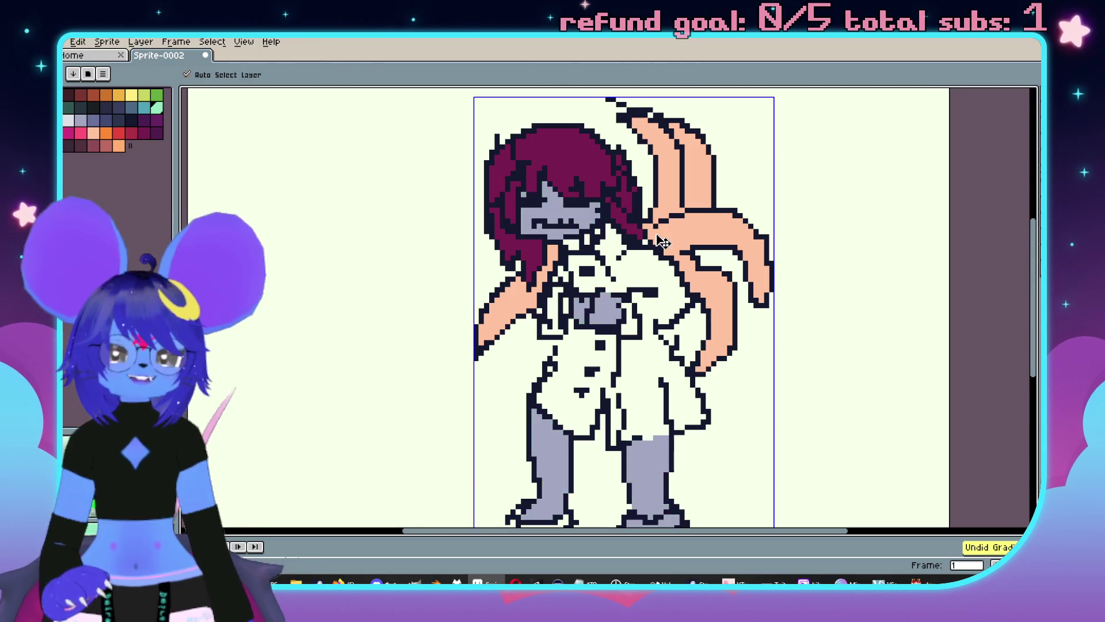
{"action": "scroll", "coordinate": [683, 249], "scroll_direction": "down", "scroll_amount": 1}
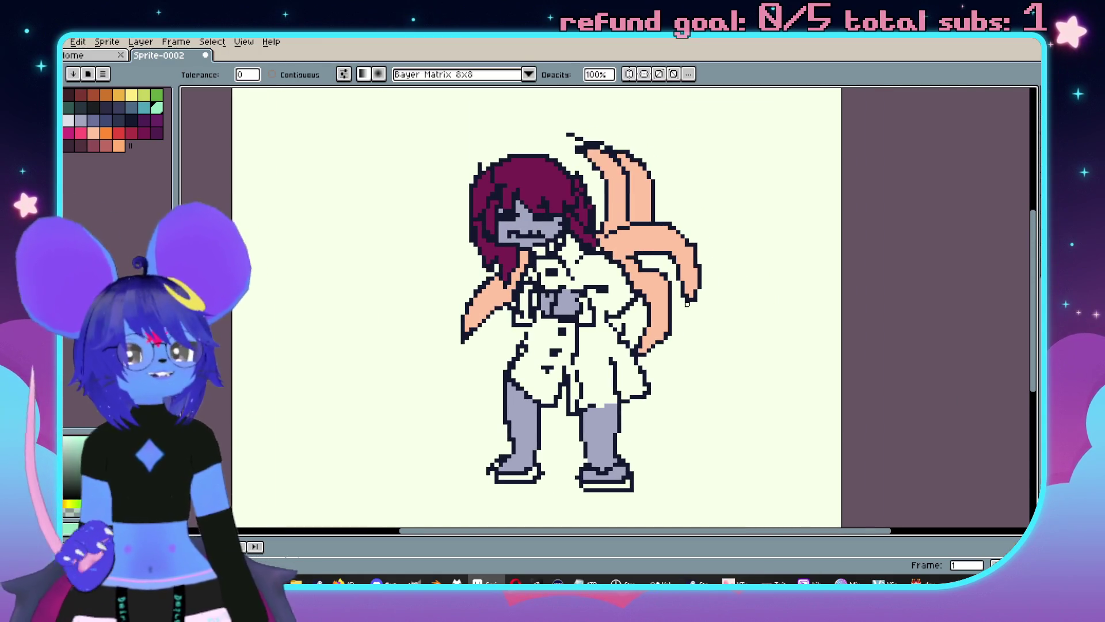
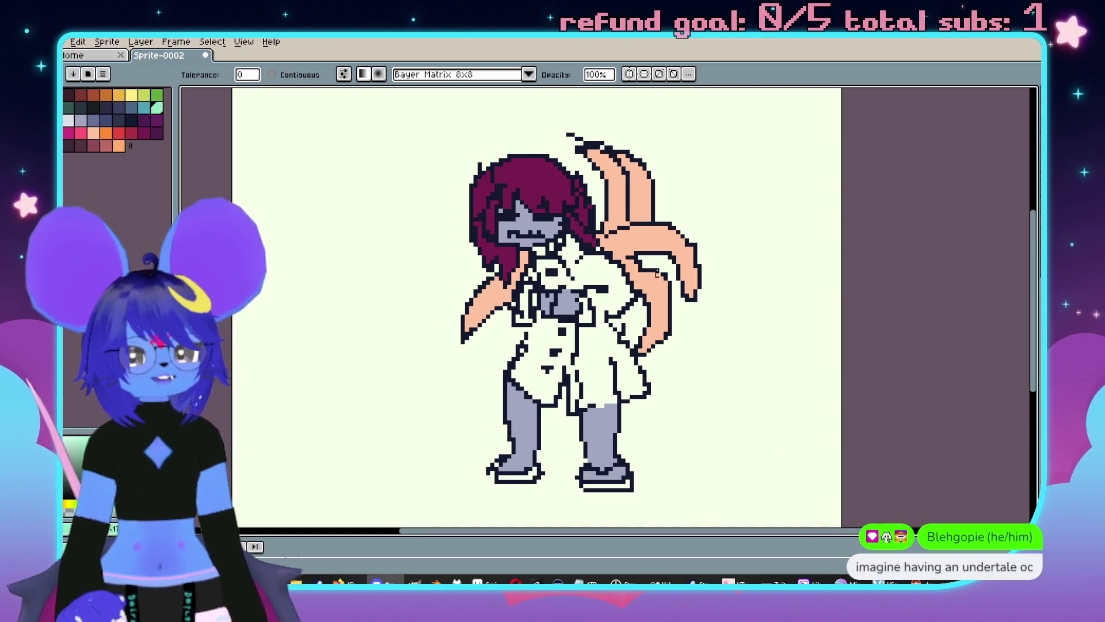
Pan around the pixel-art sprite canvas in Aseprite.
{"action": "scroll", "coordinate": [619, 313], "scroll_direction": "right", "scroll_amount": 1}
{"action": "scroll", "coordinate": [598, 357], "scroll_direction": "up", "scroll_amount": 2}
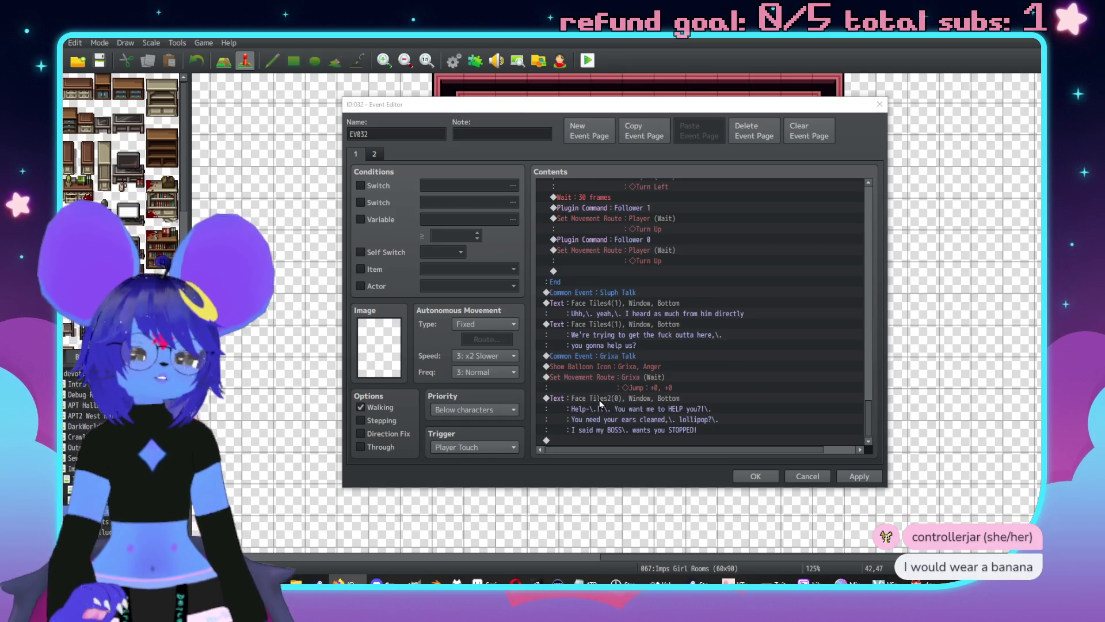
Copy the Sluph Talk common event line to the end of the event.
{"action": "scroll", "coordinate": [633, 369], "scroll_direction": "up", "scroll_amount": 1}
{"action": "scroll", "coordinate": [629, 354], "scroll_direction": "down", "scroll_amount": 1}
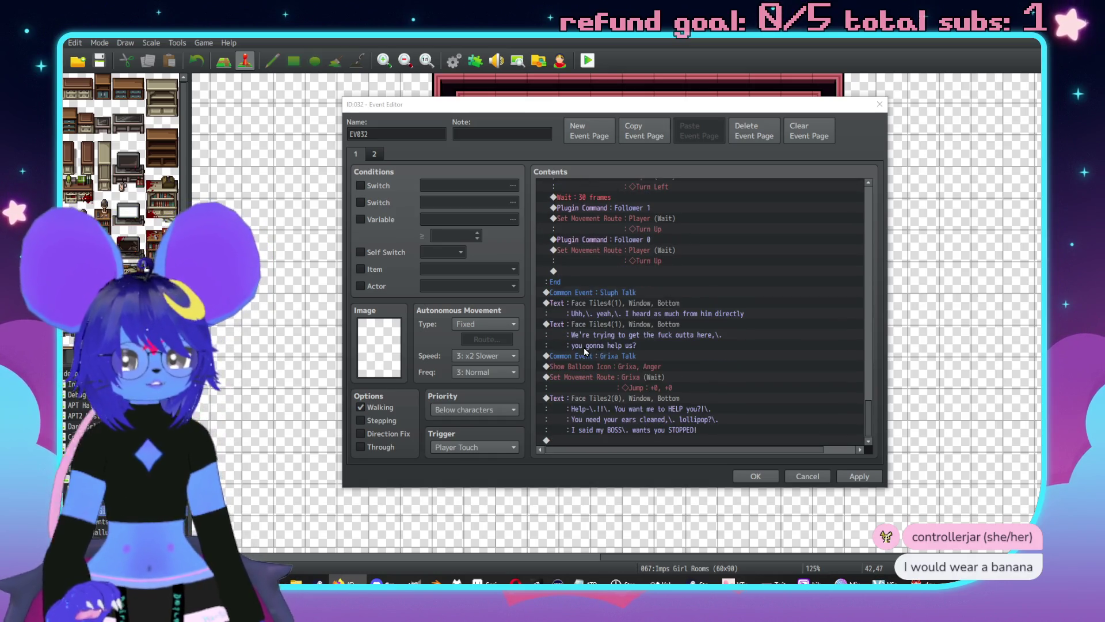
{"action": "left_click", "coordinate": [626, 293]}
{"action": "key", "text": "ctrl+c"}
{"action": "key", "text": "End"}
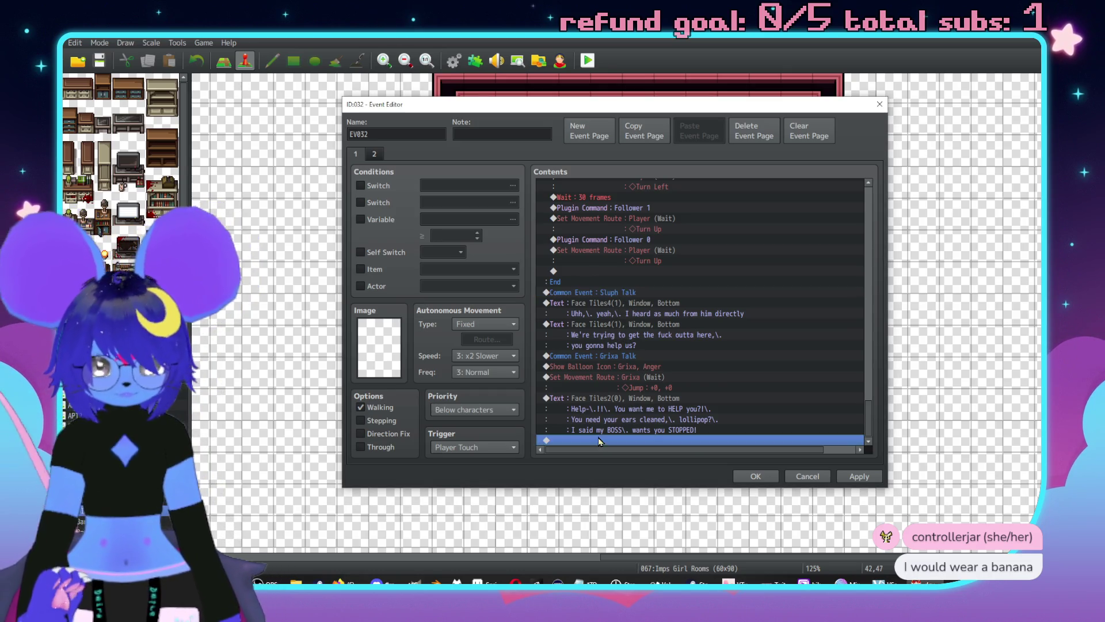
{"action": "key", "text": "ctrl+v"}
Move the 'Checker is in the party' conditional block to the end of the event.
{"action": "scroll", "coordinate": [632, 389], "scroll_direction": "up", "scroll_amount": 6}
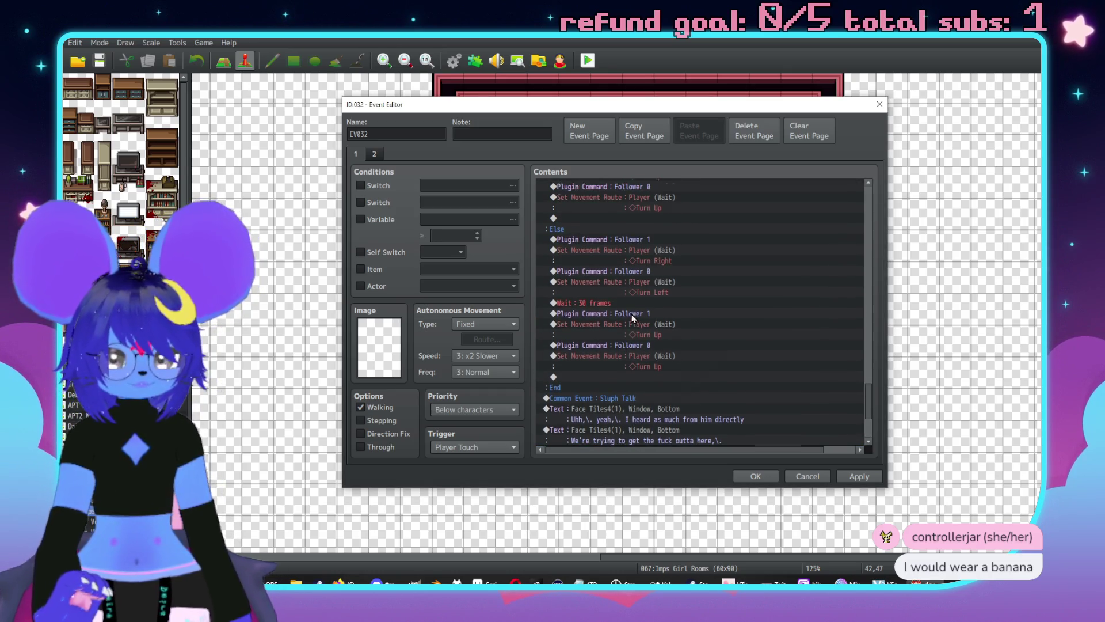
{"action": "scroll", "coordinate": [582, 259], "scroll_direction": "up", "scroll_amount": 3}
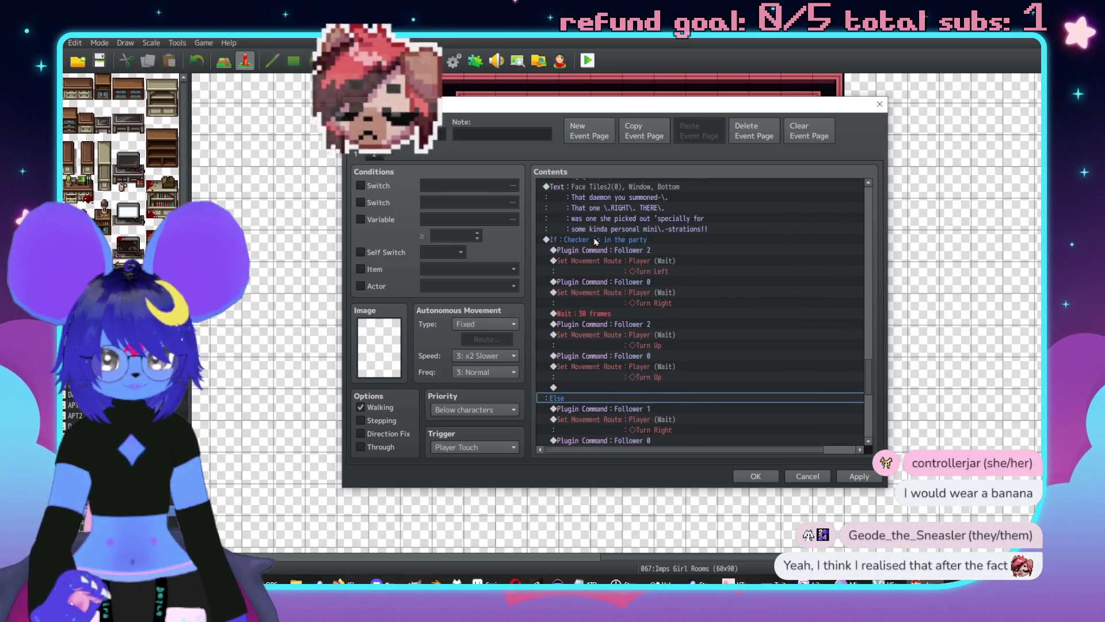
{"action": "left_click", "coordinate": [594, 241]}
{"action": "scroll", "coordinate": [633, 334], "scroll_direction": "down", "scroll_amount": 9}
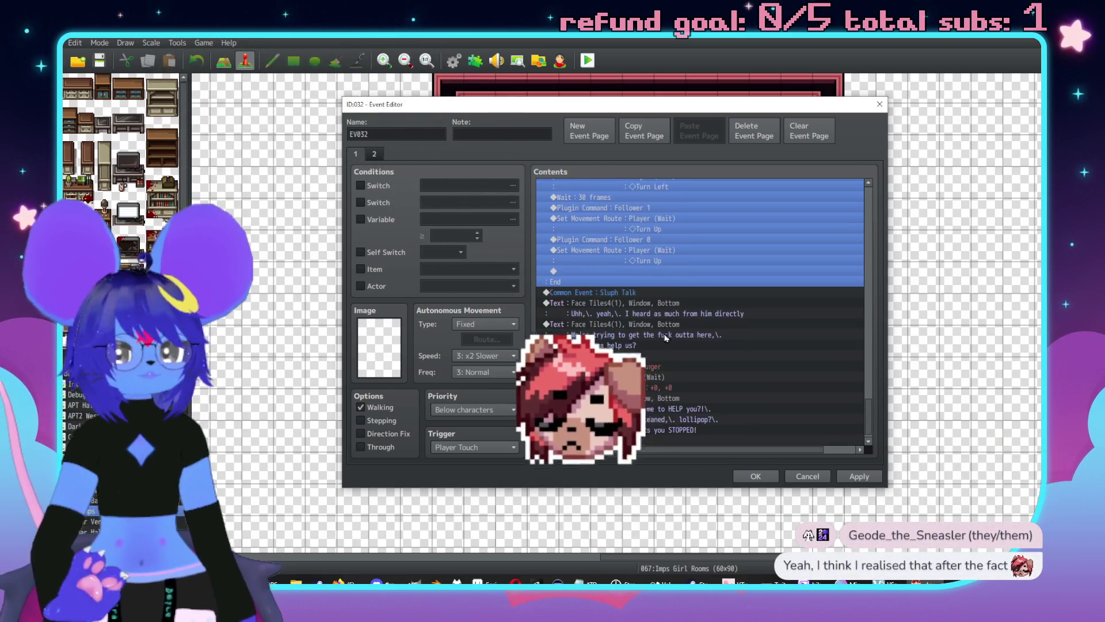
{"action": "left_click", "coordinate": [611, 437]}
In the Checker branch, delete the Turn Left and Follower 0 commands and make the player's route Move Up.
{"action": "scroll", "coordinate": [612, 437], "scroll_direction": "up", "scroll_amount": 7}
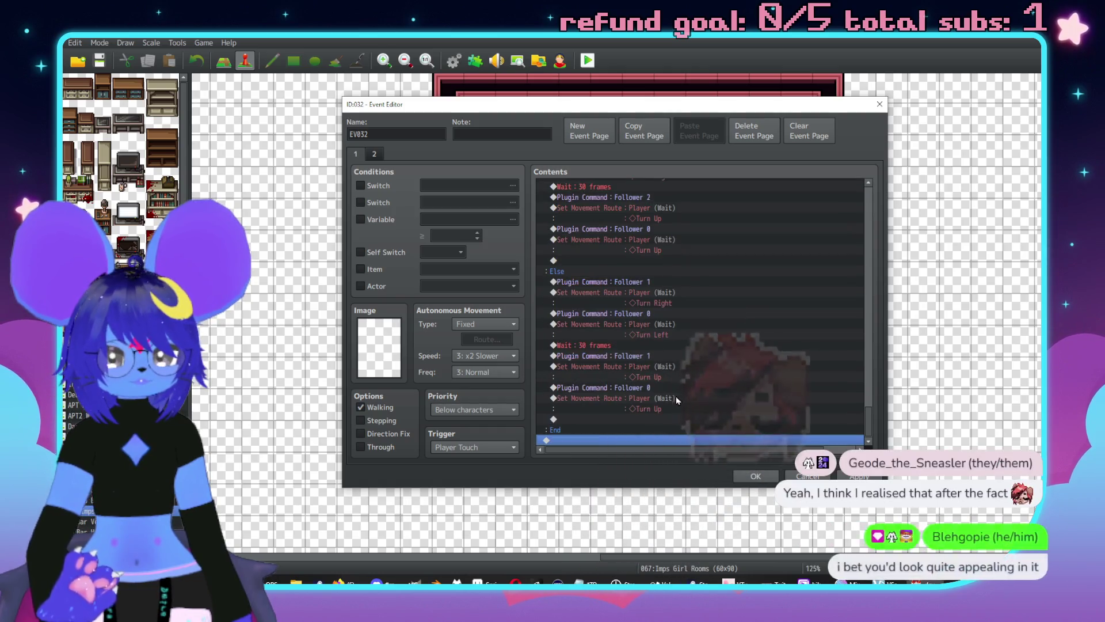
{"action": "scroll", "coordinate": [630, 305], "scroll_direction": "up", "scroll_amount": 3}
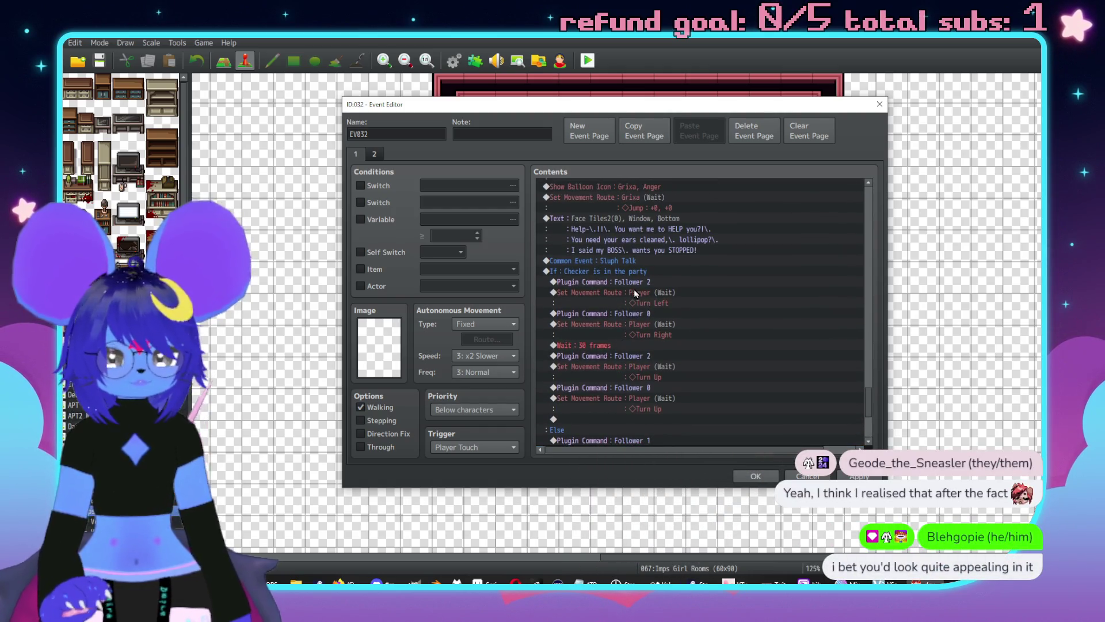
{"action": "left_click", "coordinate": [638, 283]}
{"action": "left_click", "coordinate": [639, 302]}
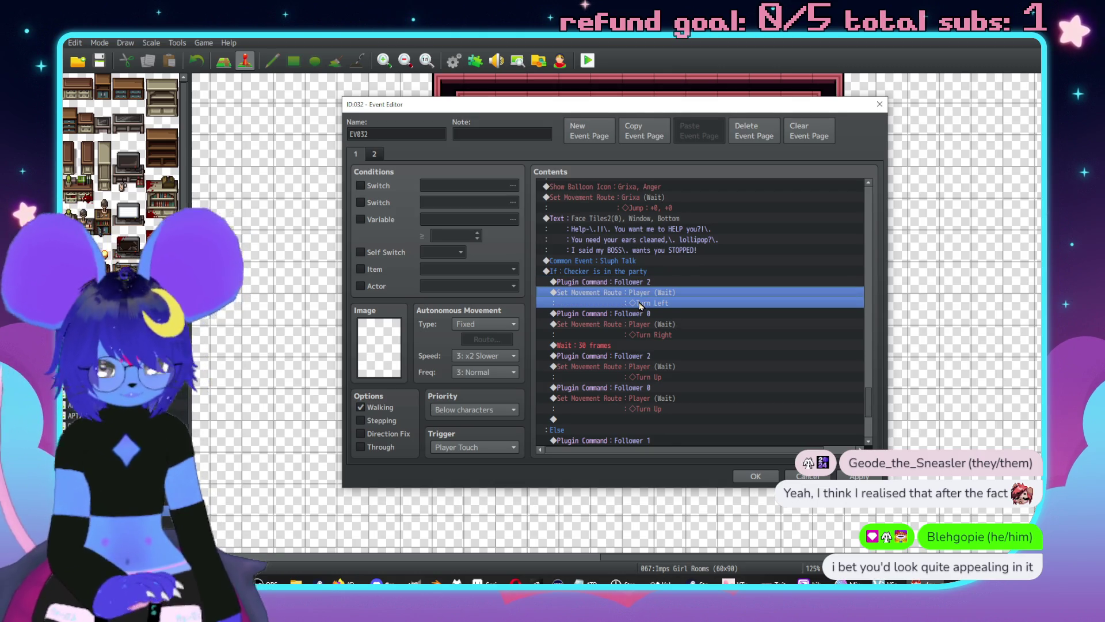
{"action": "key", "text": "Delete"}
{"action": "key", "text": "Delete"}
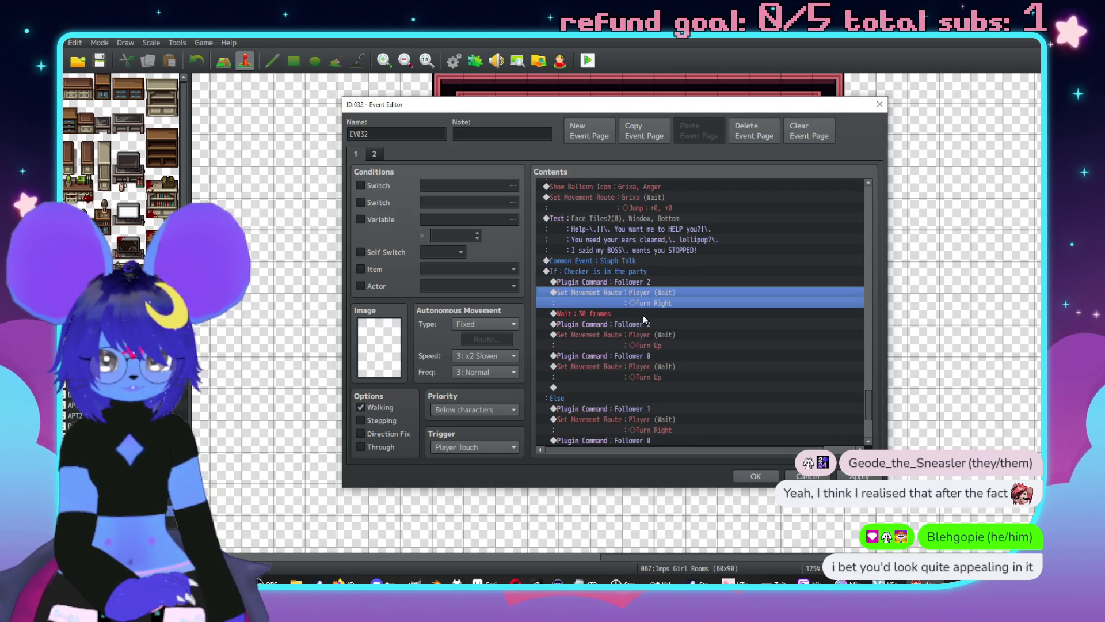
{"action": "double_click", "coordinate": [660, 346]}
{"action": "key", "text": "Delete"}
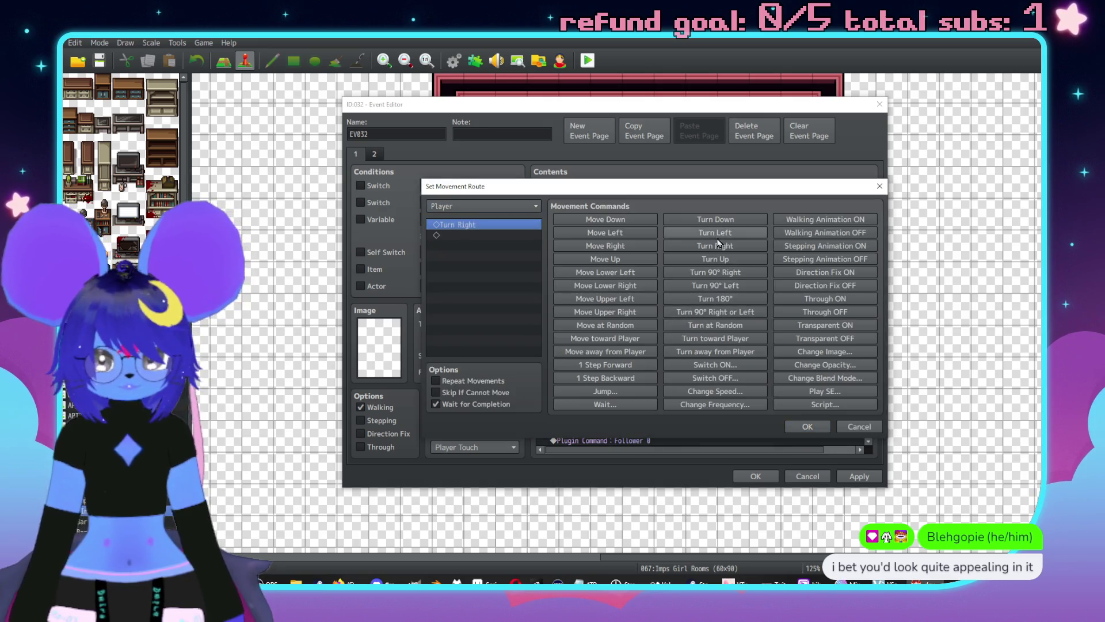
{"action": "left_click", "coordinate": [614, 261]}
{"action": "left_click", "coordinate": [808, 427]}
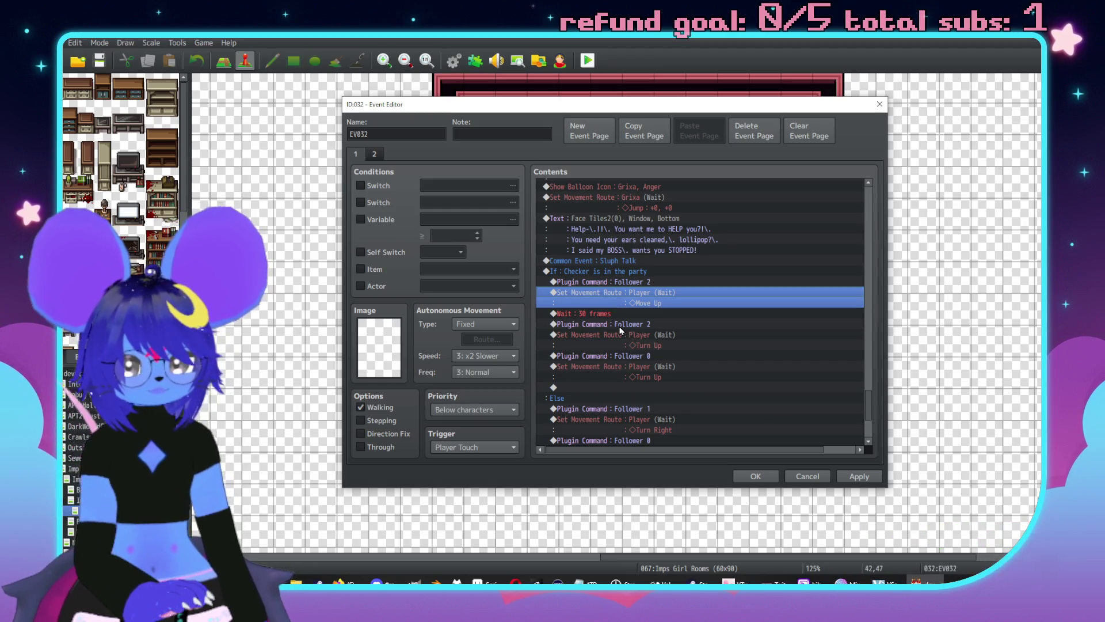
Delete the leftover Follower and Turn Up commands and apply the event changes.
{"action": "left_click_drag", "start_coordinate": [636, 324], "coordinate": [639, 356]}
{"action": "key", "text": "Delete"}
{"action": "key", "text": "Delete"}
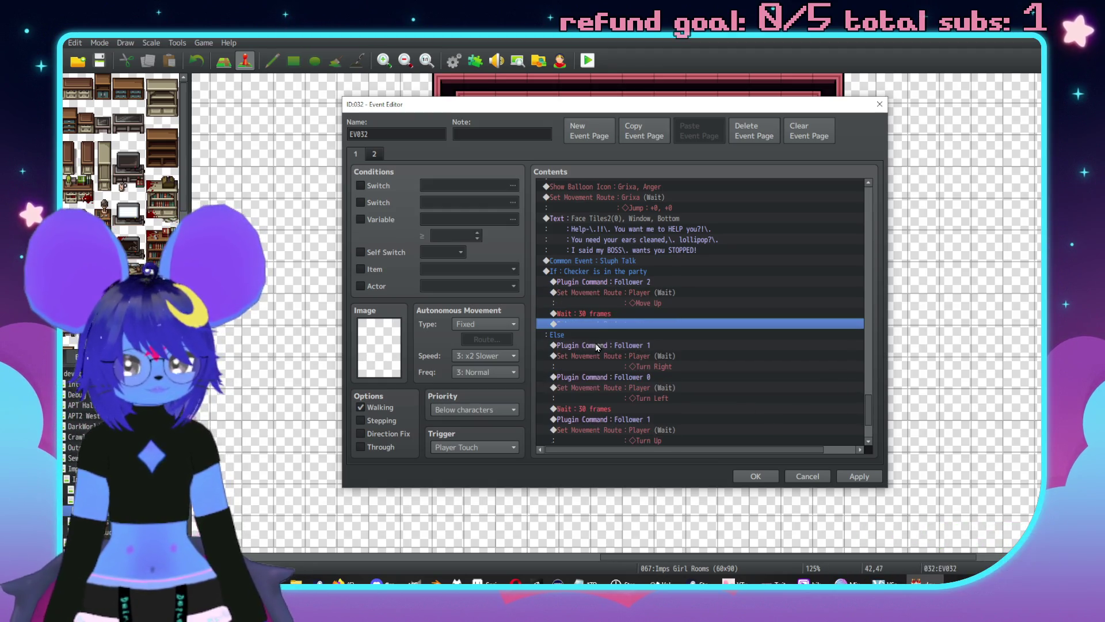
{"action": "left_click", "coordinate": [859, 477]}
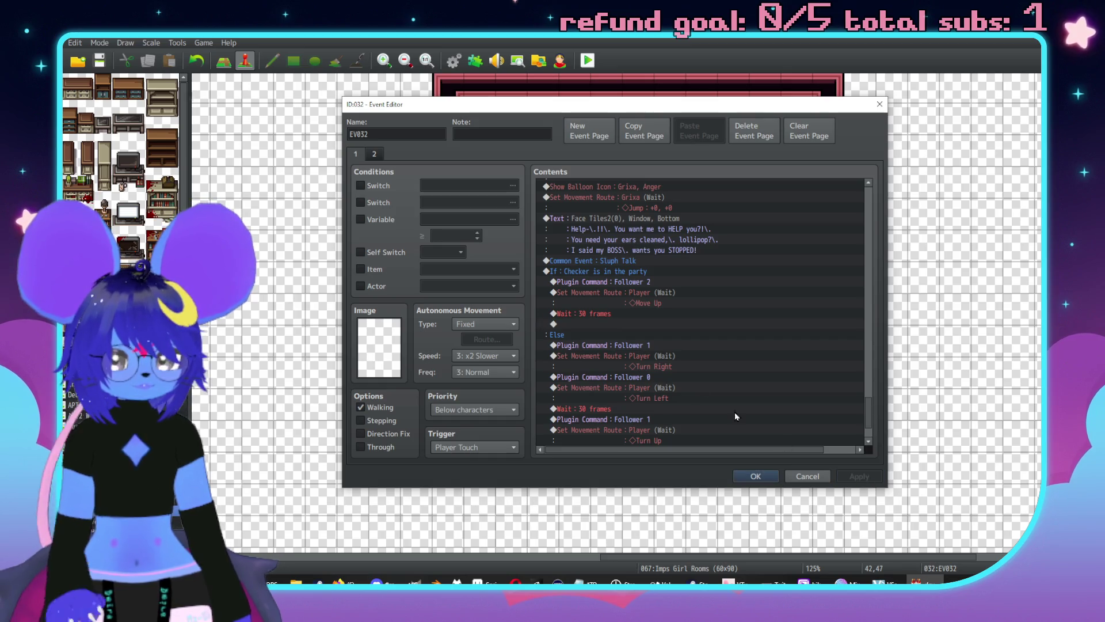
{"action": "scroll", "coordinate": [686, 350], "scroll_direction": "down", "scroll_amount": 2}
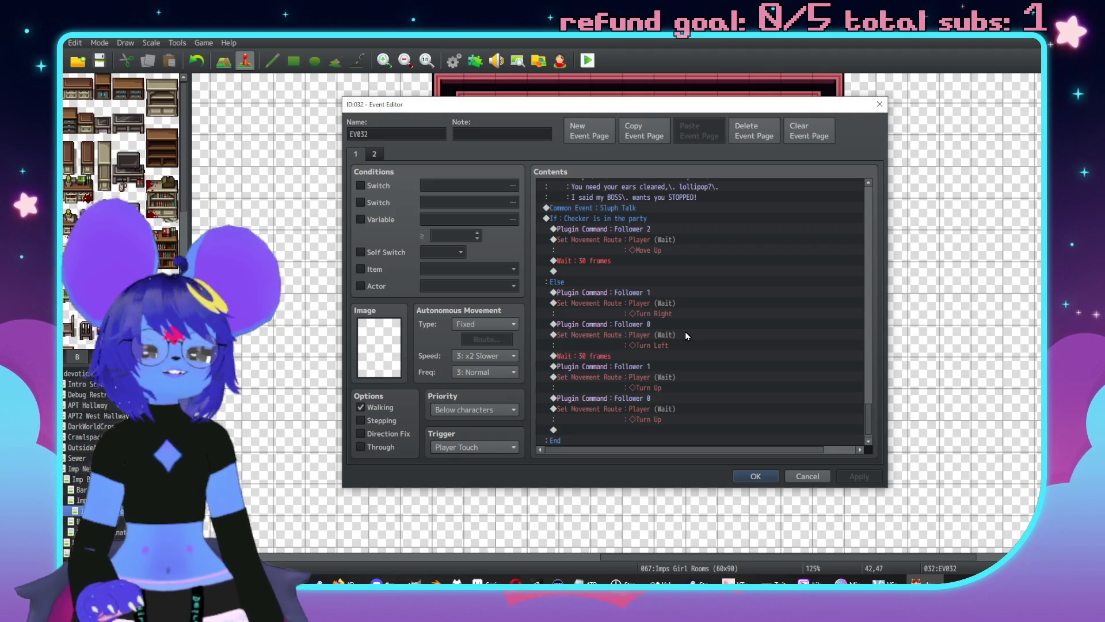
{"action": "left_click", "coordinate": [369, 577]}
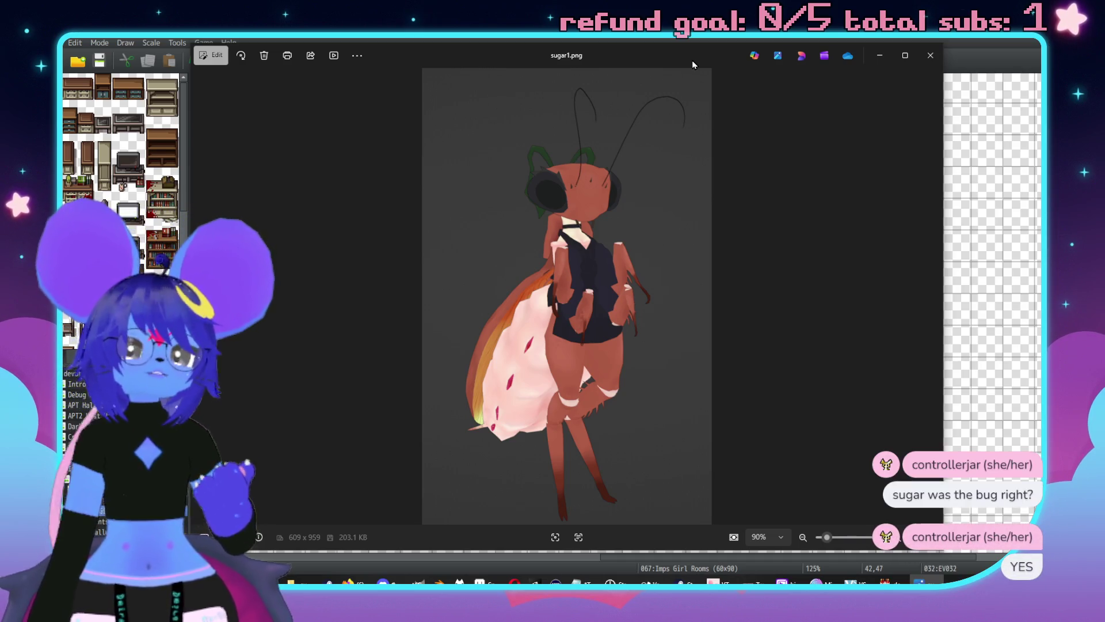
Step through the Sugar renders sugar1.gif and sugar2.gif to sugar2.png.
{"action": "left_click", "coordinate": [220, 309]}
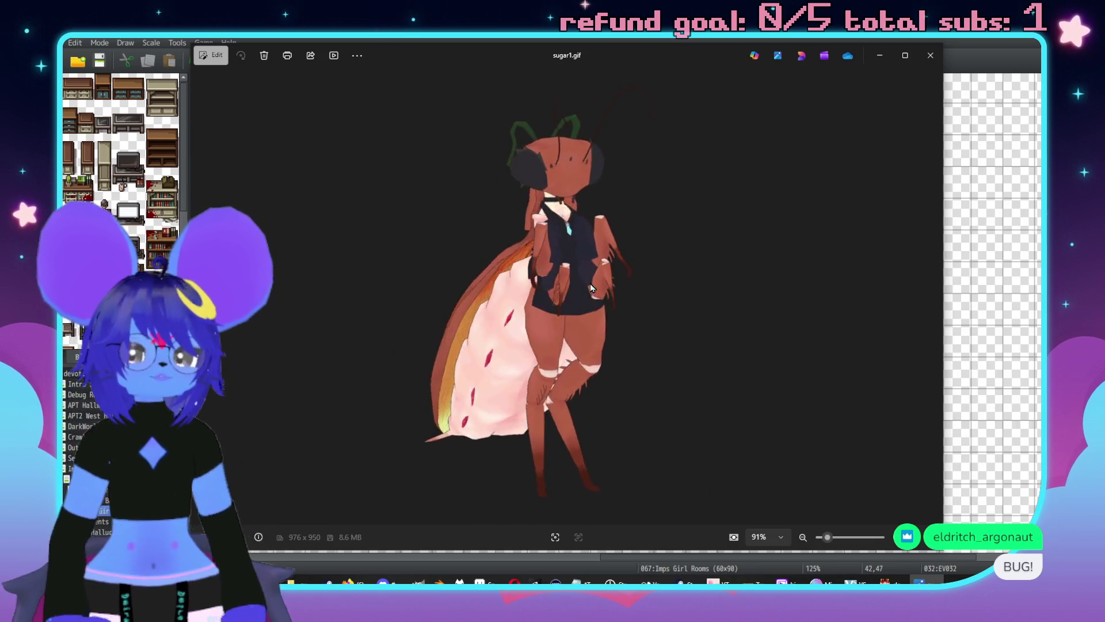
{"action": "left_click", "coordinate": [933, 299]}
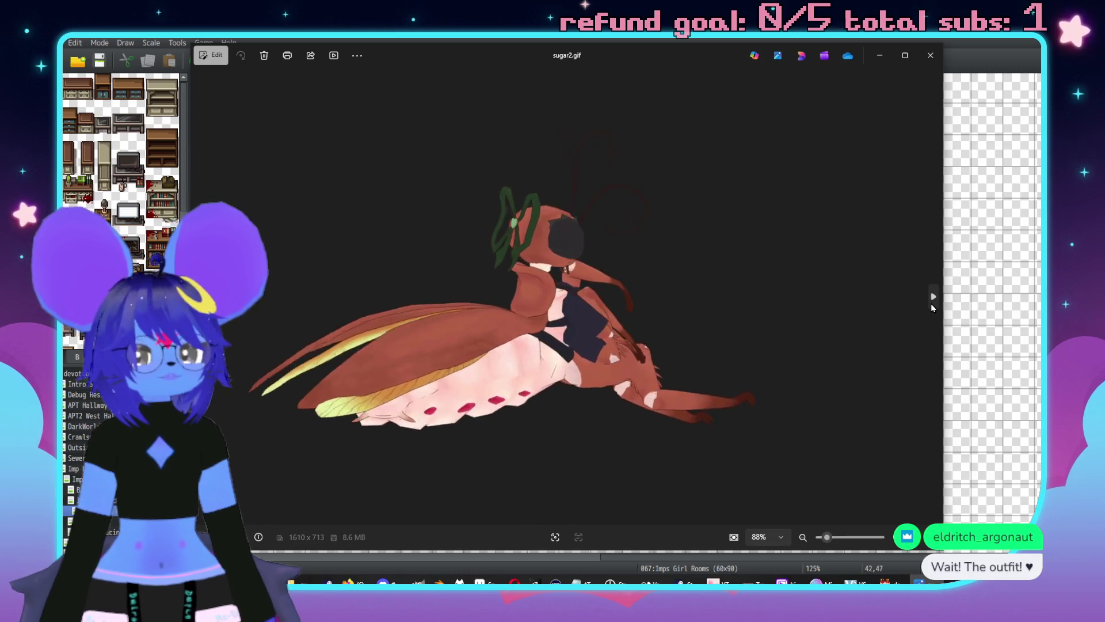
{"action": "left_click", "coordinate": [932, 303]}
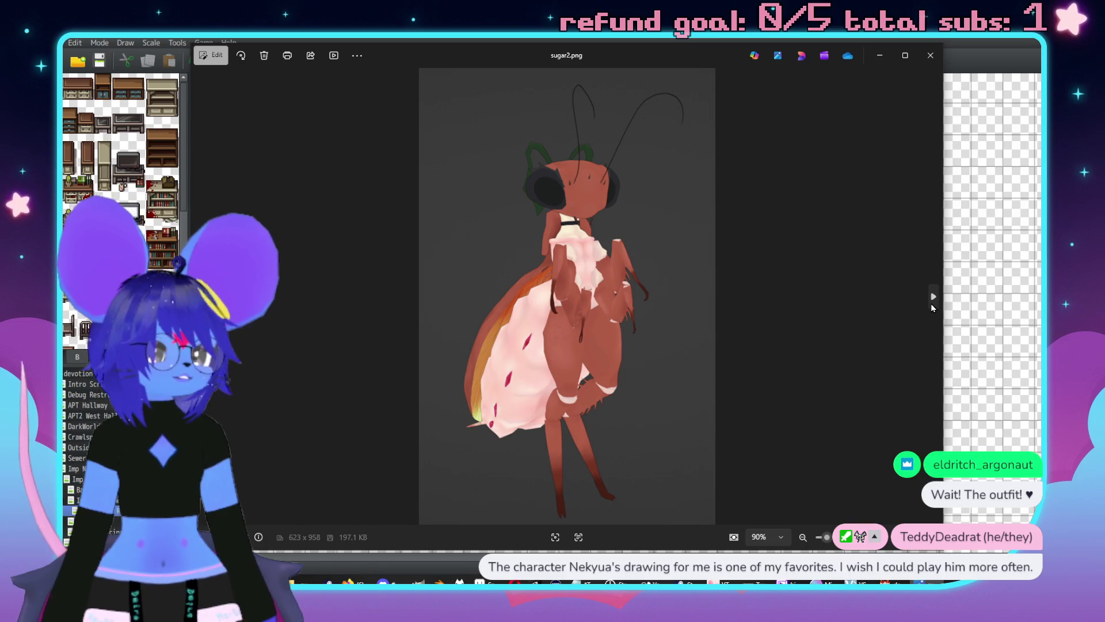
Page through sugar3.png to the sugar6.png close-up, zoom in and out, then close it.
{"action": "left_click", "coordinate": [931, 303]}
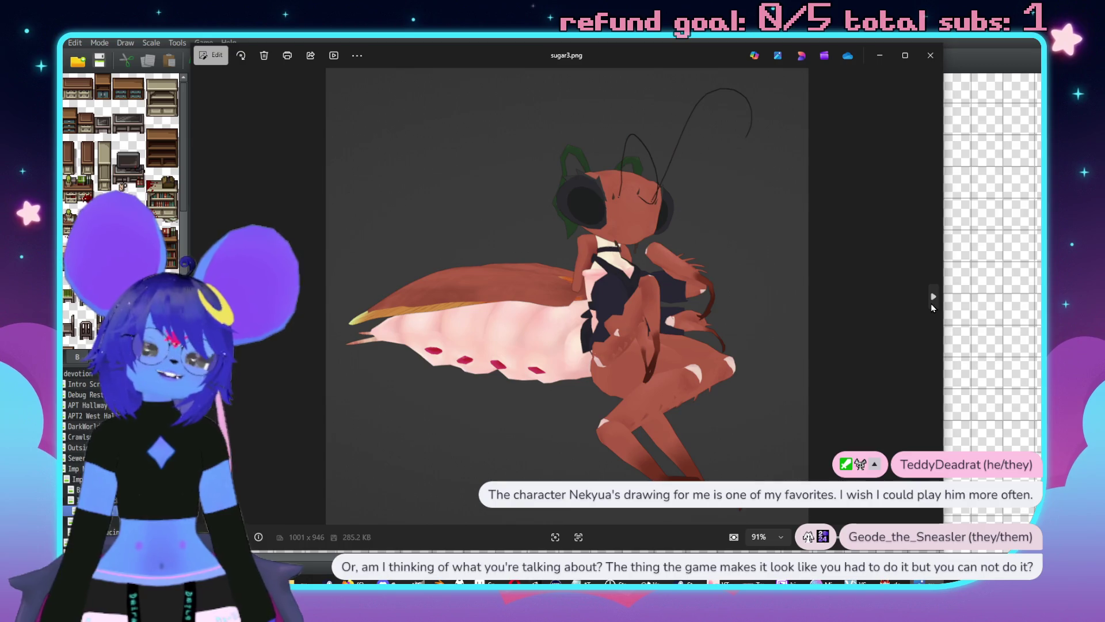
{"action": "left_click", "coordinate": [934, 297]}
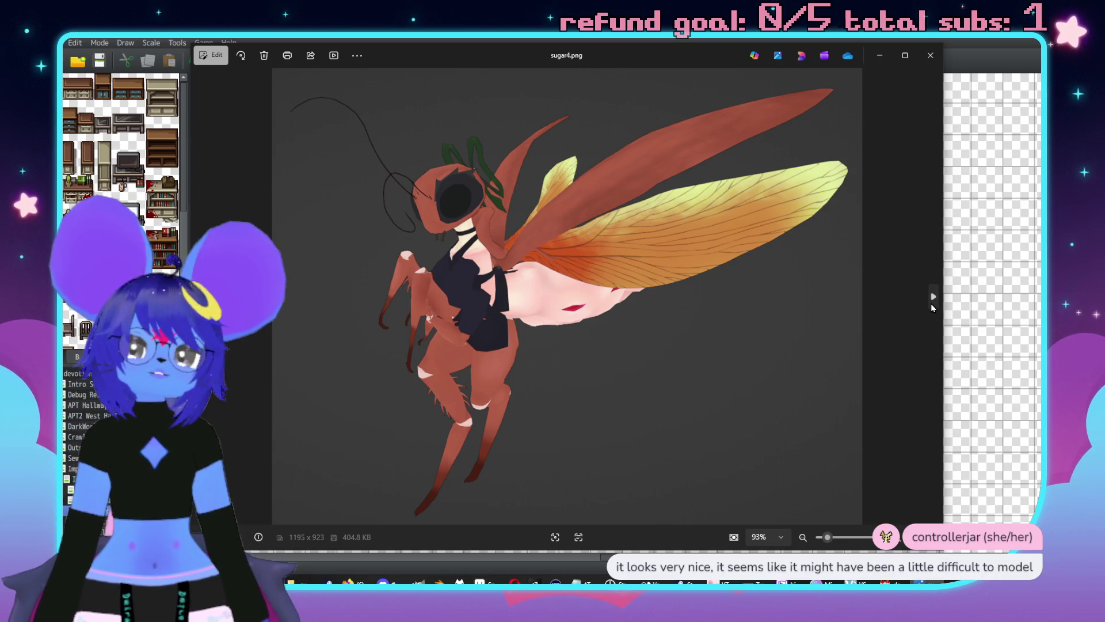
{"action": "left_click", "coordinate": [931, 304]}
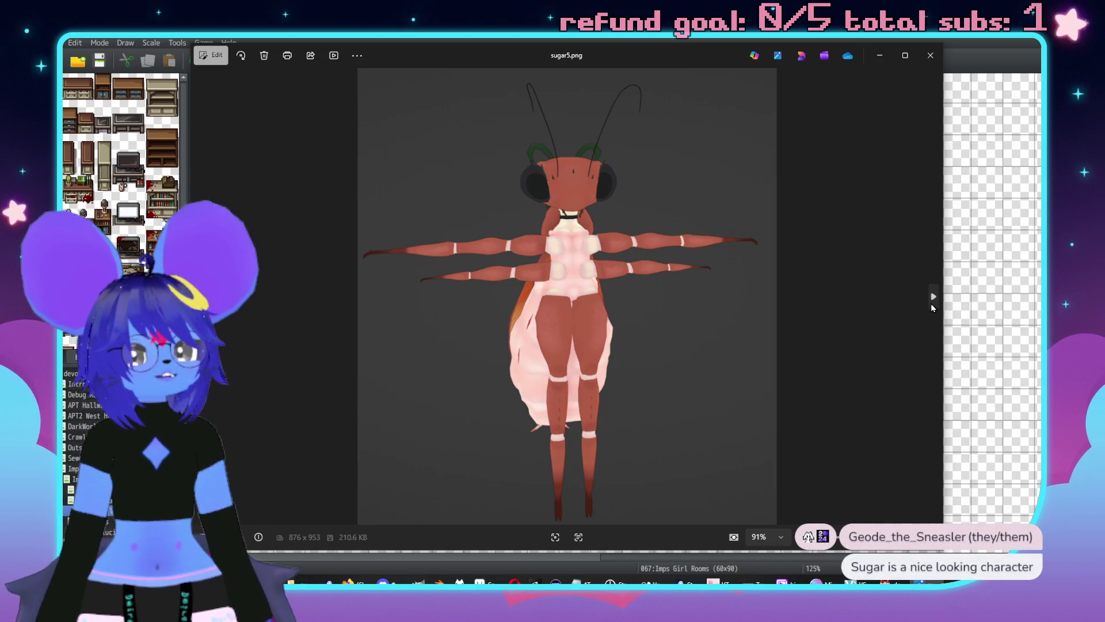
{"action": "left_click", "coordinate": [932, 304]}
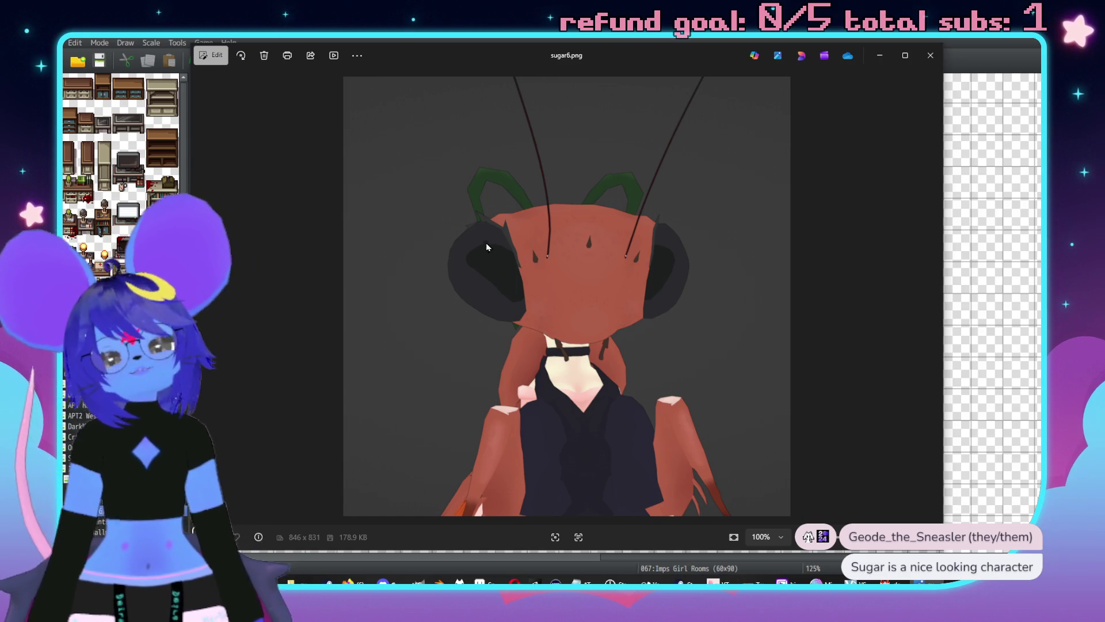
{"action": "scroll", "coordinate": [454, 340], "scroll_direction": "up", "scroll_amount": 5}
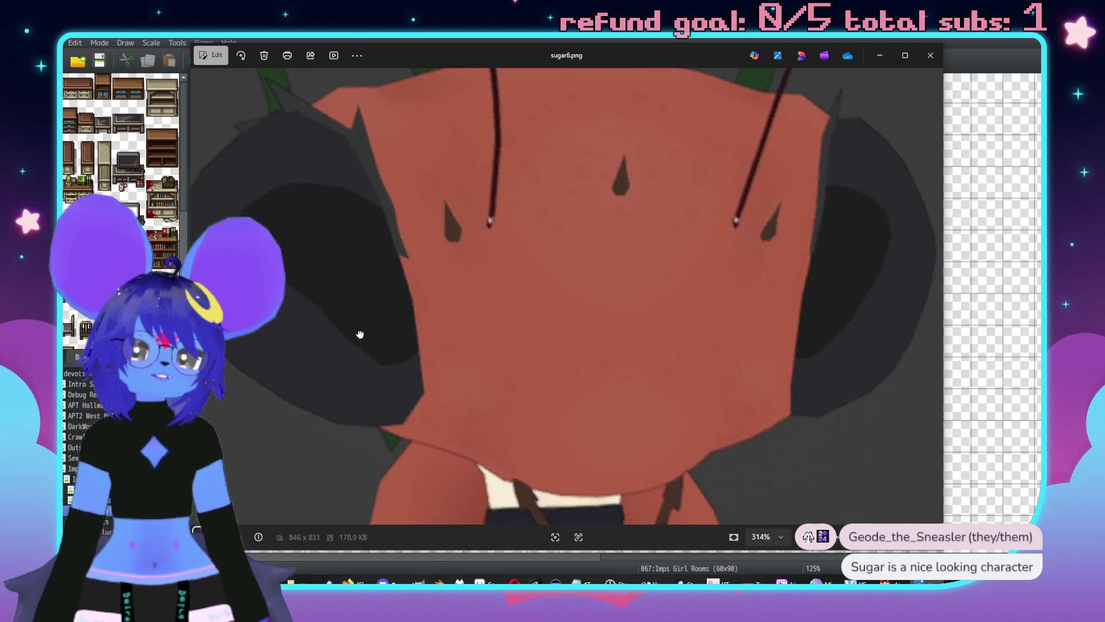
{"action": "scroll", "coordinate": [358, 331], "scroll_direction": "down", "scroll_amount": 3}
{"action": "scroll", "coordinate": [410, 299], "scroll_direction": "down", "scroll_amount": 2}
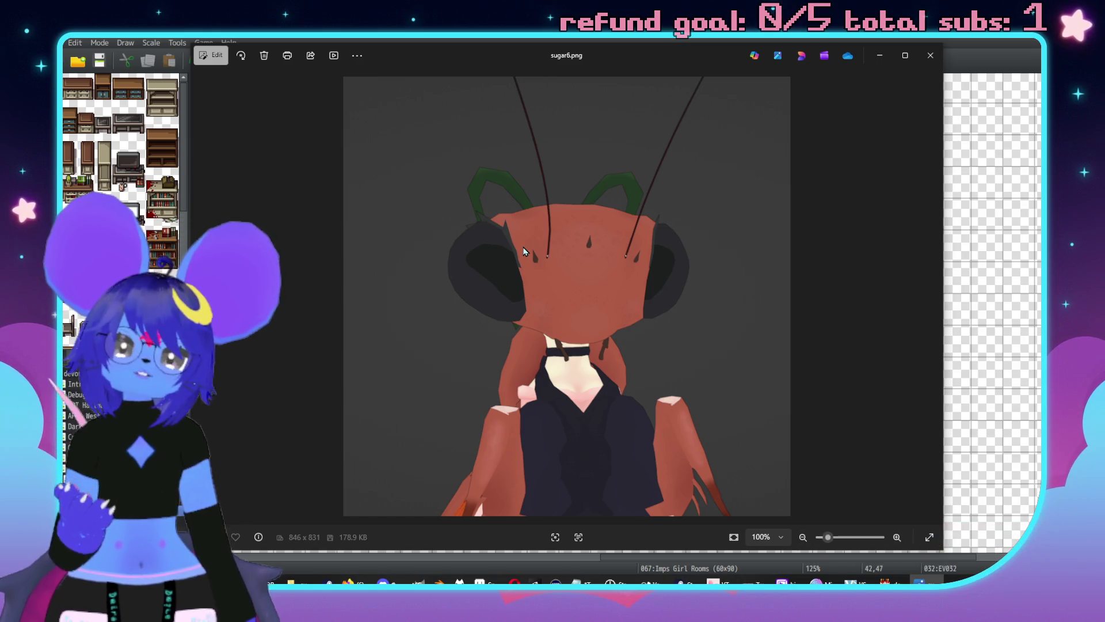
{"action": "left_click", "coordinate": [930, 55]}
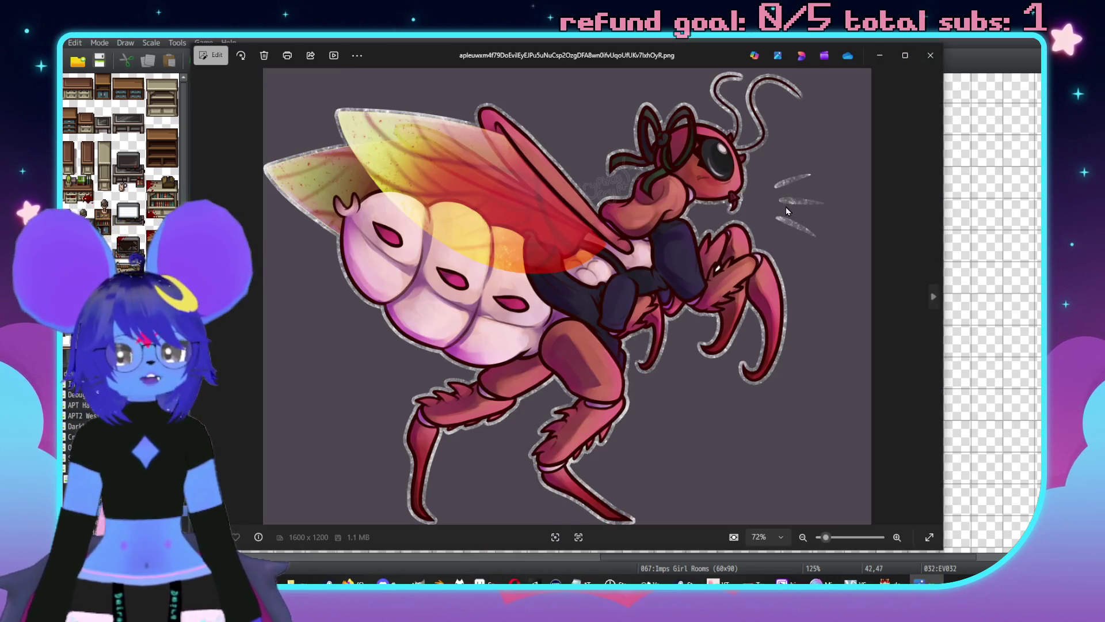
View 3.png and sugar avatar.png, then close the image viewers.
{"action": "scroll", "coordinate": [625, 138], "scroll_direction": "up", "scroll_amount": 5}
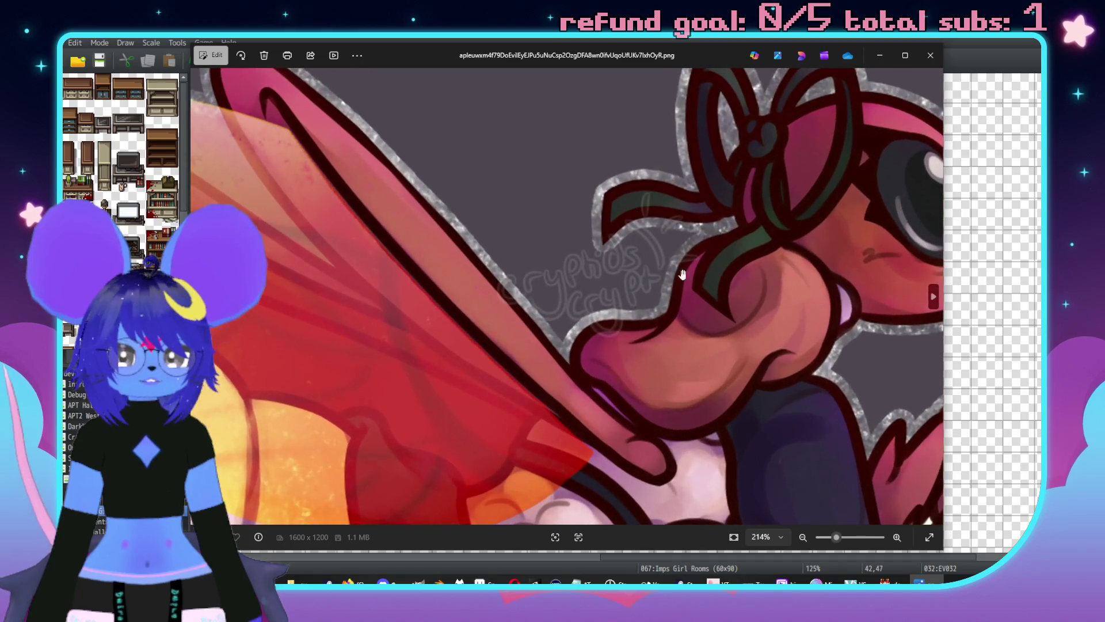
{"action": "scroll", "coordinate": [617, 263], "scroll_direction": "down", "scroll_amount": 5}
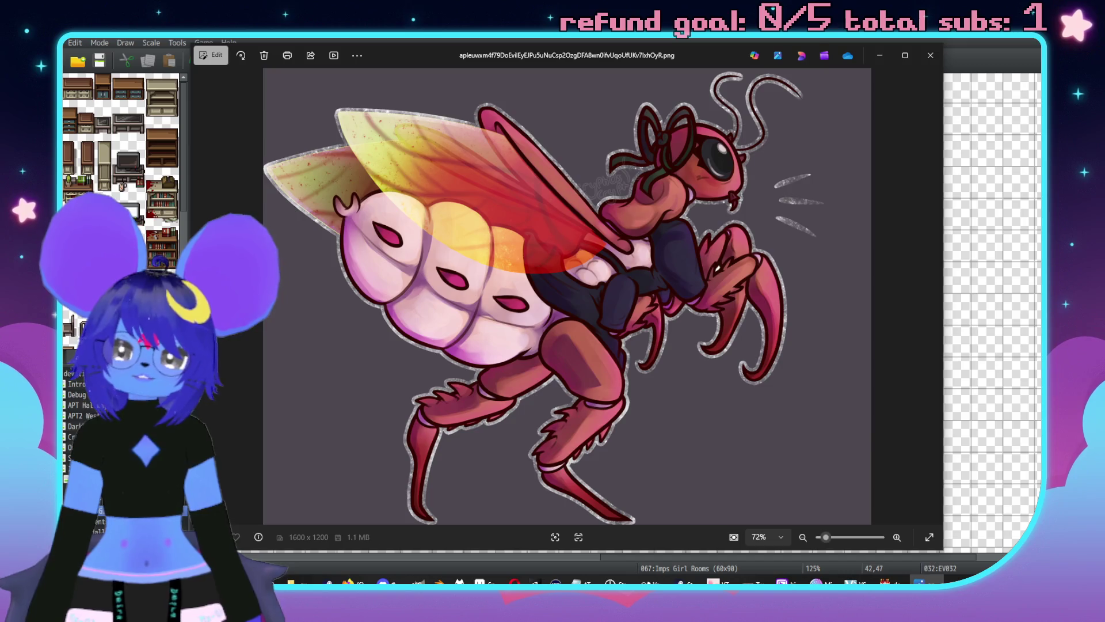
{"action": "key", "text": "Right"}
{"action": "left_click_drag", "start_coordinate": [661, 51], "coordinate": [624, 51]}
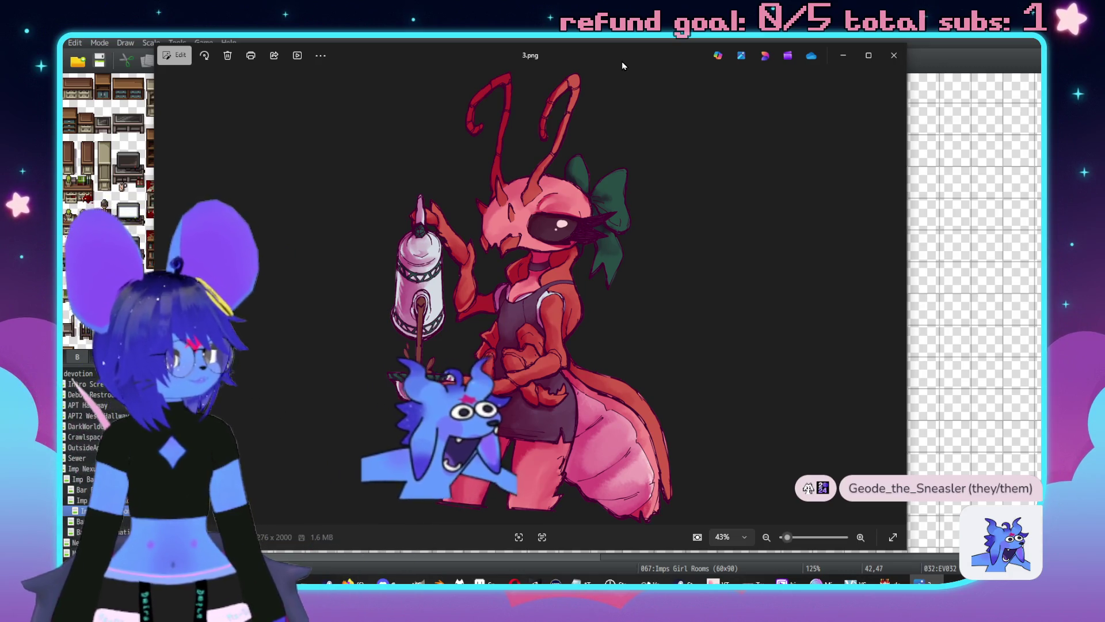
{"action": "left_click", "coordinate": [897, 67]}
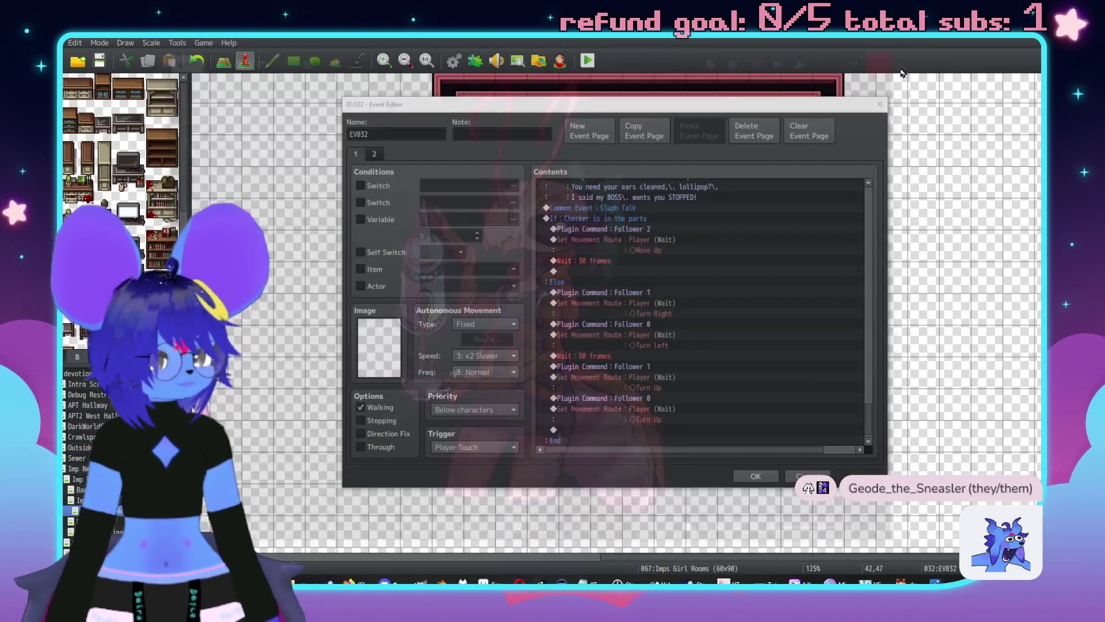
{"action": "key", "text": "Return"}
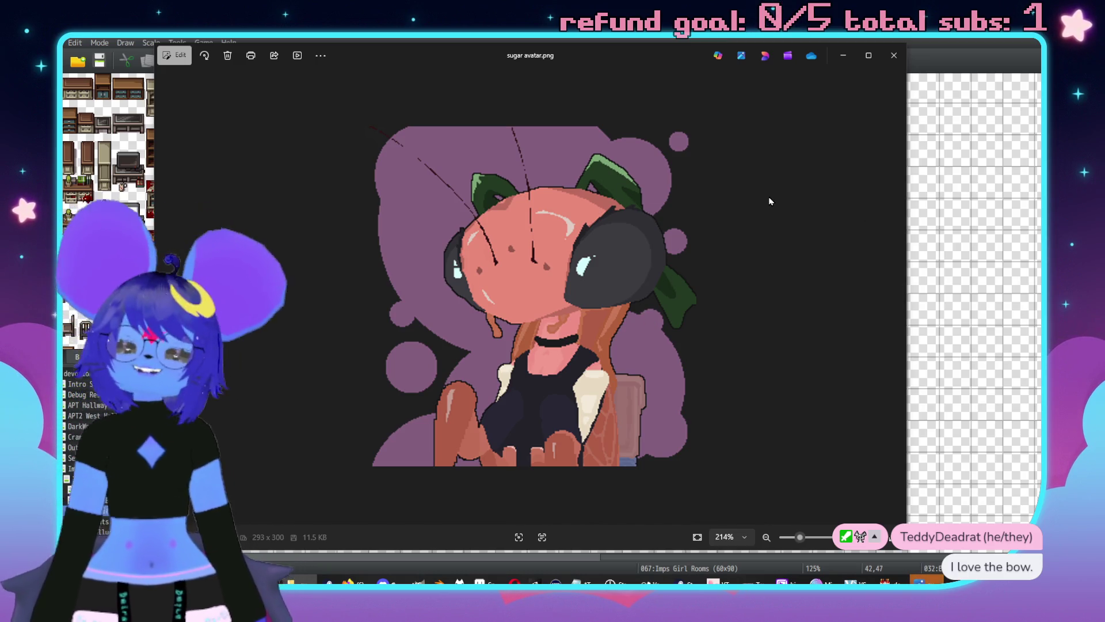
{"action": "left_click", "coordinate": [894, 55]}
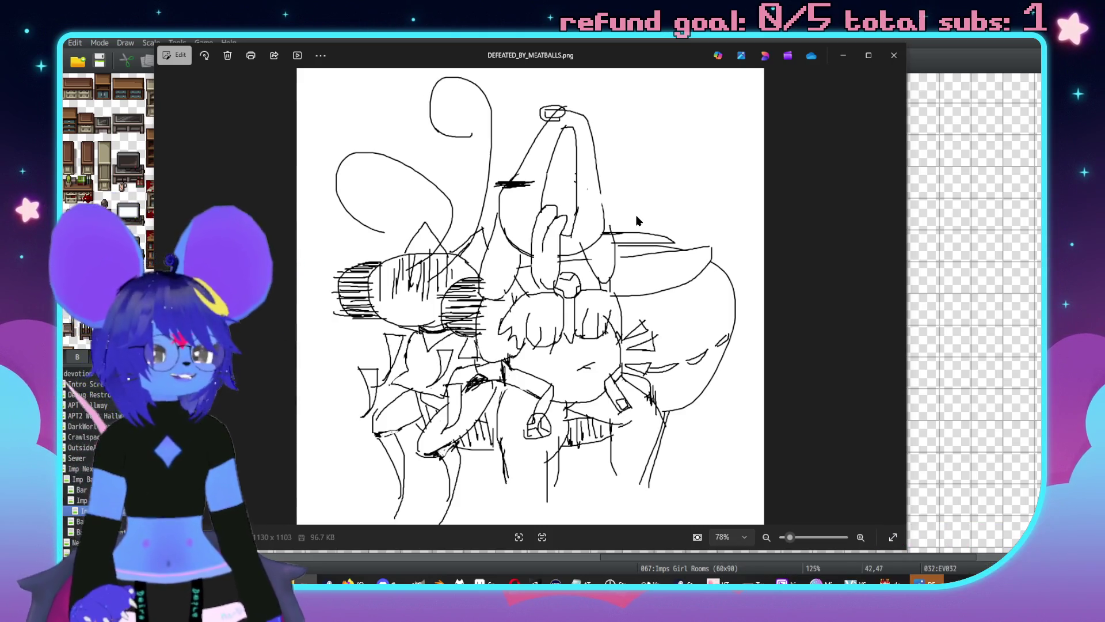
{"action": "left_click", "coordinate": [889, 56]}
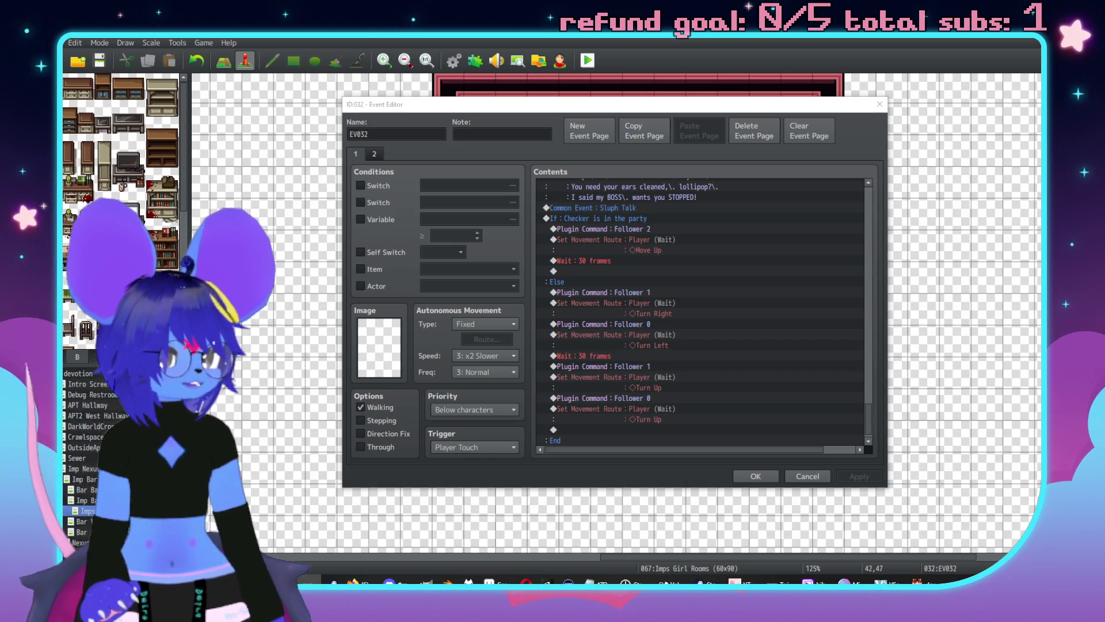
Paste the Else branch's Follower 0 command into the Checker branch's empty row.
{"action": "key", "text": "alt+Tab"}
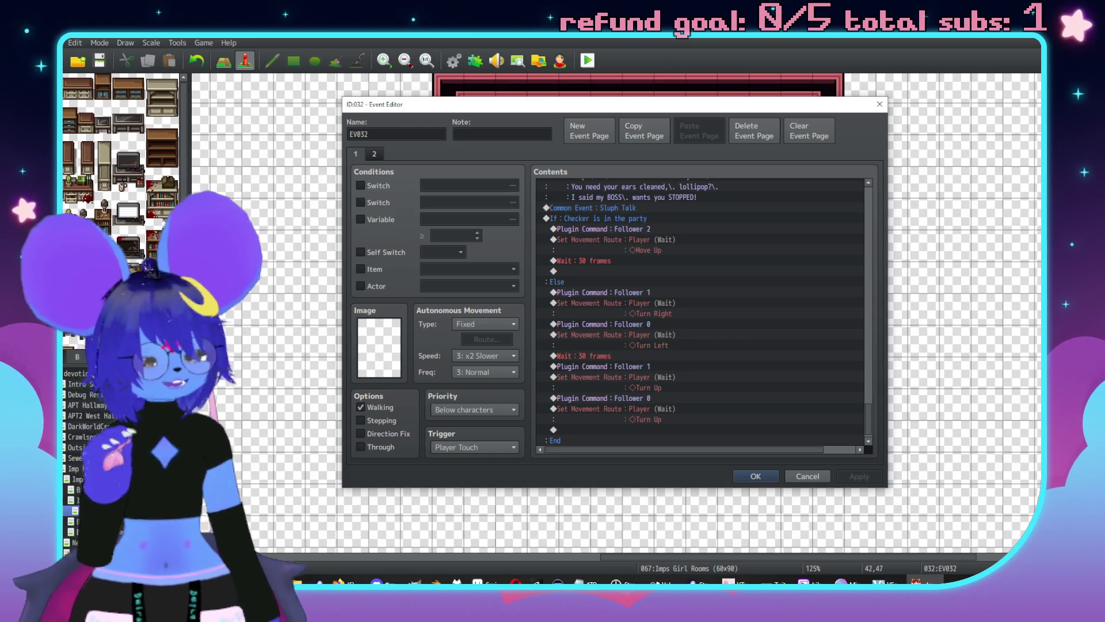
{"action": "left_click", "coordinate": [660, 323]}
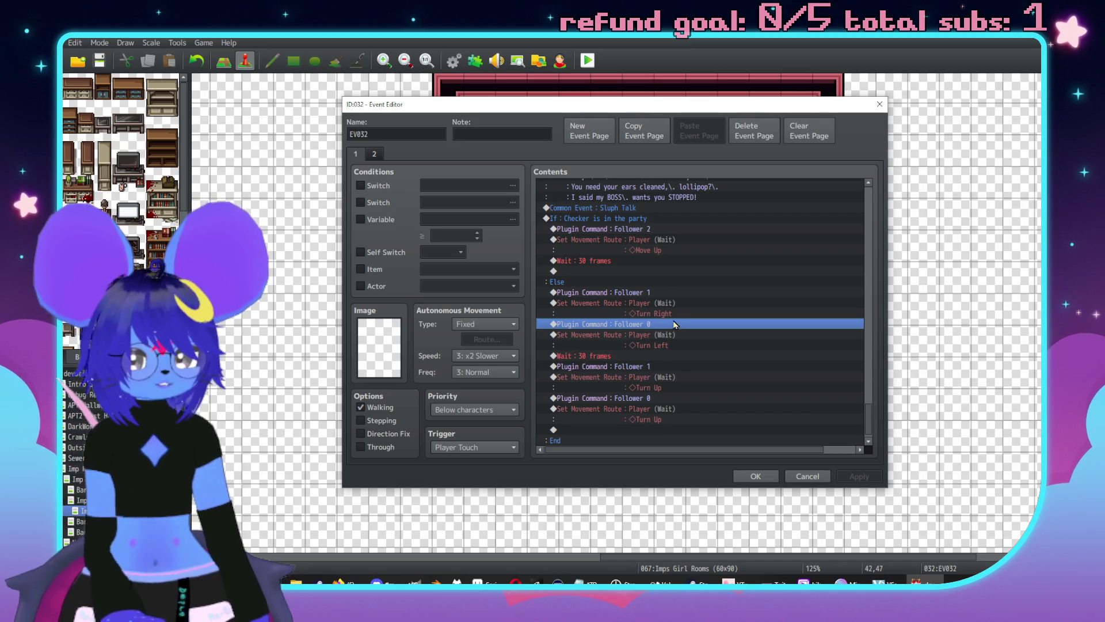
{"action": "left_click", "coordinate": [636, 272]}
{"action": "key", "text": "ctrl+v"}
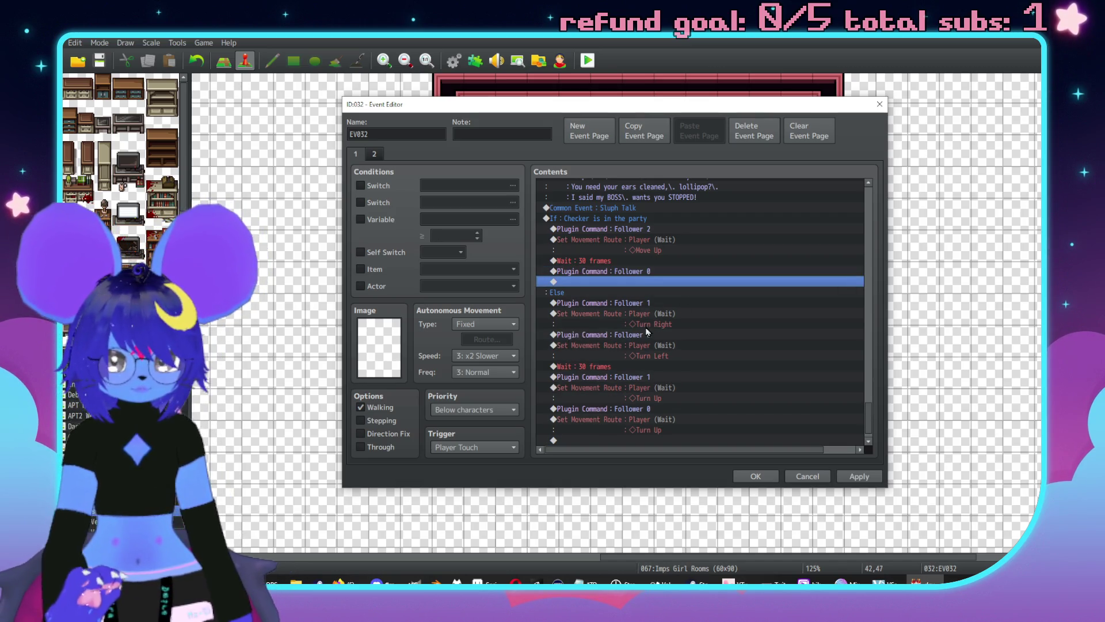
Replace the Else branch's Turn Right route with a copy of the Move Up route.
{"action": "left_click", "coordinate": [647, 304]}
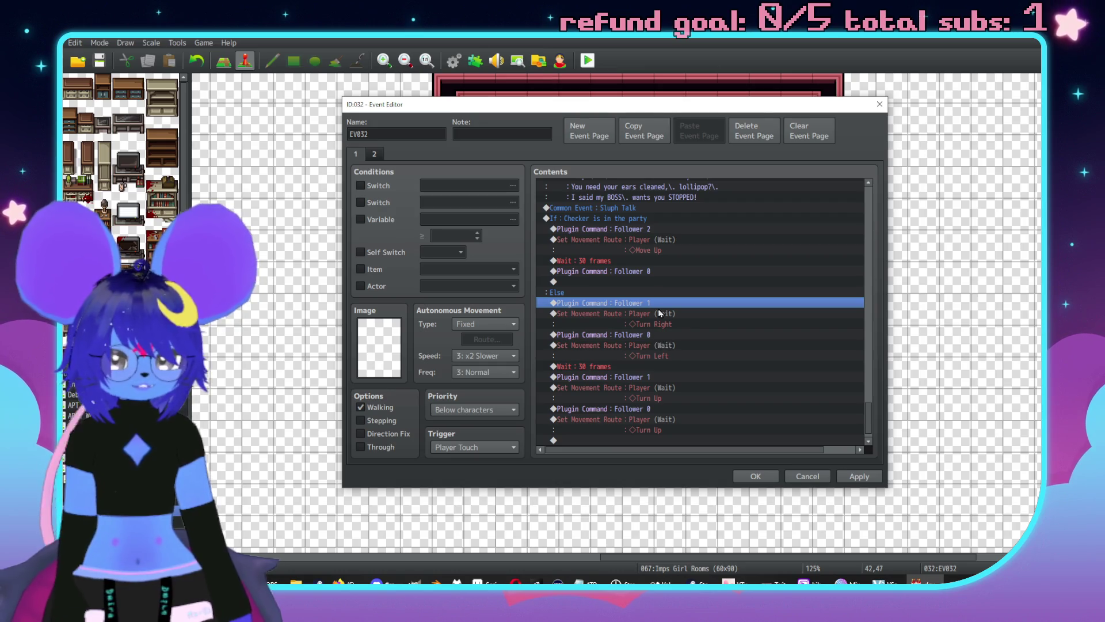
{"action": "left_click", "coordinate": [660, 314]}
{"action": "key", "text": "Delete"}
{"action": "left_click", "coordinate": [662, 239]}
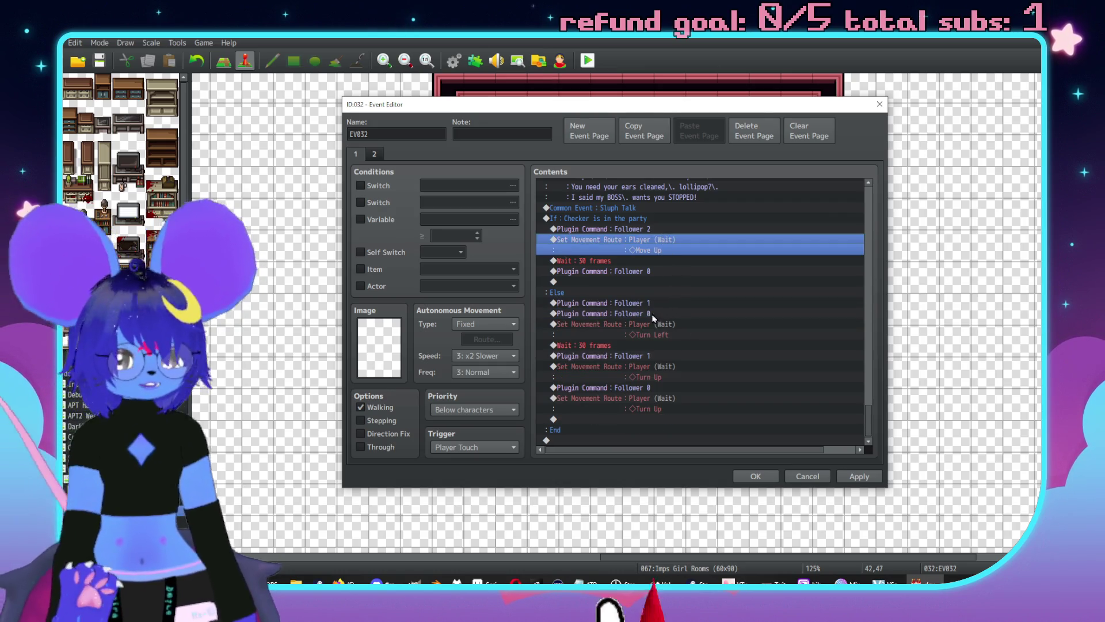
{"action": "key", "text": "ctrl+c"}
{"action": "left_click", "coordinate": [651, 314]}
{"action": "key", "text": "ctrl+v"}
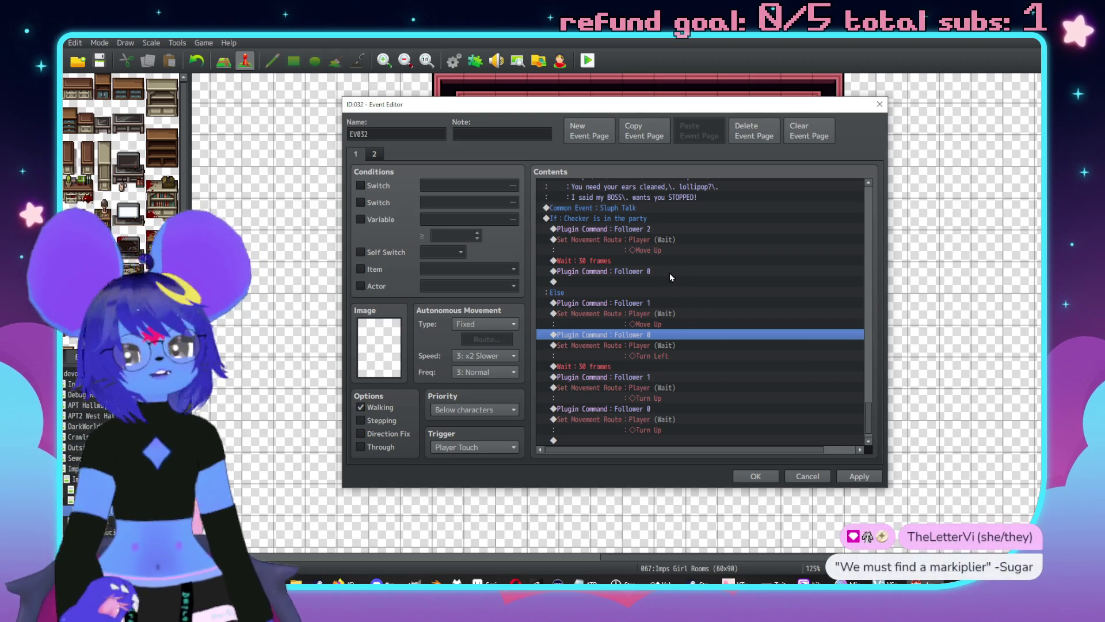
Move the Move Up route, 30-frame wait and Follower 0 commands after the Checker branch's End.
{"action": "scroll", "coordinate": [669, 279], "scroll_direction": "up", "scroll_amount": 1}
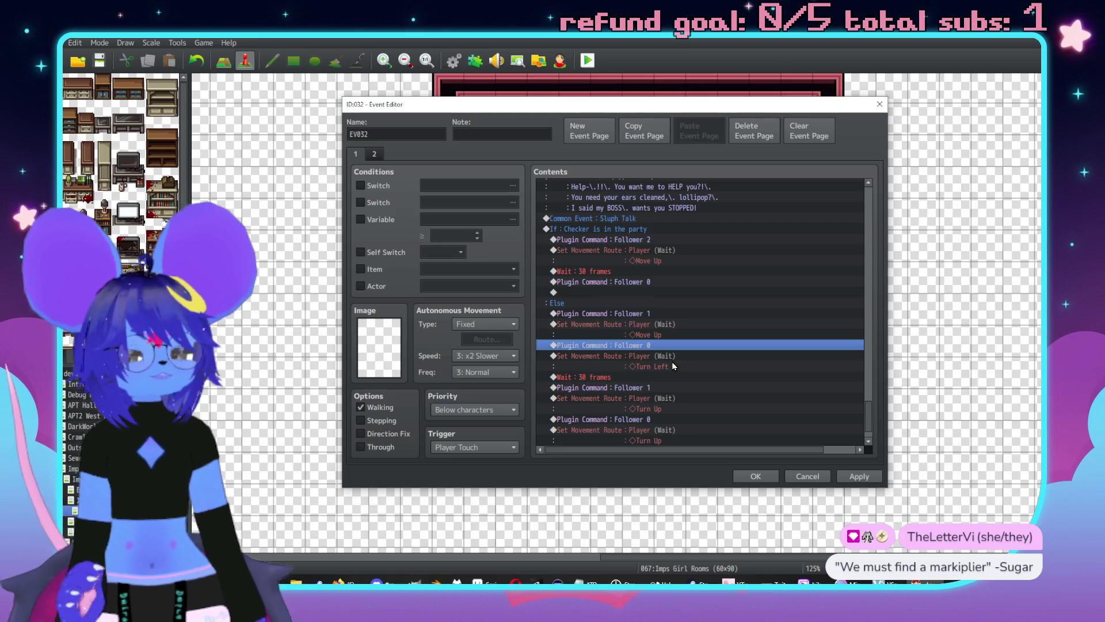
{"action": "left_click", "coordinate": [629, 252]}
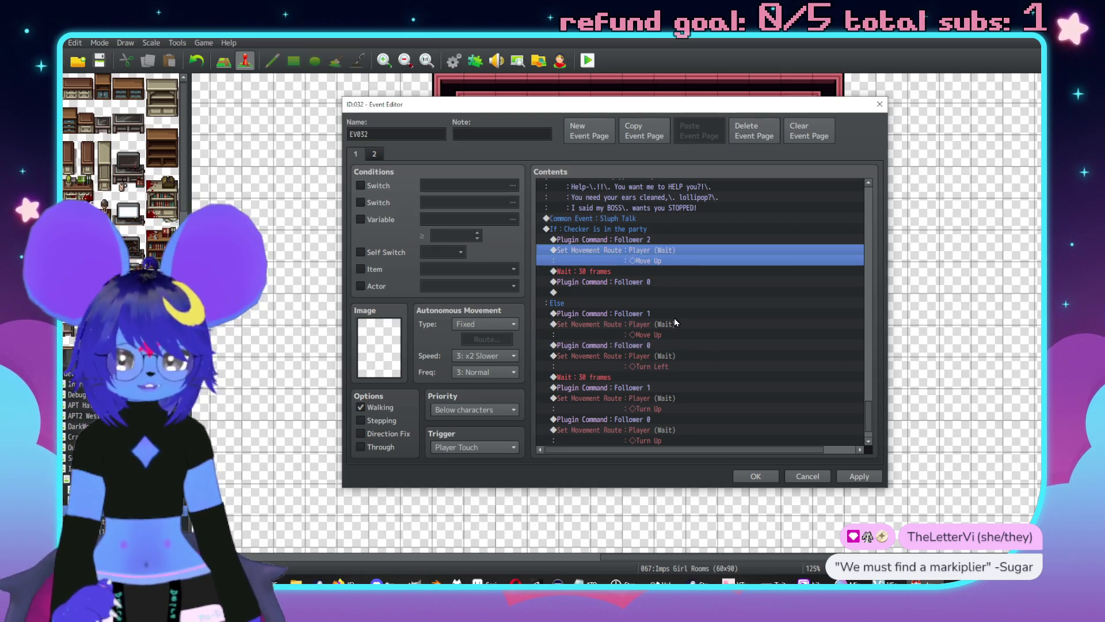
{"action": "scroll", "coordinate": [641, 281], "scroll_direction": "down", "scroll_amount": 1}
{"action": "left_click", "coordinate": [627, 273], "text": "shift"}
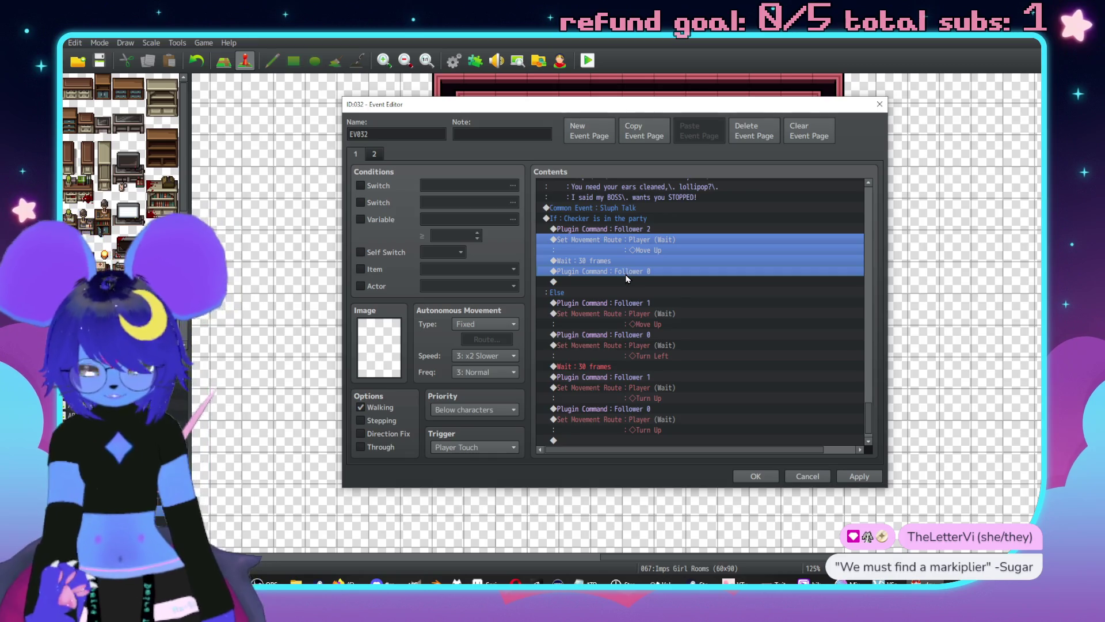
{"action": "key", "text": "ctrl+x"}
{"action": "left_click", "coordinate": [571, 439]}
{"action": "key", "text": "ctrl+v"}
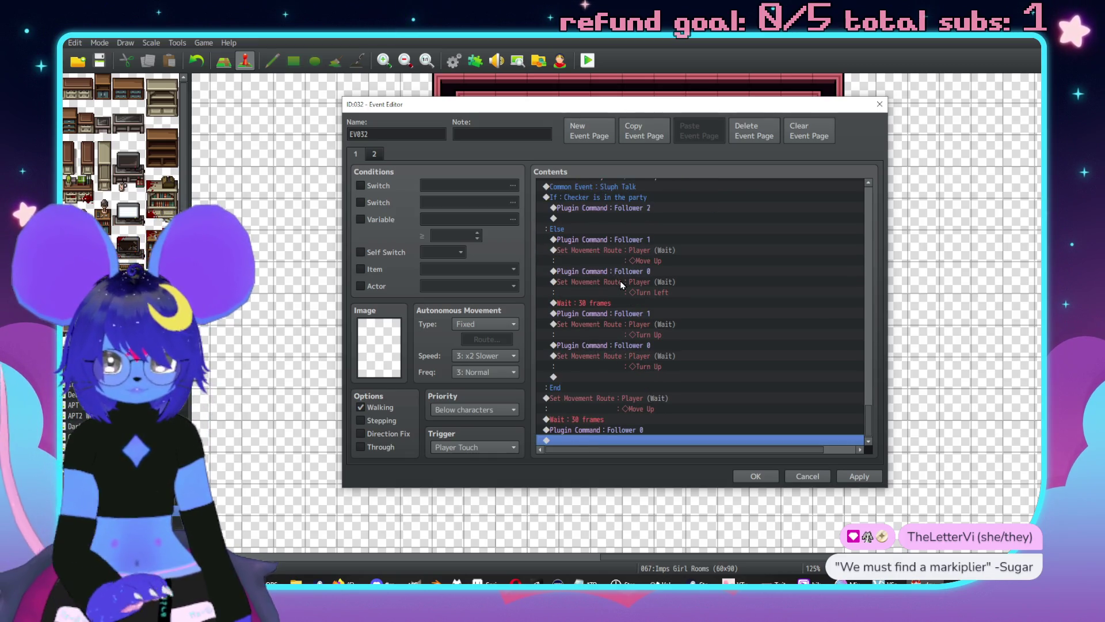
Delete the extra Follower 0 and Turn Left commands from the Else branch.
{"action": "left_click", "coordinate": [631, 250]}
{"action": "left_click", "coordinate": [713, 292], "text": "shift"}
{"action": "key", "text": "Delete"}
{"action": "key", "text": "Delete"}
{"action": "key", "text": "Delete"}
{"action": "key", "text": "Delete"}
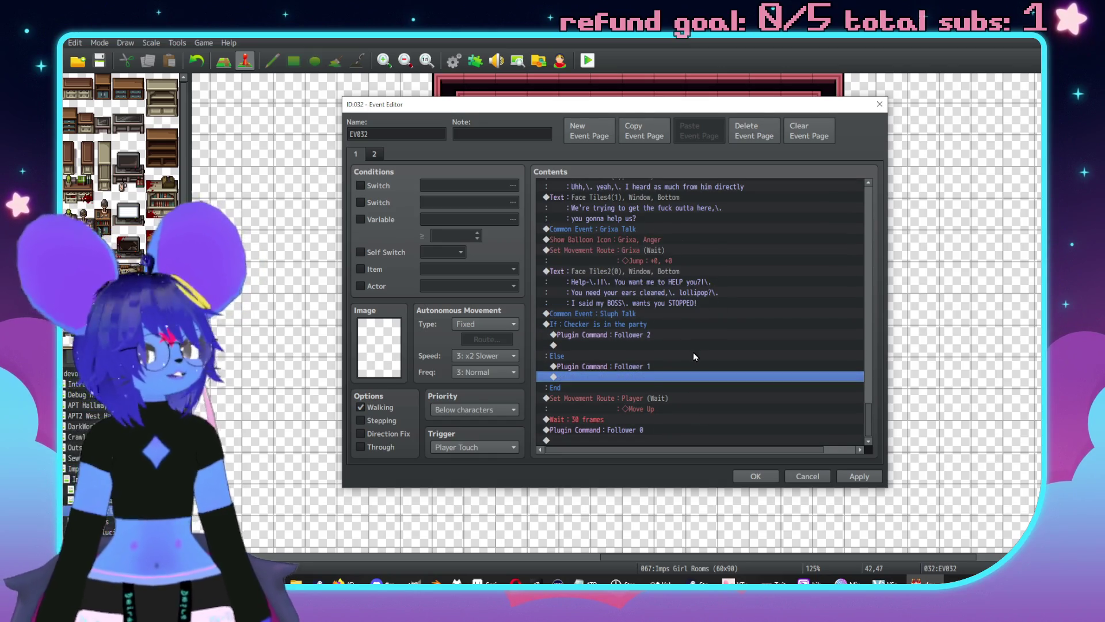
Start a Show Text message at the event's end and browse face sets to Face Tiles4.
{"action": "double_click", "coordinate": [594, 441]}
{"action": "left_click_drag", "start_coordinate": [644, 138], "coordinate": [757, 145]}
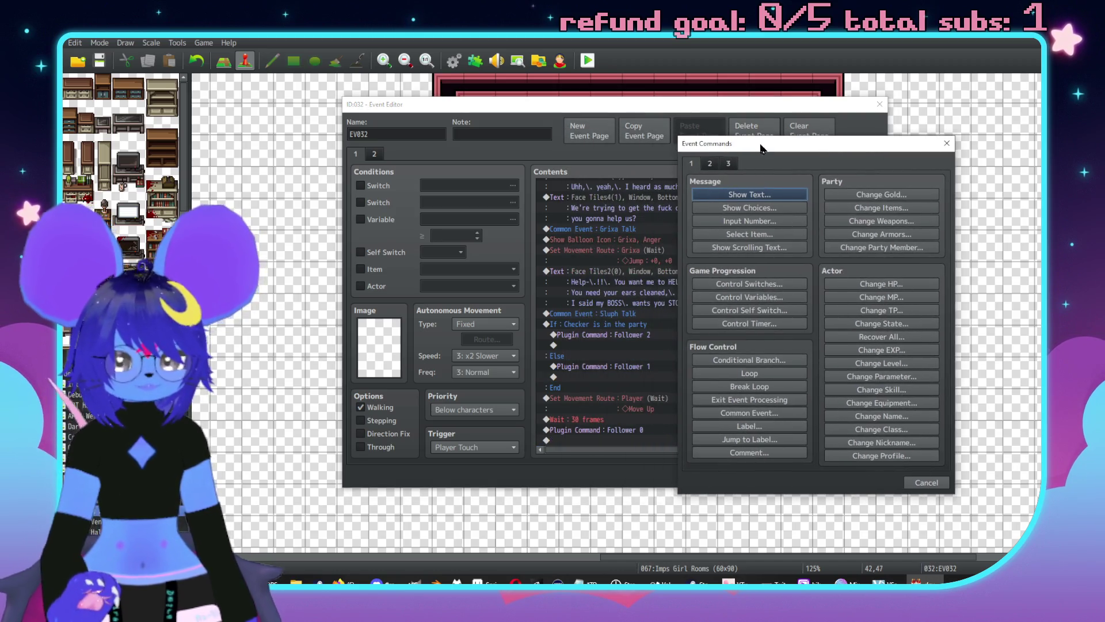
{"action": "left_click", "coordinate": [751, 196]}
{"action": "double_click", "coordinate": [719, 278]}
{"action": "left_click", "coordinate": [695, 235]}
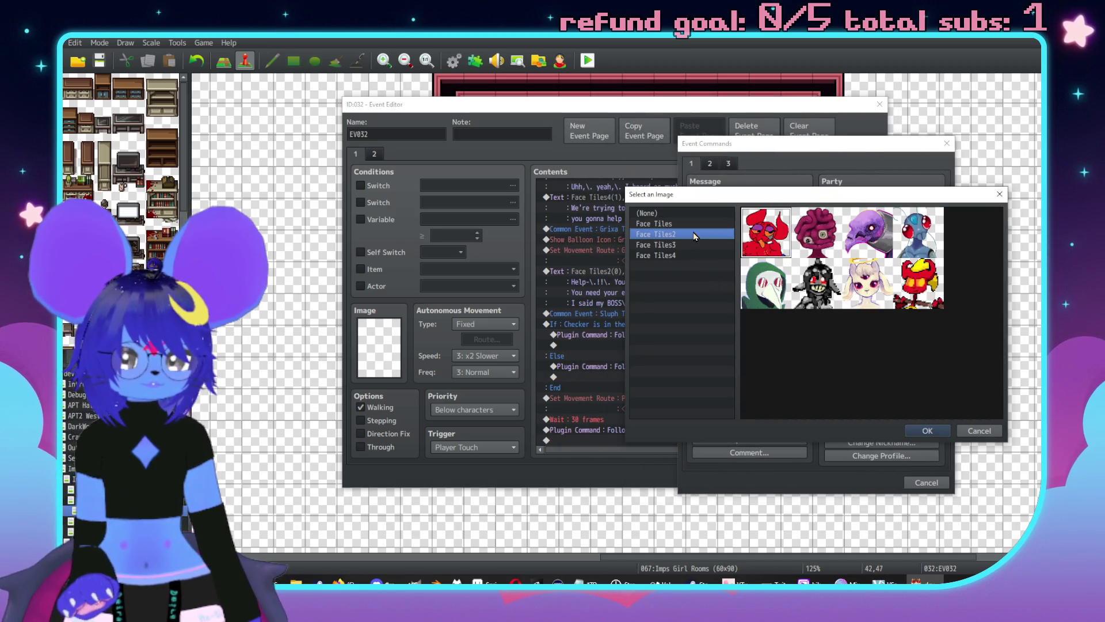
{"action": "left_click", "coordinate": [694, 224]}
{"action": "left_click", "coordinate": [673, 256]}
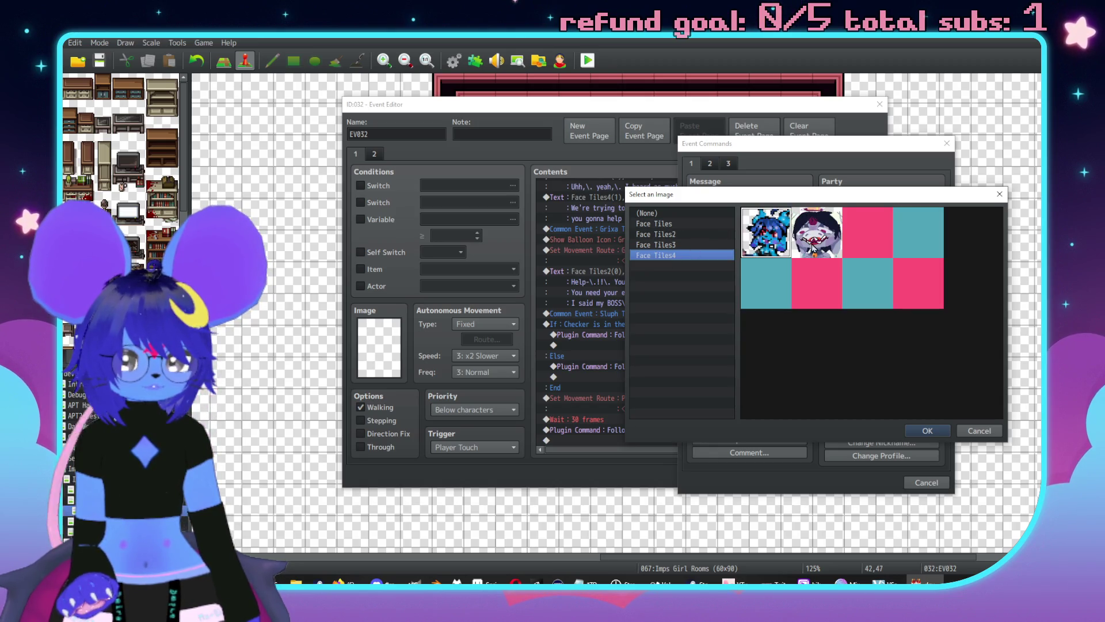
Add a message using the second Face Tiles4 portrait with text 'o you're gonna get in our way'.
{"action": "double_click", "coordinate": [809, 241]}
{"action": "left_click", "coordinate": [787, 306]}
{"action": "type", "text": "o y"}
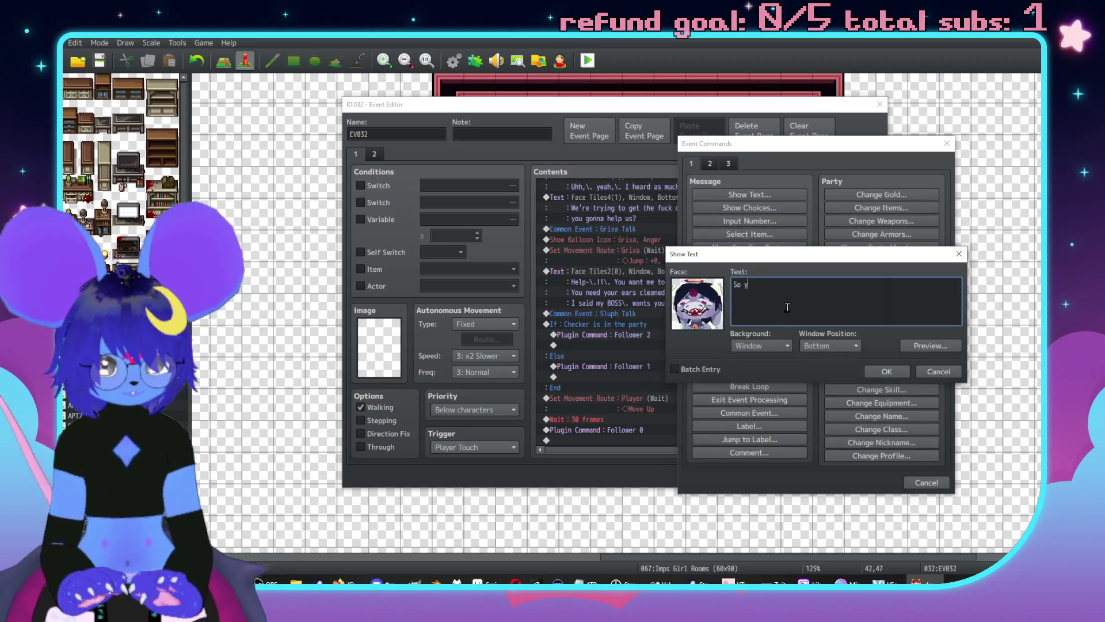
{"action": "type", "text": "ou're gonna ge"}
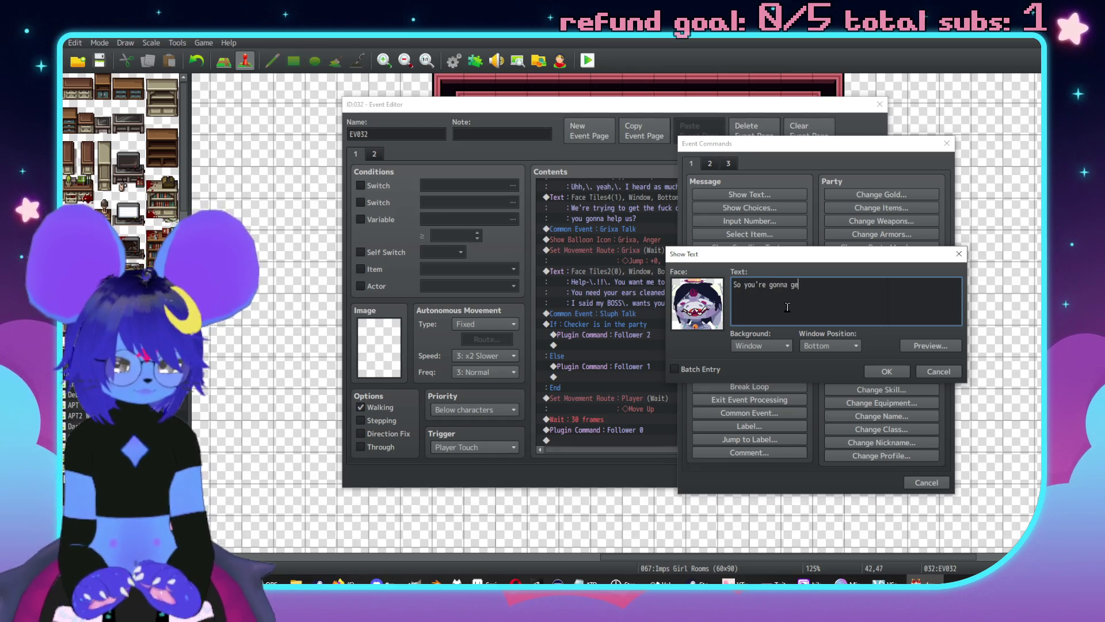
{"action": "type", "text": "t in our way"}
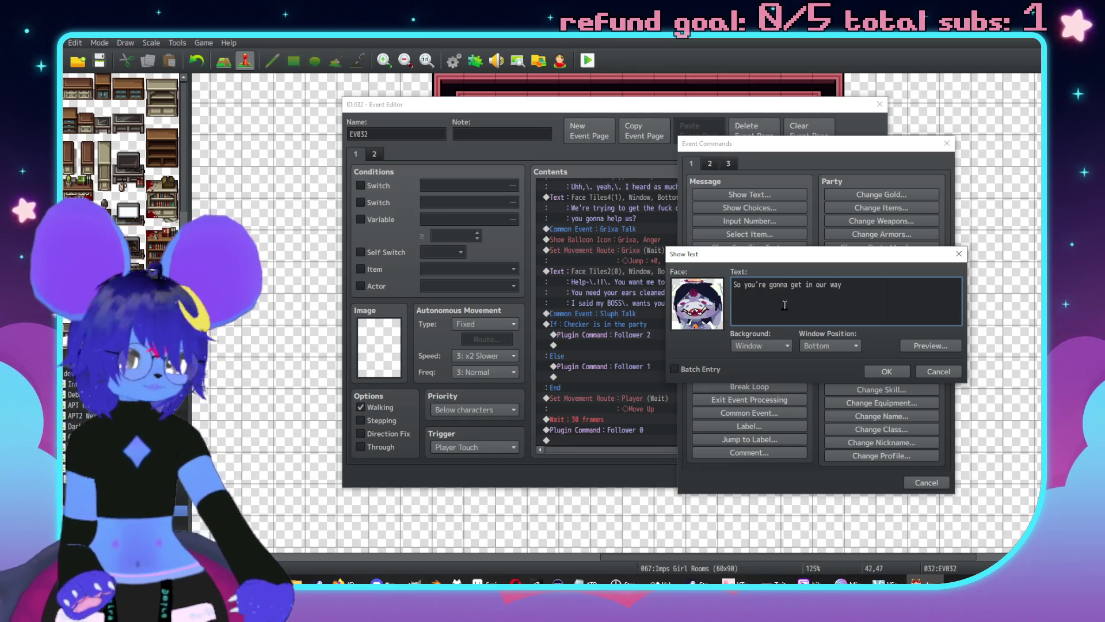
{"action": "left_click", "coordinate": [890, 370]}
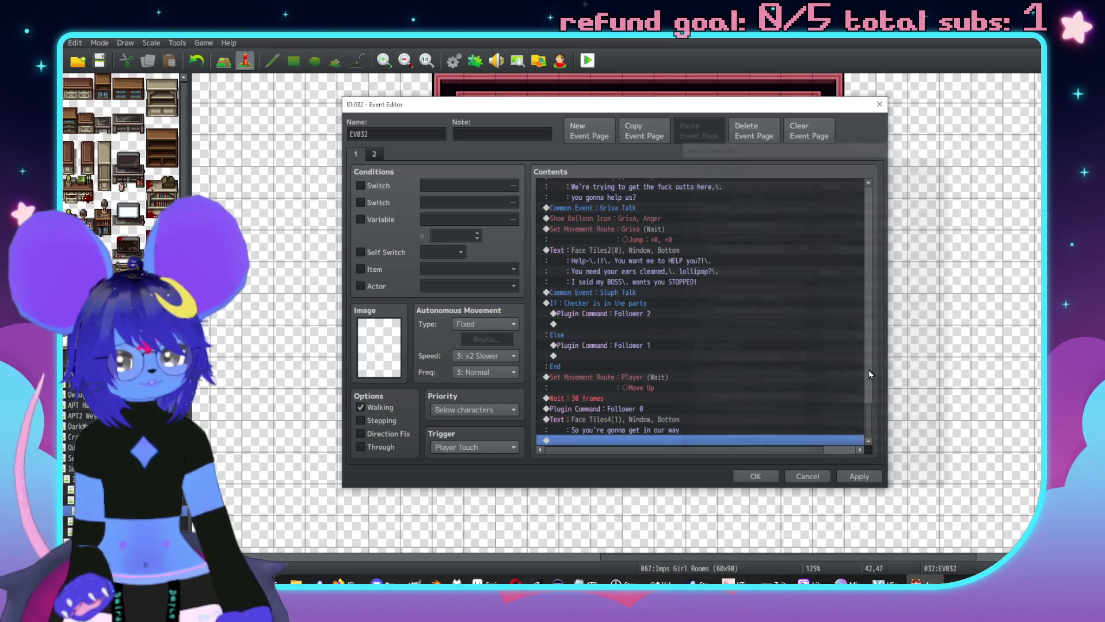
Move the new message command to the very end of the event.
{"action": "left_click", "coordinate": [660, 424]}
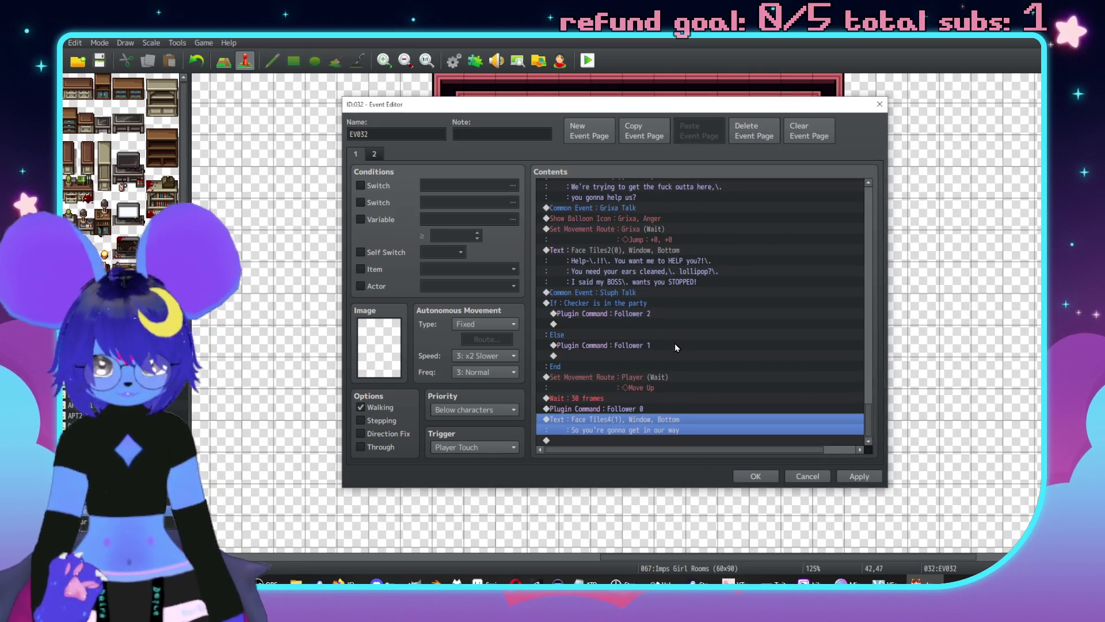
{"action": "key", "text": "ctrl+x"}
{"action": "left_click", "coordinate": [639, 324]}
{"action": "key", "text": "ctrl+v"}
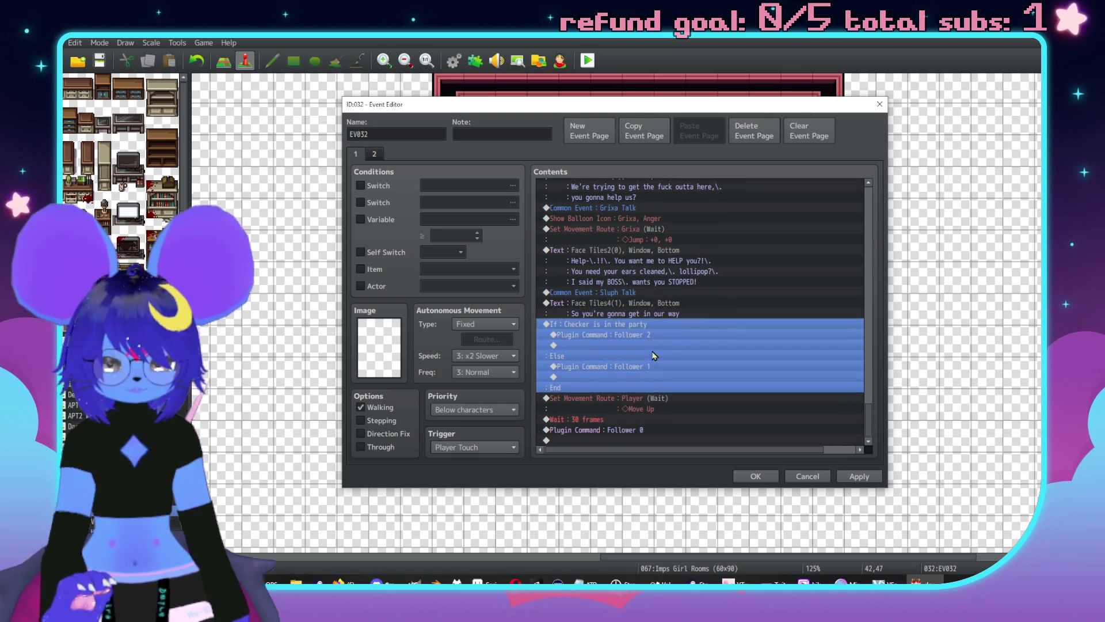
{"action": "left_click", "coordinate": [661, 302]}
{"action": "key", "text": "ctrl+x"}
{"action": "left_click", "coordinate": [647, 417]}
{"action": "key", "text": "ctrl+v"}
Change the message text to 'Is that it'.
{"action": "double_click", "coordinate": [679, 430]}
{"action": "key", "text": "ctrl+a"}
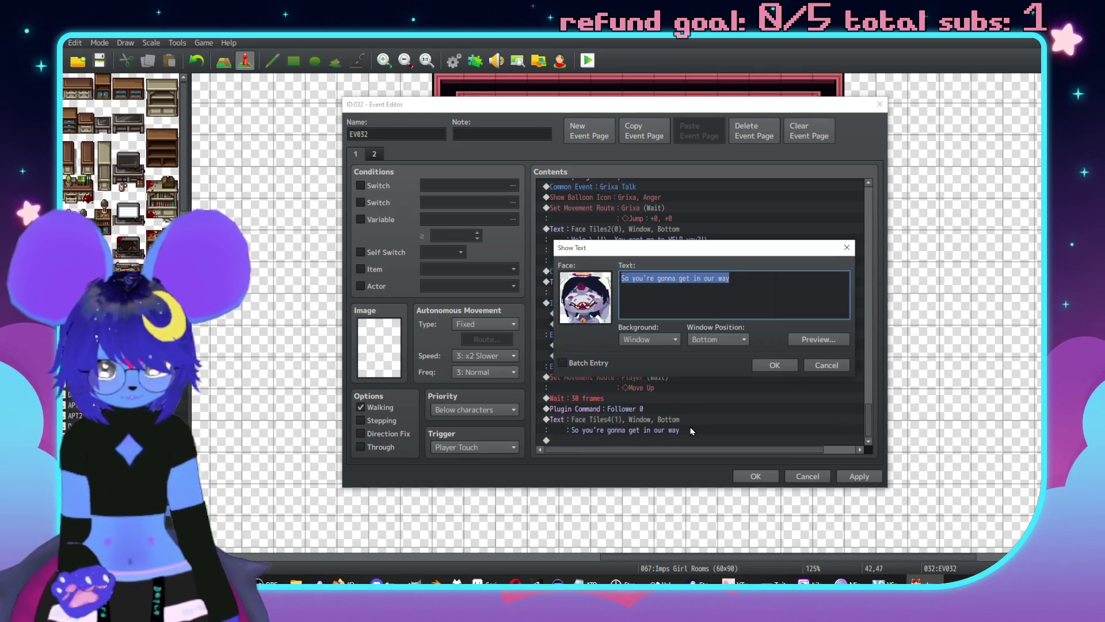
{"action": "type", "text": "Is that it"}
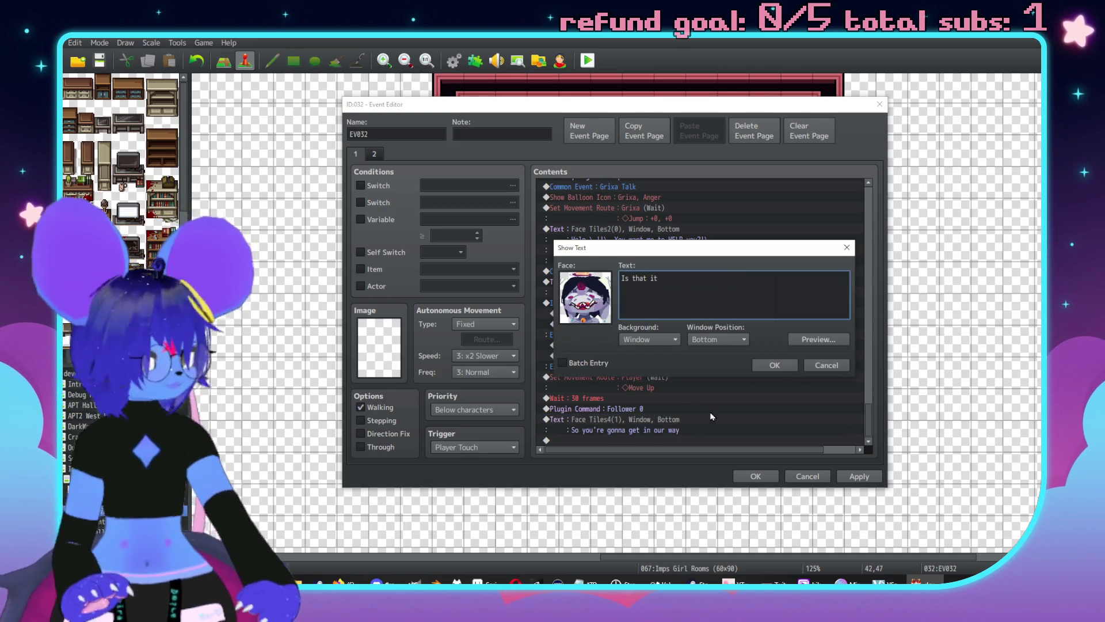
{"action": "left_click", "coordinate": [772, 365]}
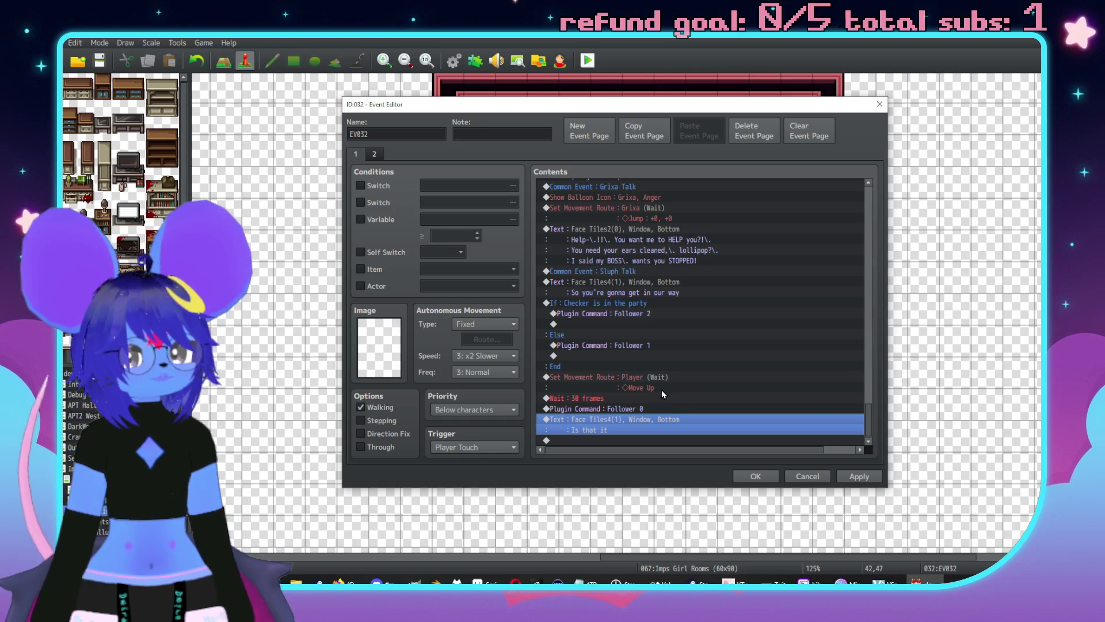
Look at the movement route command, cancel it, and save the event with OK.
{"action": "double_click", "coordinate": [655, 440]}
{"action": "left_click", "coordinate": [617, 157]}
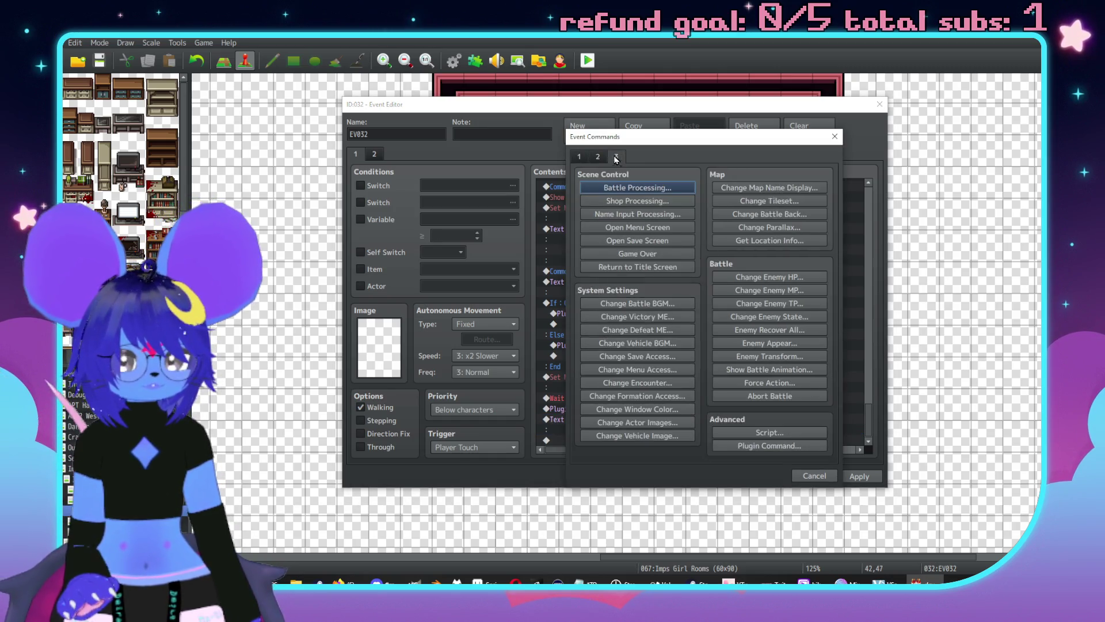
{"action": "left_click", "coordinate": [598, 157]}
{"action": "left_click", "coordinate": [611, 241]}
{"action": "left_click", "coordinate": [552, 209]}
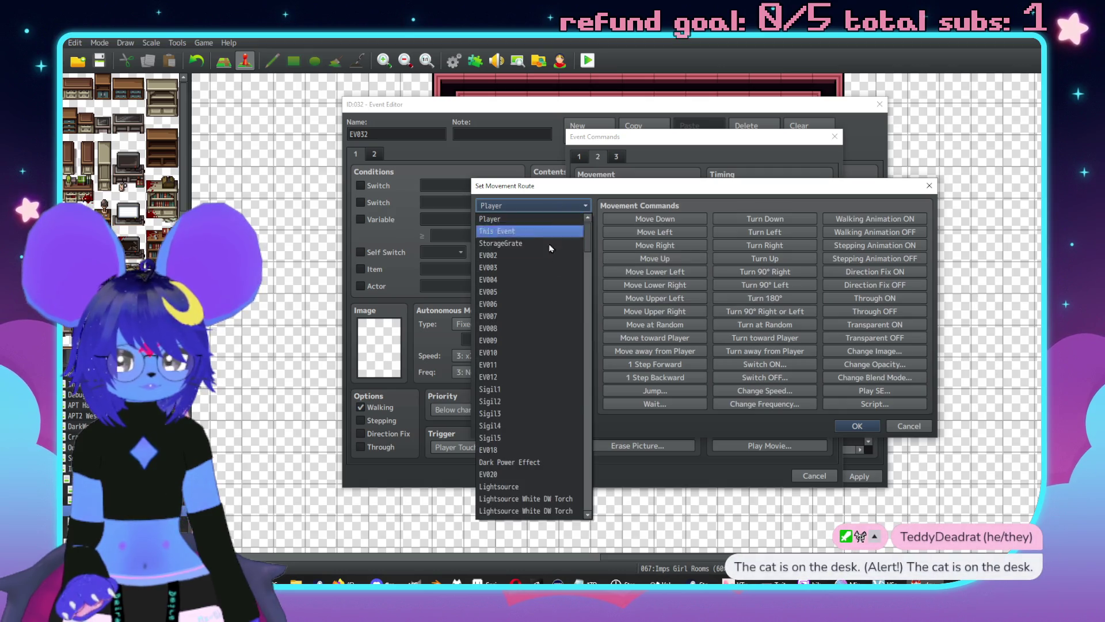
{"action": "left_click", "coordinate": [909, 426]}
{"action": "left_click", "coordinate": [909, 426]}
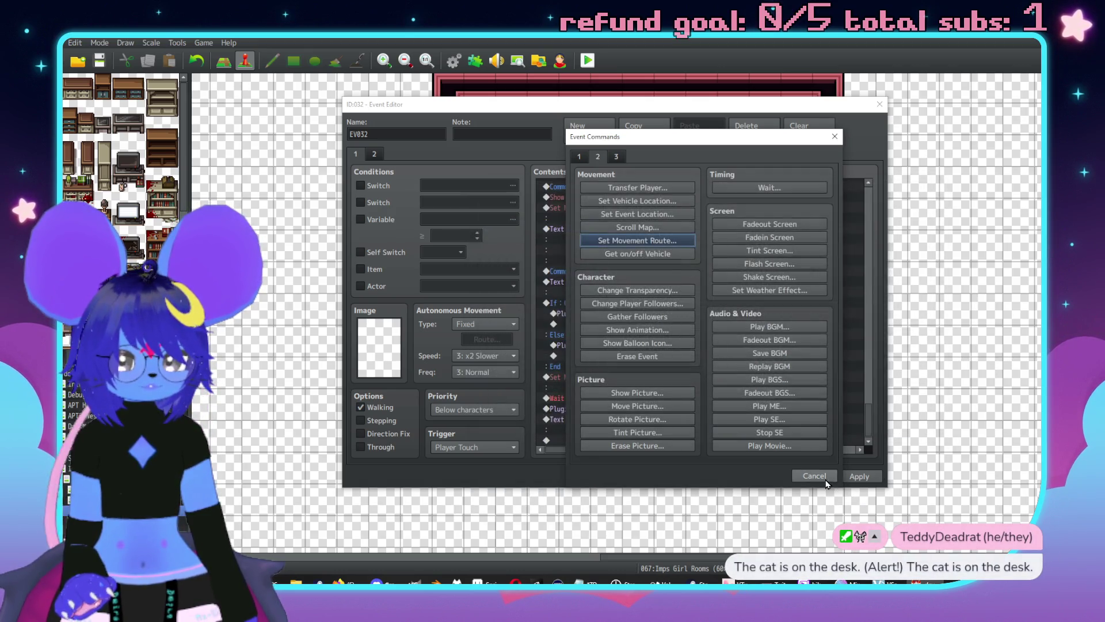
{"action": "left_click", "coordinate": [825, 478]}
{"action": "left_click", "coordinate": [760, 476]}
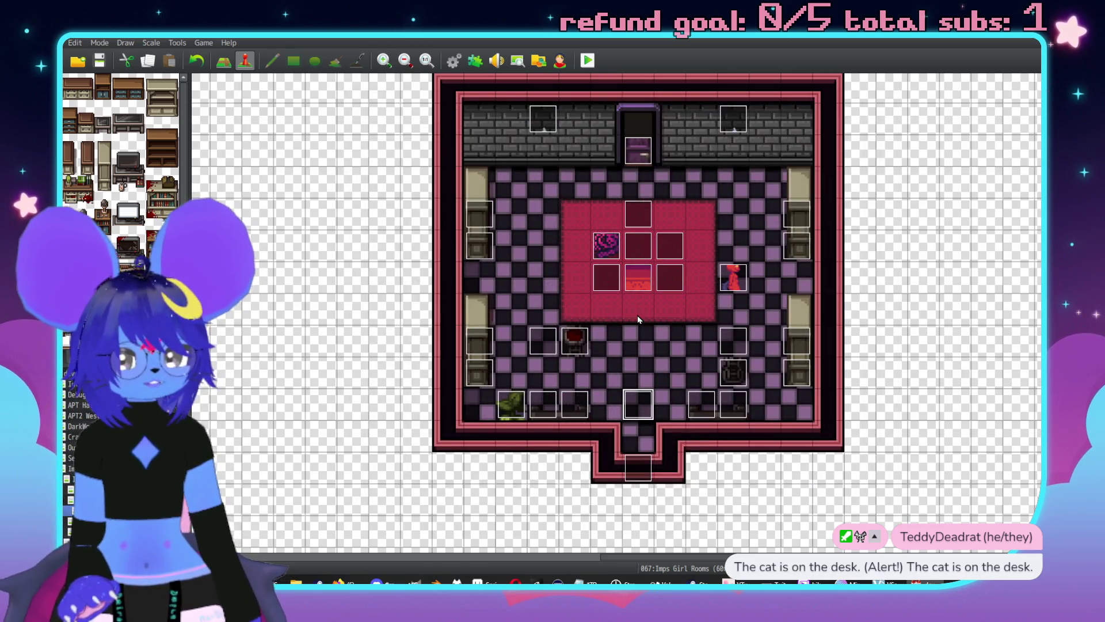
Inspect the carpet event and the common events database without changing anything.
{"action": "left_click", "coordinate": [636, 214]}
{"action": "double_click", "coordinate": [636, 213]}
{"action": "key", "text": "Escape"}
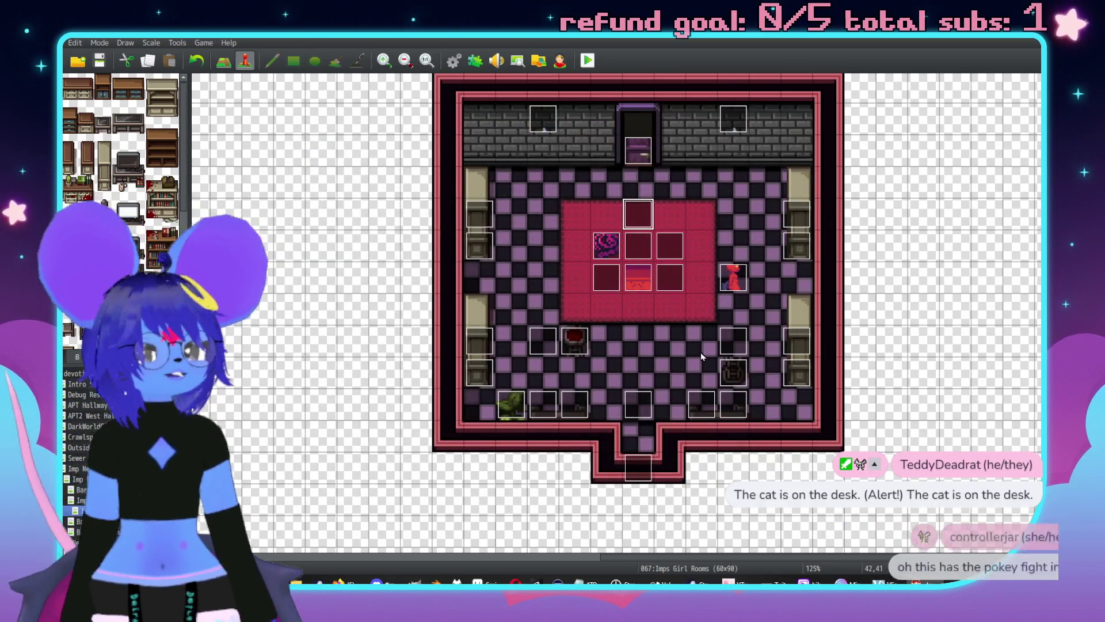
{"action": "scroll", "coordinate": [728, 288], "scroll_direction": "up", "scroll_amount": 3}
{"action": "key", "text": "F9"}
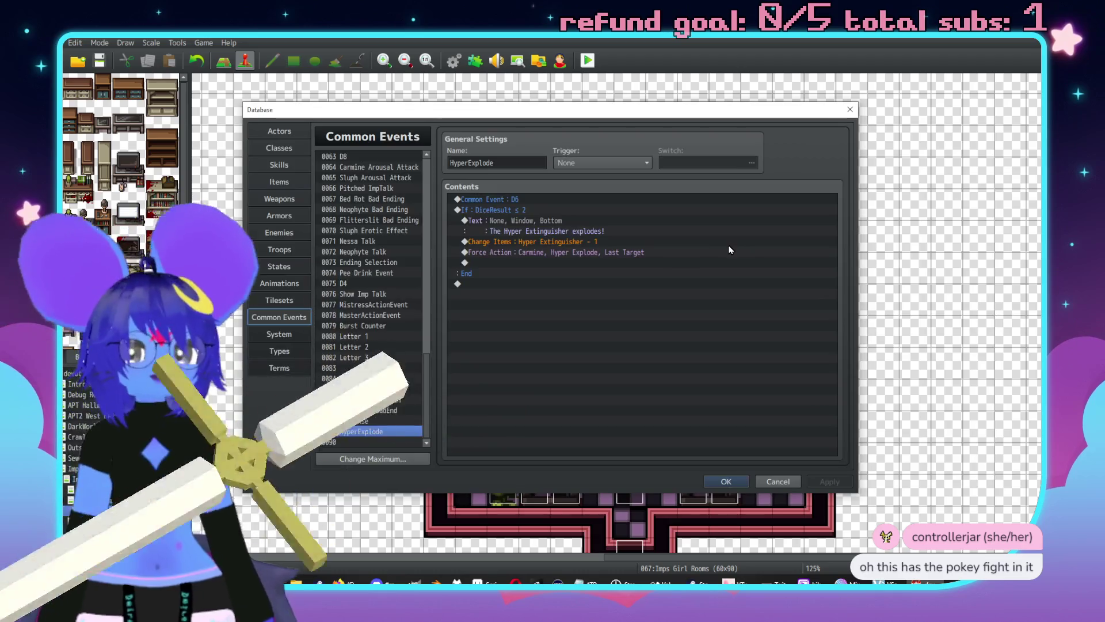
{"action": "left_click", "coordinate": [777, 480]}
{"action": "scroll", "coordinate": [691, 307], "scroll_direction": "down", "scroll_amount": 2}
Restamp the room's upper section one tile higher in map drawing mode.
{"action": "key", "text": "F5"}
{"action": "scroll", "coordinate": [765, 304], "scroll_direction": "up", "scroll_amount": 2}
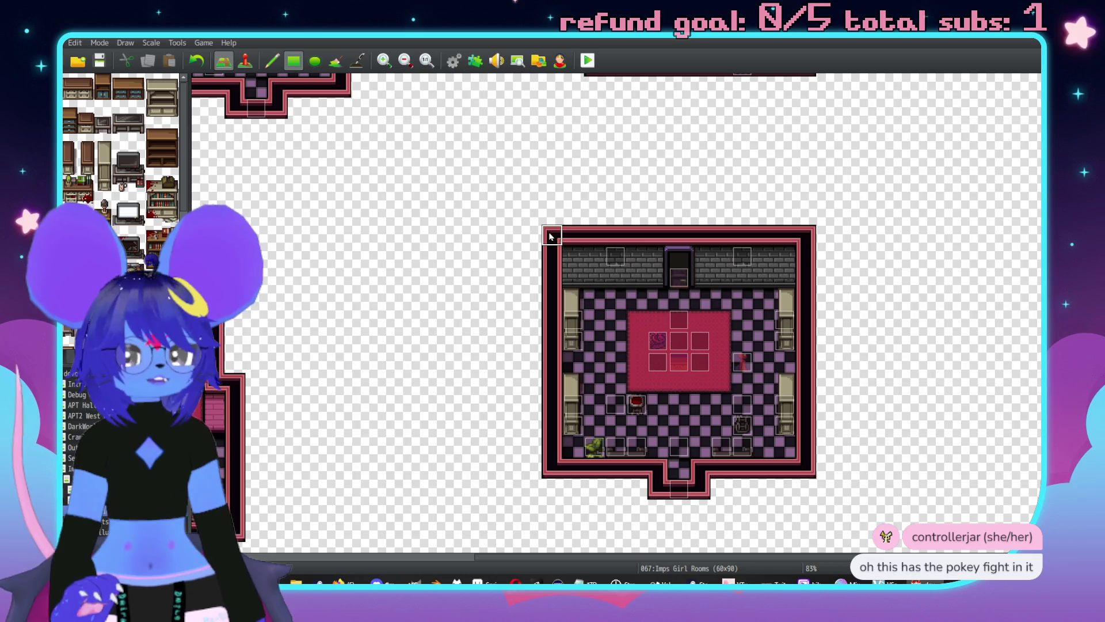
{"action": "left_click_drag", "start_coordinate": [561, 245], "coordinate": [803, 364]}
{"action": "left_click", "coordinate": [804, 344]}
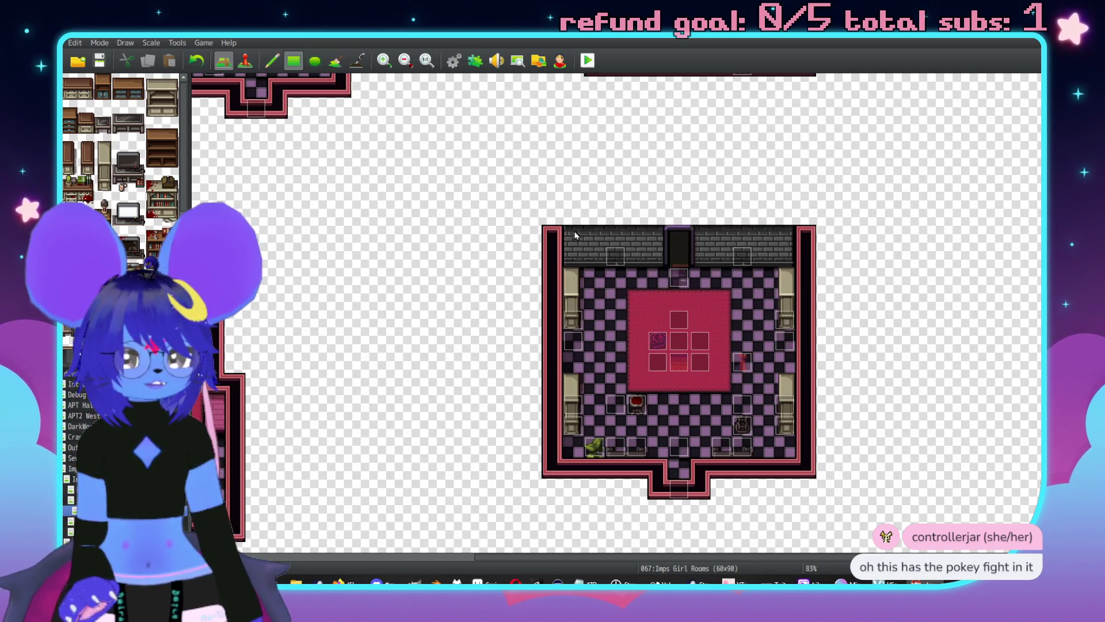
{"action": "right_click", "coordinate": [510, 213]}
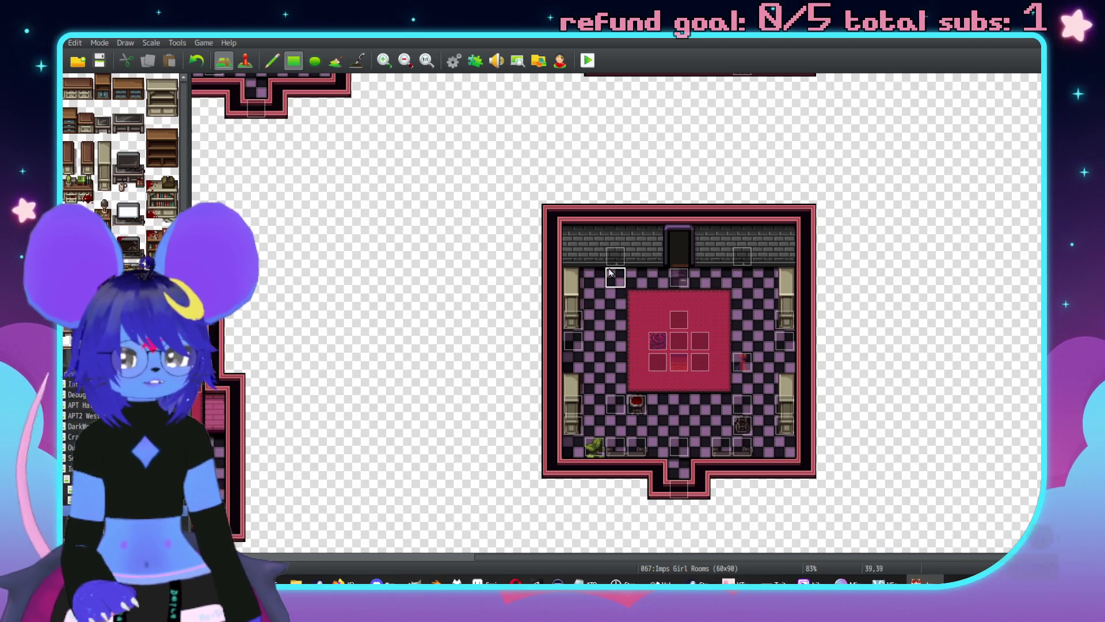
Drag the rug, left-wall and right-wall events up one tile each to match the raised wall.
{"action": "key", "text": "F6"}
{"action": "left_click", "coordinate": [741, 256]}
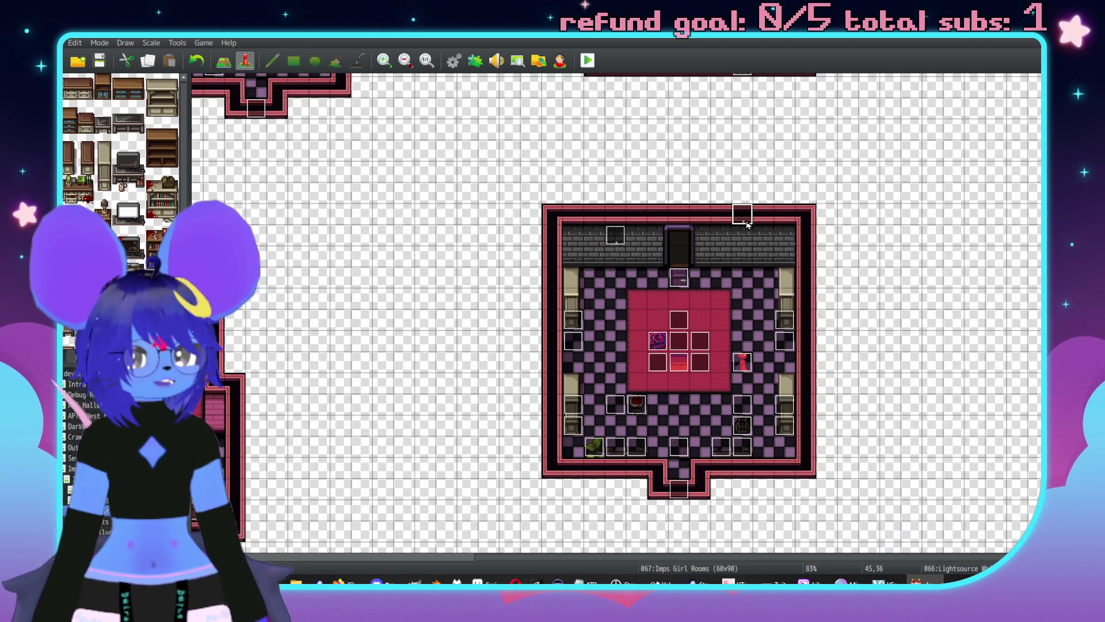
{"action": "left_click", "coordinate": [679, 274]}
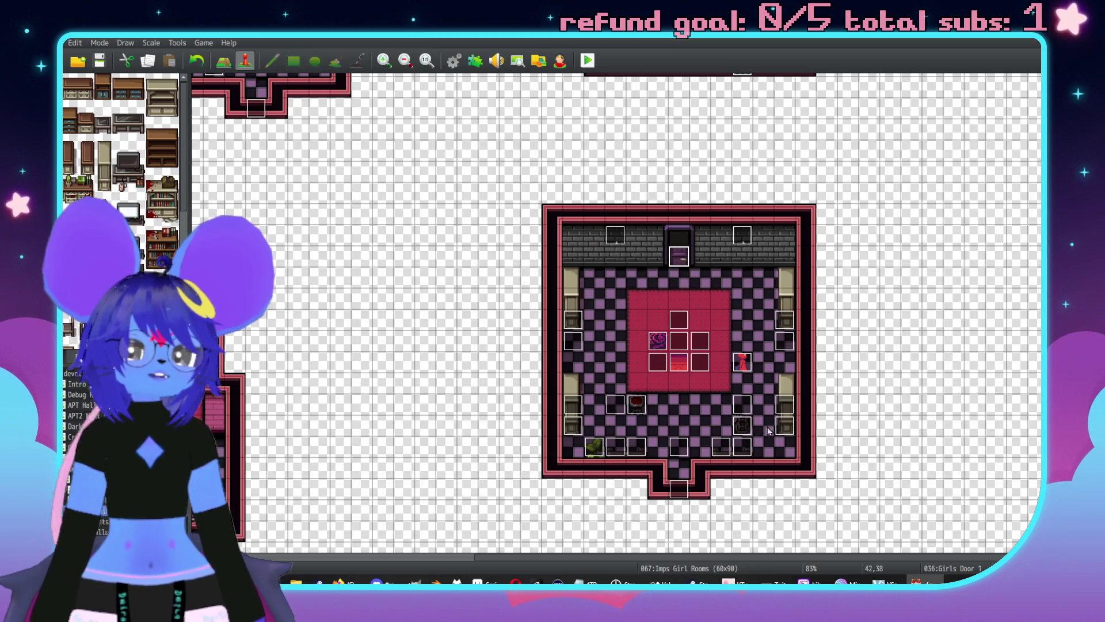
{"action": "left_click_drag", "start_coordinate": [681, 323], "coordinate": [678, 303]}
{"action": "mouse_move", "coordinate": [656, 352]}
{"action": "left_mouse_down"}
{"action": "mouse_move", "coordinate": [654, 333]}
{"action": "mouse_move", "coordinate": [682, 317]}
{"action": "mouse_move", "coordinate": [704, 322]}
{"action": "left_mouse_up"}
{"action": "mouse_move", "coordinate": [704, 364]}
{"action": "left_mouse_down"}
{"action": "mouse_move", "coordinate": [704, 343]}
{"action": "mouse_move", "coordinate": [656, 342]}
{"action": "left_mouse_up"}
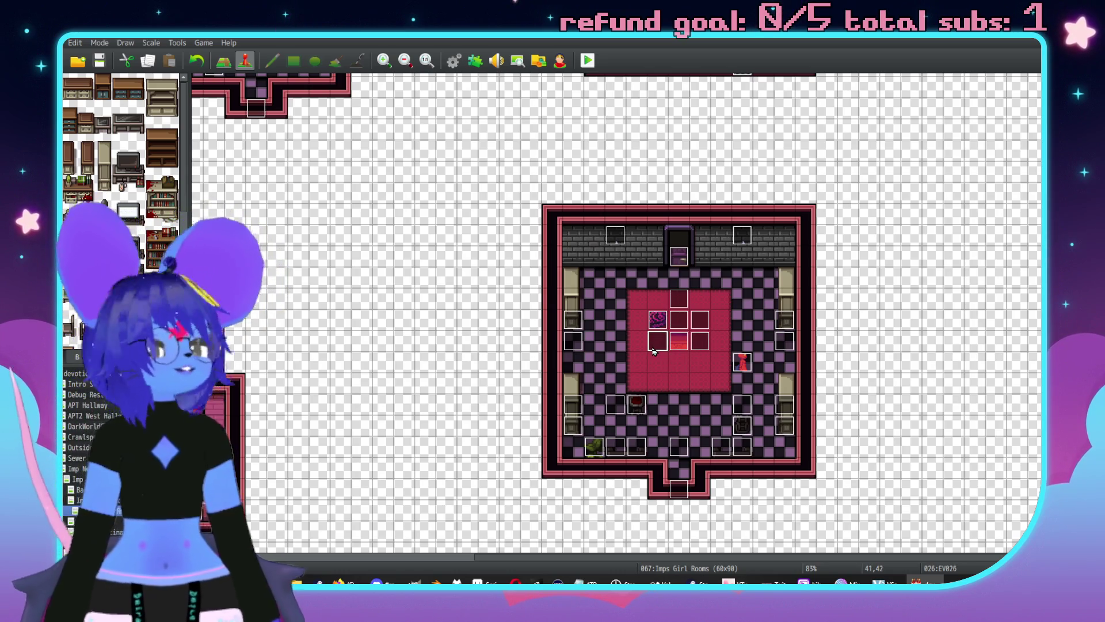
{"action": "mouse_move", "coordinate": [577, 329]}
{"action": "left_mouse_down"}
{"action": "mouse_move", "coordinate": [576, 307]}
{"action": "mouse_move", "coordinate": [576, 329]}
{"action": "left_mouse_up"}
{"action": "left_click_drag", "start_coordinate": [785, 316], "coordinate": [784, 296]}
{"action": "left_click_drag", "start_coordinate": [787, 342], "coordinate": [786, 321]}
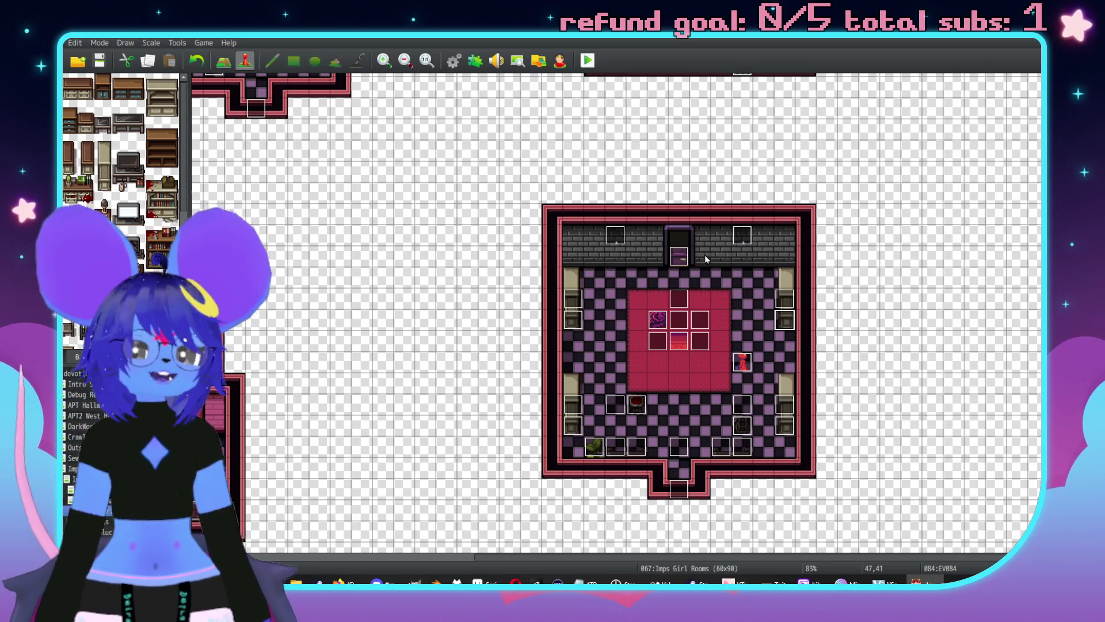
{"action": "double_click", "coordinate": [741, 406]}
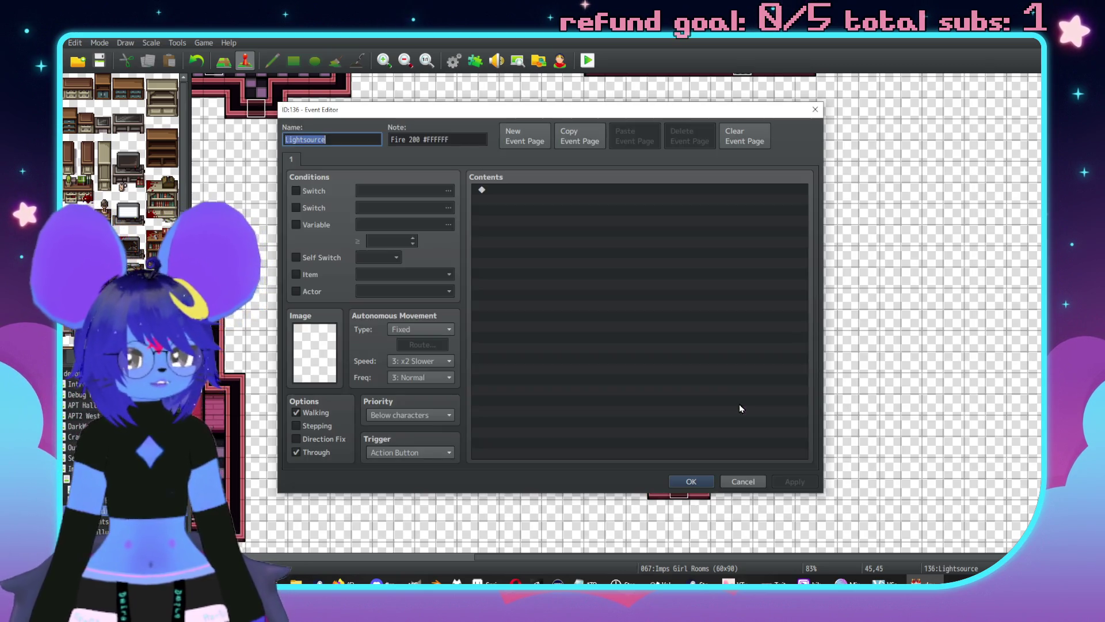
Move the lower-left and lower-right light sources up to the side walls, then check the table events.
{"action": "left_click", "coordinate": [735, 480]}
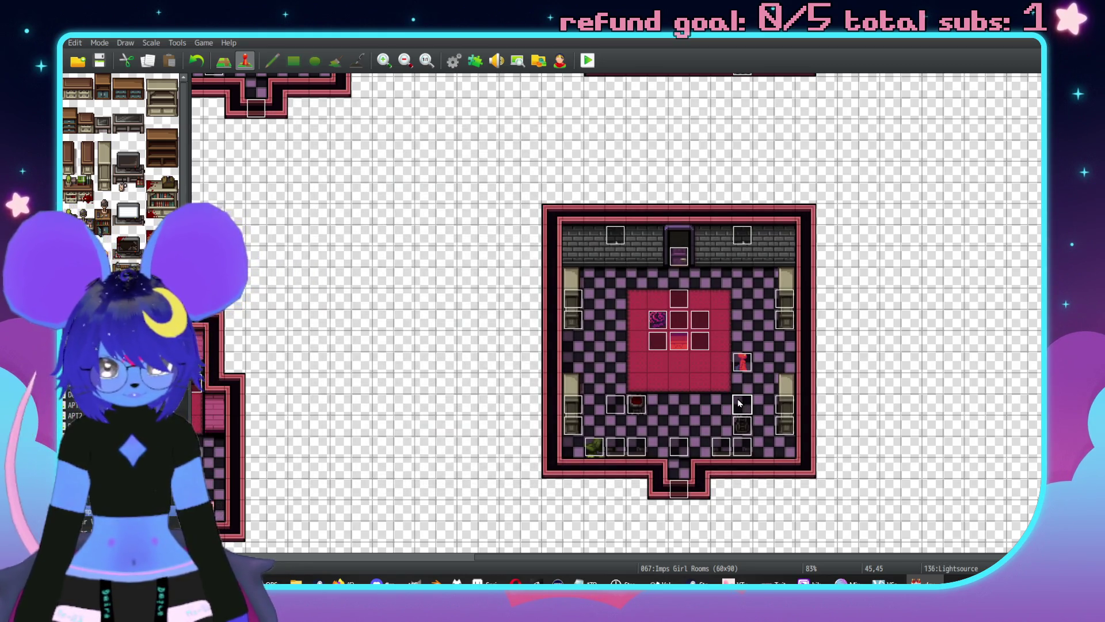
{"action": "left_click_drag", "start_coordinate": [739, 402], "coordinate": [764, 362]}
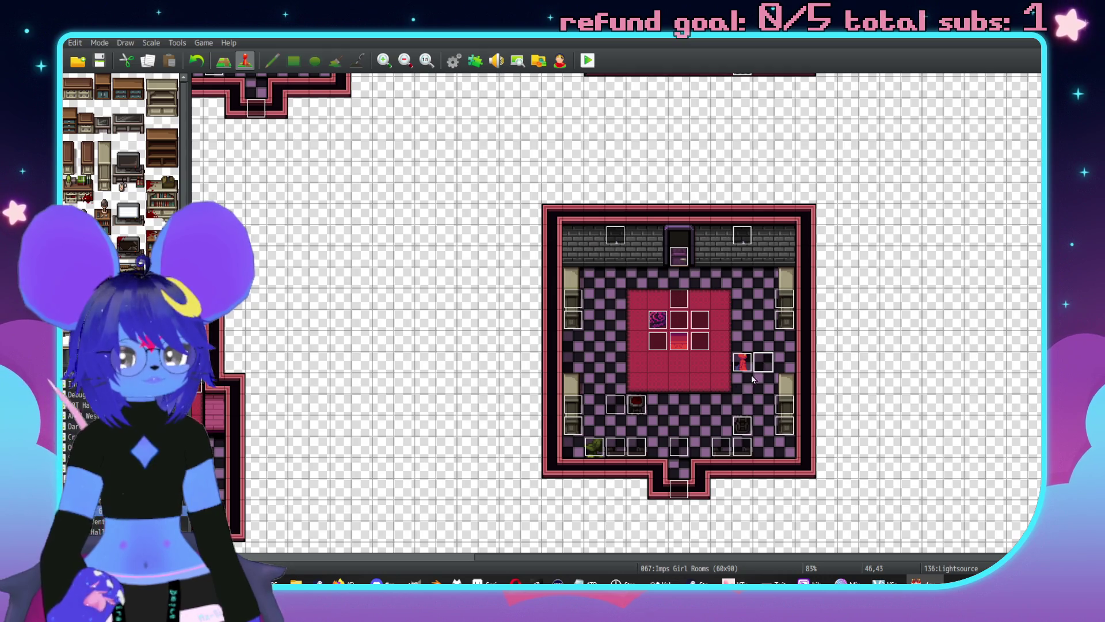
{"action": "left_click_drag", "start_coordinate": [615, 404], "coordinate": [573, 362]}
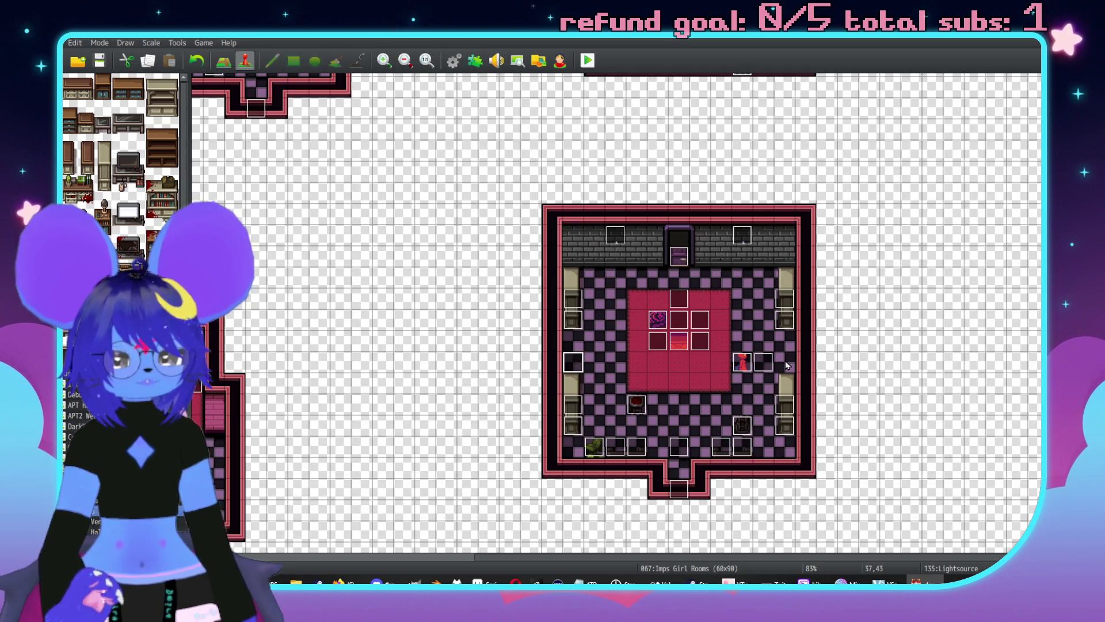
{"action": "double_click", "coordinate": [678, 320]}
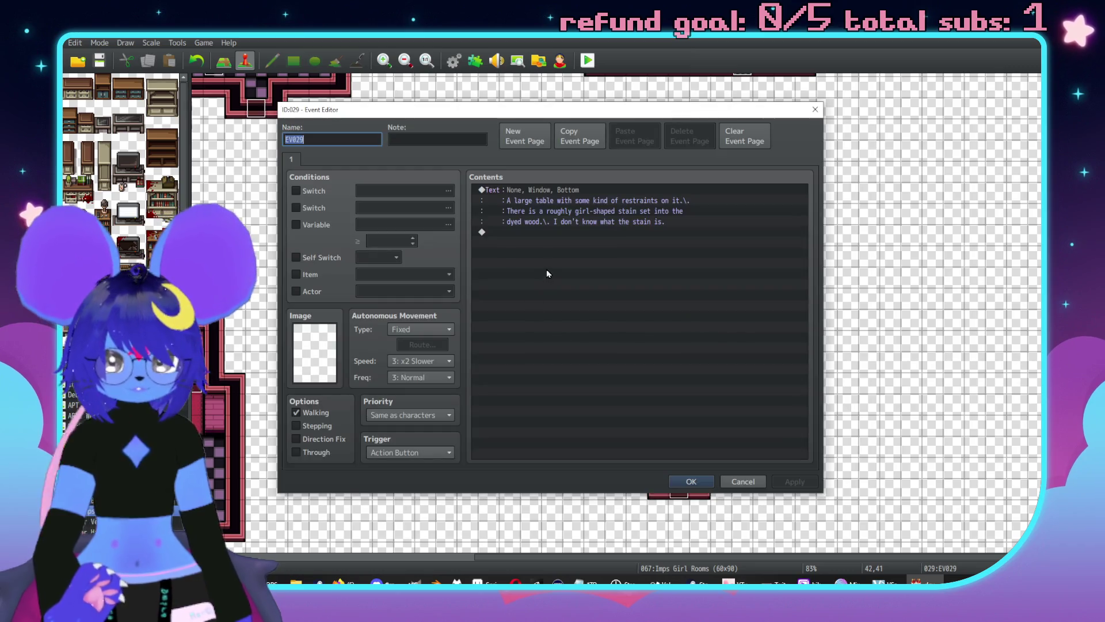
{"action": "left_click", "coordinate": [757, 481]}
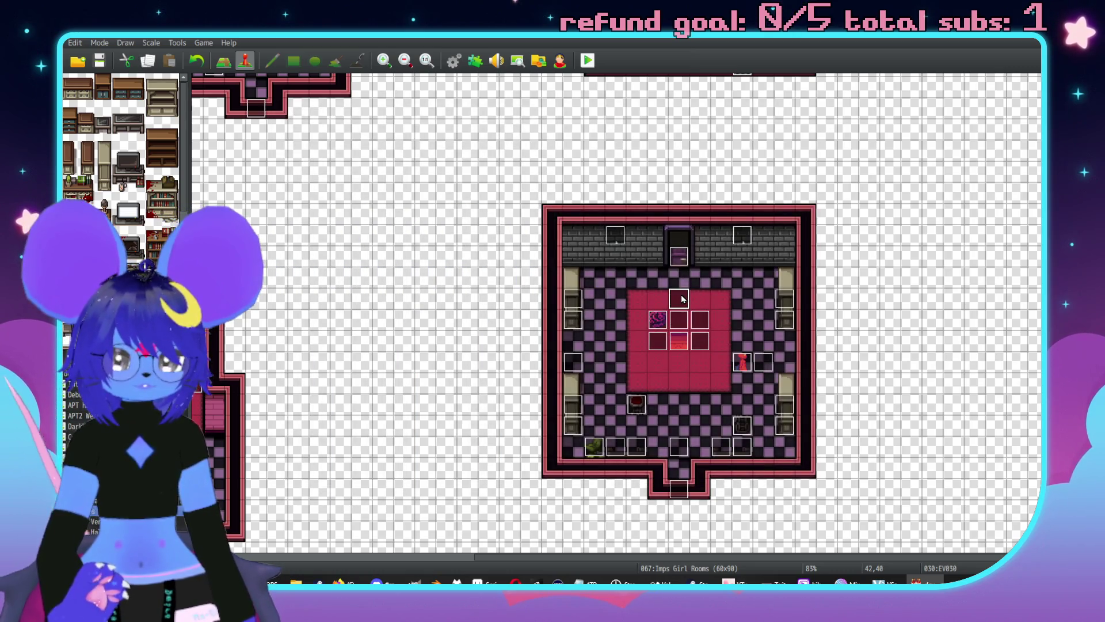
{"action": "double_click", "coordinate": [682, 298]}
{"action": "key", "text": "Escape"}
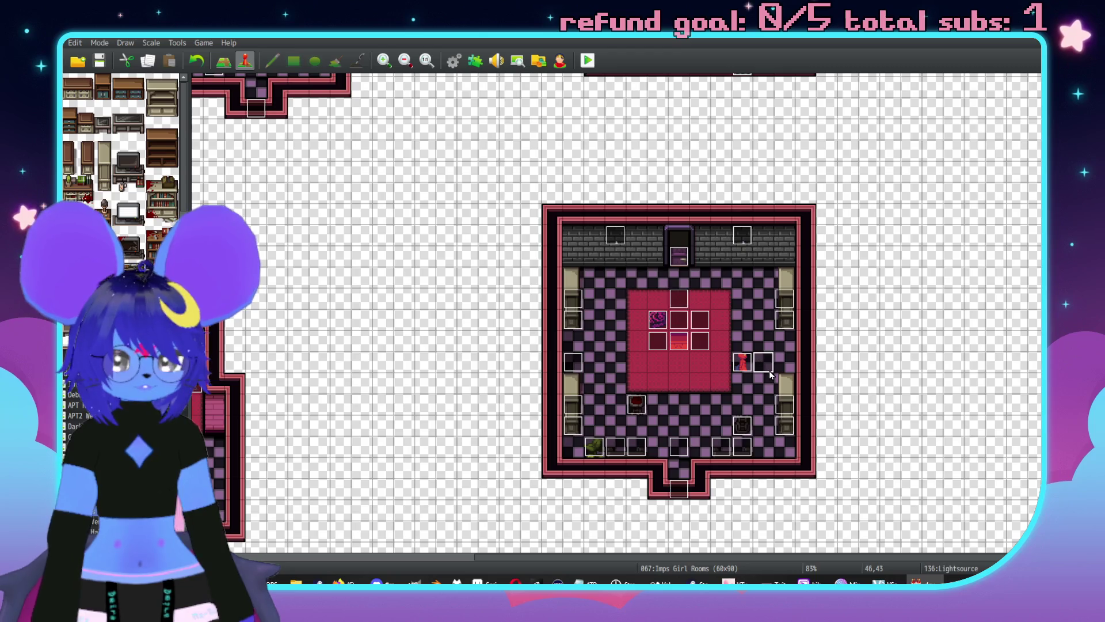
Copy the light's 'Fire 200 #FFFFFF' note into table event EV029 as 'Fire 350 #FFFFFF'.
{"action": "double_click", "coordinate": [765, 364]}
{"action": "left_click_drag", "start_coordinate": [391, 139], "coordinate": [463, 140]}
{"action": "key", "text": "ctrl+c"}
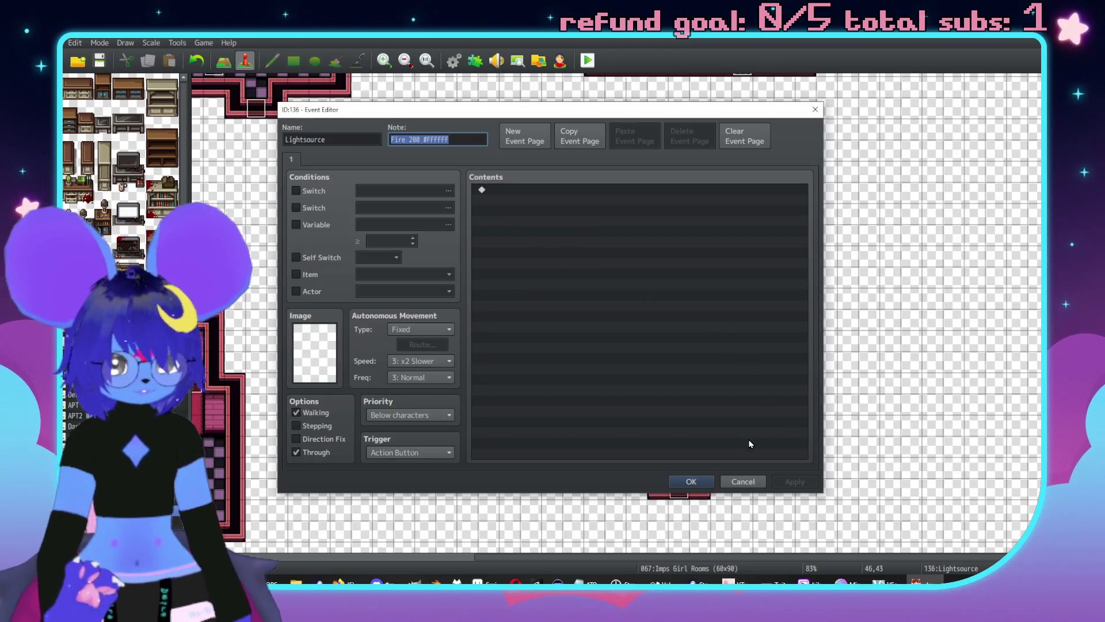
{"action": "left_click", "coordinate": [744, 481]}
{"action": "double_click", "coordinate": [683, 319]}
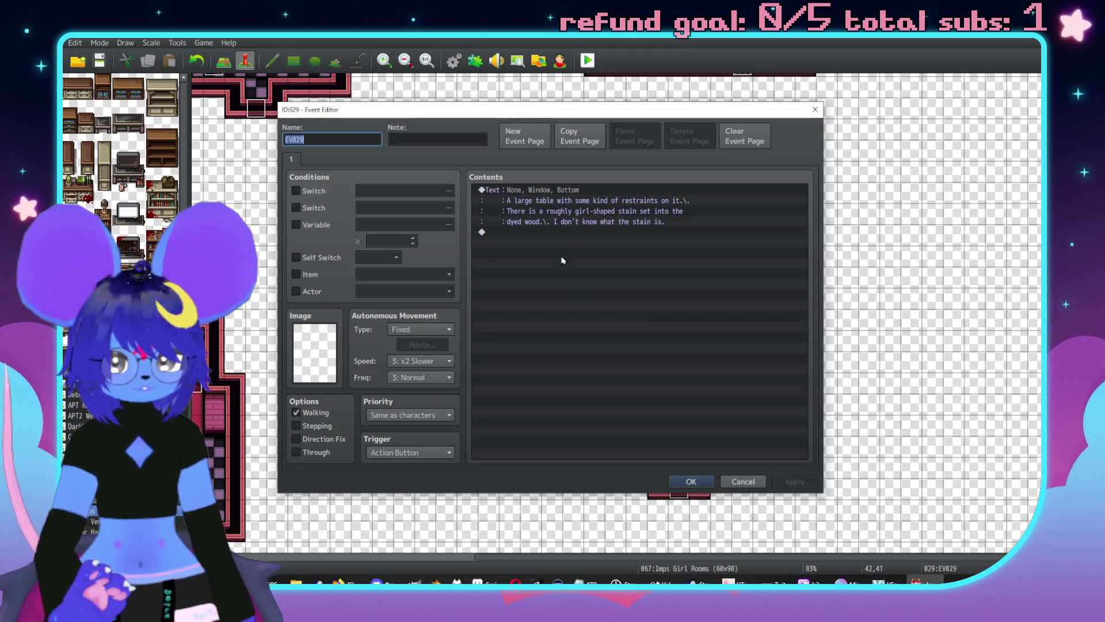
{"action": "left_click", "coordinate": [435, 138]}
{"action": "key", "text": "ctrl+v"}
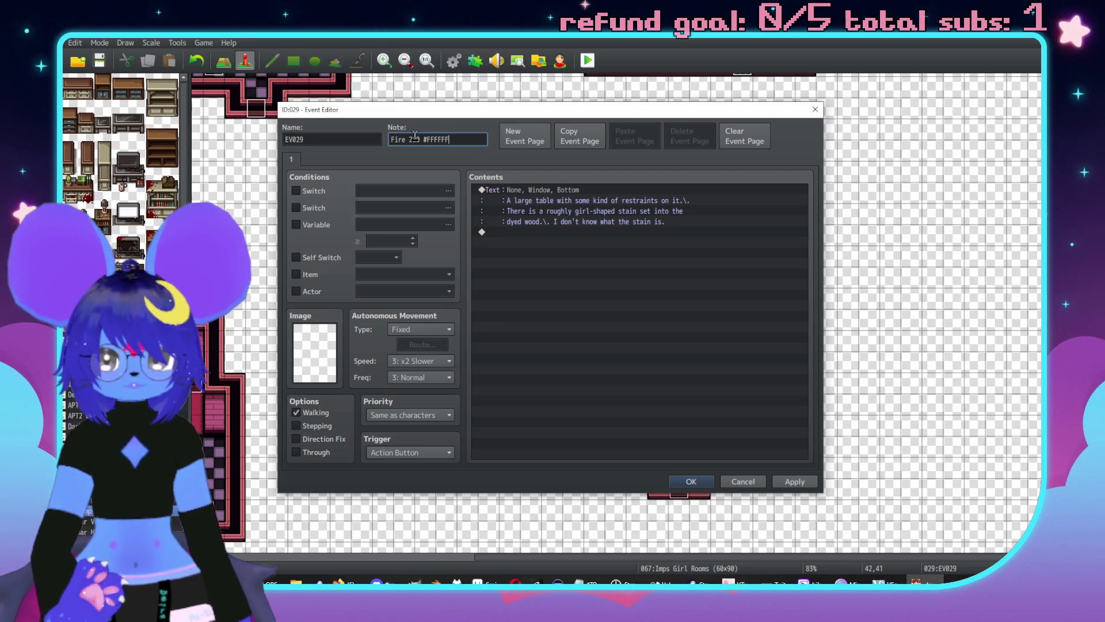
{"action": "key", "text": "BackSpace"}
{"action": "type", "text": "3"}
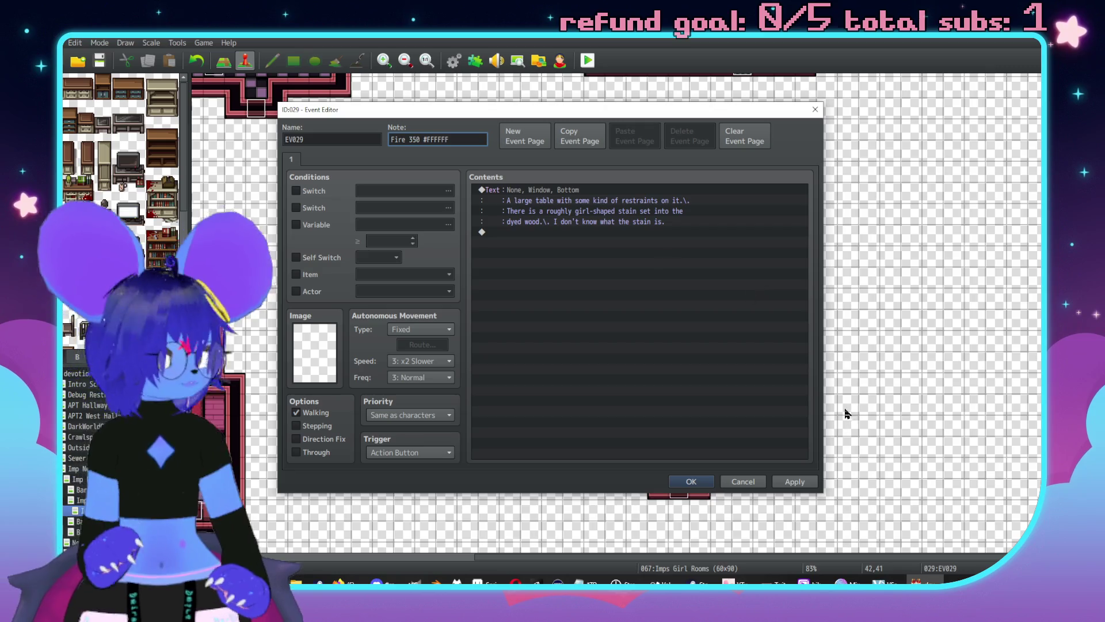
{"action": "left_click", "coordinate": [699, 482]}
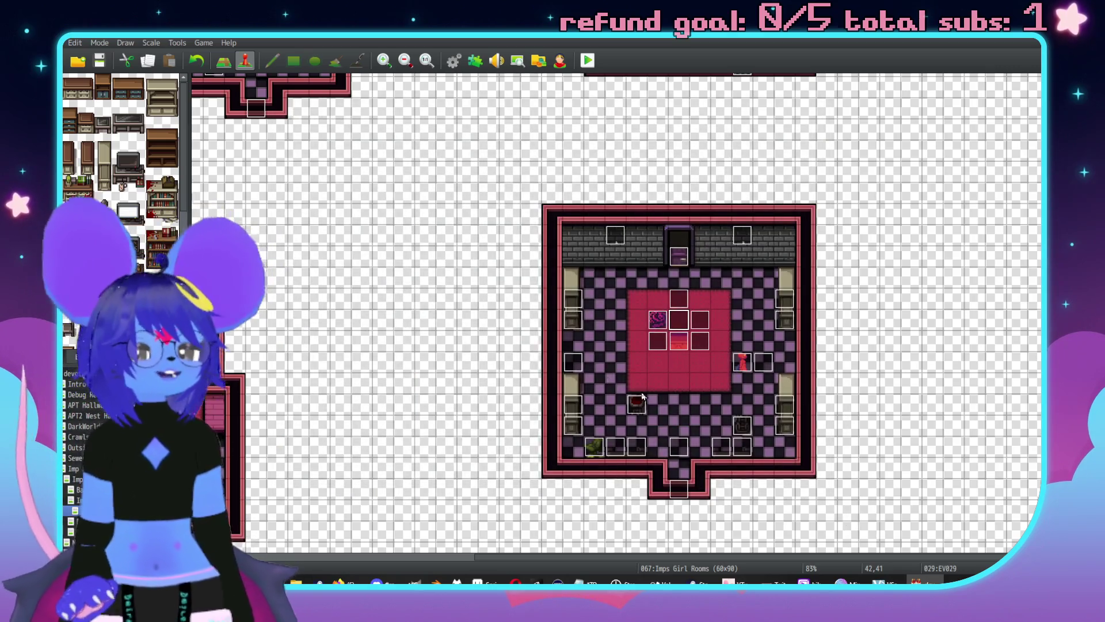
Zoom in, open bottom-entrance event EV032, and scroll through its cutscene commands.
{"action": "scroll", "coordinate": [631, 379], "scroll_direction": "up", "scroll_amount": 3}
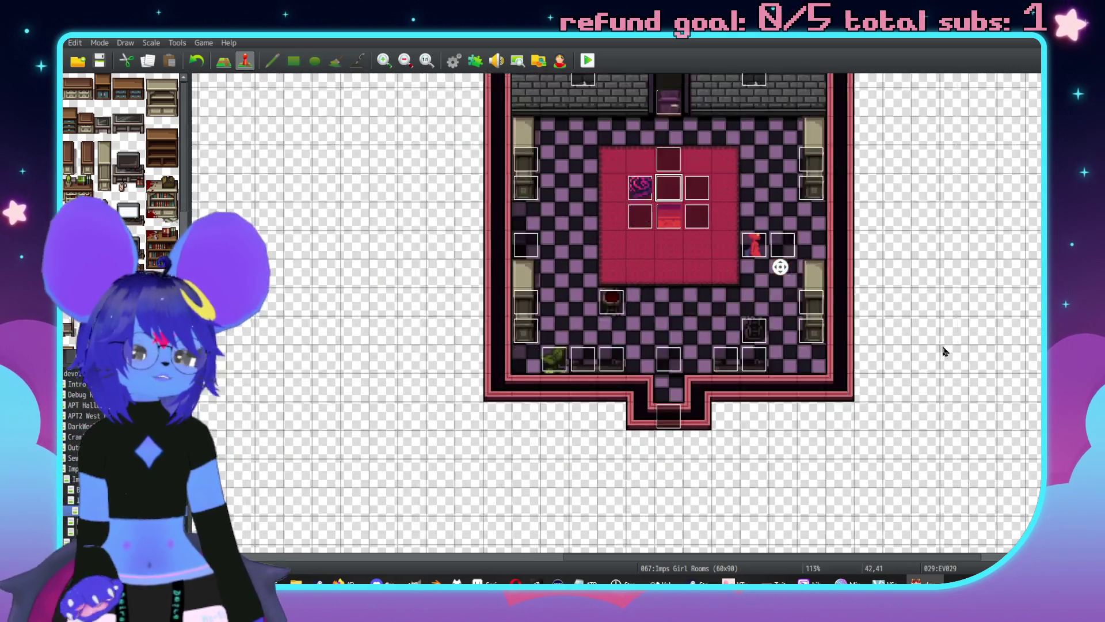
{"action": "scroll", "coordinate": [748, 276], "scroll_direction": "up", "scroll_amount": 1}
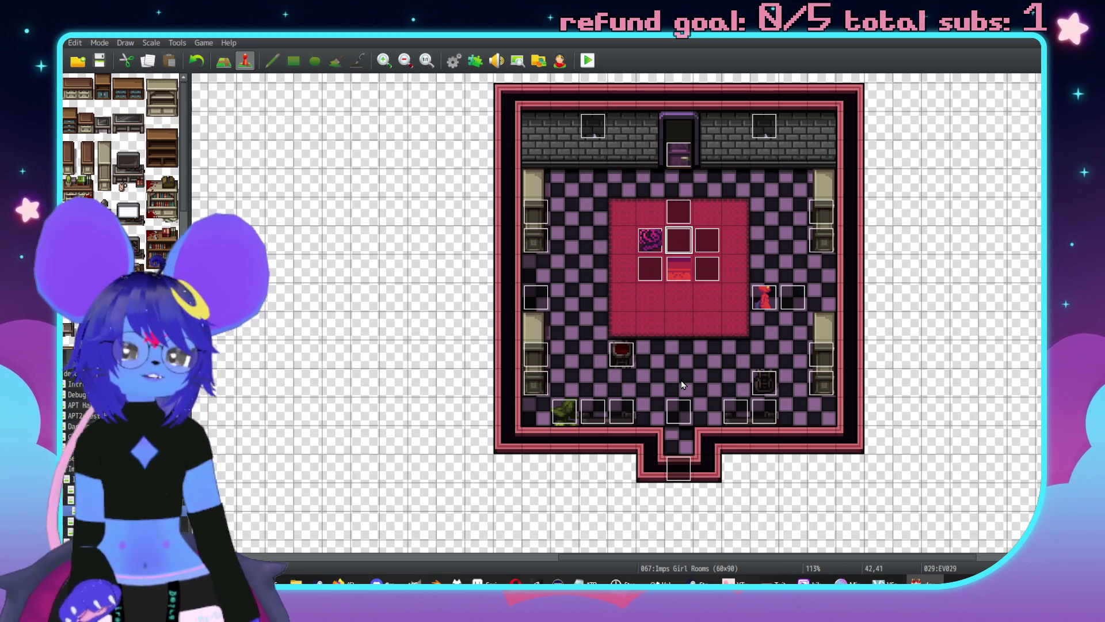
{"action": "double_click", "coordinate": [682, 410]}
{"action": "scroll", "coordinate": [723, 328], "scroll_direction": "down", "scroll_amount": 4}
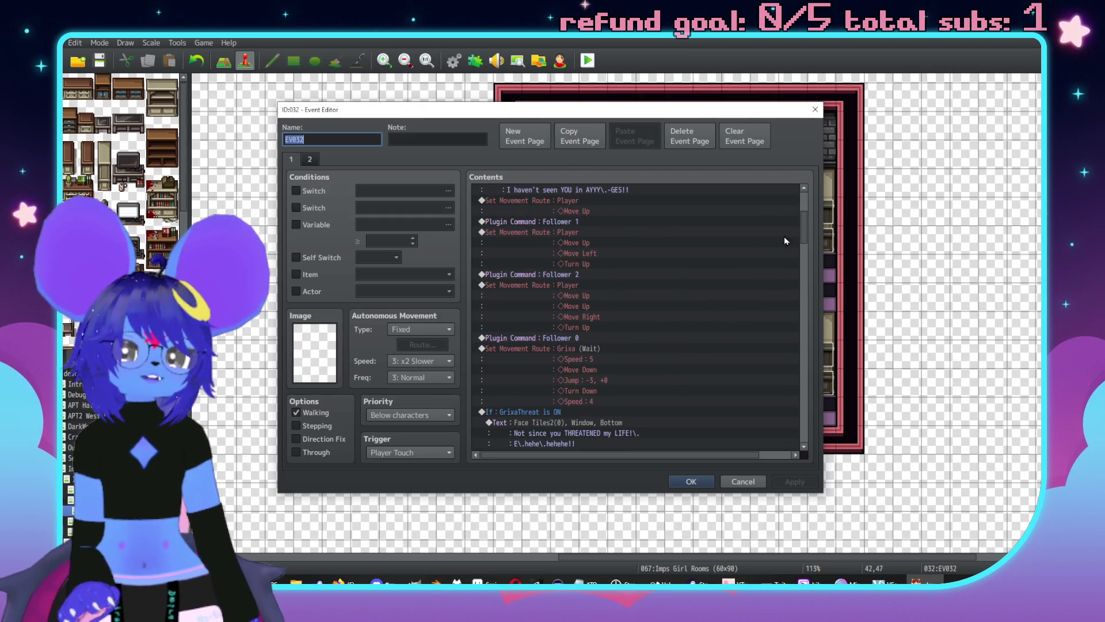
{"action": "scroll", "coordinate": [804, 230], "scroll_direction": "down", "scroll_amount": 12}
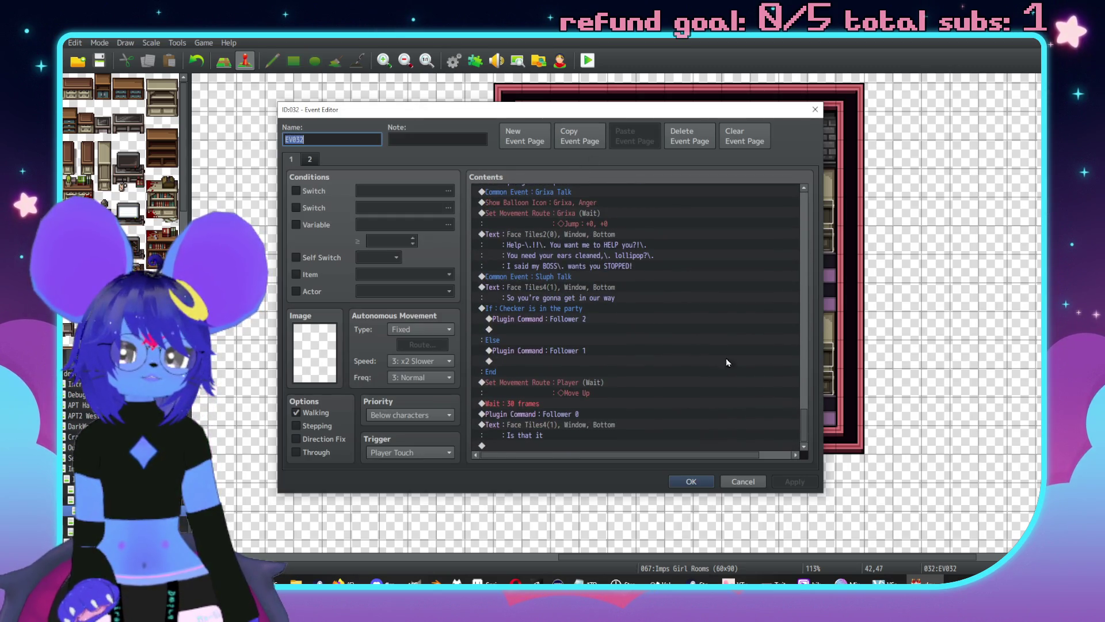
{"action": "scroll", "coordinate": [688, 328], "scroll_direction": "up", "scroll_amount": 2}
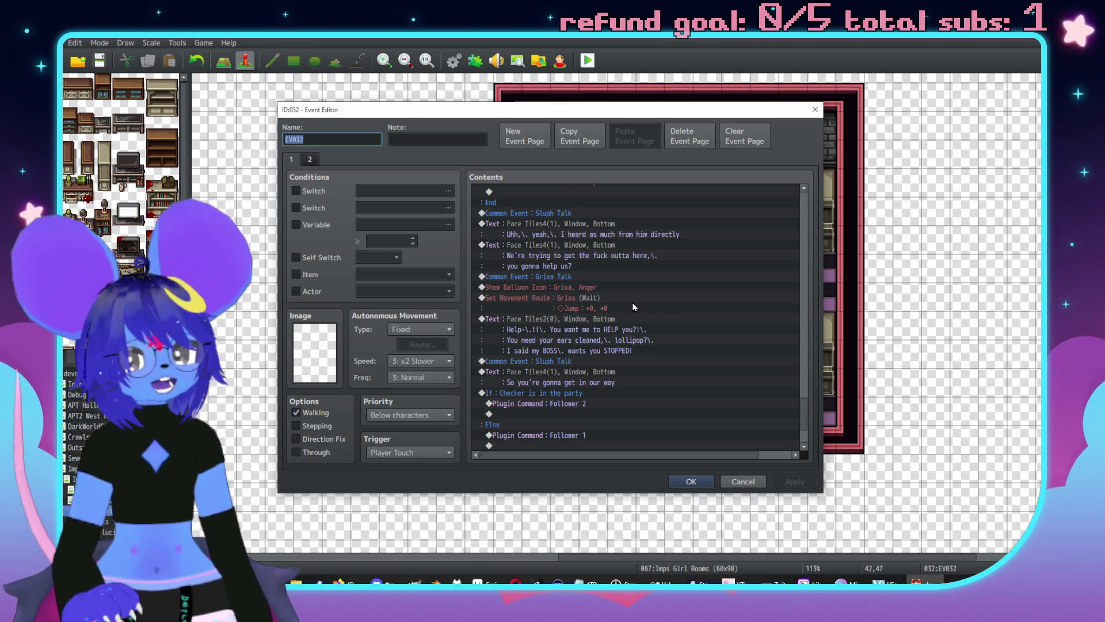
{"action": "scroll", "coordinate": [634, 307], "scroll_direction": "down", "scroll_amount": 3}
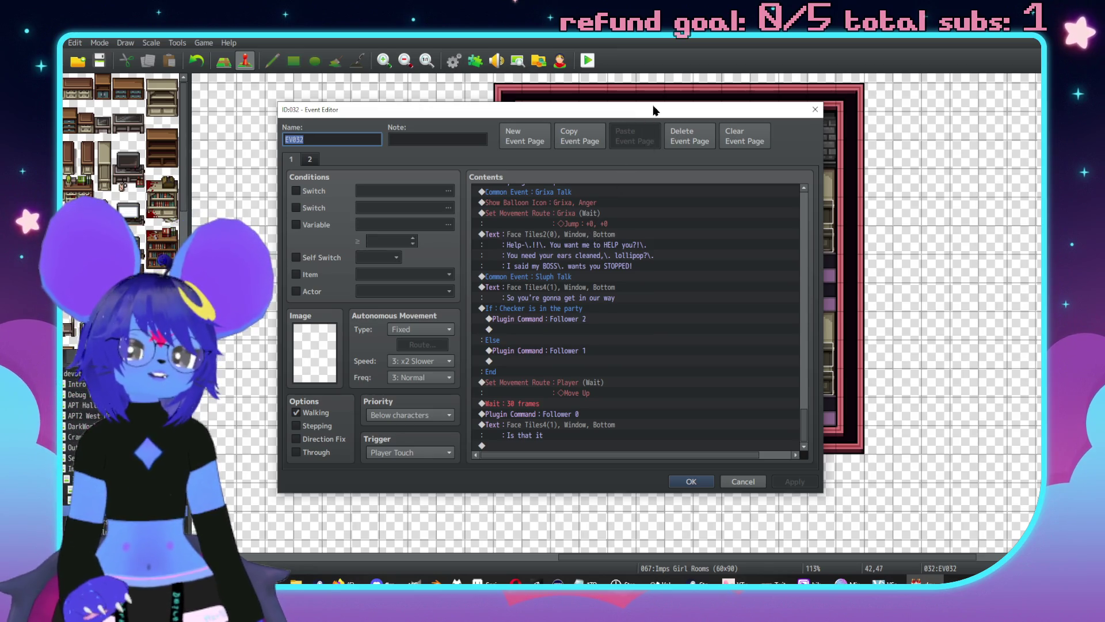
{"action": "left_click_drag", "start_coordinate": [652, 114], "coordinate": [635, 107]}
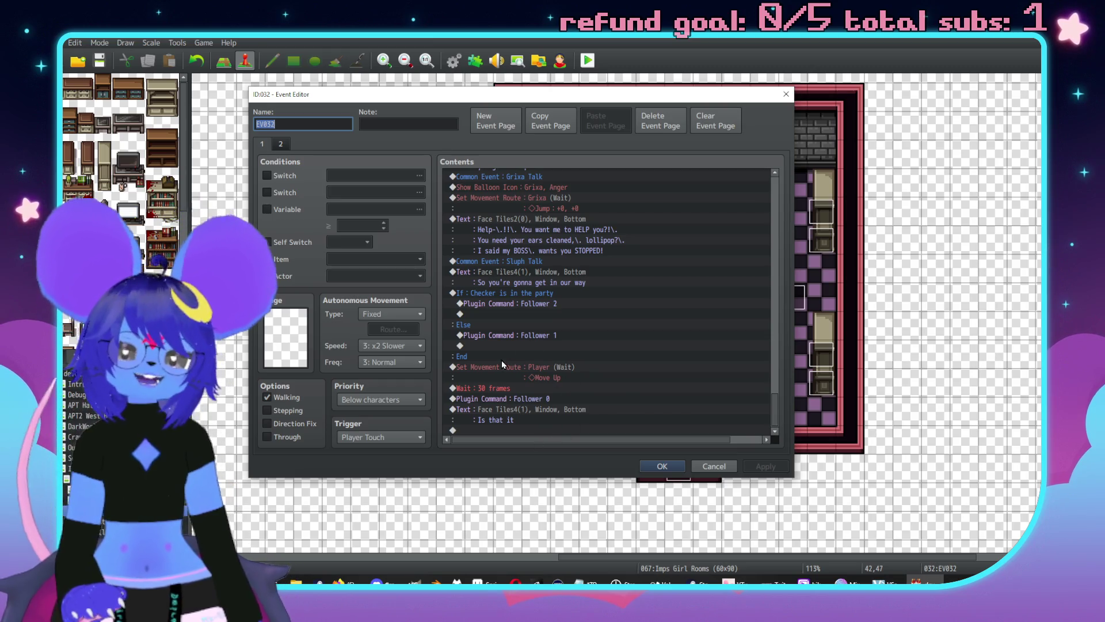
Insert a Grixa movement route: Direction Fix ON, Move Up, Direction Fix OFF.
{"action": "left_click", "coordinate": [528, 402]}
{"action": "key", "text": "Insert"}
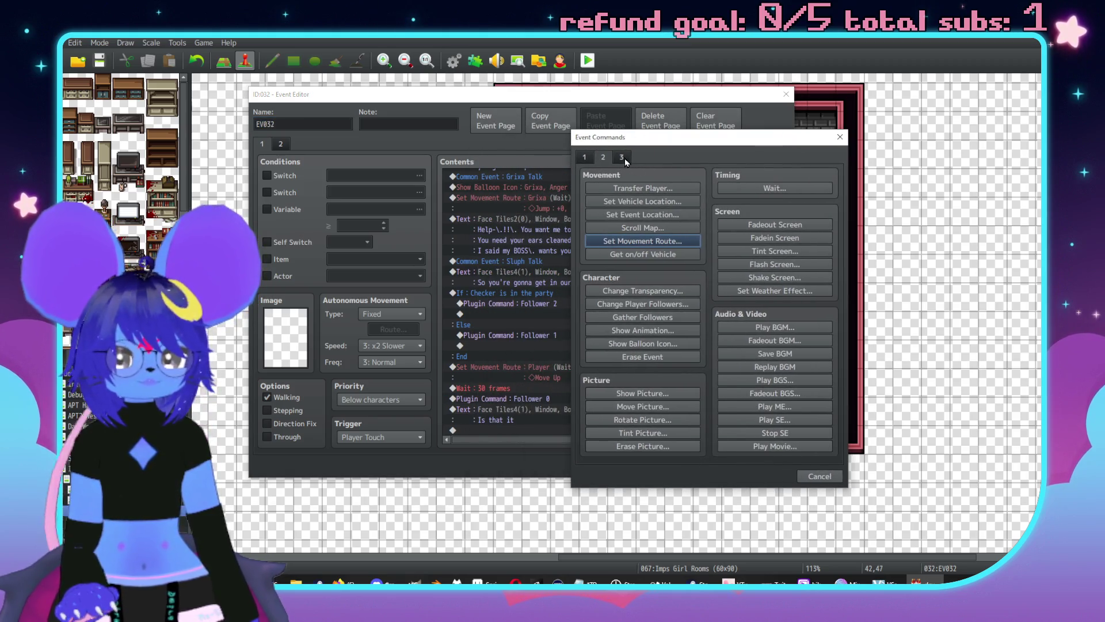
{"action": "left_click", "coordinate": [643, 242]}
{"action": "left_click", "coordinate": [558, 204]}
{"action": "scroll", "coordinate": [547, 340], "scroll_direction": "down", "scroll_amount": 2}
{"action": "scroll", "coordinate": [546, 348], "scroll_direction": "down", "scroll_amount": 9}
{"action": "scroll", "coordinate": [535, 360], "scroll_direction": "down", "scroll_amount": 7}
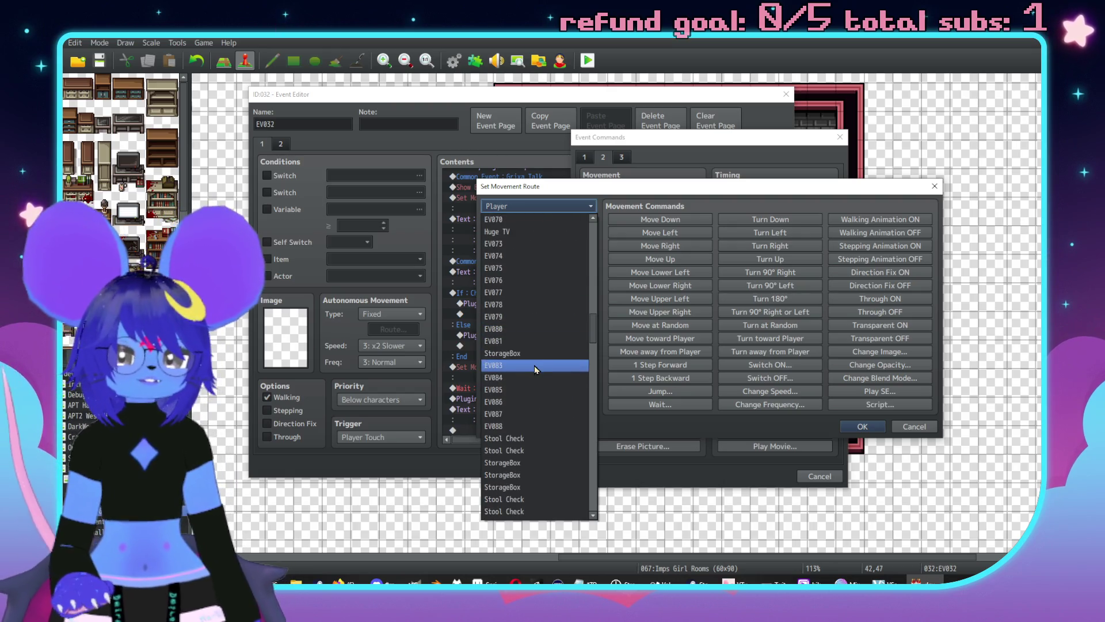
{"action": "scroll", "coordinate": [524, 363], "scroll_direction": "up", "scroll_amount": 2}
{"action": "scroll", "coordinate": [507, 364], "scroll_direction": "up", "scroll_amount": 13}
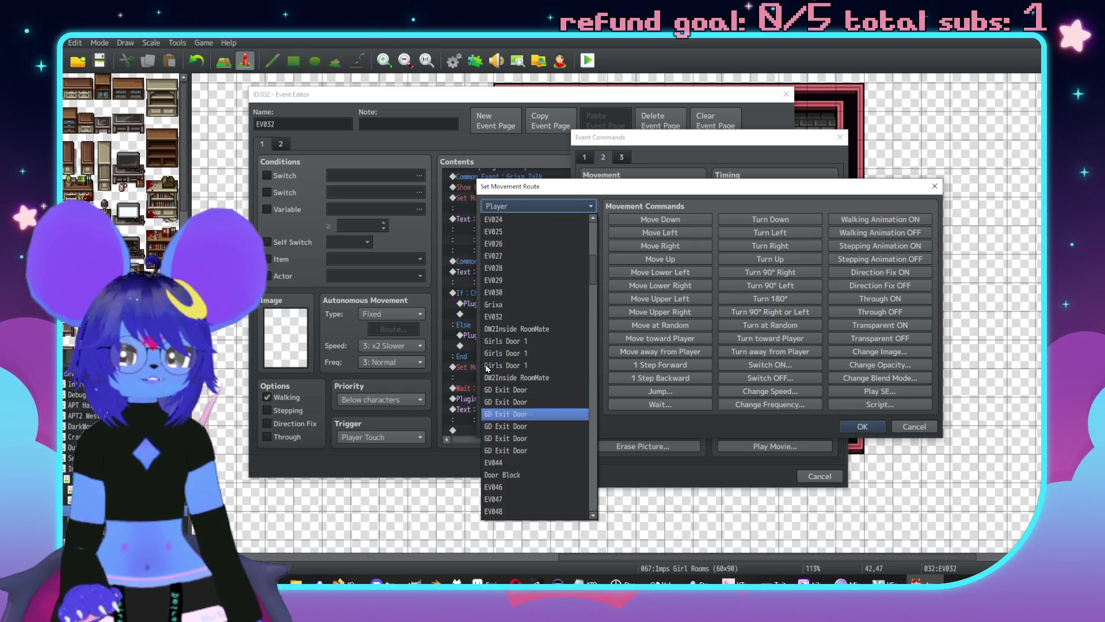
{"action": "left_click", "coordinate": [493, 293]}
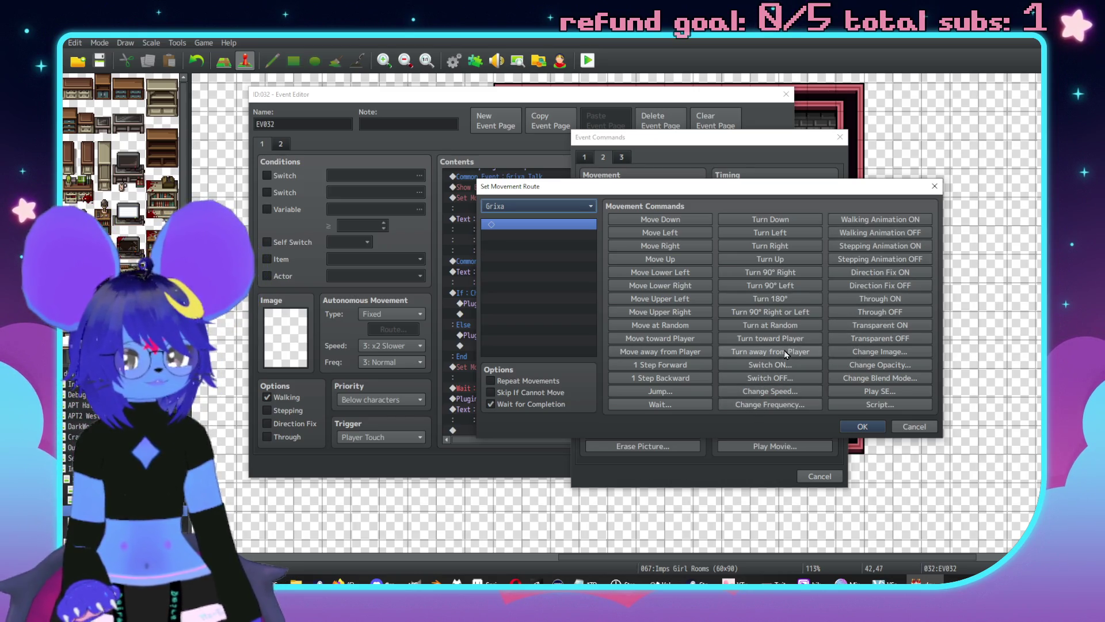
{"action": "left_click", "coordinate": [891, 270]}
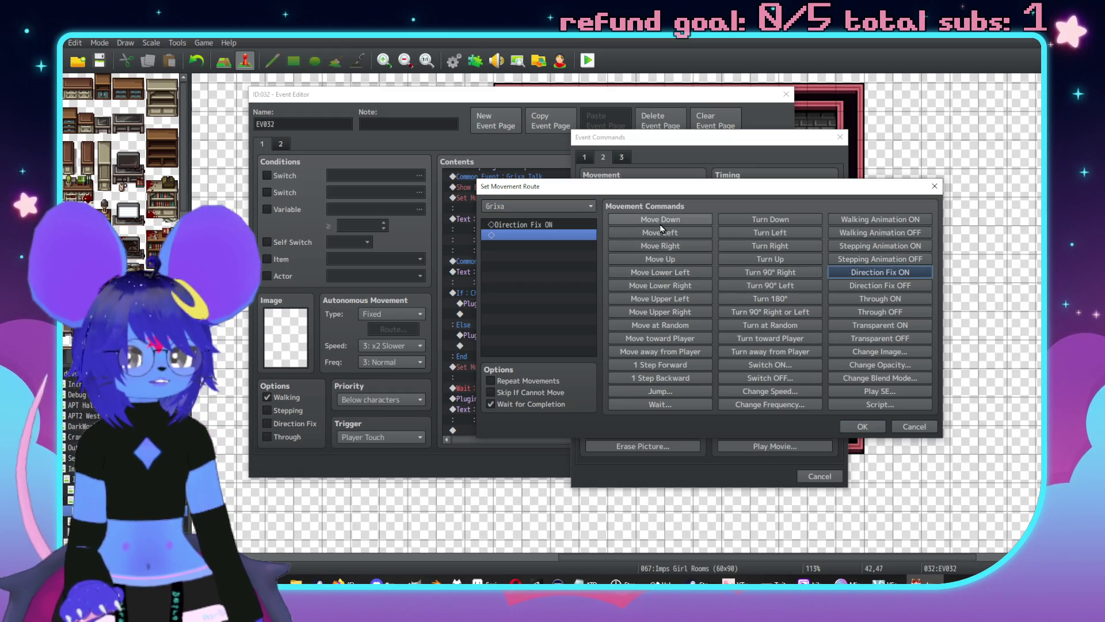
{"action": "left_click", "coordinate": [662, 258]}
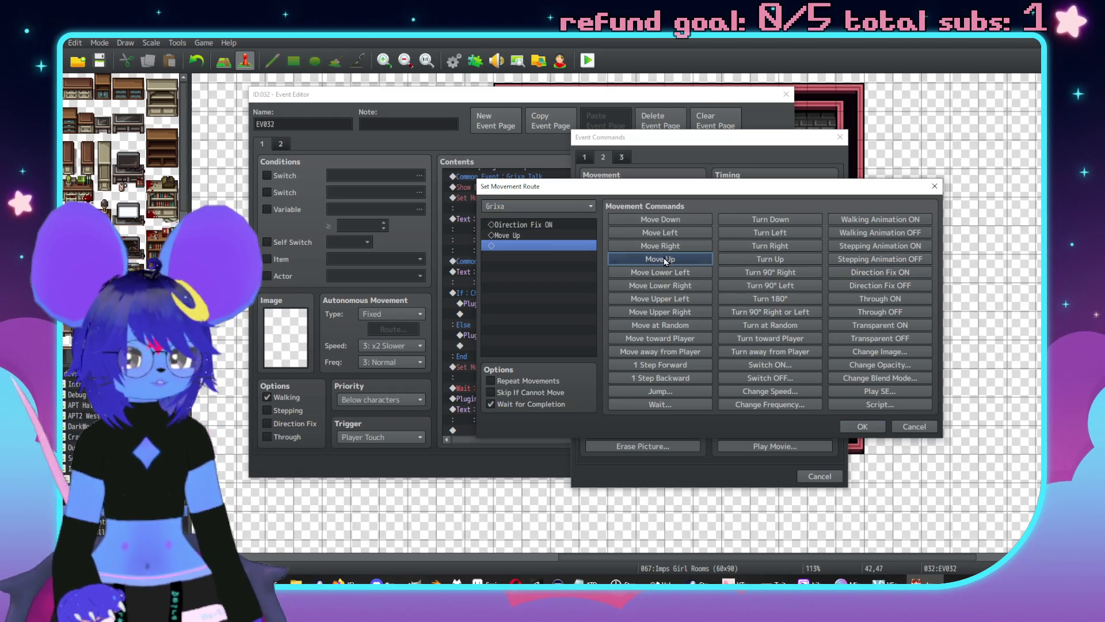
{"action": "left_click", "coordinate": [906, 285]}
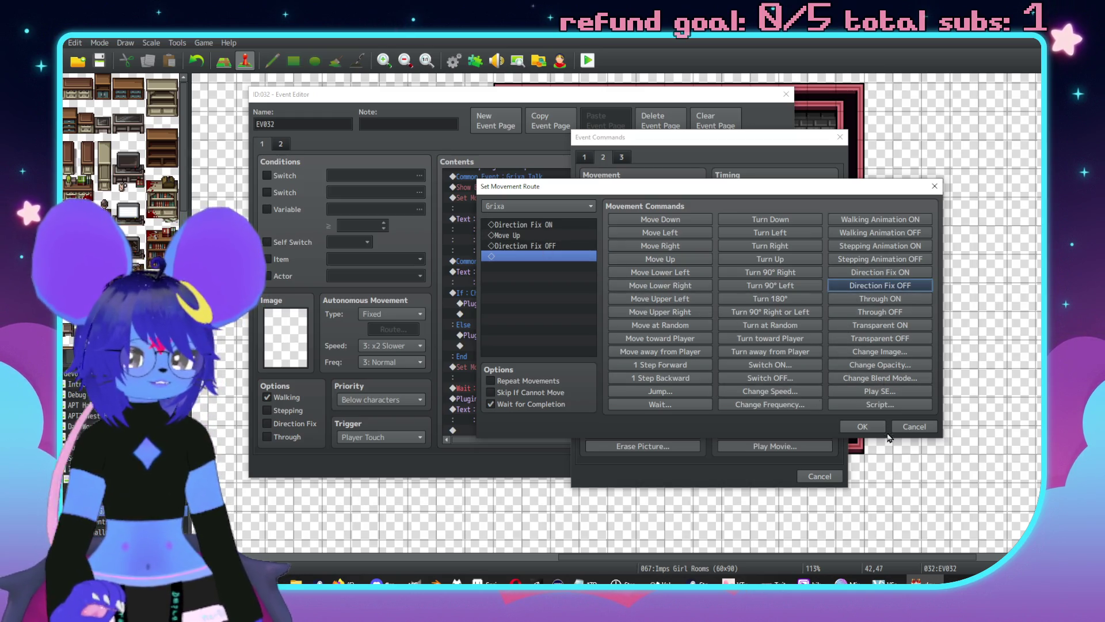
{"action": "left_click", "coordinate": [864, 429]}
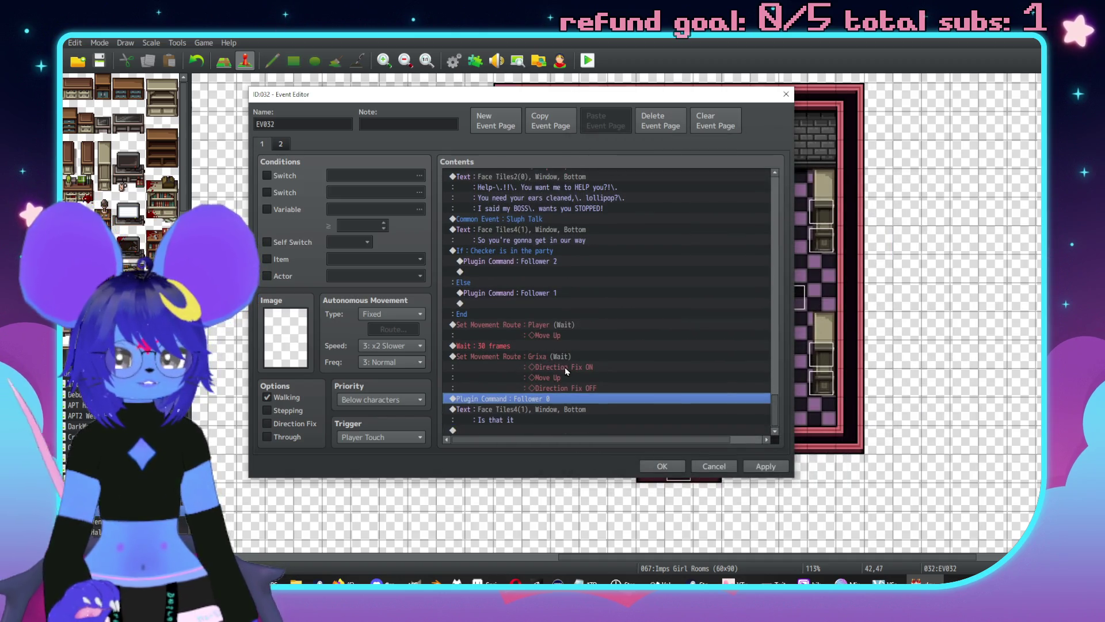
Turn off Wait for Completion on the Player's Move Up movement route.
{"action": "left_click", "coordinate": [533, 360]}
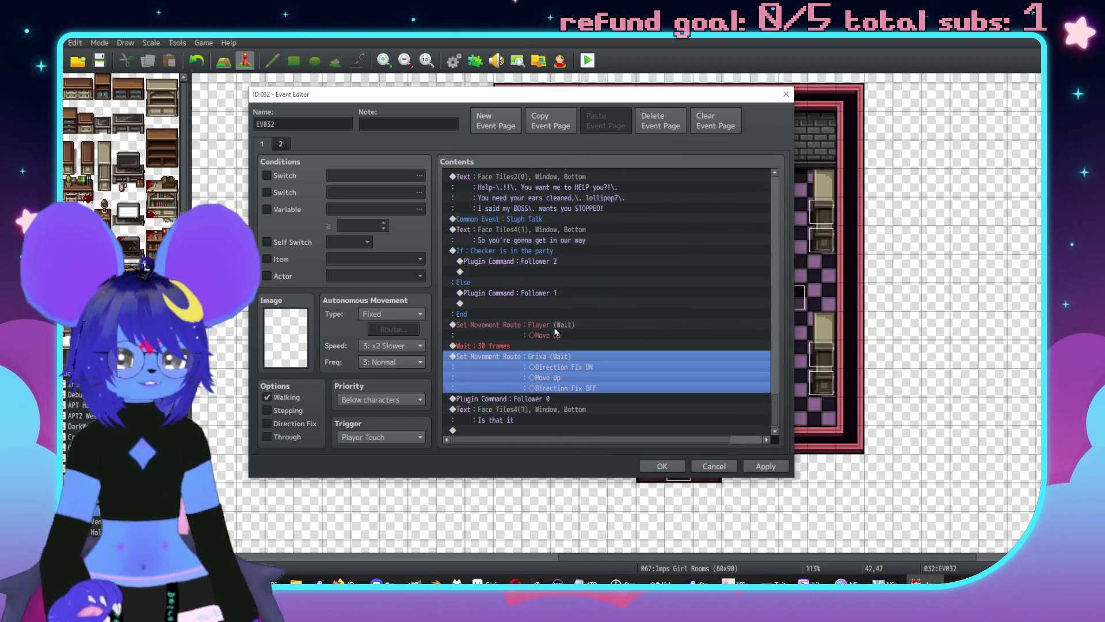
{"action": "left_click", "coordinate": [577, 328]}
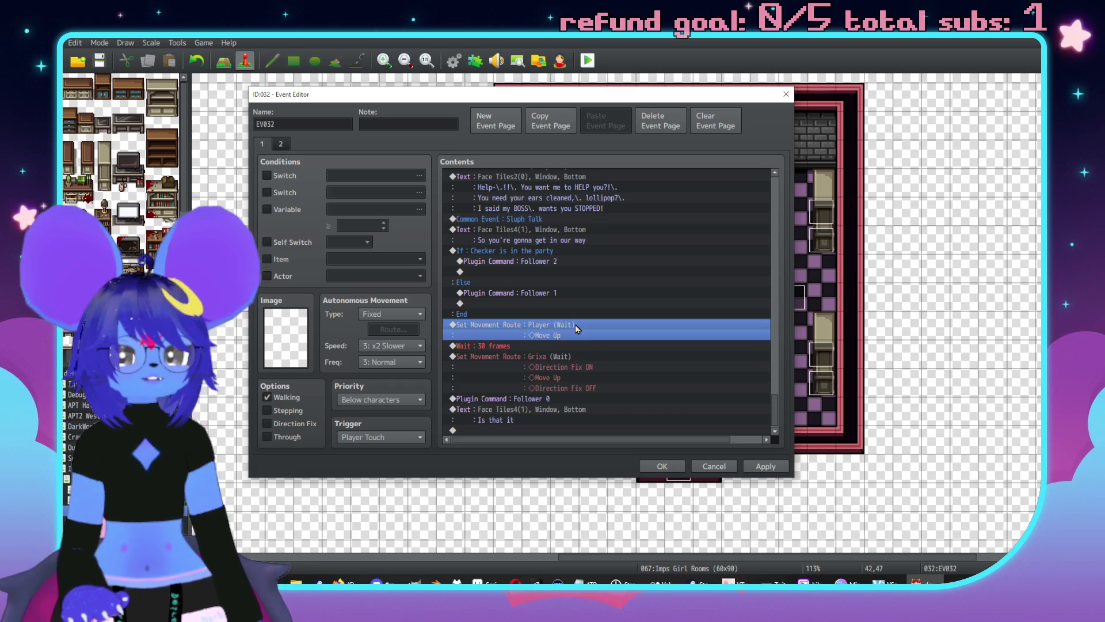
{"action": "key", "text": "Return"}
{"action": "key", "text": "Escape"}
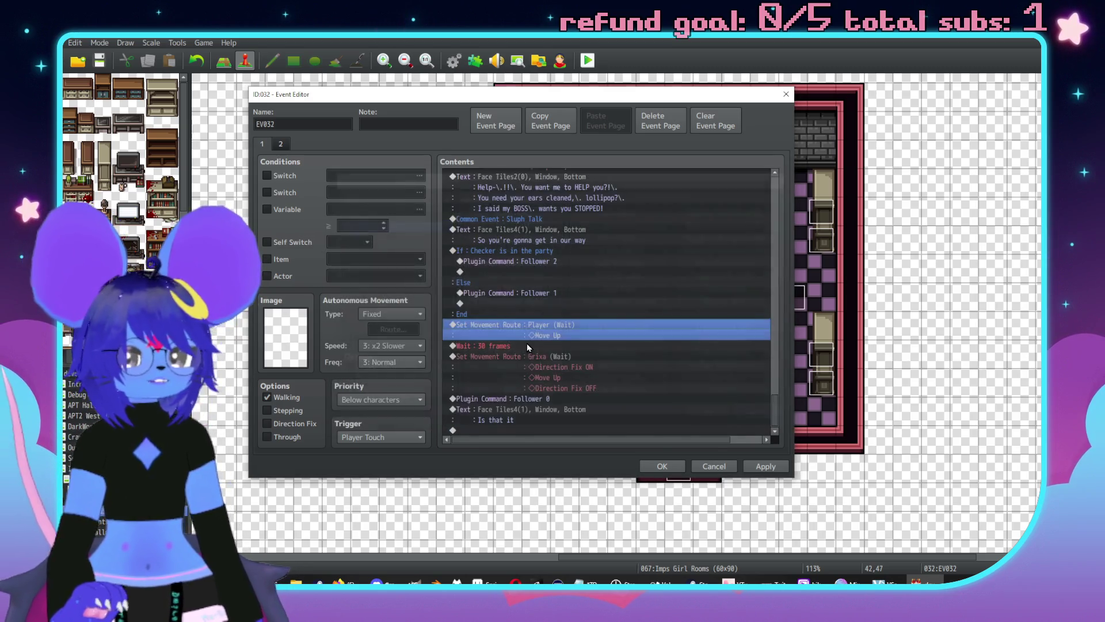
{"action": "left_click", "coordinate": [563, 361]}
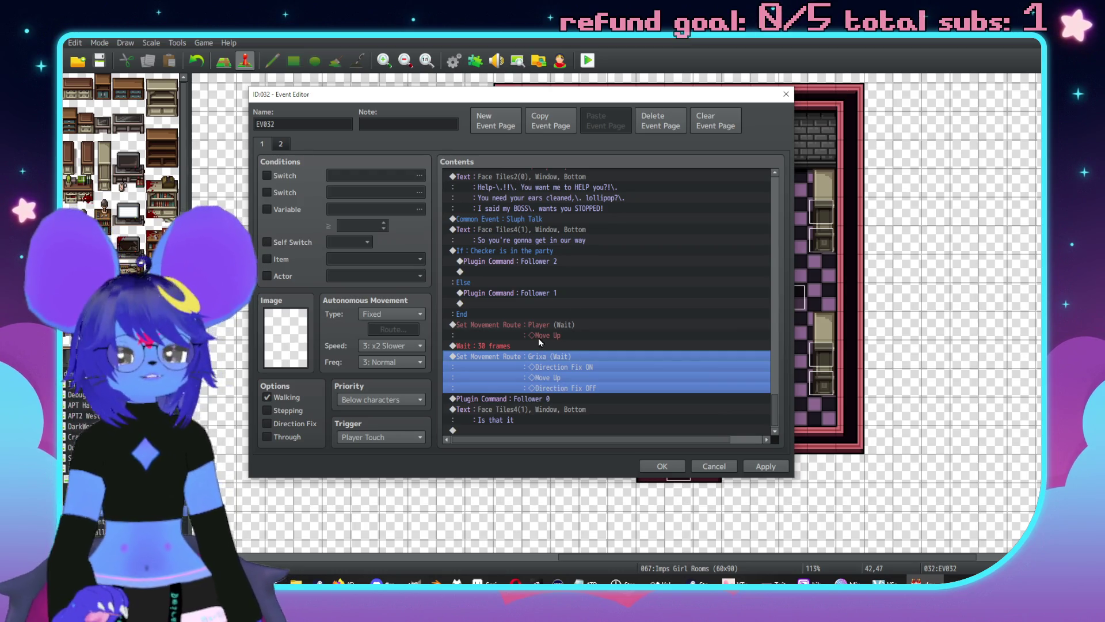
{"action": "left_click", "coordinate": [528, 334]}
{"action": "left_click", "coordinate": [556, 318]}
{"action": "double_click", "coordinate": [558, 324]}
{"action": "left_click", "coordinate": [342, 394]}
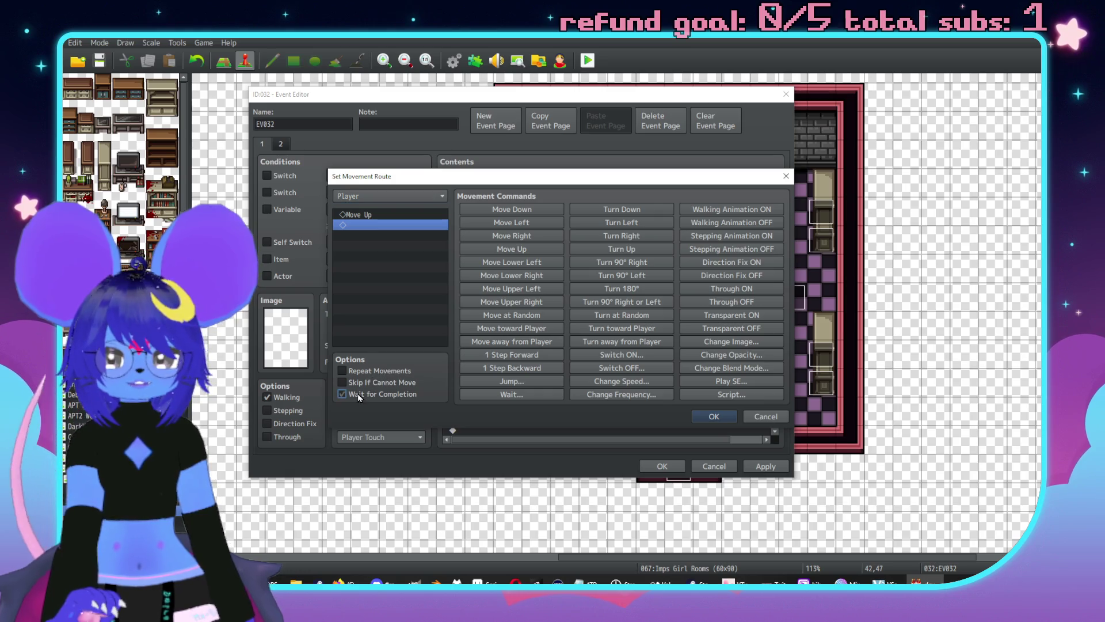
{"action": "left_click", "coordinate": [724, 416]}
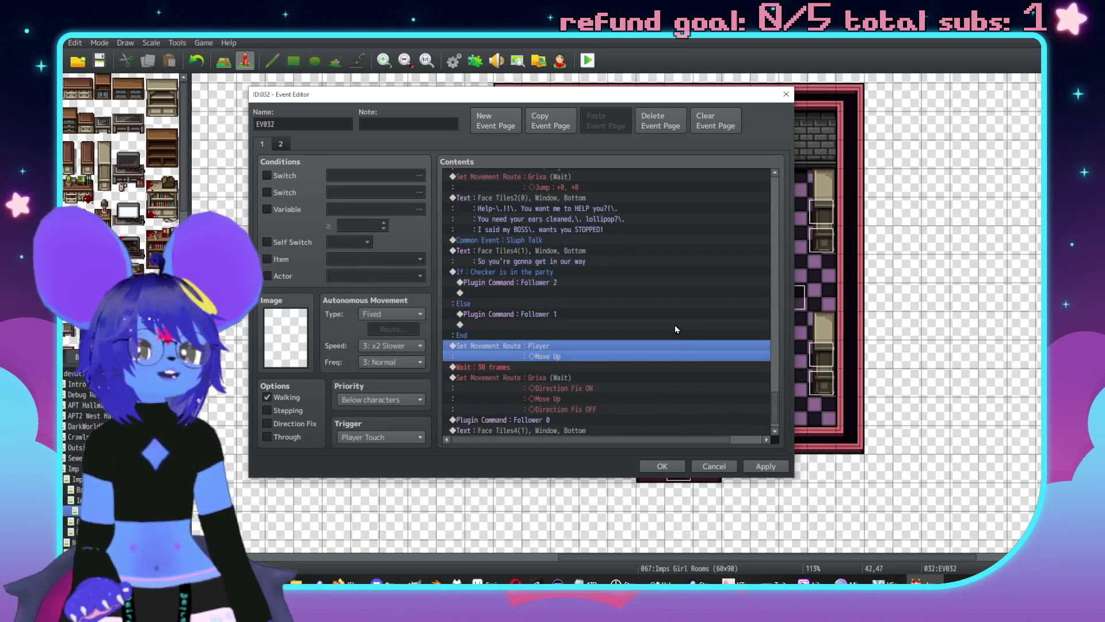
Select the Grixa route line as the insertion point for the next command.
{"action": "scroll", "coordinate": [675, 325], "scroll_direction": "down", "scroll_amount": 1}
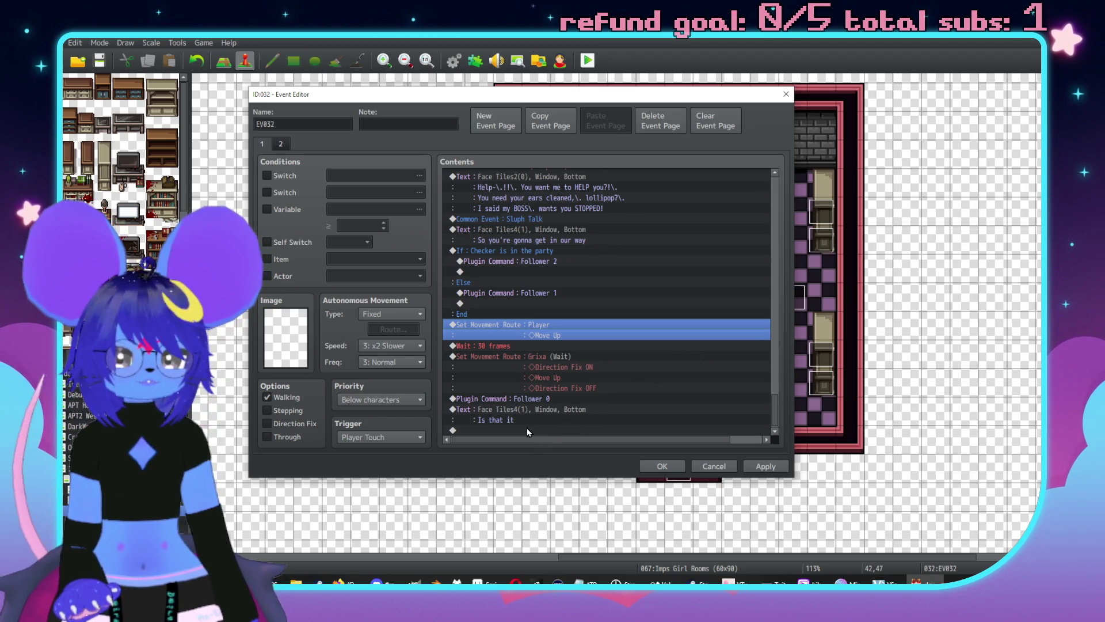
{"action": "double_click", "coordinate": [547, 399]}
{"action": "left_click", "coordinate": [720, 468]}
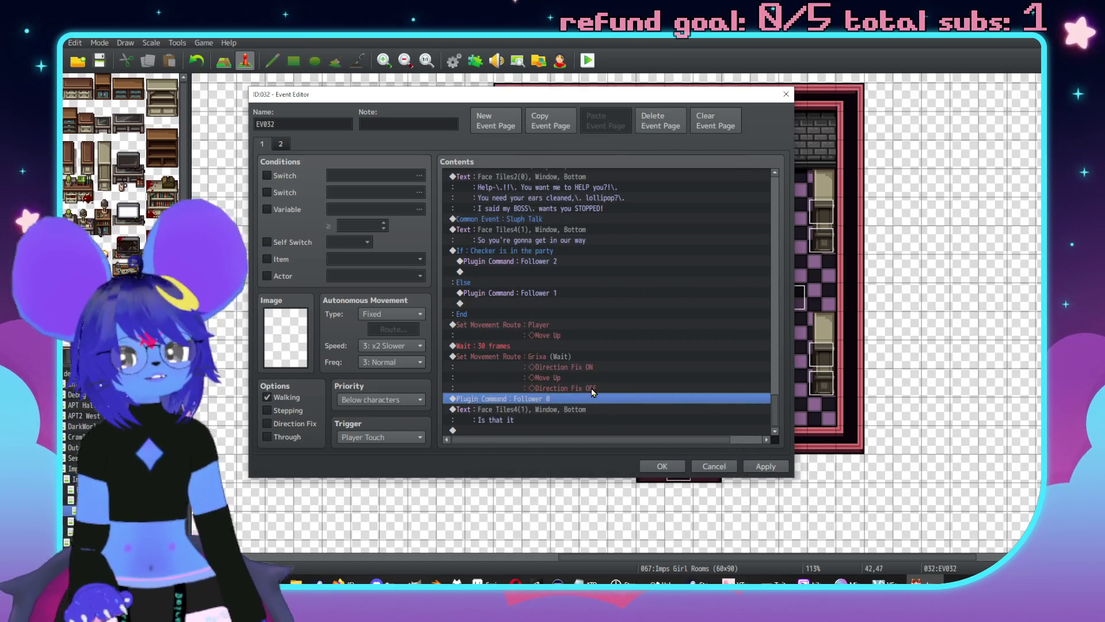
{"action": "left_click", "coordinate": [575, 363]}
Insert a Show Balloon Icon command showing the Sweat balloon over Grixa.
{"action": "key", "text": "Insert"}
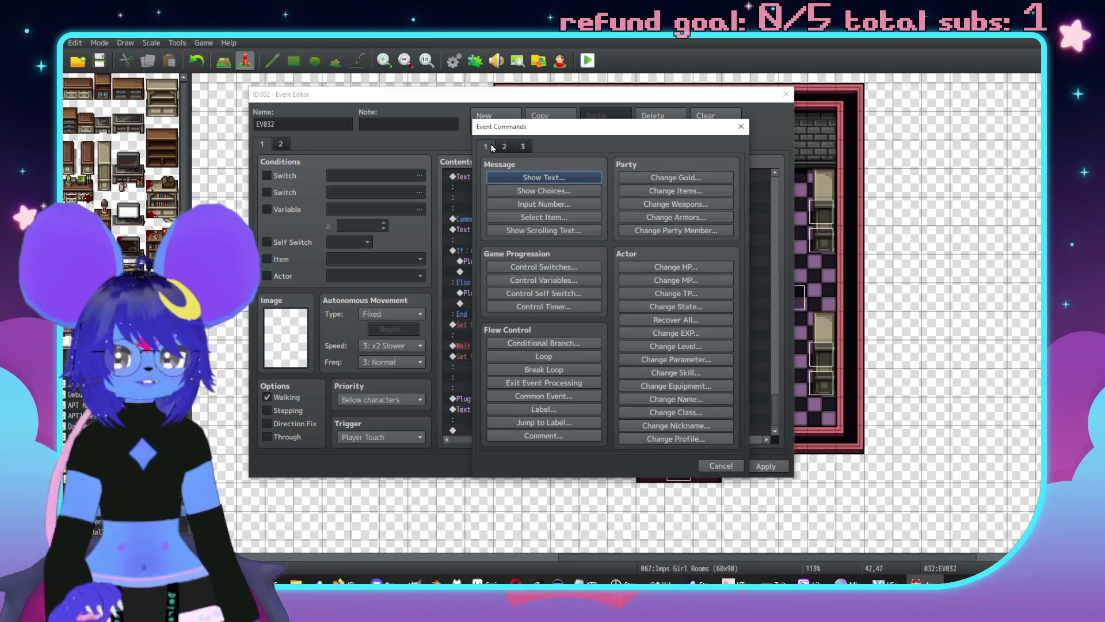
{"action": "left_click", "coordinate": [508, 146]}
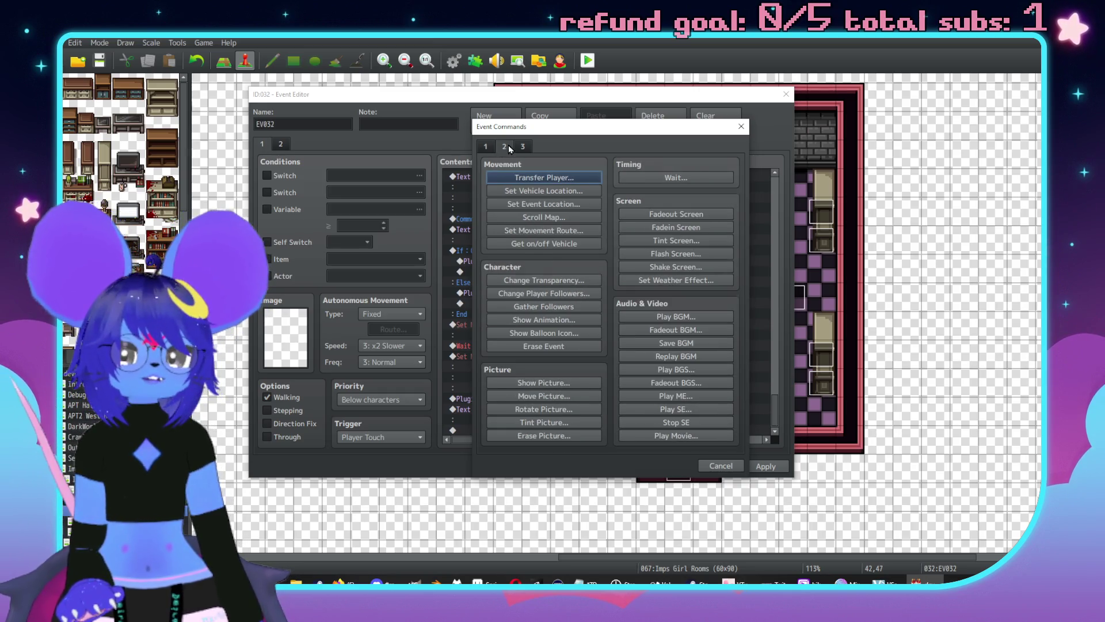
{"action": "left_click", "coordinate": [544, 333]}
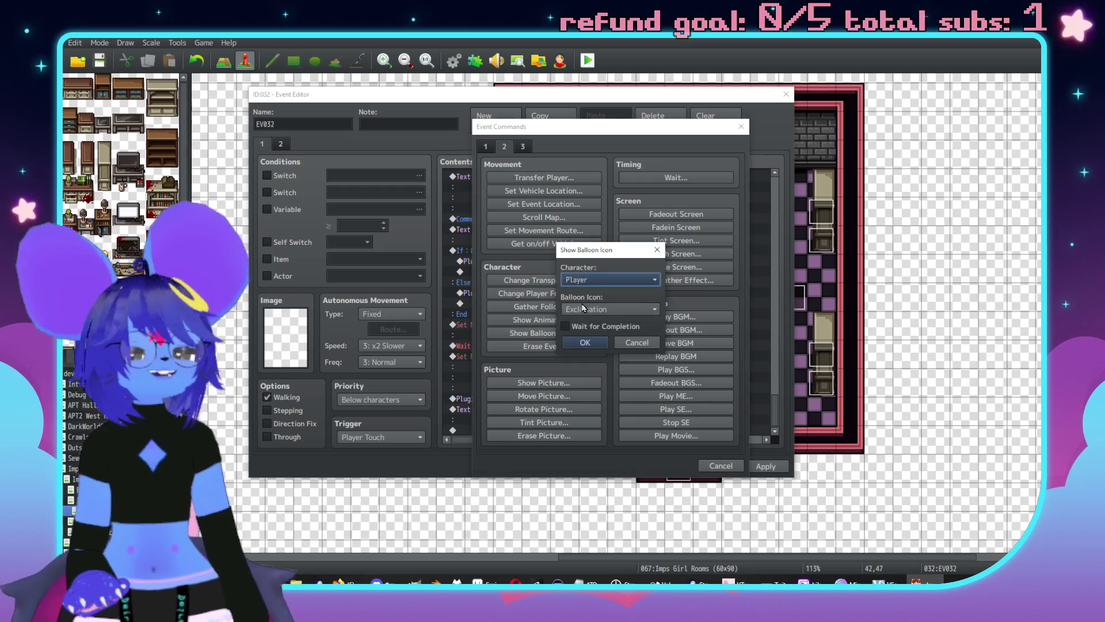
{"action": "left_click", "coordinate": [604, 279]}
{"action": "scroll", "coordinate": [603, 407], "scroll_direction": "down", "scroll_amount": 6}
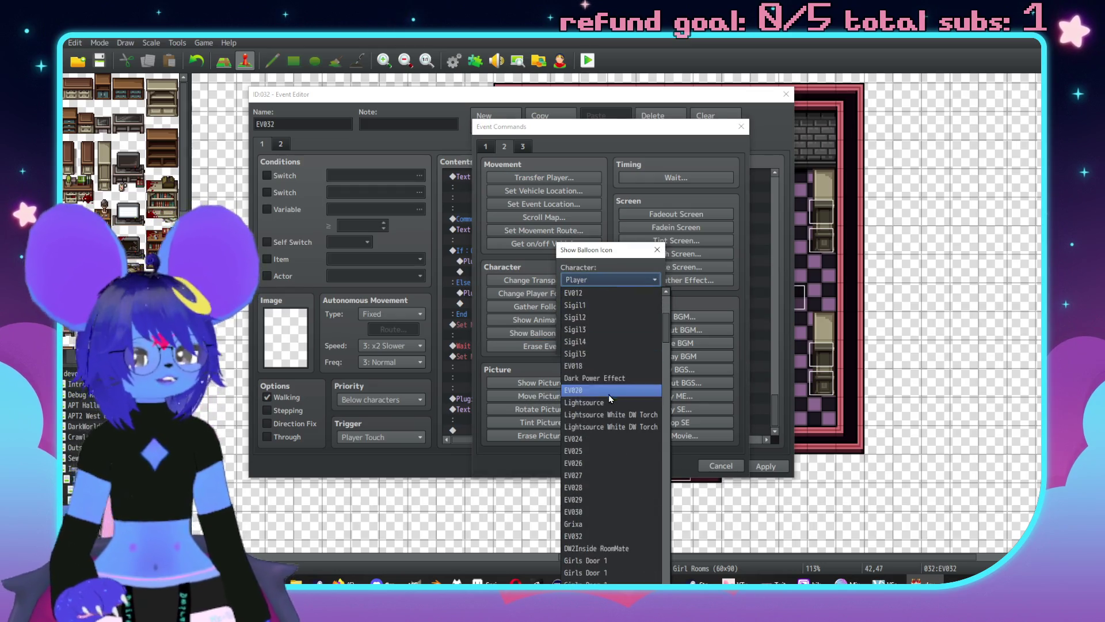
{"action": "scroll", "coordinate": [603, 407], "scroll_direction": "down", "scroll_amount": 12}
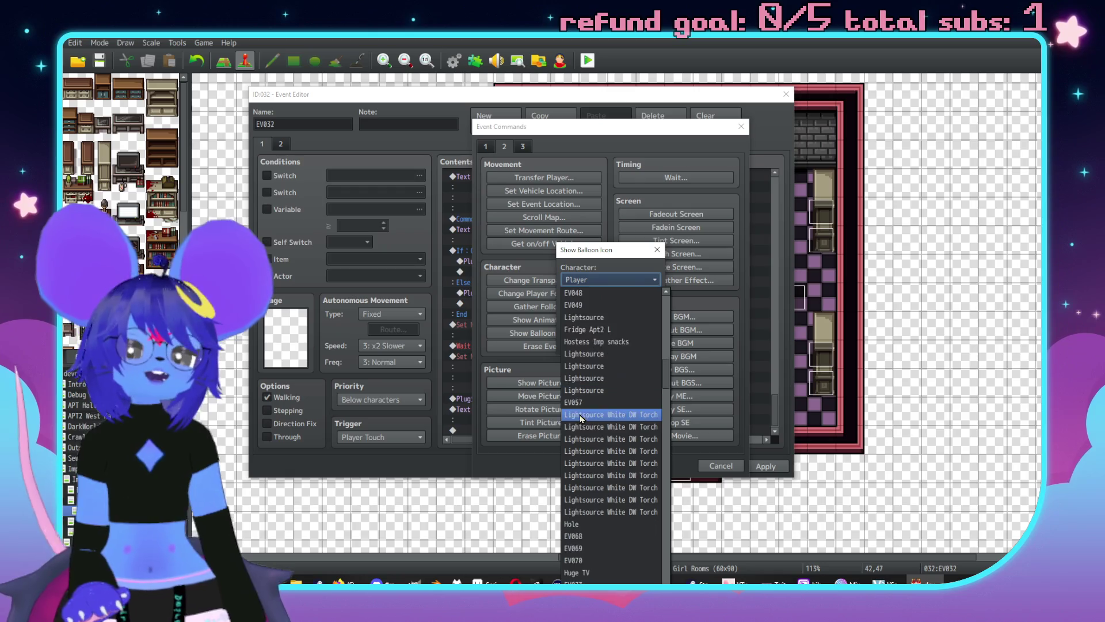
{"action": "scroll", "coordinate": [601, 426], "scroll_direction": "down", "scroll_amount": 7}
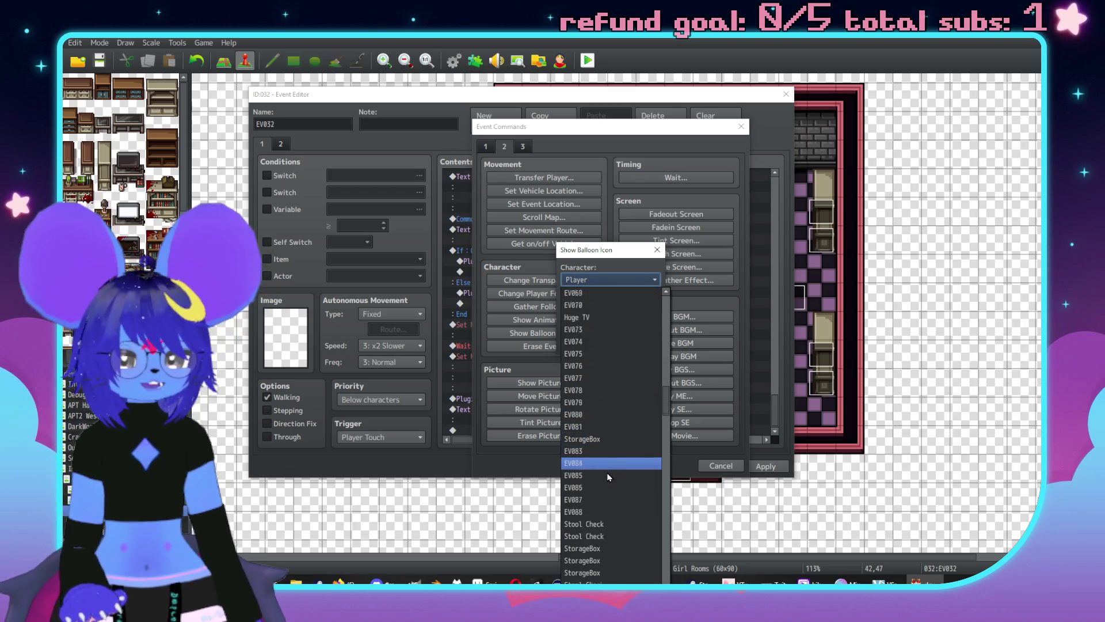
{"action": "scroll", "coordinate": [605, 477], "scroll_direction": "down", "scroll_amount": 8}
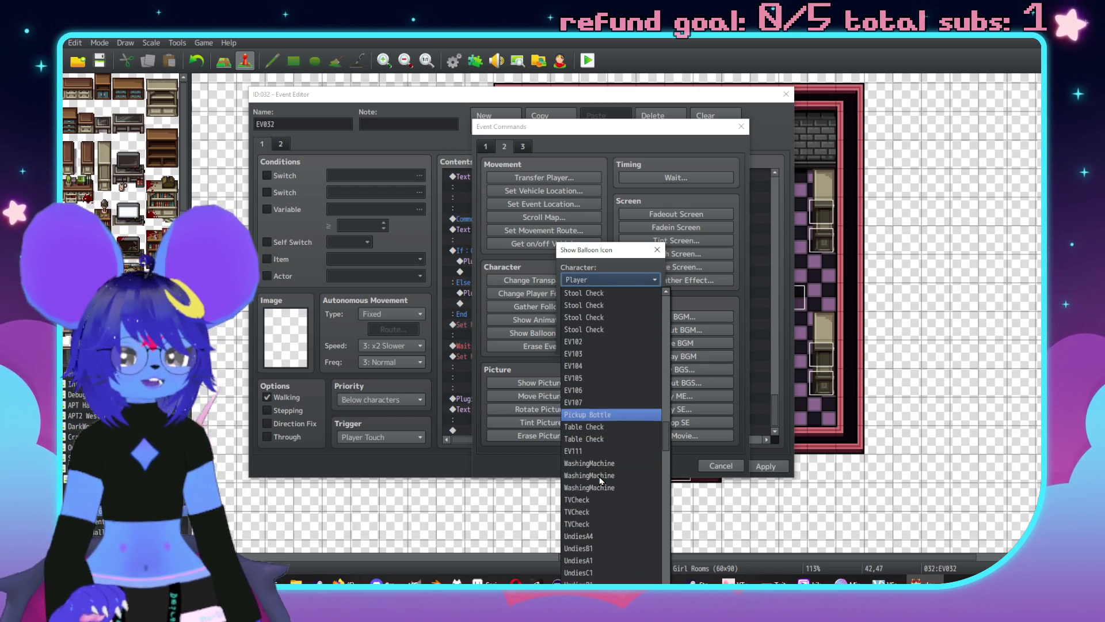
{"action": "scroll", "coordinate": [604, 481], "scroll_direction": "up", "scroll_amount": 9}
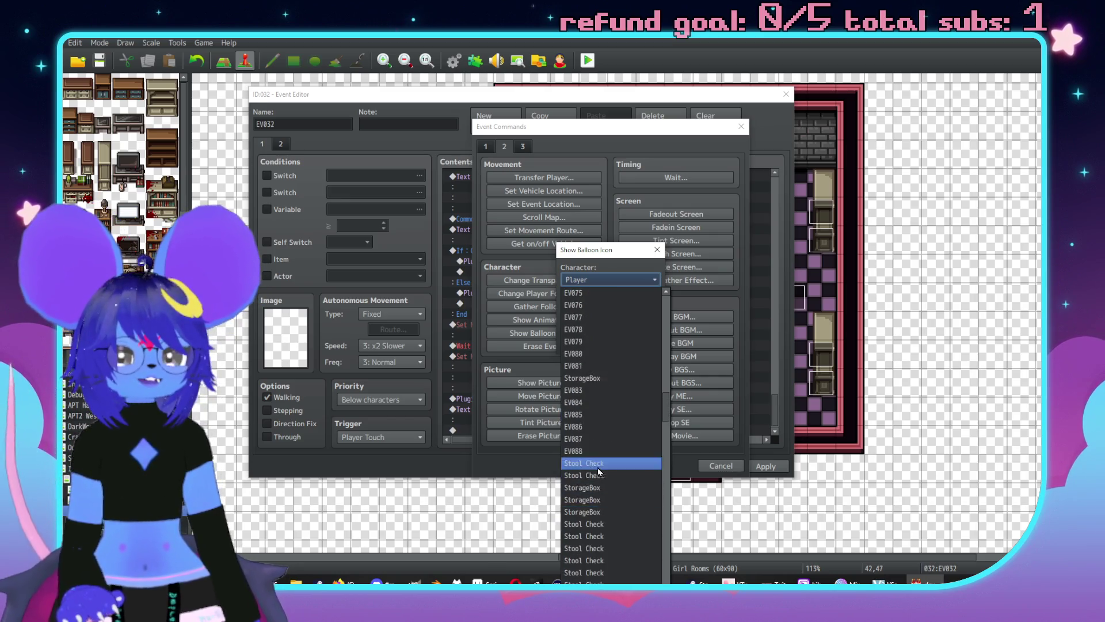
{"action": "scroll", "coordinate": [605, 472], "scroll_direction": "up", "scroll_amount": 5}
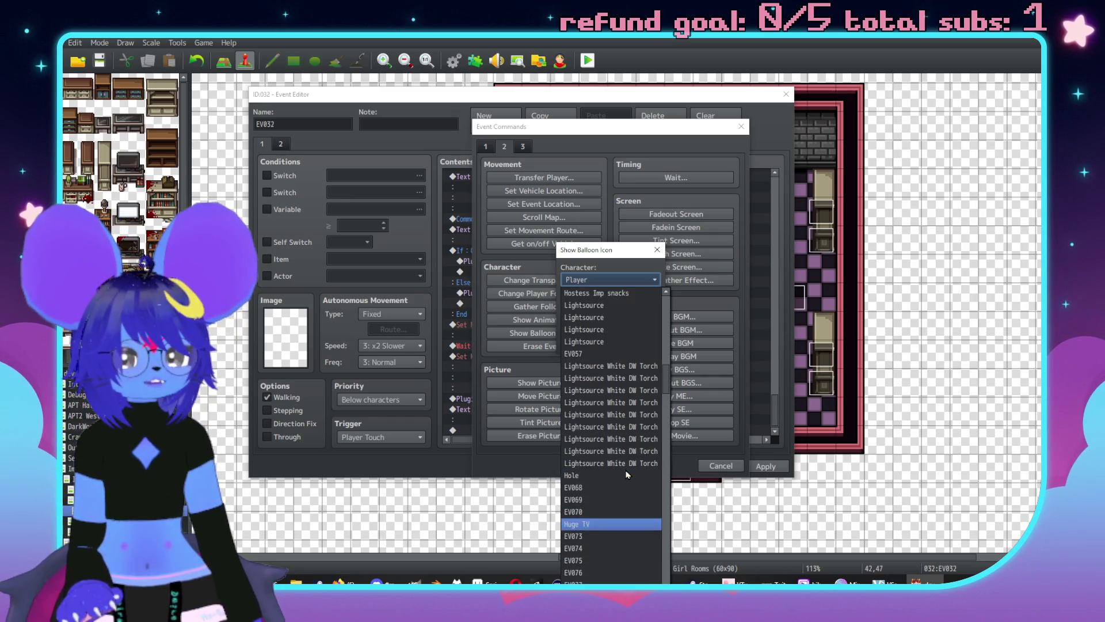
{"action": "scroll", "coordinate": [633, 472], "scroll_direction": "up", "scroll_amount": 6}
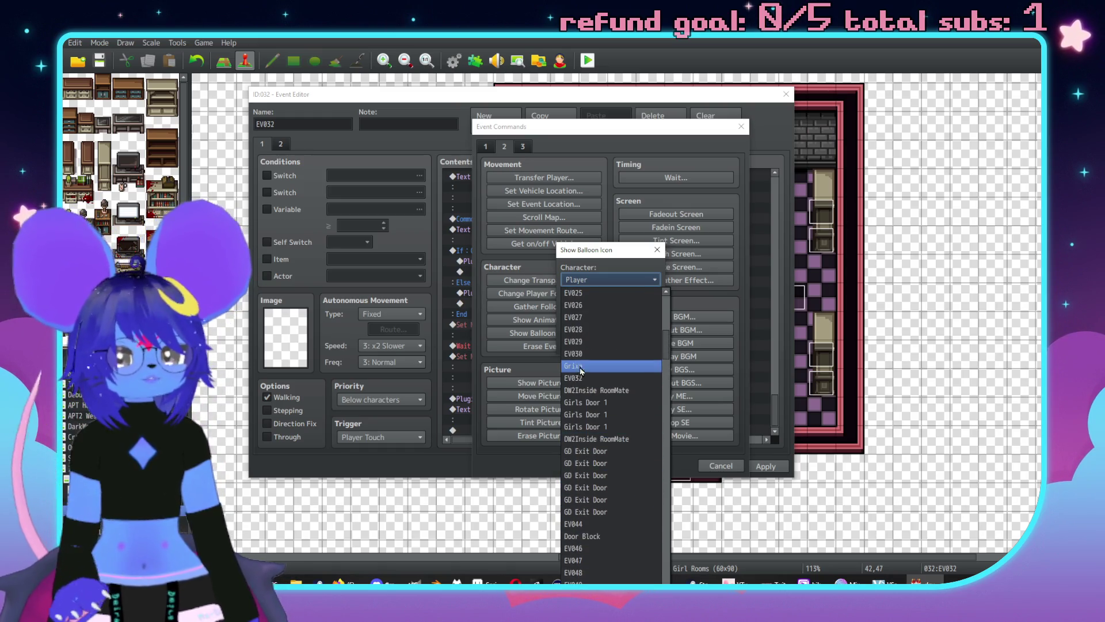
{"action": "left_click", "coordinate": [596, 367]}
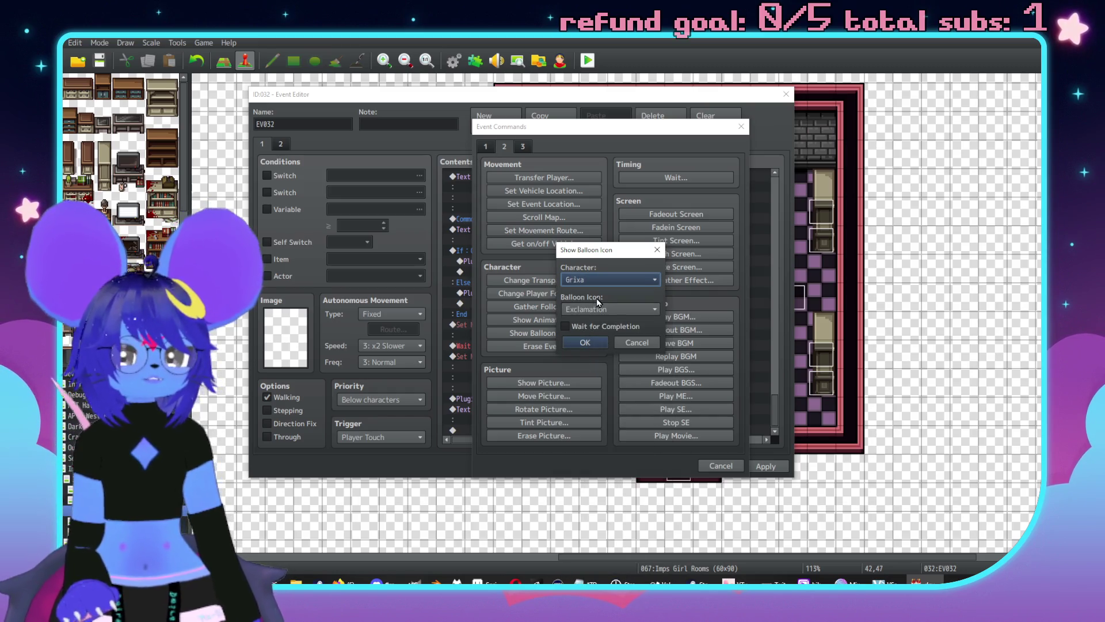
{"action": "left_click", "coordinate": [599, 309]}
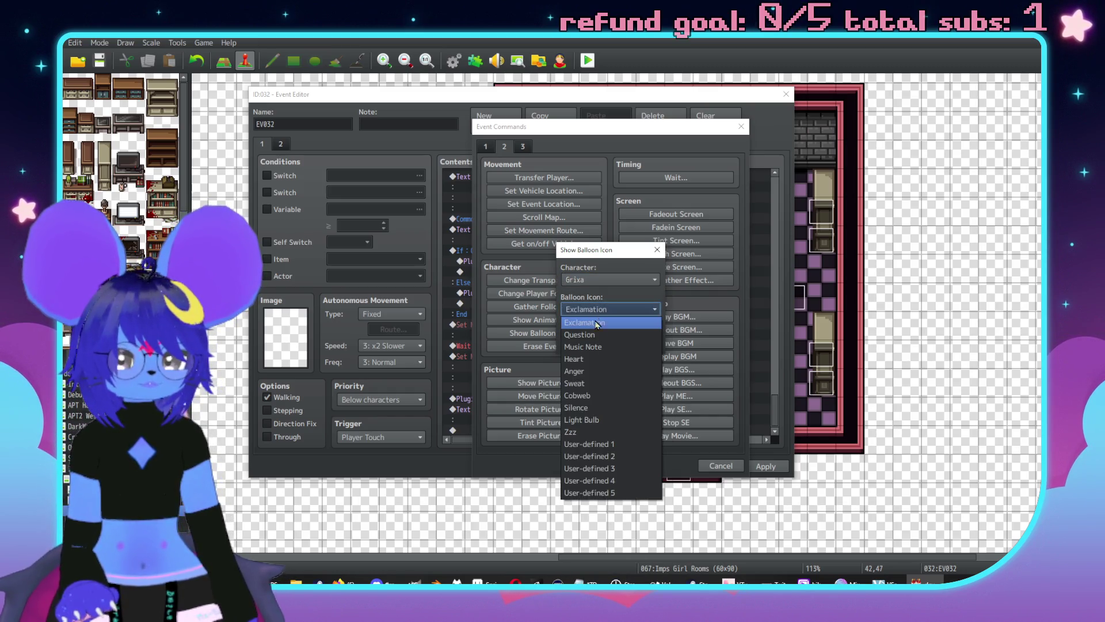
{"action": "left_click", "coordinate": [584, 383]}
{"action": "left_click", "coordinate": [585, 343]}
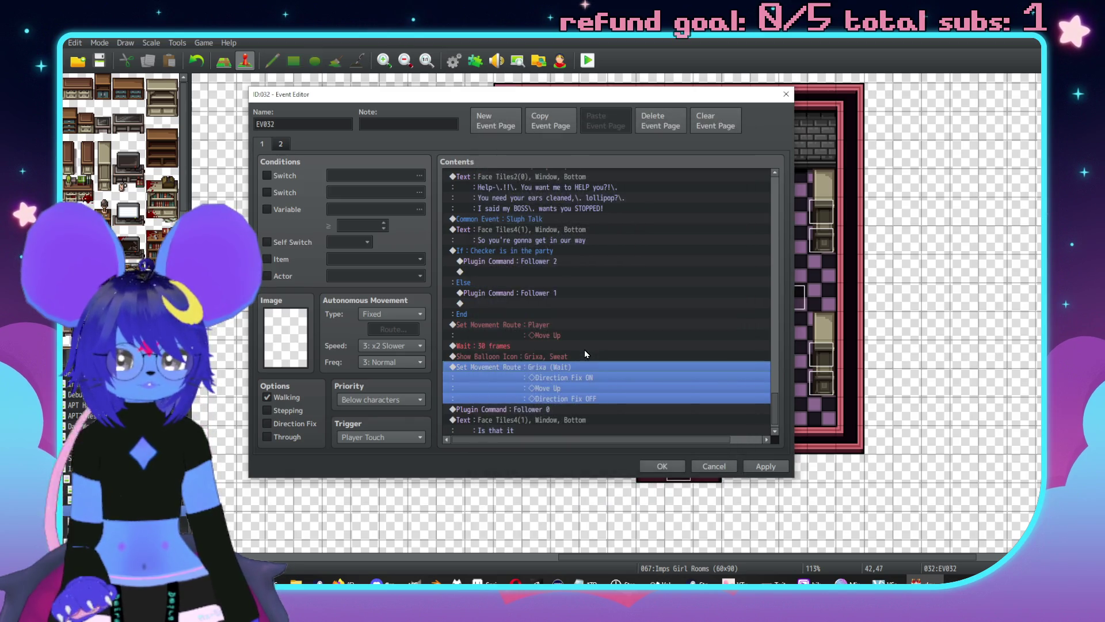
Copy the Sluph Talk common event call and paste it at the list end.
{"action": "scroll", "coordinate": [562, 340], "scroll_direction": "down", "scroll_amount": 1}
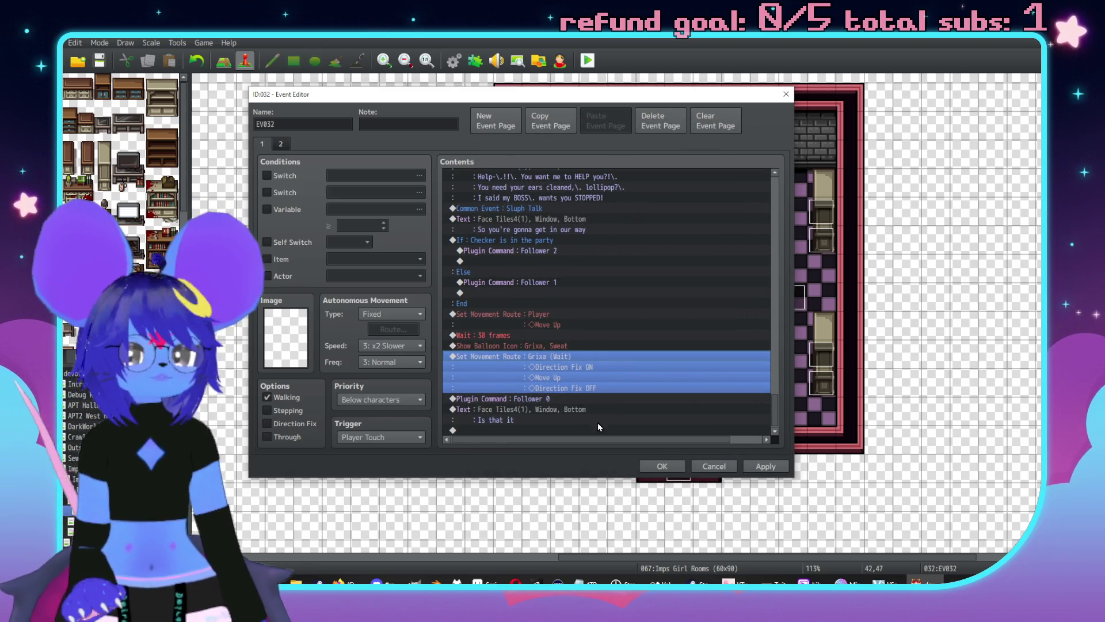
{"action": "double_click", "coordinate": [537, 430]}
{"action": "key", "text": "Escape"}
{"action": "left_click", "coordinate": [537, 208]}
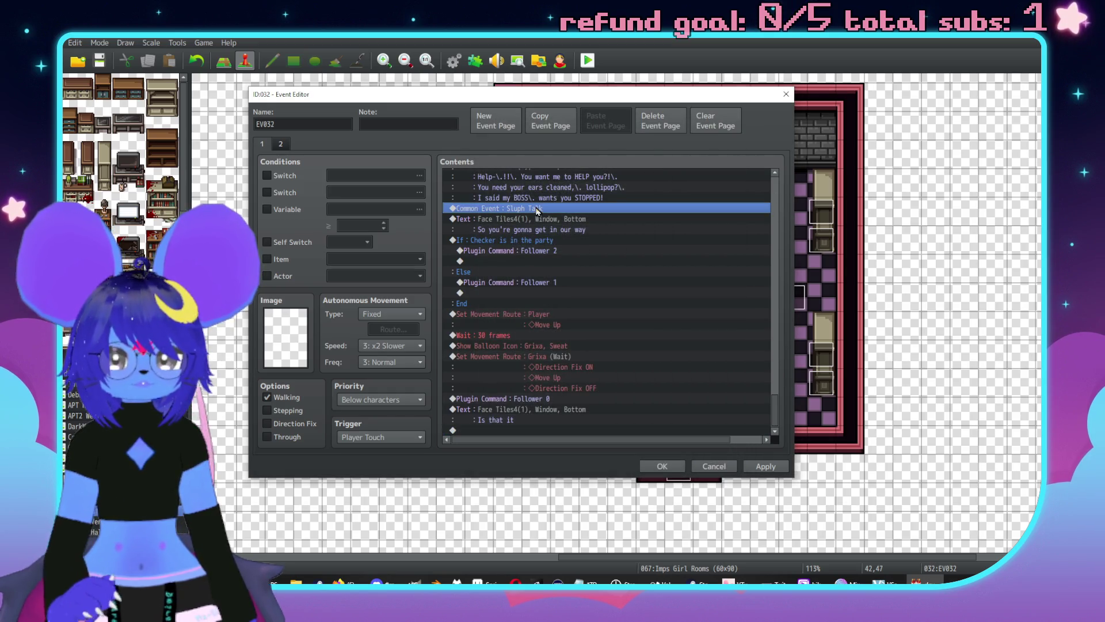
{"action": "key", "text": "ctrl+c"}
{"action": "left_click", "coordinate": [513, 431]}
{"action": "key", "text": "ctrl+v"}
Change the pasted call to common event 0020 Grixa Talk.
{"action": "double_click", "coordinate": [529, 420]}
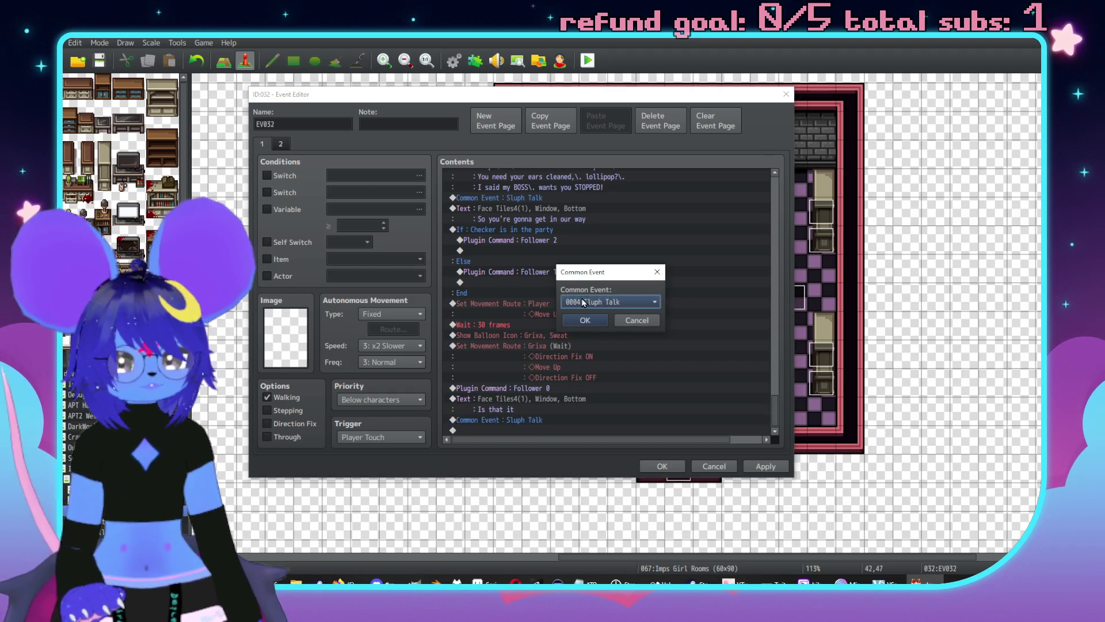
{"action": "left_click", "coordinate": [584, 303]}
{"action": "scroll", "coordinate": [627, 393], "scroll_direction": "down", "scroll_amount": 2}
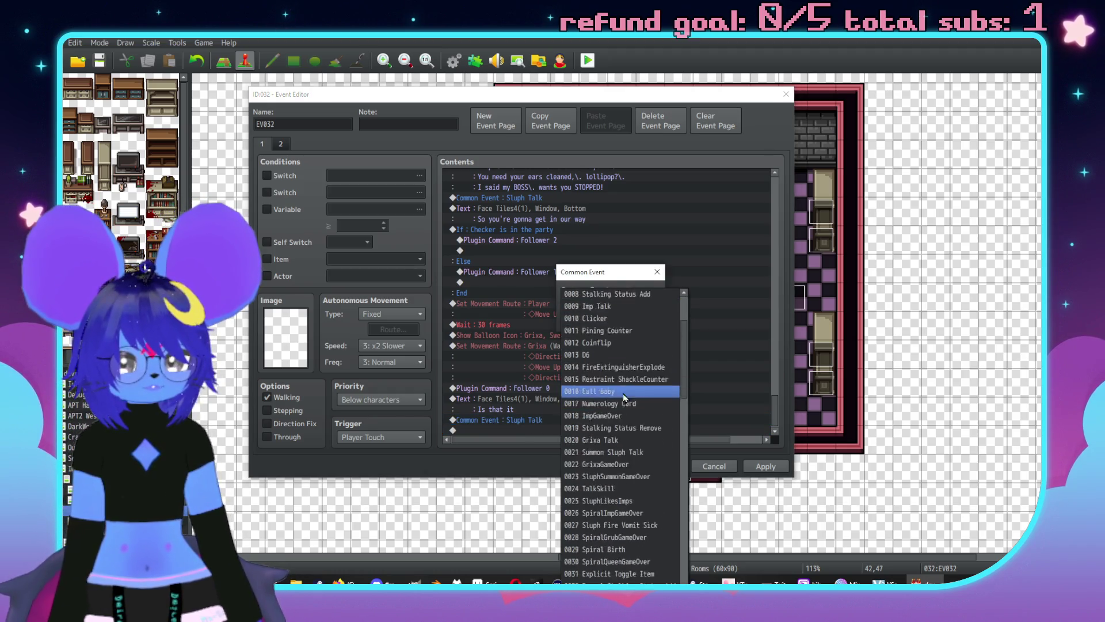
{"action": "left_click", "coordinate": [599, 439]}
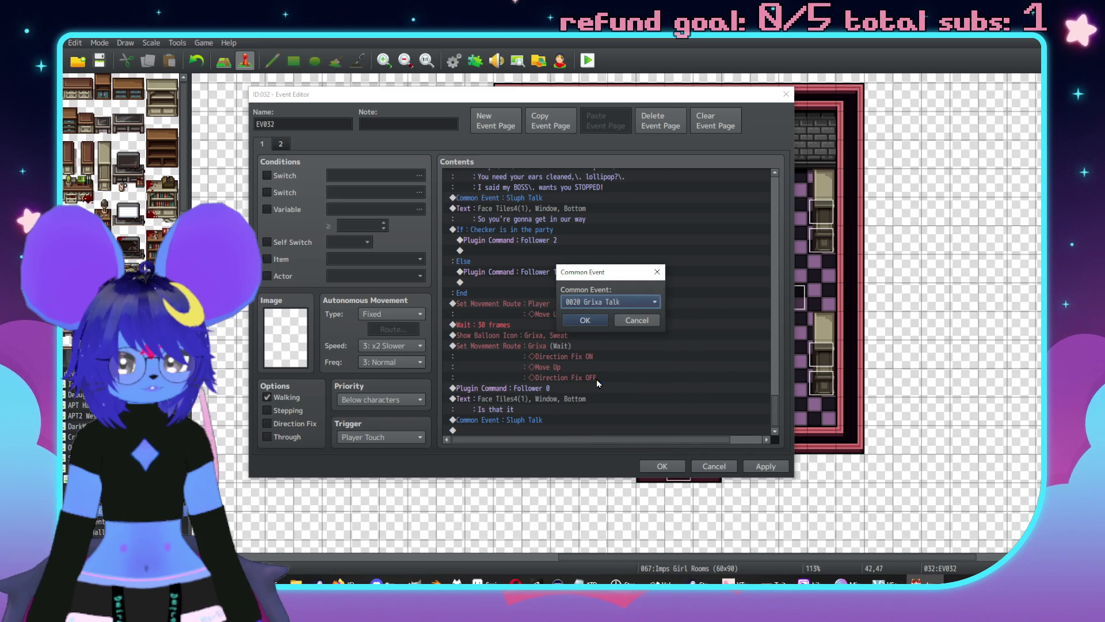
{"action": "left_click", "coordinate": [585, 320]}
{"action": "double_click", "coordinate": [532, 428]}
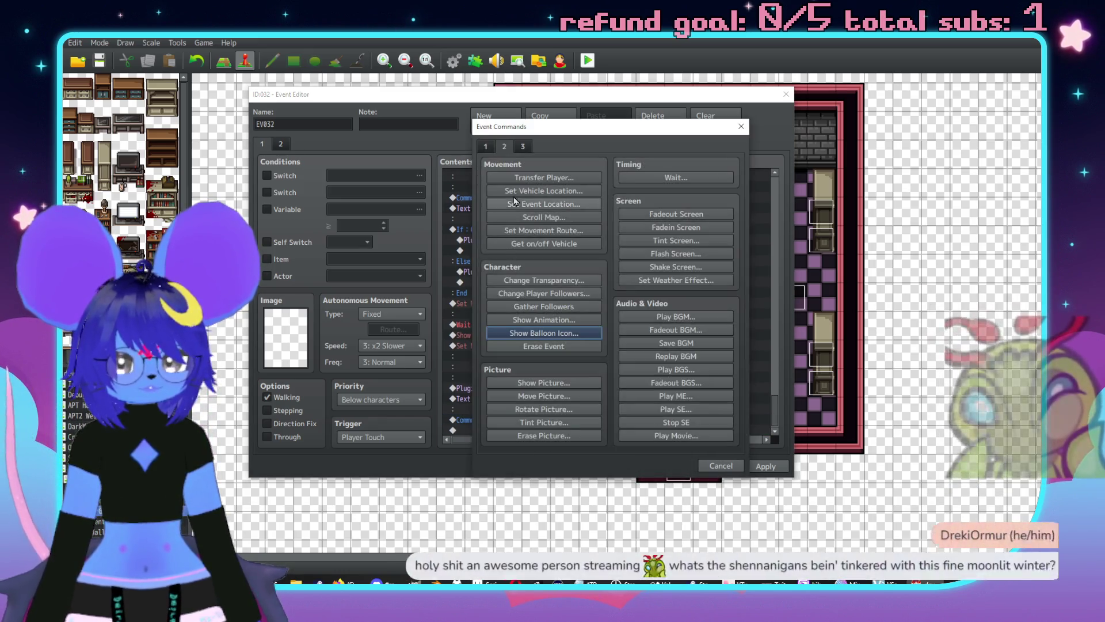
Add a Show Text with the red Face Tiles2 portrait: 'Nno, I mean, I-I can't just let you through!'.
{"action": "left_click", "coordinate": [525, 184]}
{"action": "double_click", "coordinate": [481, 288]}
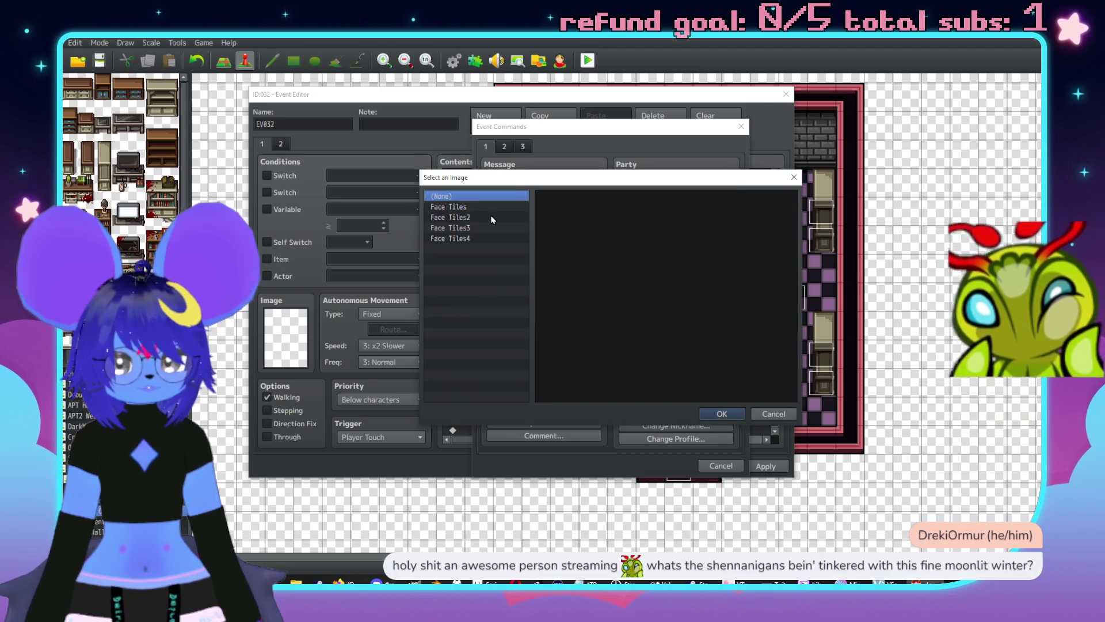
{"action": "left_click", "coordinate": [492, 217]}
{"action": "double_click", "coordinate": [558, 224]}
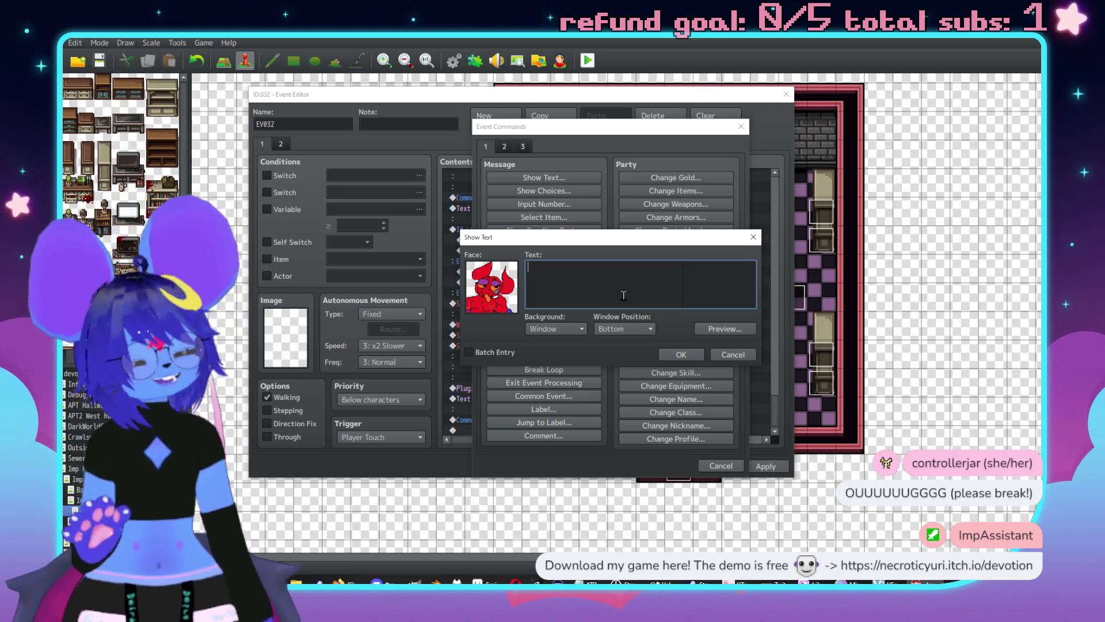
{"action": "left_click_drag", "start_coordinate": [566, 242], "coordinate": [598, 250]}
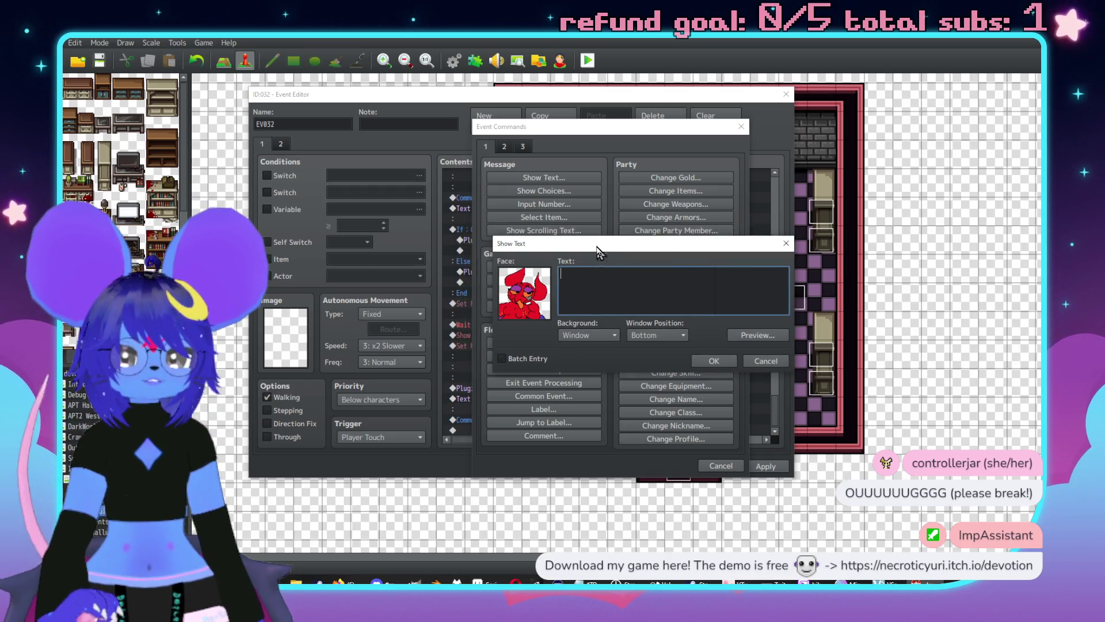
{"action": "type", "text": "Glerk!!\\."}
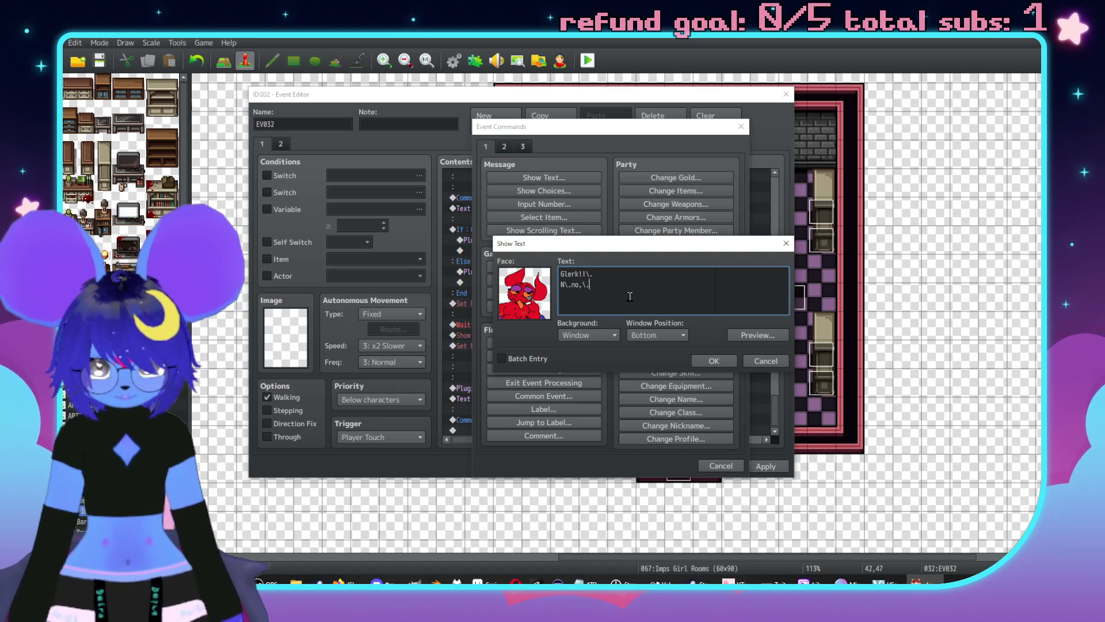
{"action": "type", "text": ",\\. I-"}
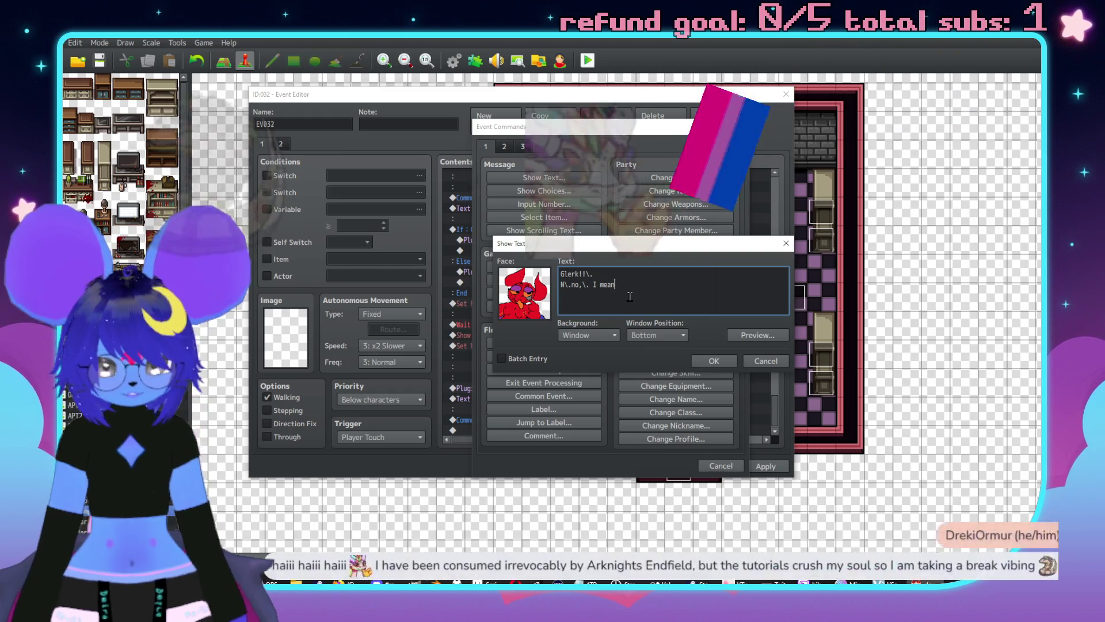
{"action": "type", "text": "\\"}
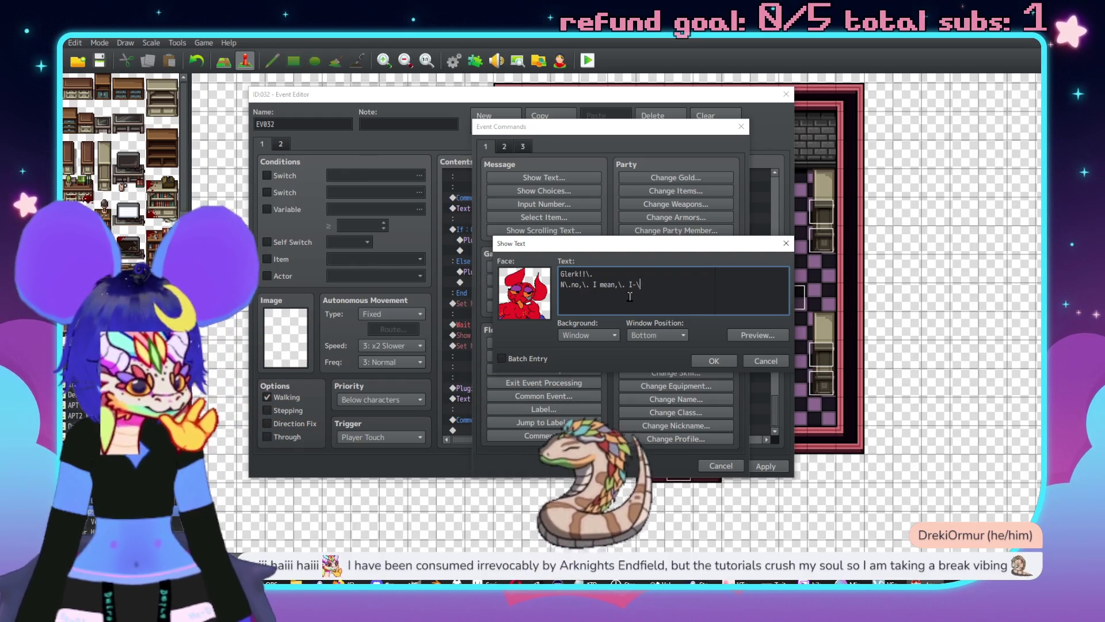
{"action": "type", "text": ",I can't just let you through!"}
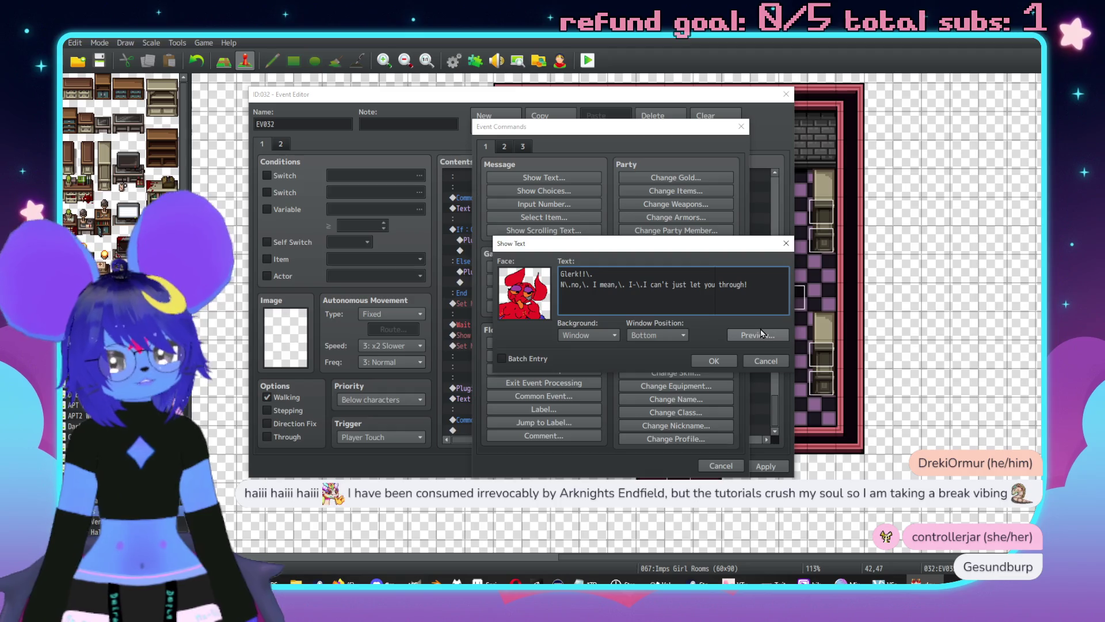
Preview and confirm the Glerk message, then apply and close the Event Editor.
{"action": "left_click", "coordinate": [761, 333]}
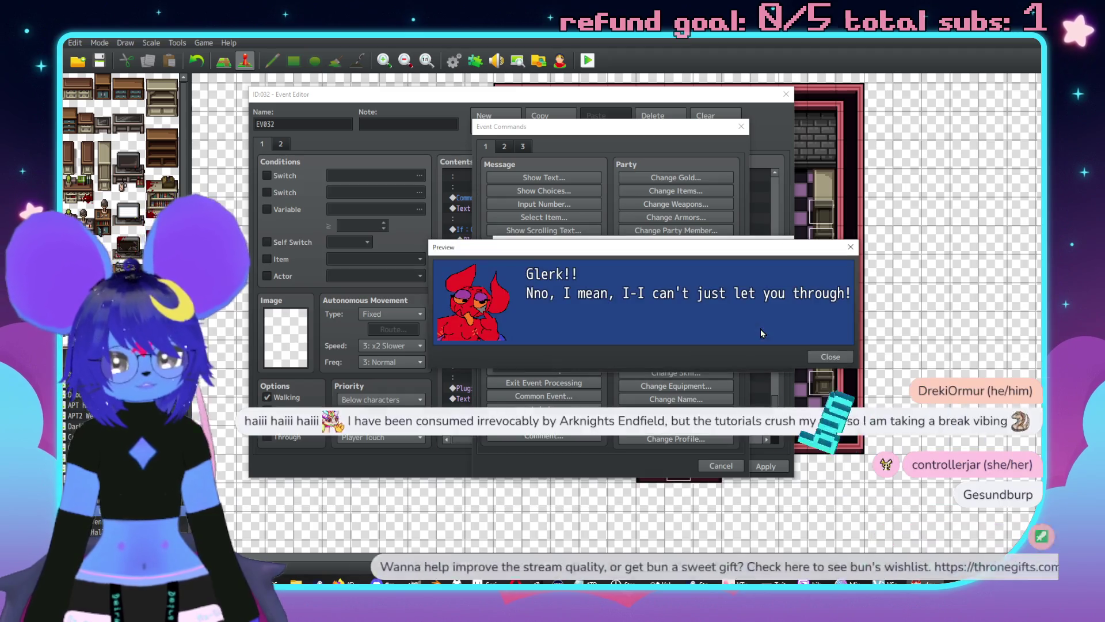
{"action": "left_click", "coordinate": [758, 306]}
{"action": "left_click", "coordinate": [756, 306]}
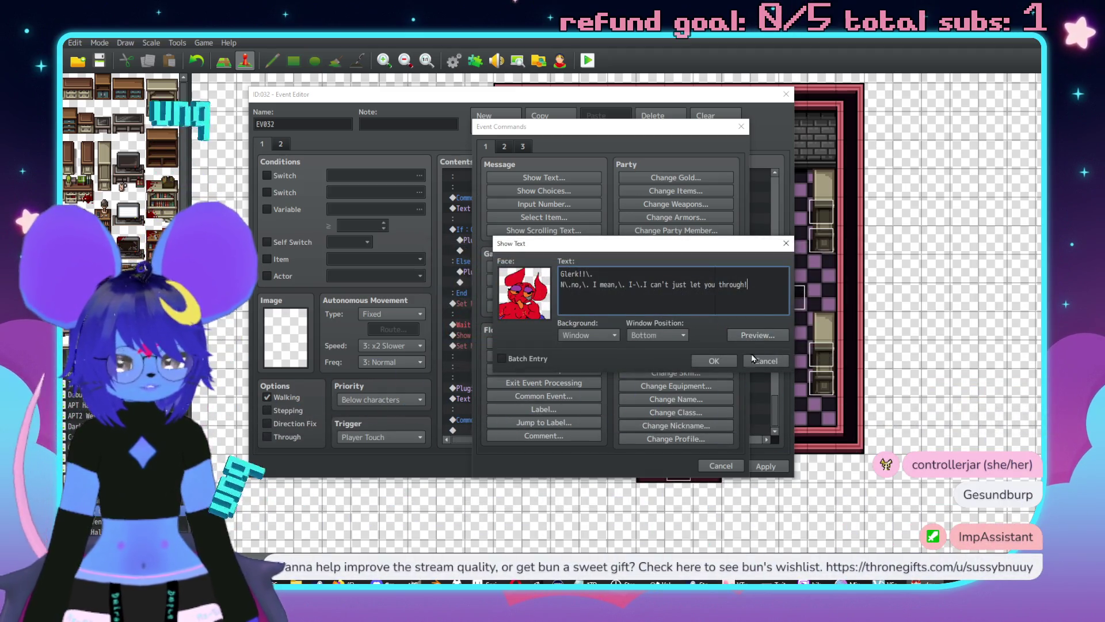
{"action": "left_click", "coordinate": [720, 361]}
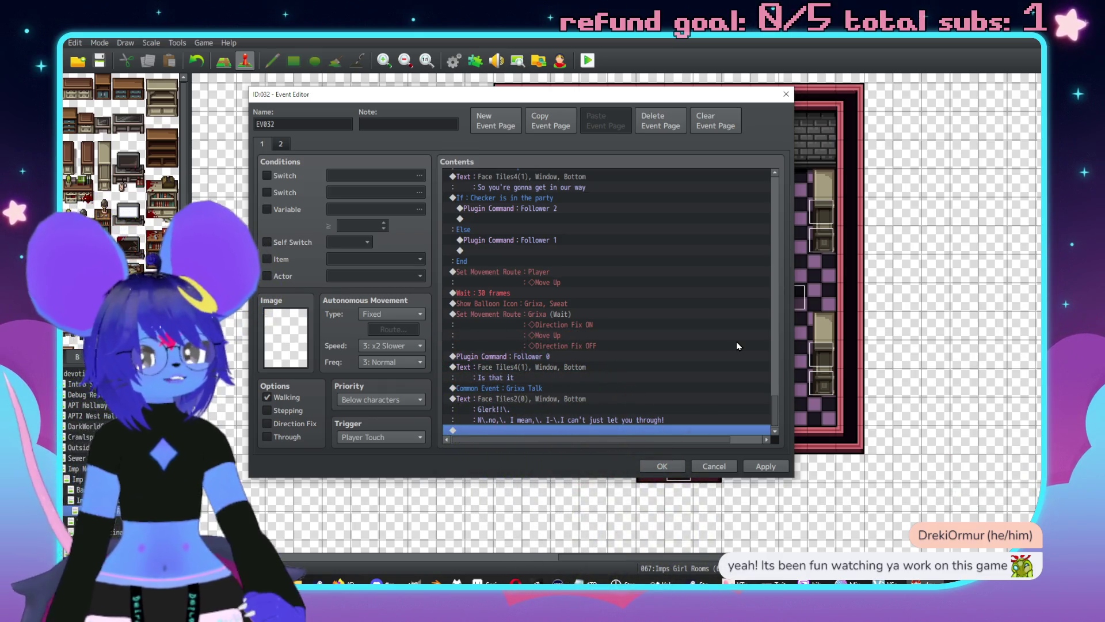
{"action": "left_click", "coordinate": [770, 469]}
{"action": "left_click", "coordinate": [654, 467]}
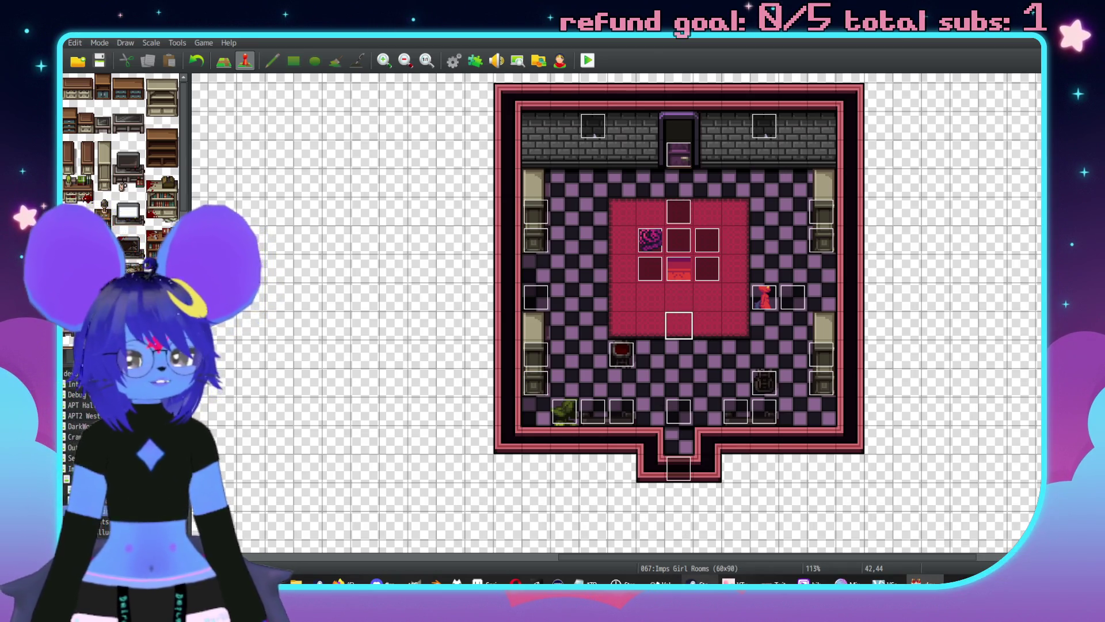
{"action": "key", "text": "alt+Tab"}
Launch Nuclear Throne and start a normal run as Melting.
{"action": "left_click", "coordinate": [245, 259]}
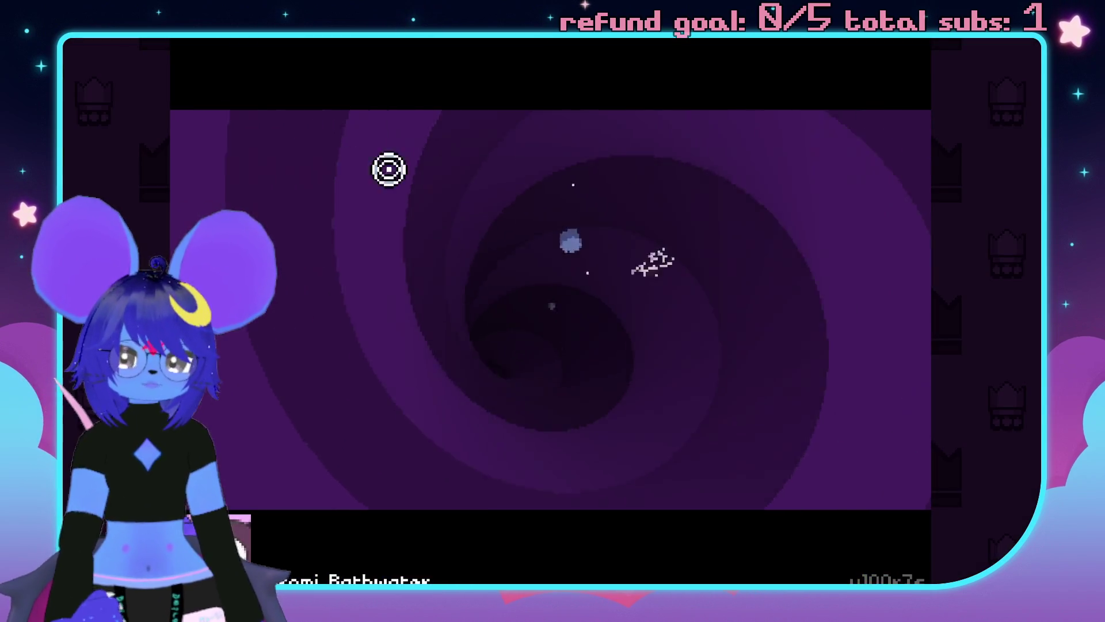
{"action": "left_click", "coordinate": [524, 188]}
{"action": "left_click", "coordinate": [523, 187]}
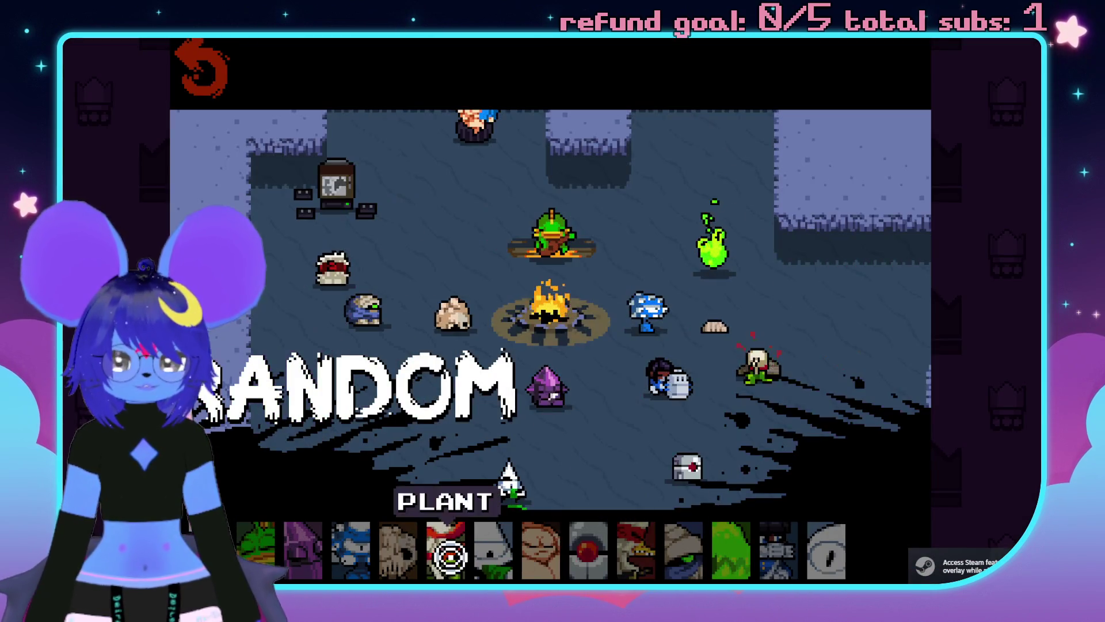
{"action": "left_click", "coordinate": [400, 550]}
{"action": "left_click", "coordinate": [879, 461]}
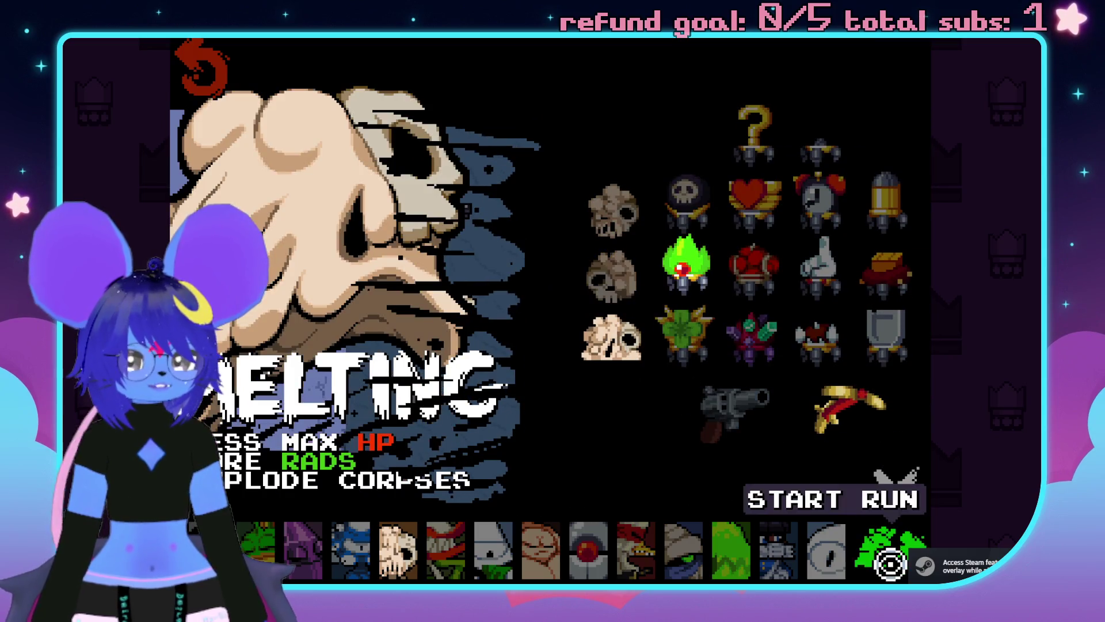
{"action": "left_click", "coordinate": [863, 500]}
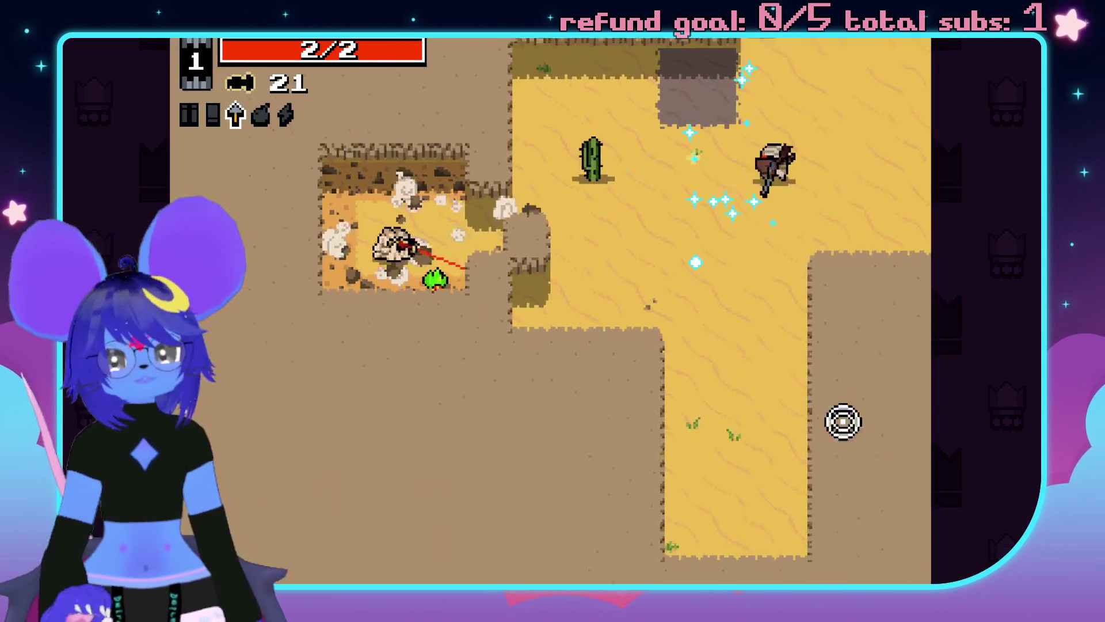
Shoot the first desert enemies with the crossbow while moving right and up.
{"action": "key", "text": "d"}
{"action": "left_click", "coordinate": [777, 284]}
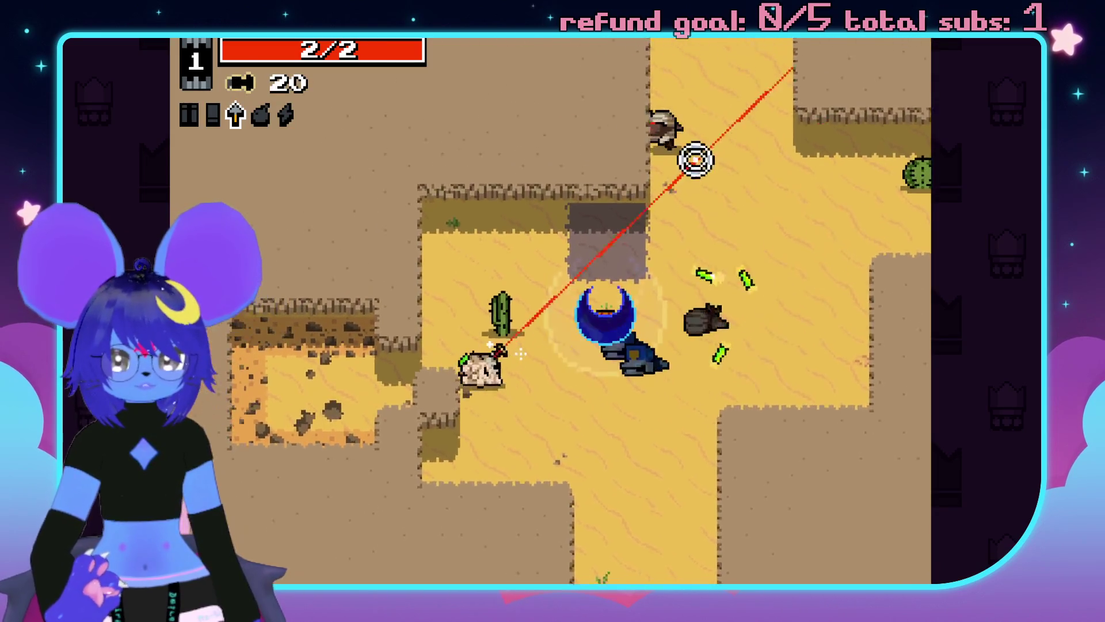
{"action": "key", "text": "w"}
{"action": "left_click", "coordinate": [558, 57]}
{"action": "left_click", "coordinate": [542, 67]}
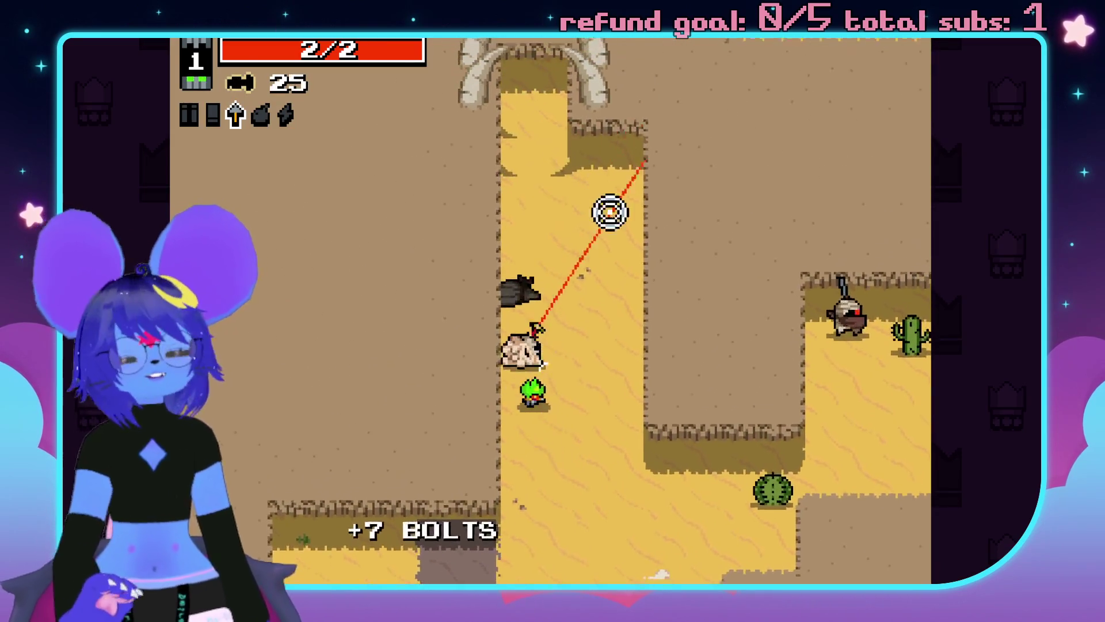
{"action": "key", "text": "d"}
{"action": "left_click", "coordinate": [684, 170]}
{"action": "key", "text": "d"}
{"action": "left_click", "coordinate": [778, 334]}
{"action": "key", "text": "w"}
{"action": "left_click", "coordinate": [748, 414]}
{"action": "left_click", "coordinate": [765, 288]}
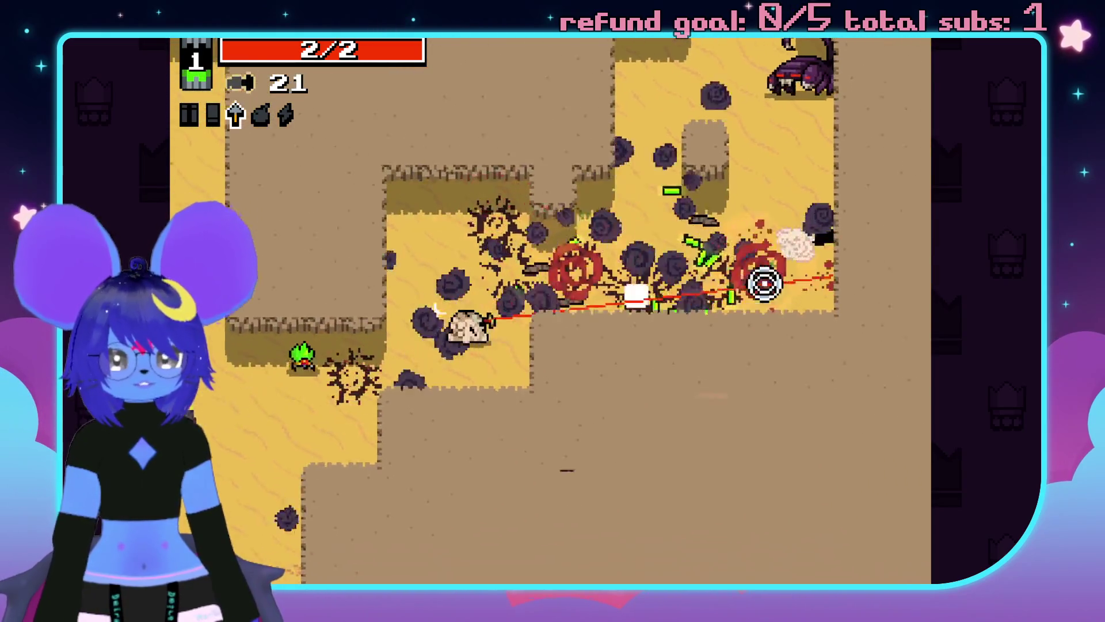
Clear the enemies further up and collect bolts from the chest.
{"action": "key", "text": "a"}
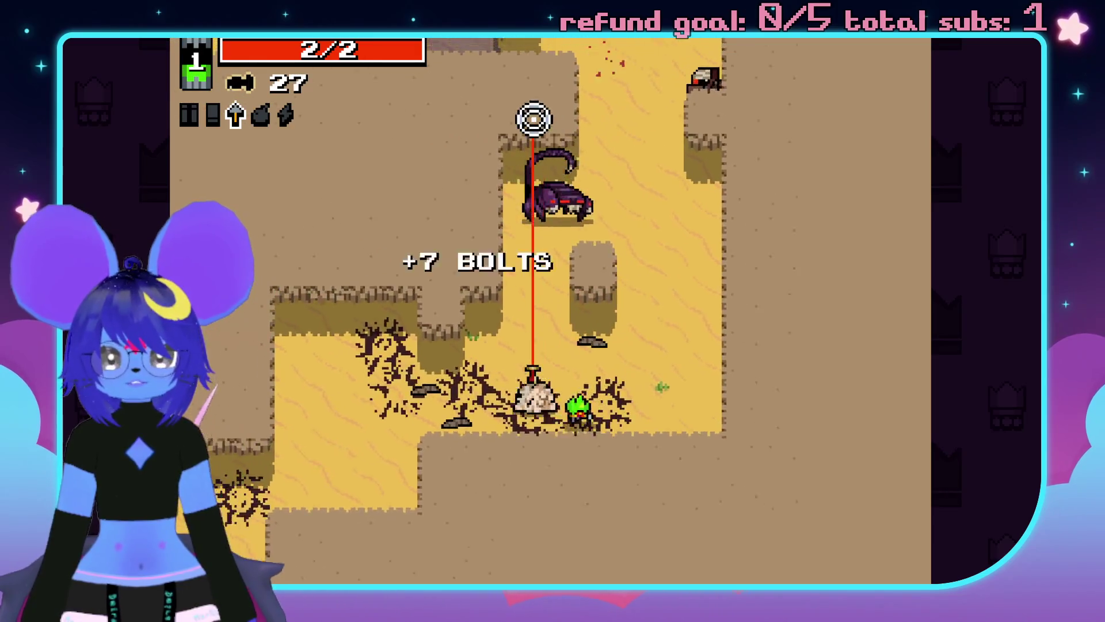
{"action": "key", "text": "w"}
{"action": "left_click", "coordinate": [506, 277]}
{"action": "left_click", "coordinate": [483, 225]}
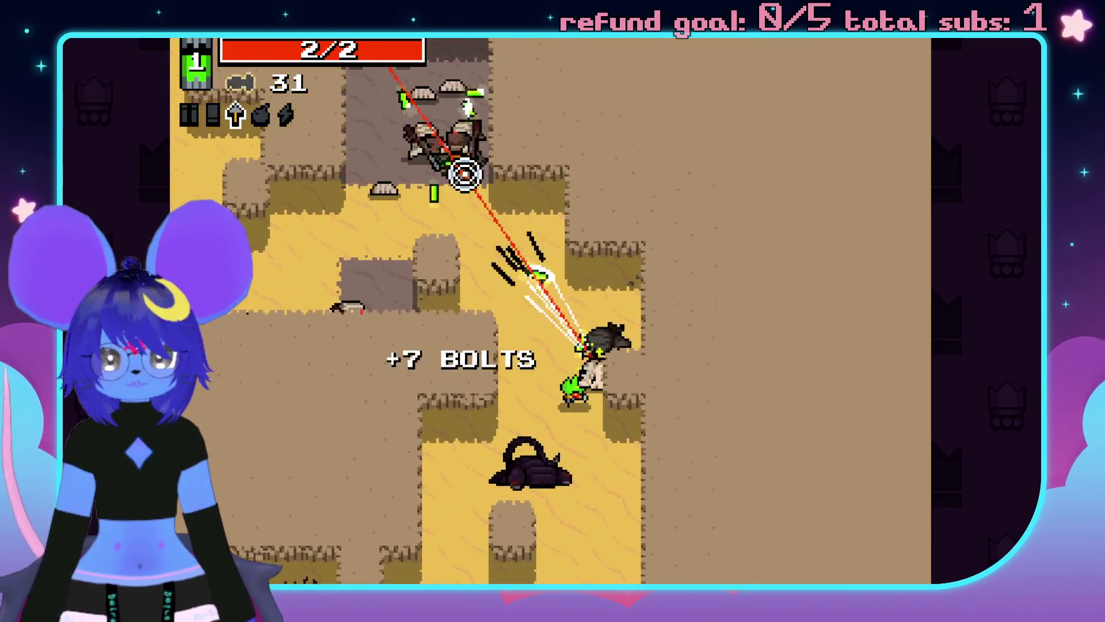
{"action": "left_click", "coordinate": [467, 175]}
{"action": "left_click", "coordinate": [483, 403]}
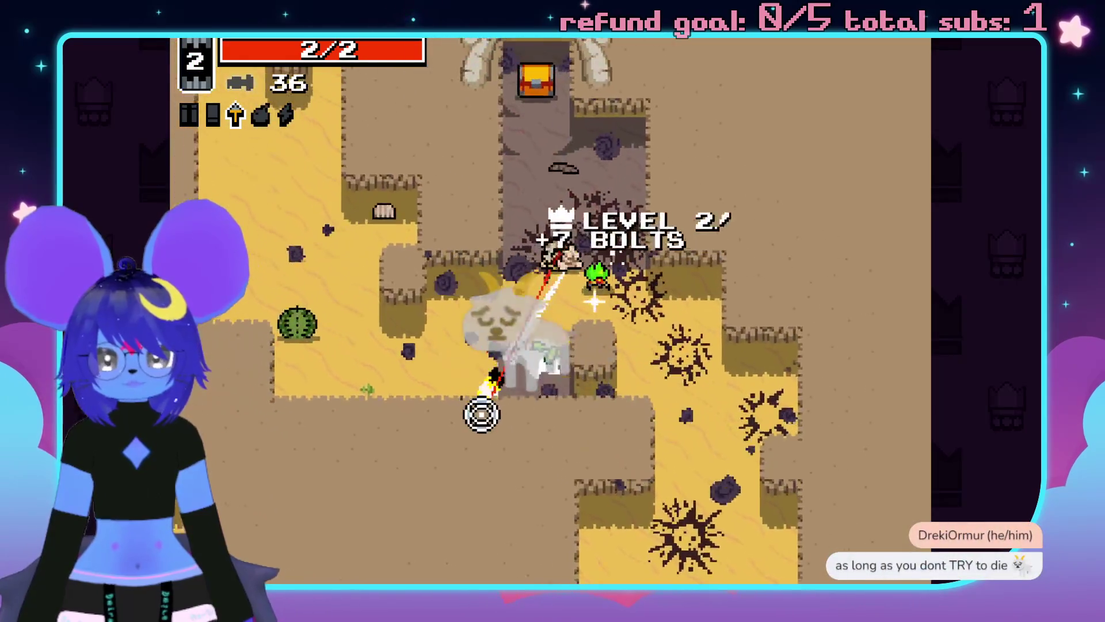
{"action": "key", "text": "w"}
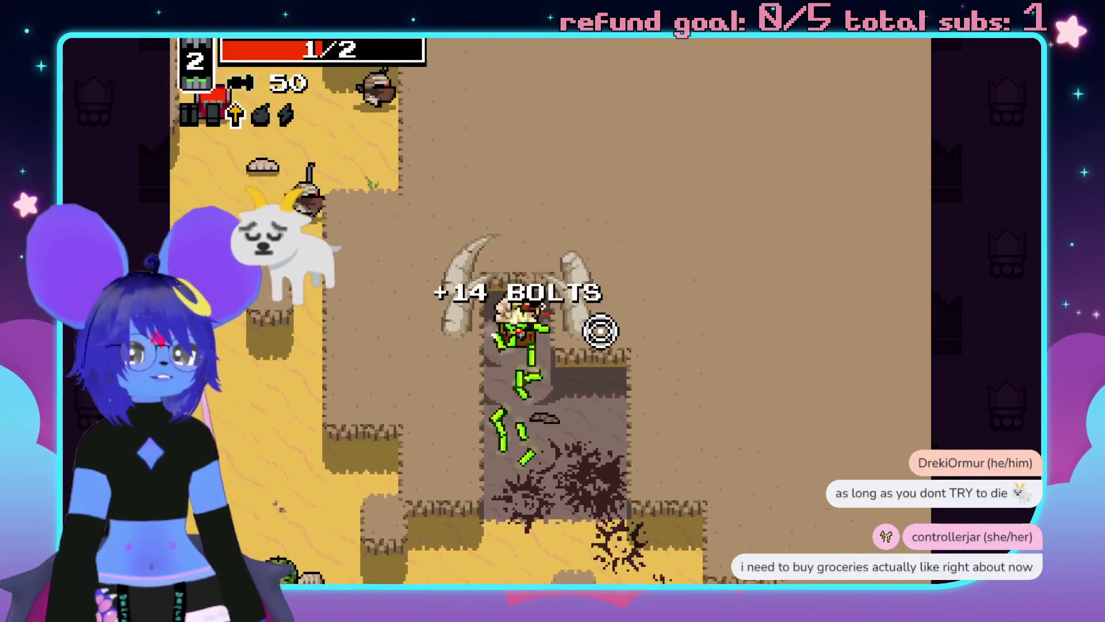
{"action": "key", "text": "s"}
{"action": "left_click", "coordinate": [400, 299]}
{"action": "left_click", "coordinate": [501, 214]}
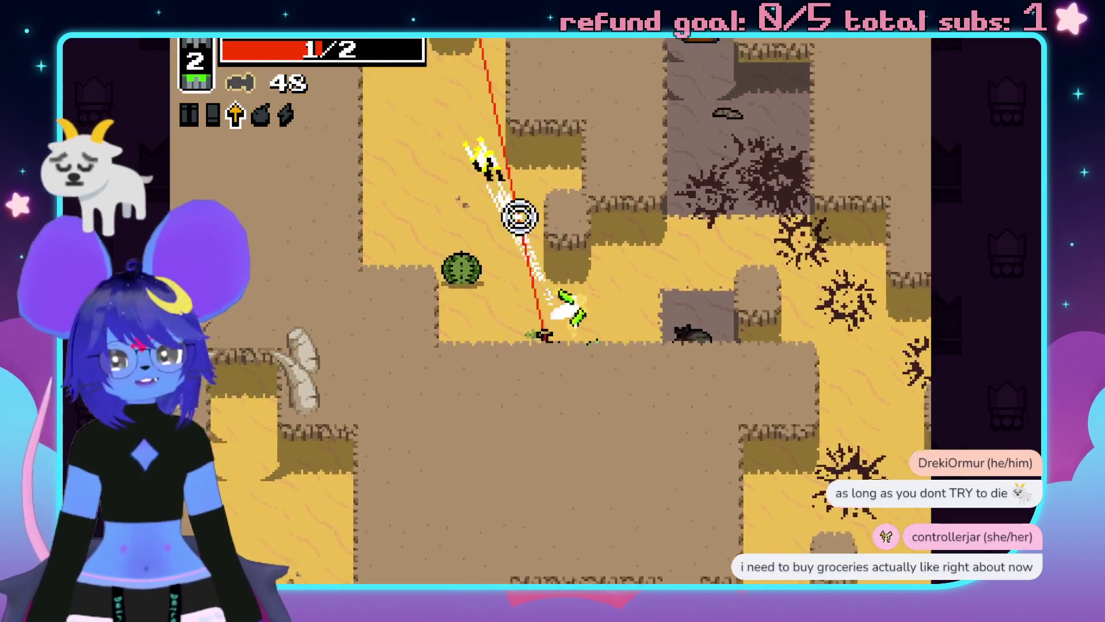
{"action": "key", "text": "w"}
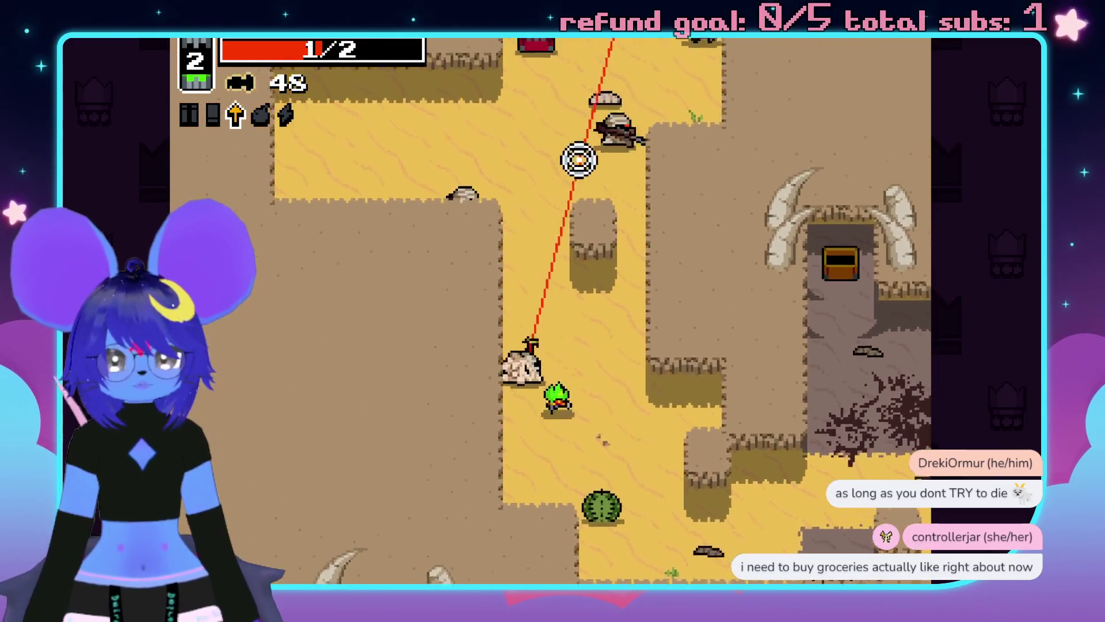
{"action": "left_click", "coordinate": [636, 196]}
{"action": "key", "text": "w"}
{"action": "left_click", "coordinate": [506, 231]}
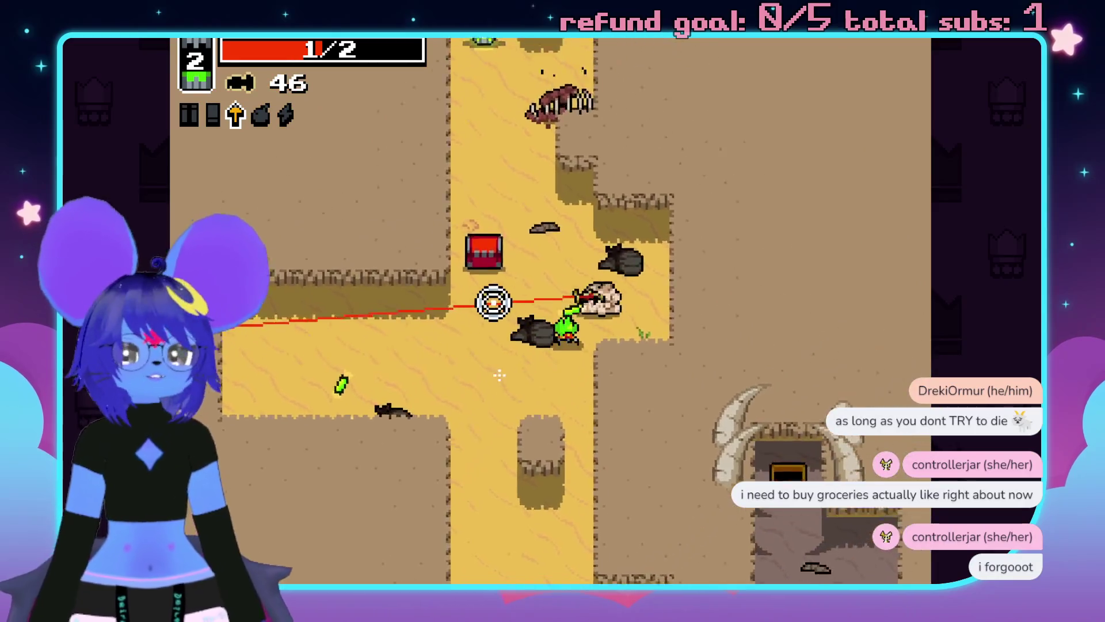
Reach the exit portal and take the Strong Spirit mutation.
{"action": "key", "text": "w"}
{"action": "key", "text": "a"}
{"action": "key", "text": "s"}
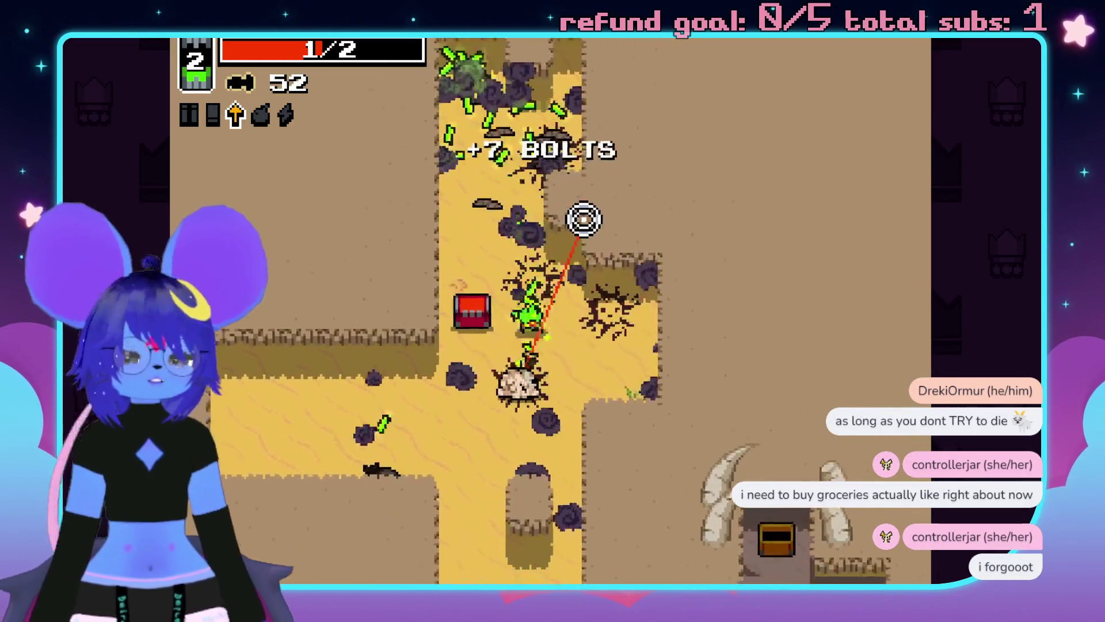
{"action": "key", "text": "w"}
{"action": "key", "text": "d"}
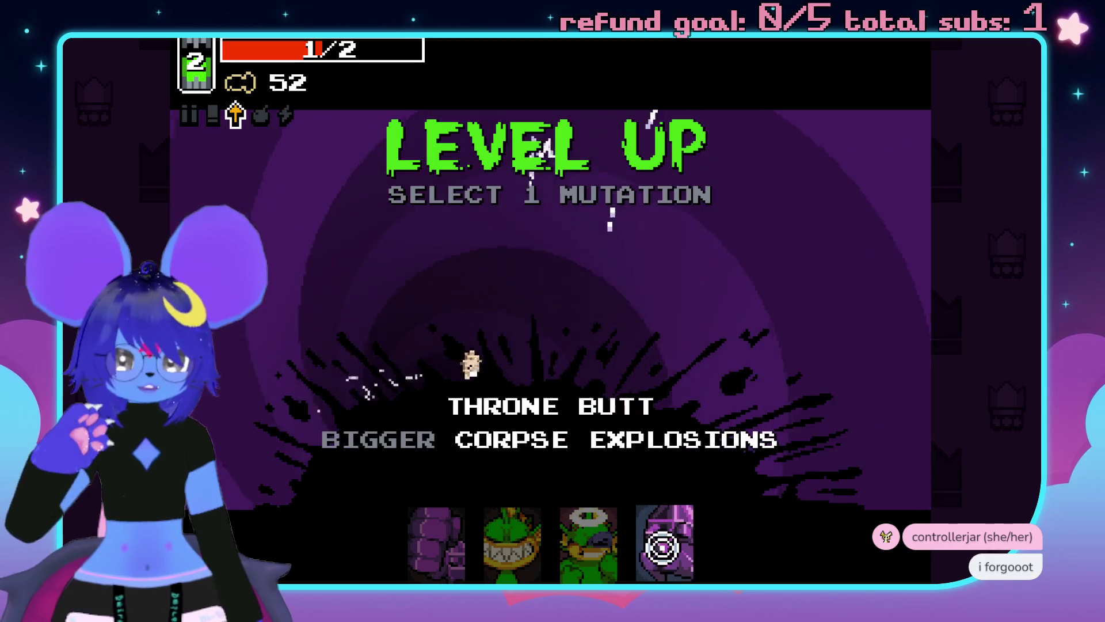
{"action": "key", "text": "a"}
{"action": "left_click", "coordinate": [460, 345]}
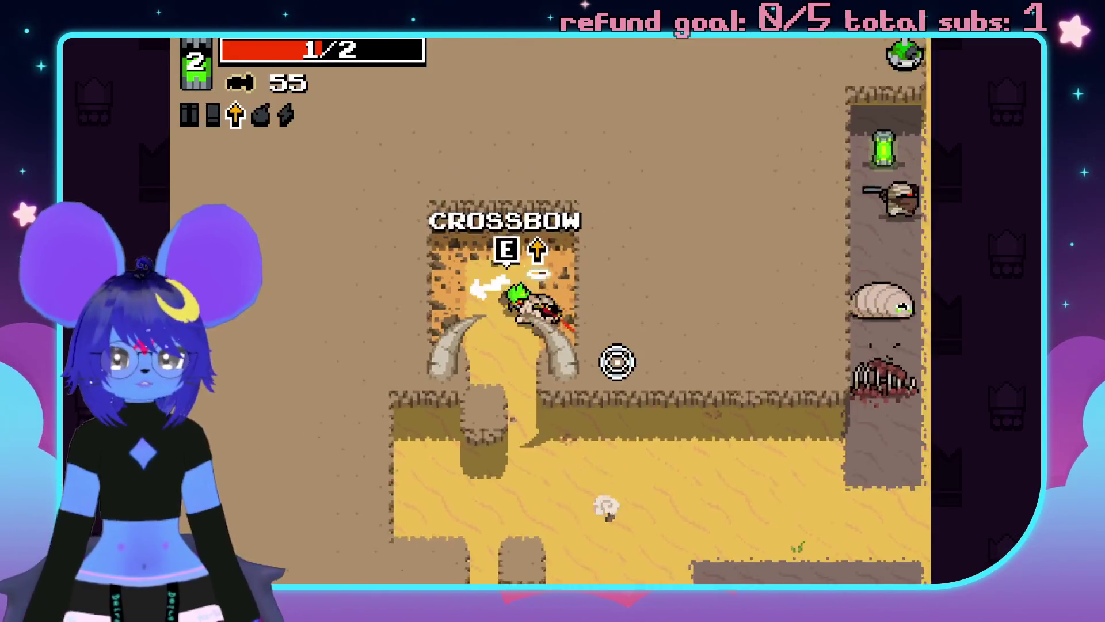
Fight south through the next desert area, shooting enemies to trigger explosions.
{"action": "key", "text": "s"}
{"action": "left_click", "coordinate": [713, 431]}
{"action": "left_click", "coordinate": [750, 458]}
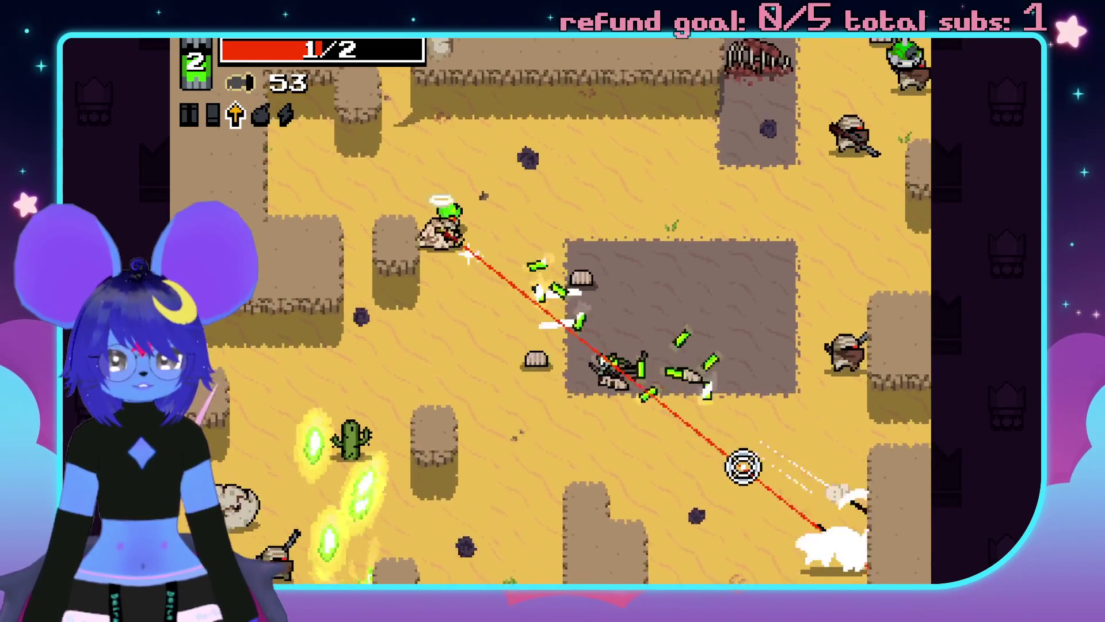
{"action": "key", "text": "d"}
{"action": "left_click", "coordinate": [708, 533]}
{"action": "left_click", "coordinate": [638, 311]}
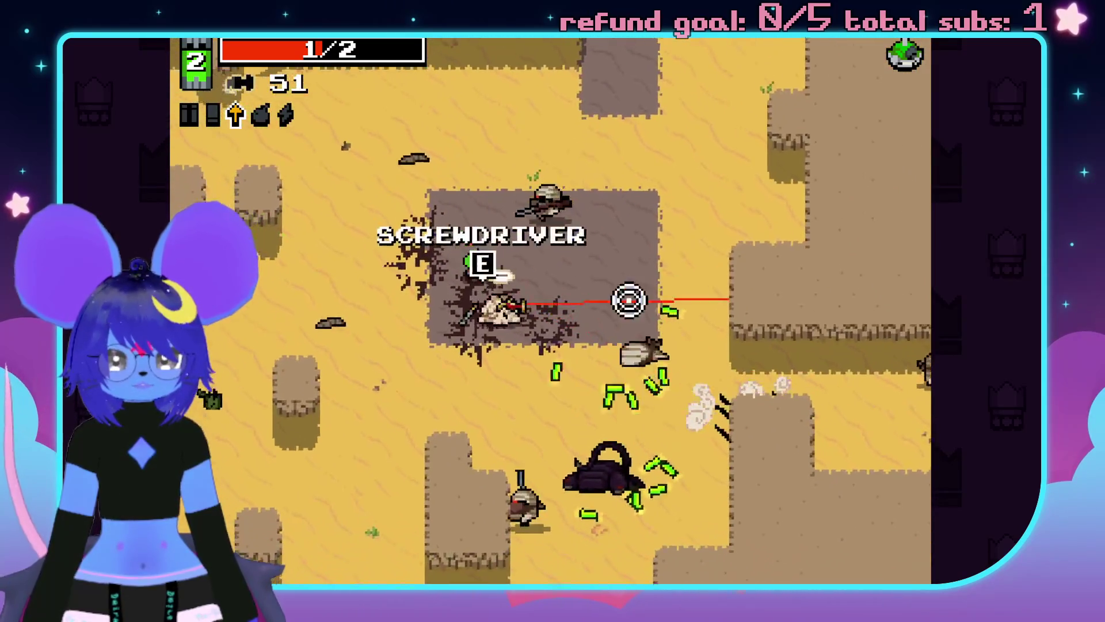
{"action": "key", "text": "s"}
{"action": "left_click", "coordinate": [562, 251]}
{"action": "left_click", "coordinate": [464, 439]}
{"action": "left_click", "coordinate": [439, 405]}
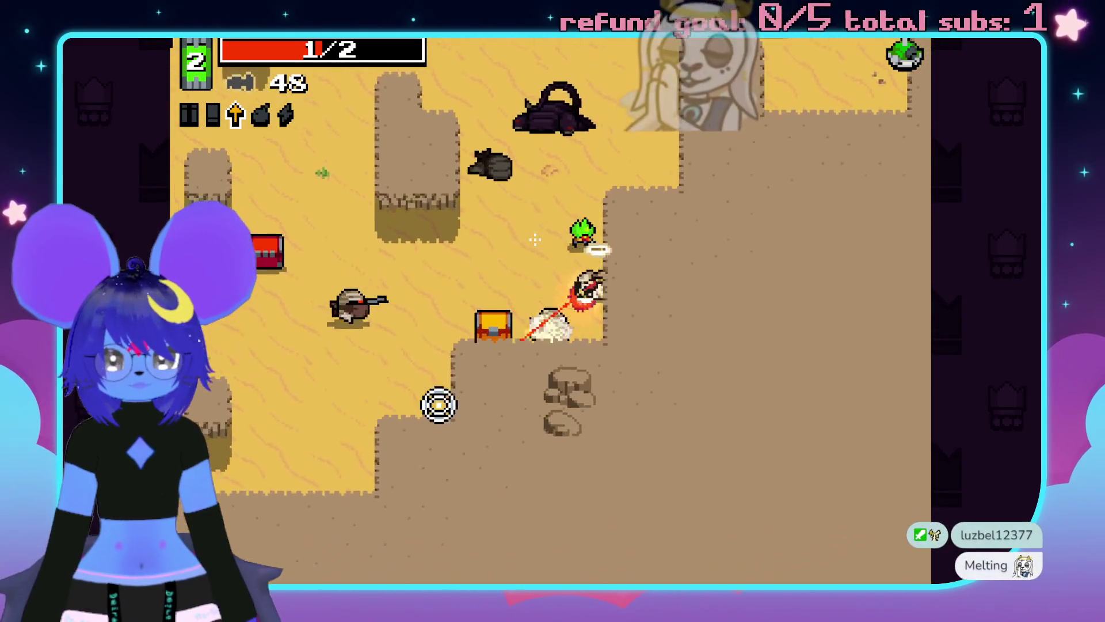
{"action": "key", "text": "s"}
{"action": "key", "text": "w"}
{"action": "key", "text": "d"}
{"action": "left_click", "coordinate": [578, 348]}
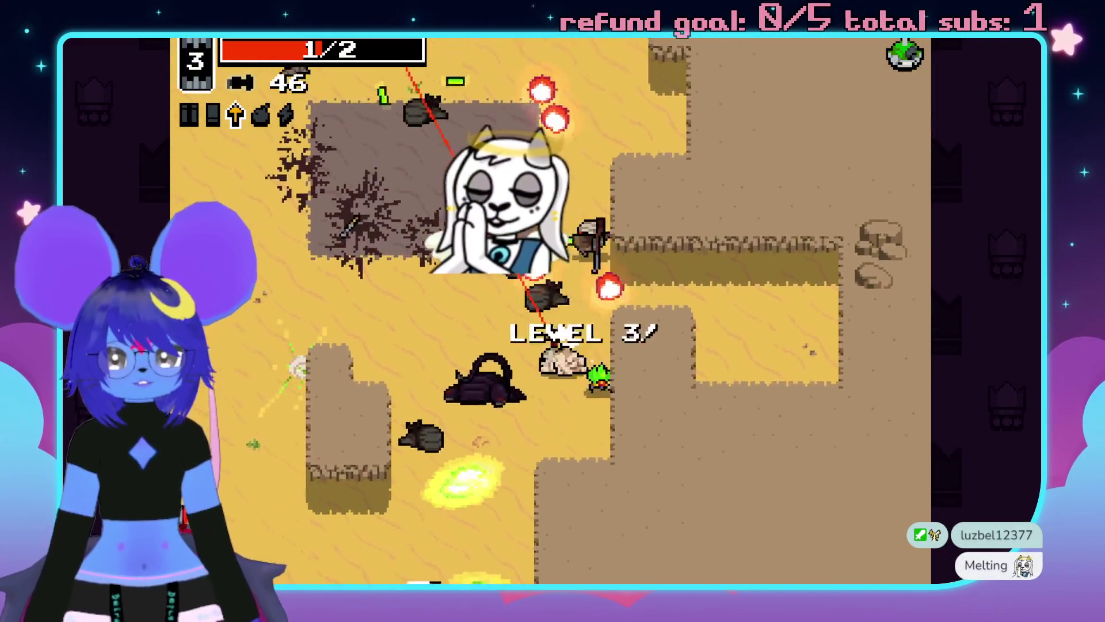
Clear the corridor and the scorpion, picking up more bolts.
{"action": "key", "text": "w"}
{"action": "left_click", "coordinate": [633, 176]}
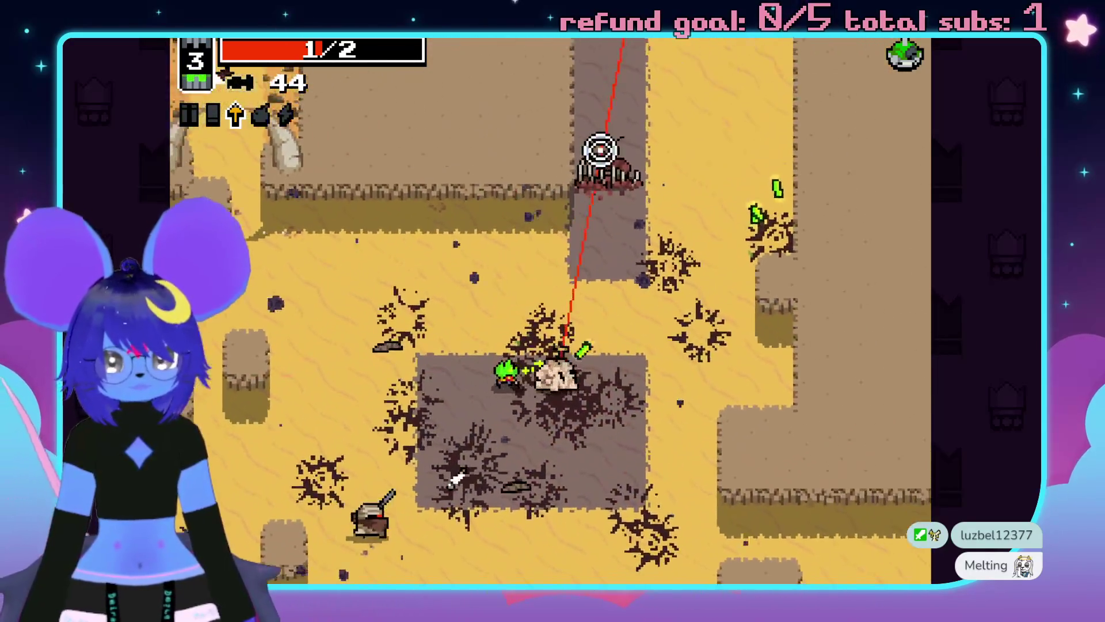
{"action": "left_click", "coordinate": [538, 138]}
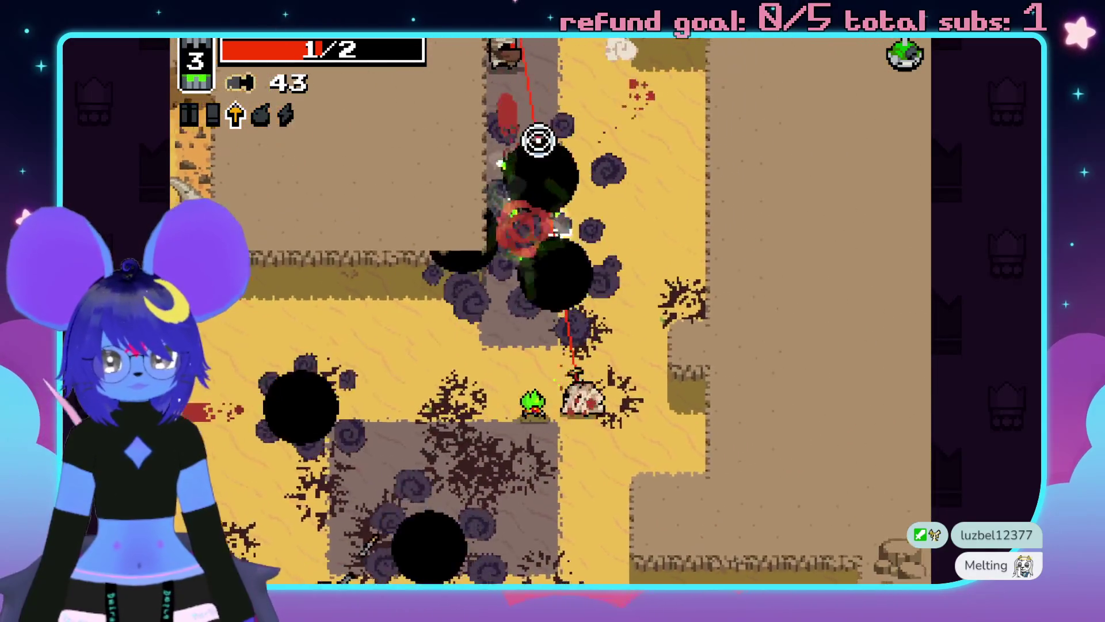
{"action": "left_click", "coordinate": [517, 123]}
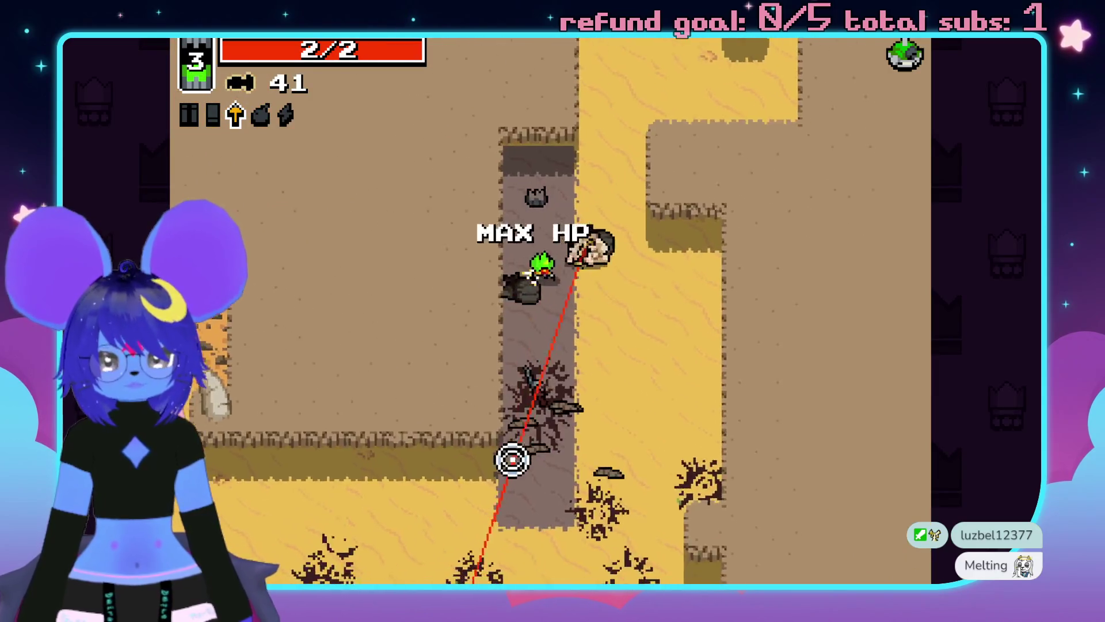
{"action": "key", "text": "s"}
{"action": "left_click", "coordinate": [473, 459]}
{"action": "left_click", "coordinate": [519, 447]}
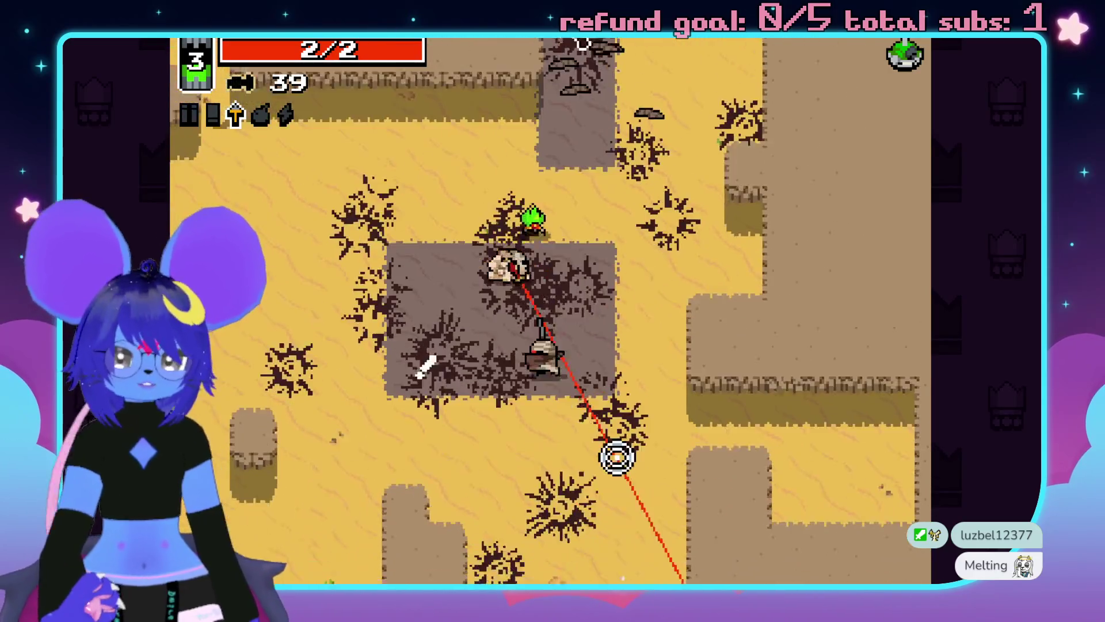
{"action": "key", "text": "w"}
{"action": "left_click", "coordinate": [605, 484]}
{"action": "left_click", "coordinate": [242, 368]}
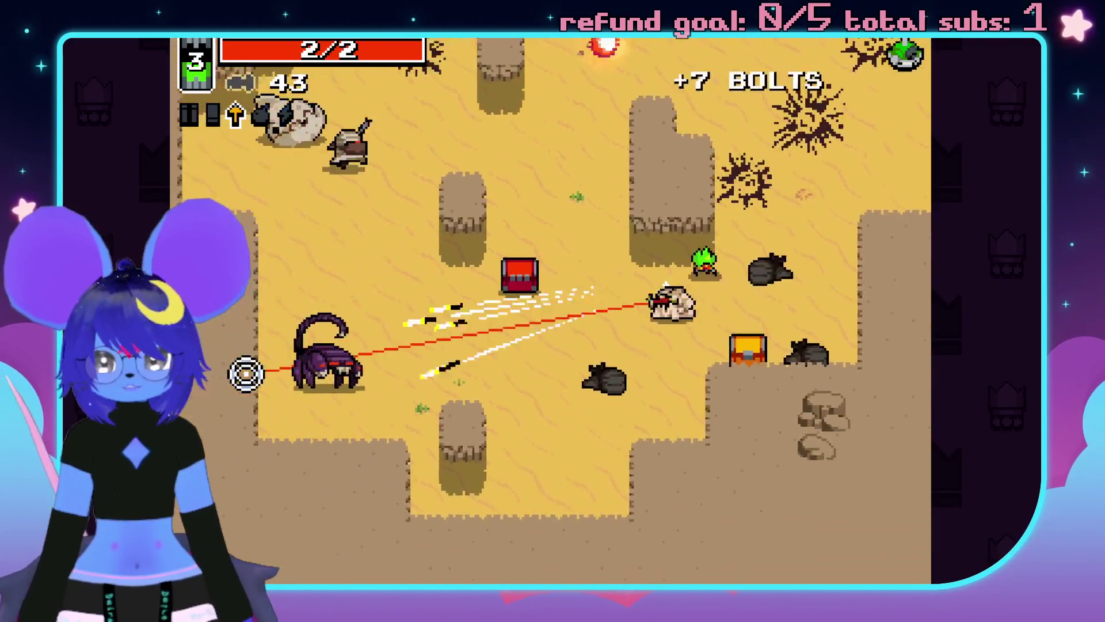
{"action": "left_click", "coordinate": [508, 184]}
{"action": "key", "text": "w"}
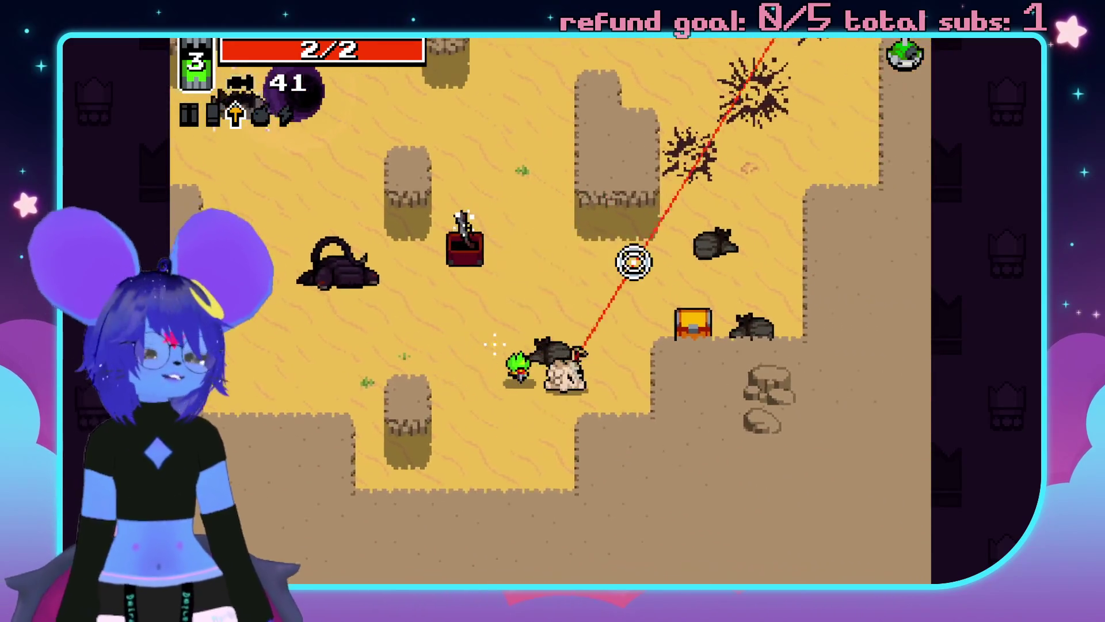
Open the ammo and Slugger chests, then enter the dark exit portal.
{"action": "key", "text": "d"}
{"action": "key", "text": "w"}
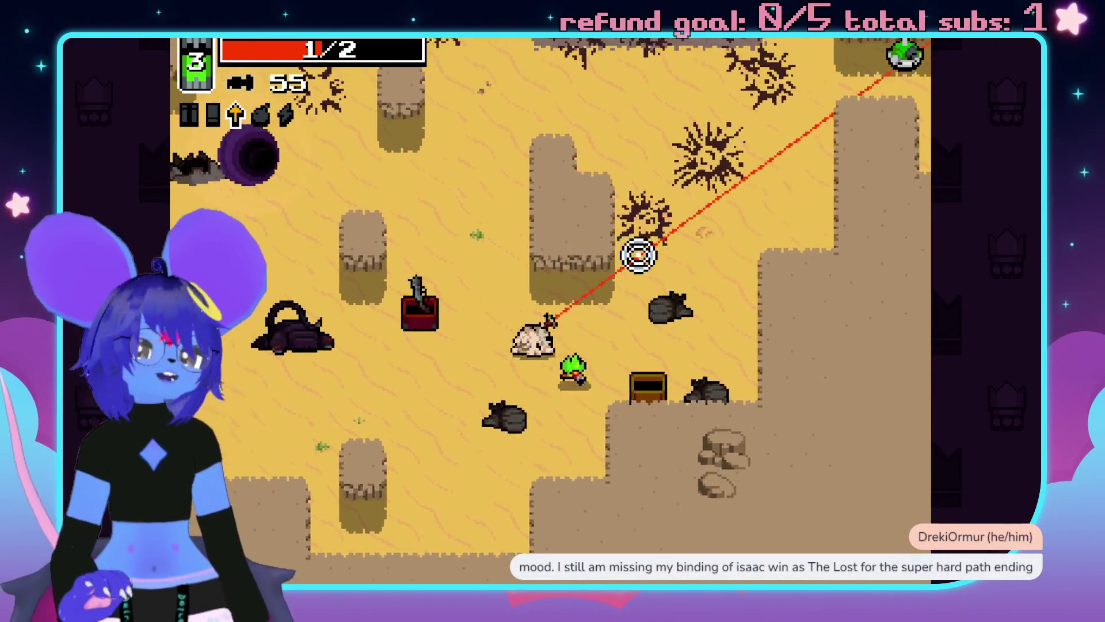
{"action": "key", "text": "w"}
{"action": "key", "text": "a"}
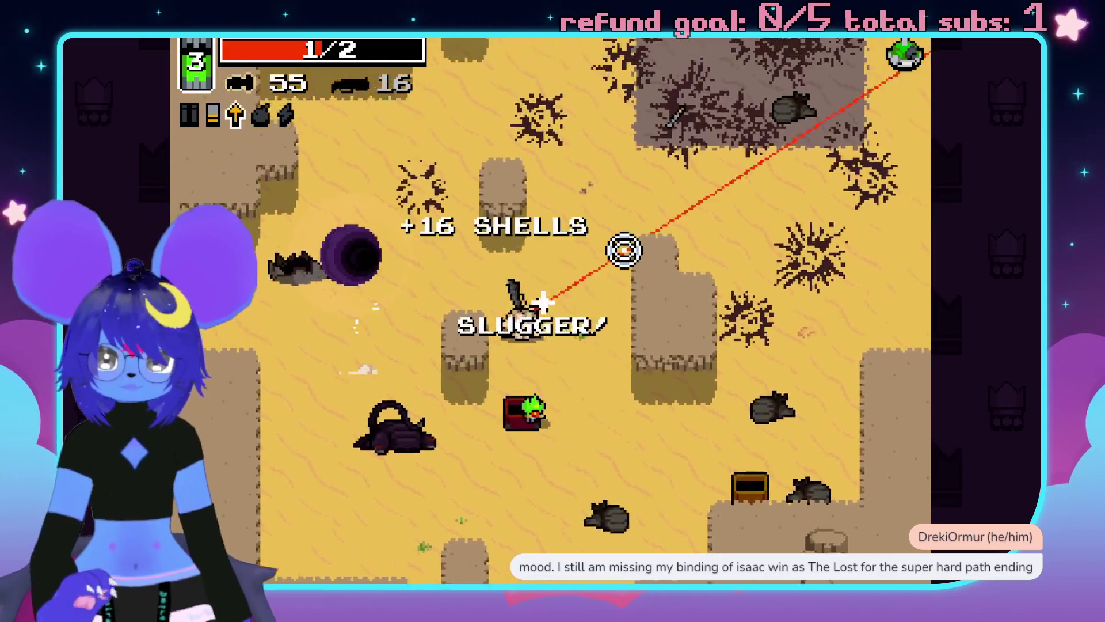
{"action": "key", "text": "w"}
{"action": "key", "text": "a"}
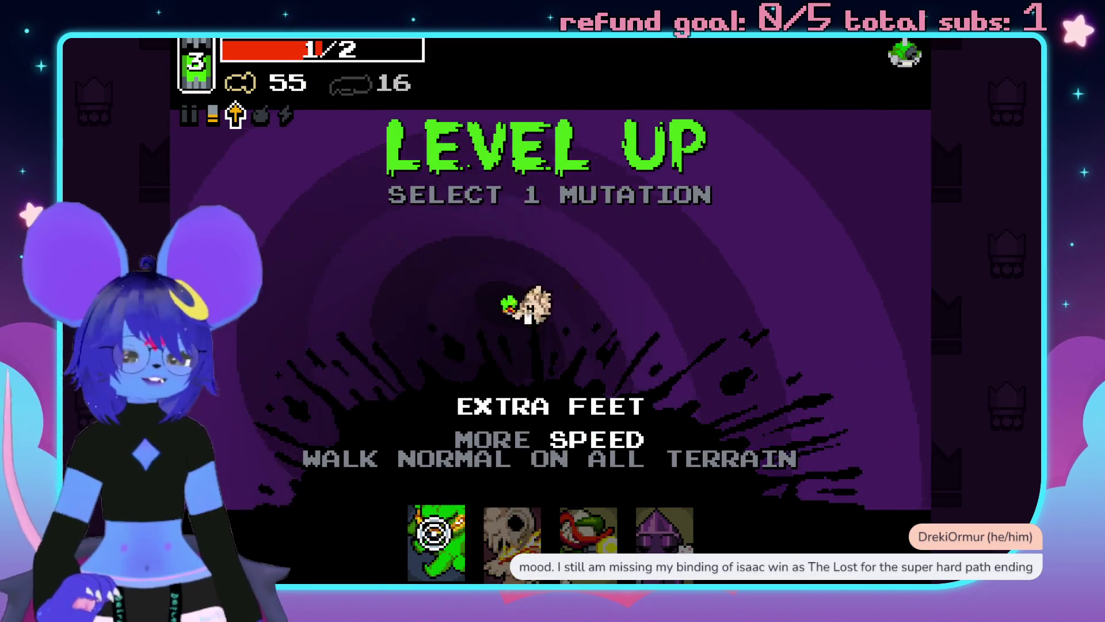
Take Extra Feet, grab the health pickup, and defeat the bandits and Big Bandit.
{"action": "left_click", "coordinate": [434, 533]}
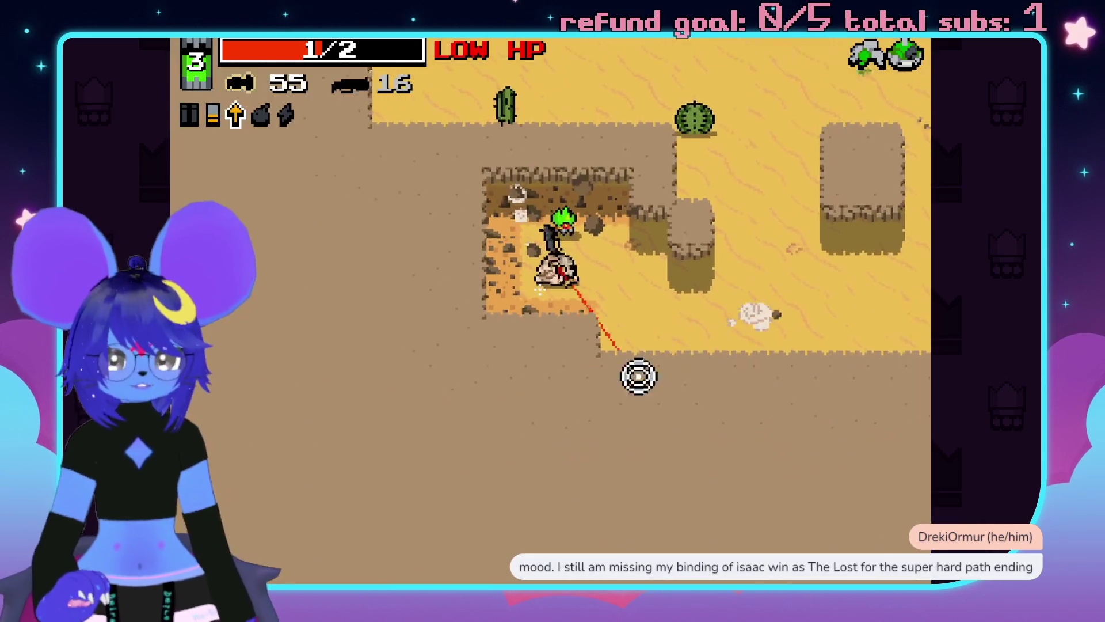
{"action": "key", "text": "d"}
{"action": "left_click", "coordinate": [797, 192]}
{"action": "left_click", "coordinate": [852, 301]}
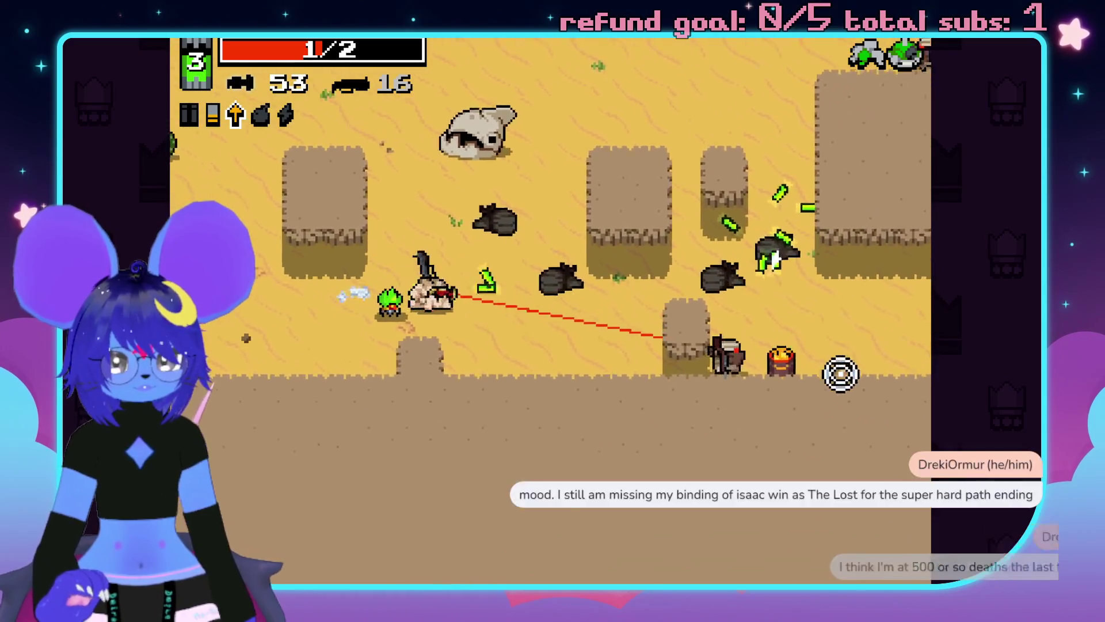
{"action": "key", "text": "s"}
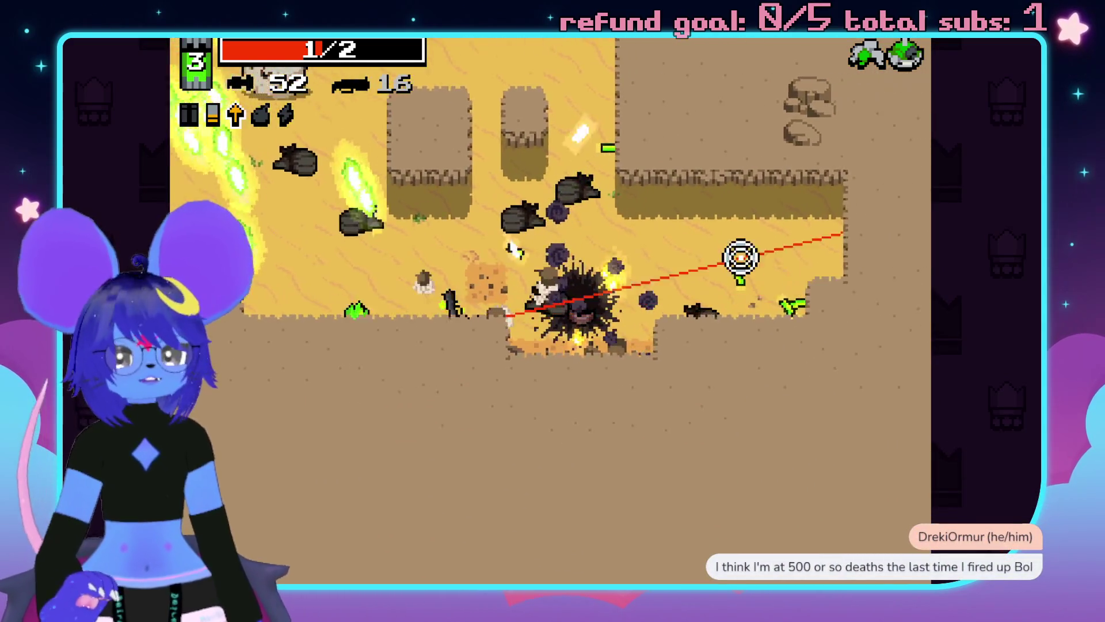
{"action": "key", "text": "w"}
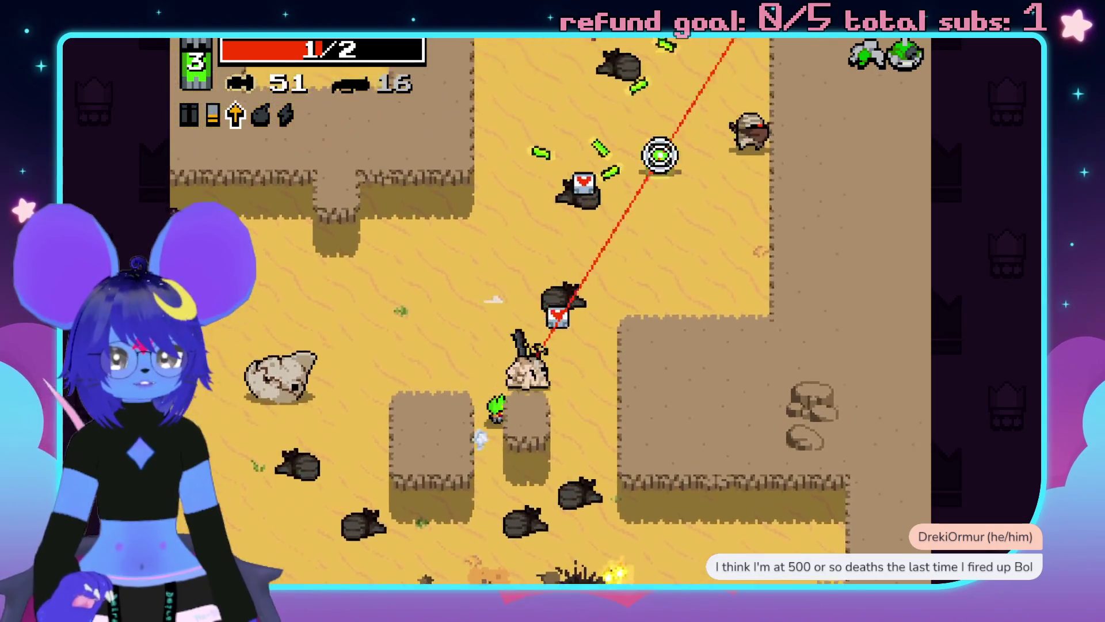
{"action": "left_click", "coordinate": [654, 150]}
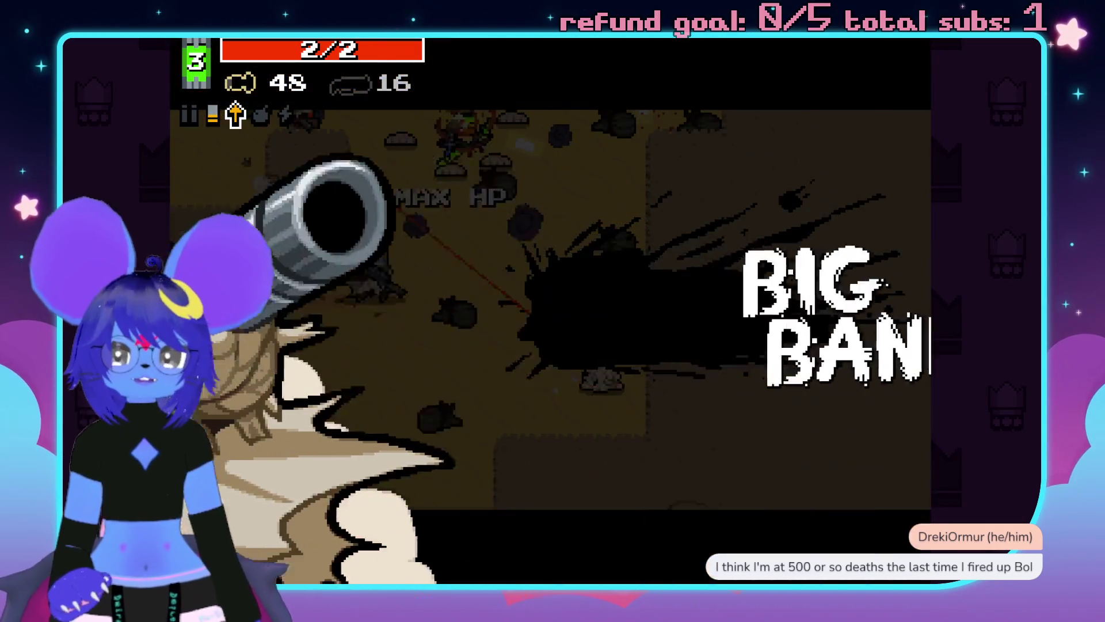
{"action": "key", "text": "d"}
{"action": "left_click", "coordinate": [642, 337]}
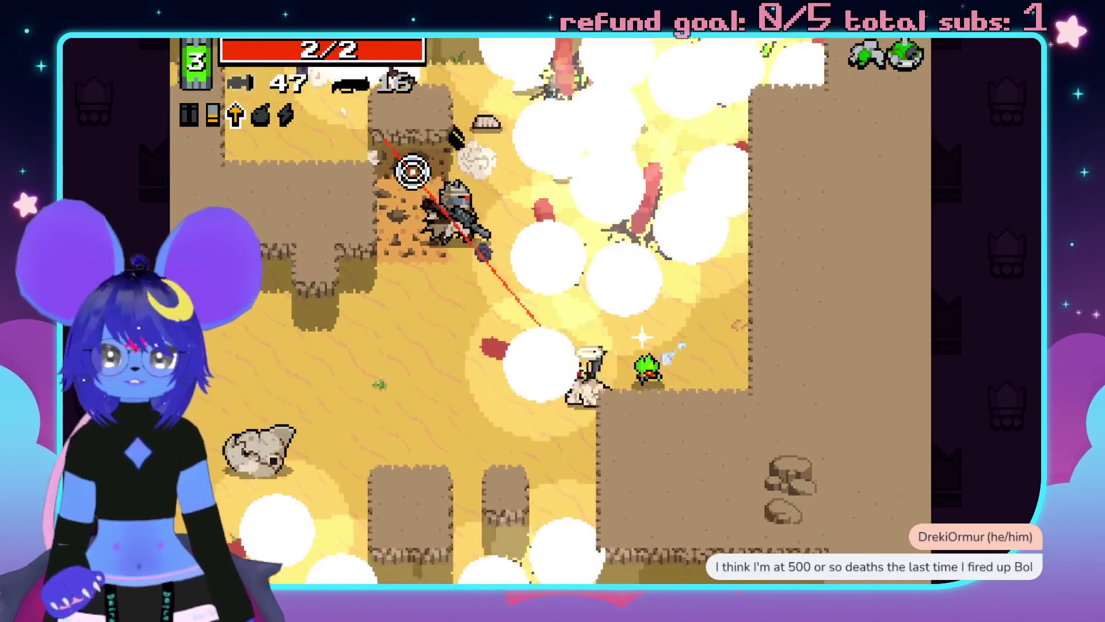
{"action": "key", "text": "d"}
{"action": "left_click", "coordinate": [627, 154]}
{"action": "left_click", "coordinate": [519, 118]}
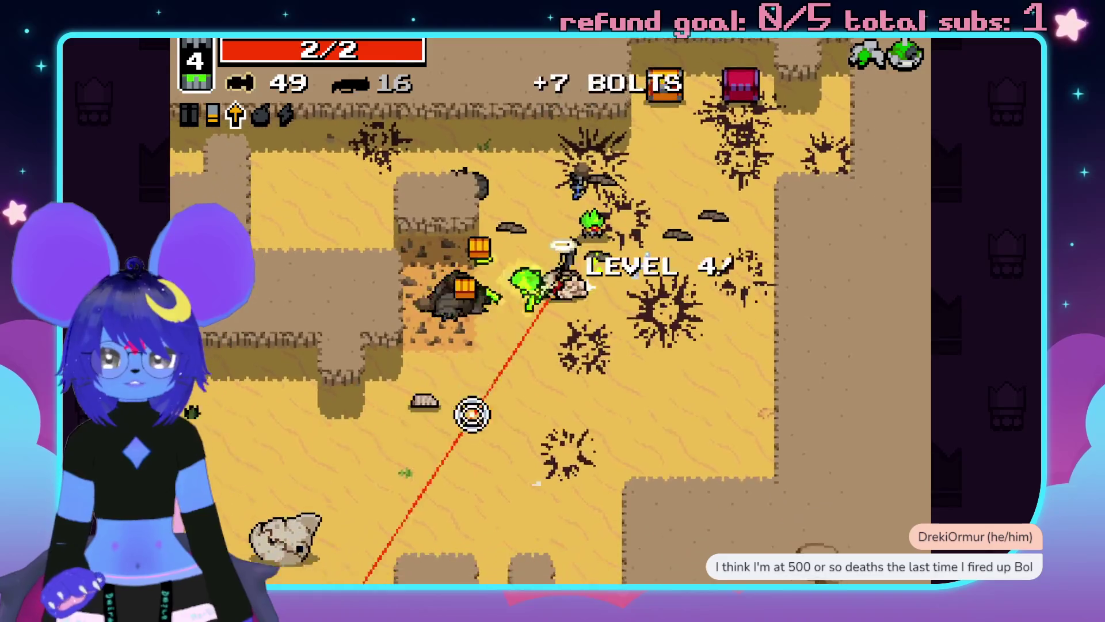
Collect the ammo, kill the scorpions to finish the level, and take Bolt Marrow.
{"action": "key", "text": "a"}
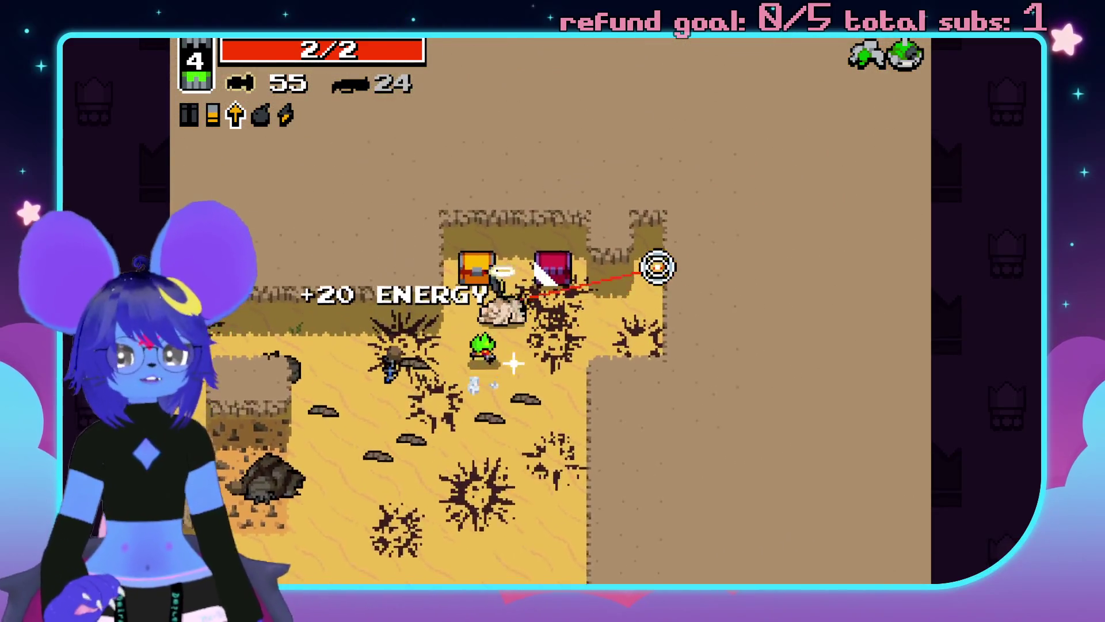
{"action": "key", "text": "a"}
{"action": "key", "text": "s"}
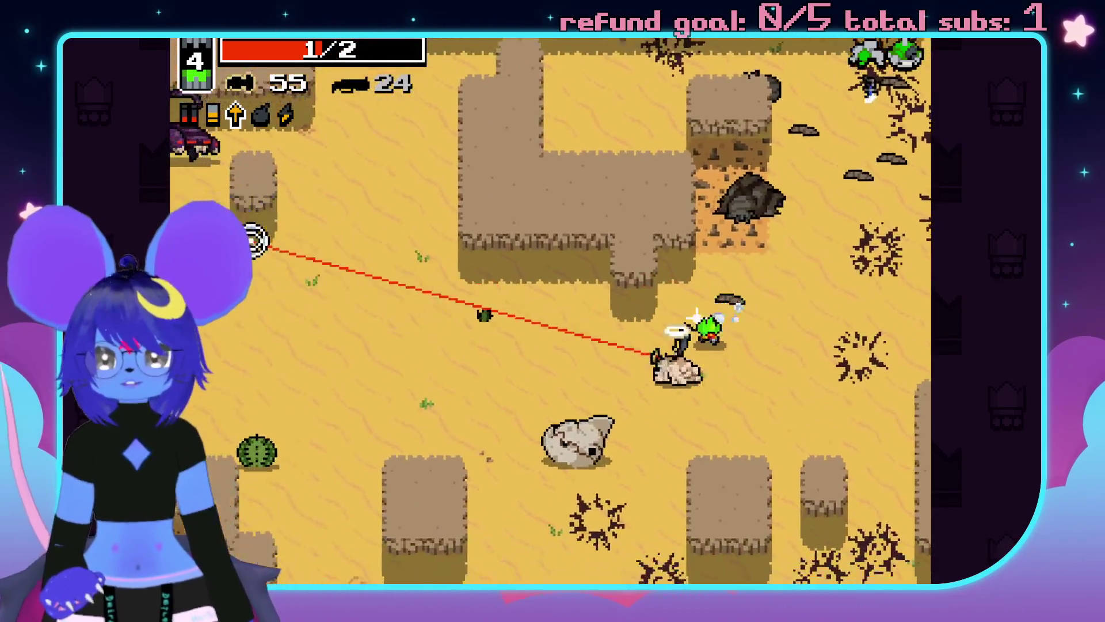
{"action": "left_click", "coordinate": [274, 187]}
{"action": "key", "text": "d"}
{"action": "key", "text": "s"}
{"action": "left_click", "coordinate": [368, 230]}
{"action": "left_click", "coordinate": [354, 316]}
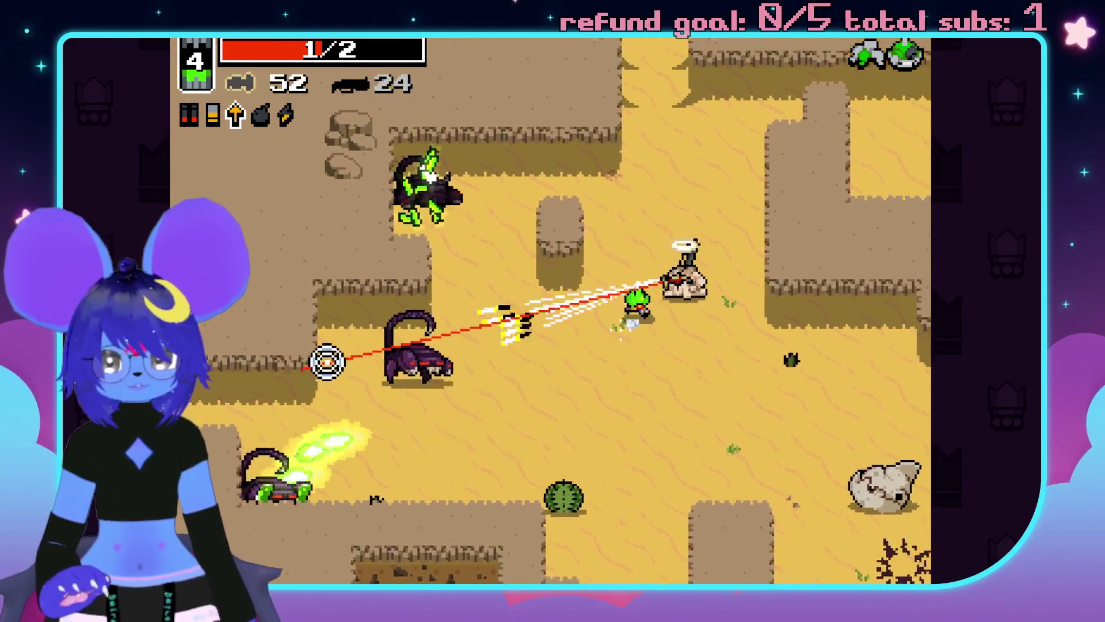
{"action": "left_click", "coordinate": [314, 357]}
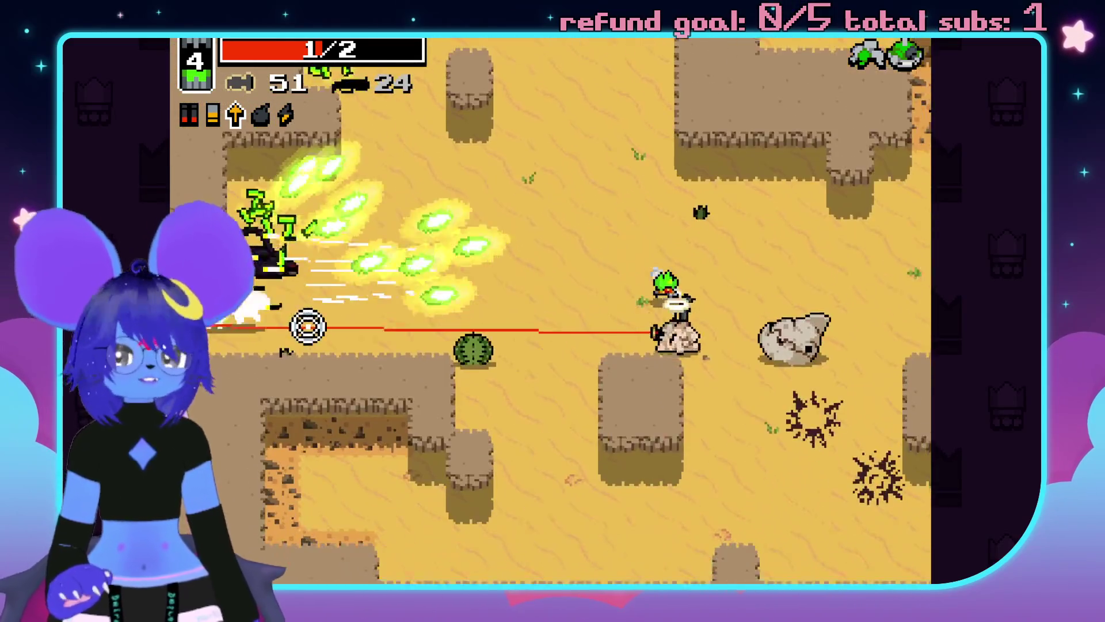
{"action": "key", "text": "a"}
{"action": "key", "text": "w"}
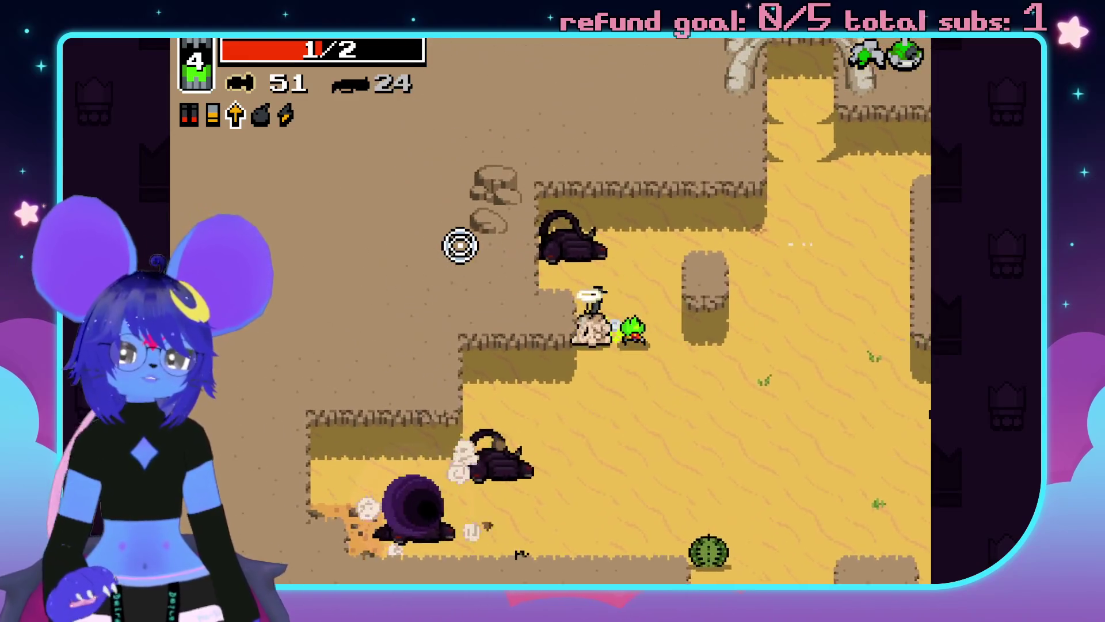
{"action": "key", "text": "a"}
{"action": "key", "text": "s"}
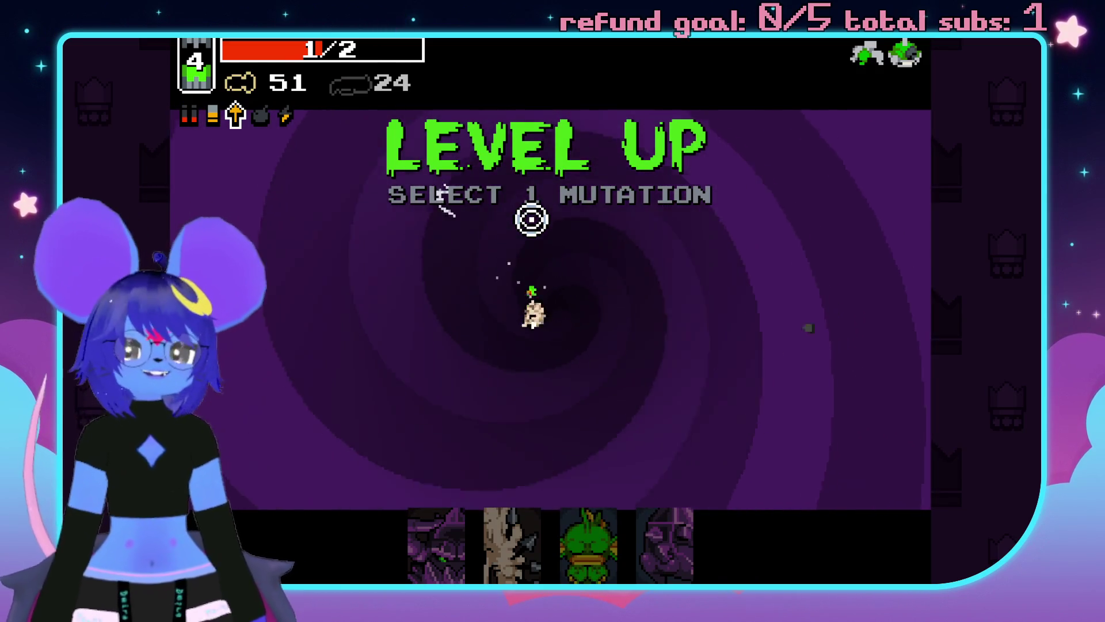
{"action": "left_click", "coordinate": [512, 528]}
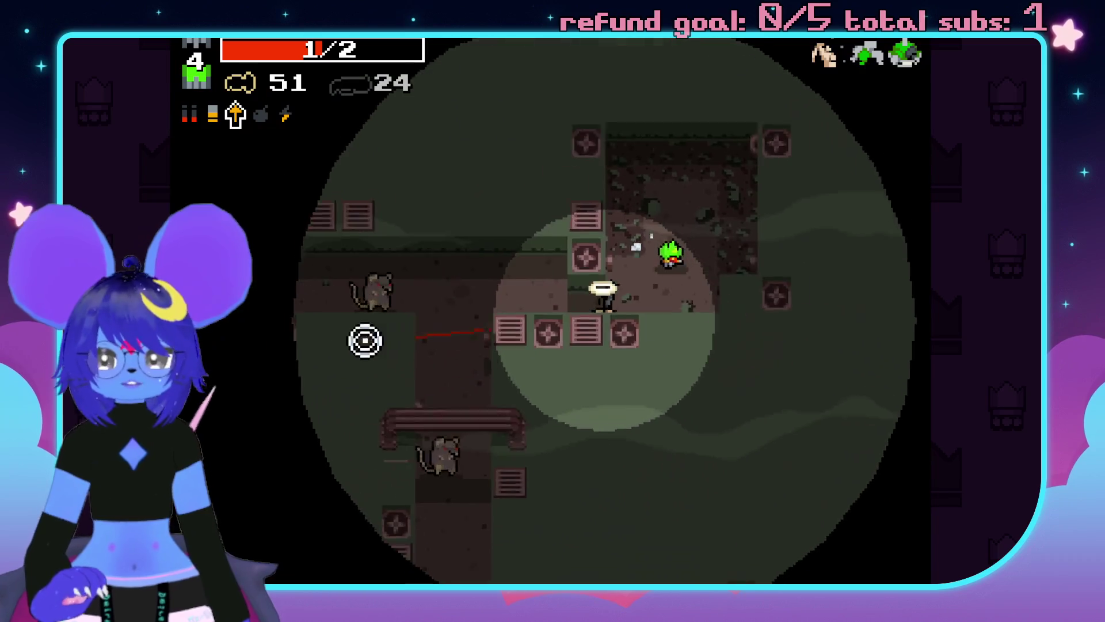
Shoot the sewer rats and pick up the health pickup.
{"action": "left_click", "coordinate": [600, 502]}
{"action": "left_click", "coordinate": [604, 498]}
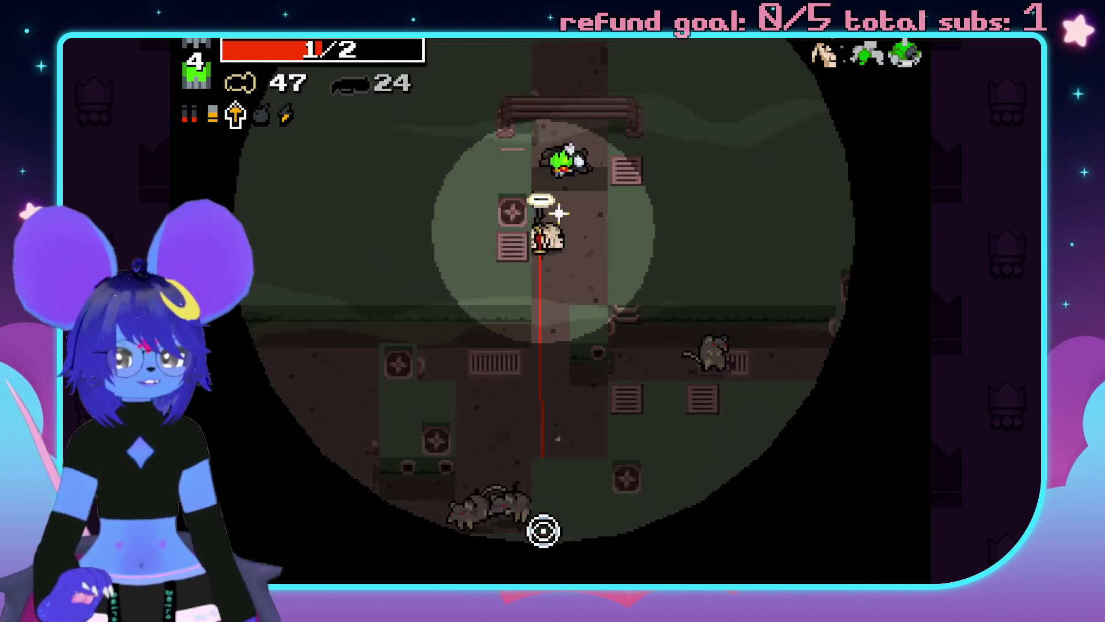
{"action": "left_click", "coordinate": [326, 326]}
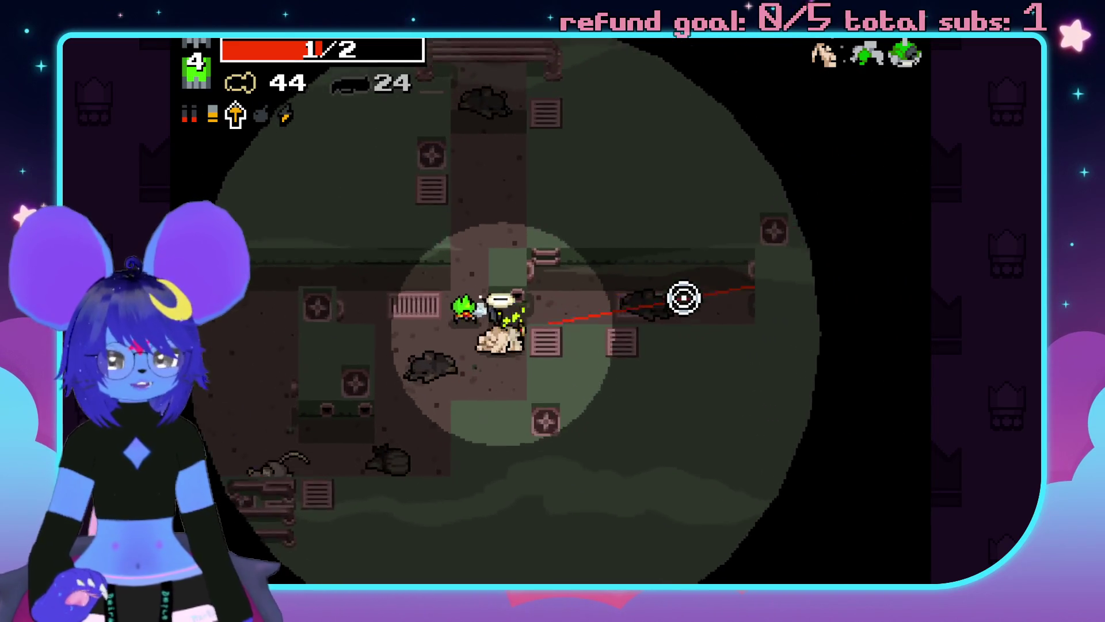
{"action": "left_click", "coordinate": [336, 371]}
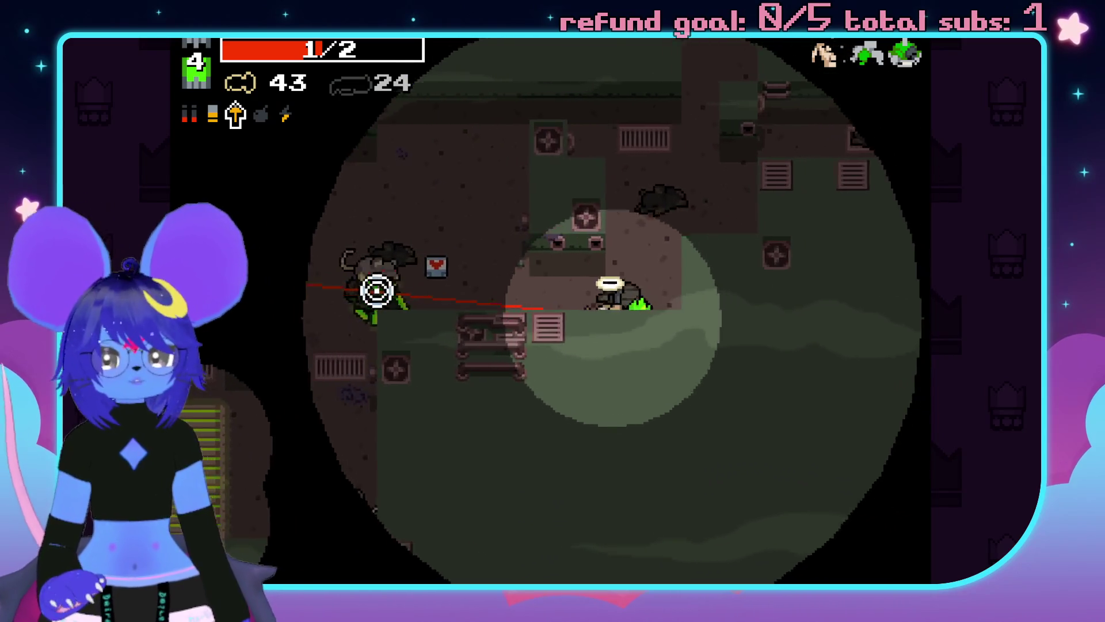
{"action": "key", "text": "d"}
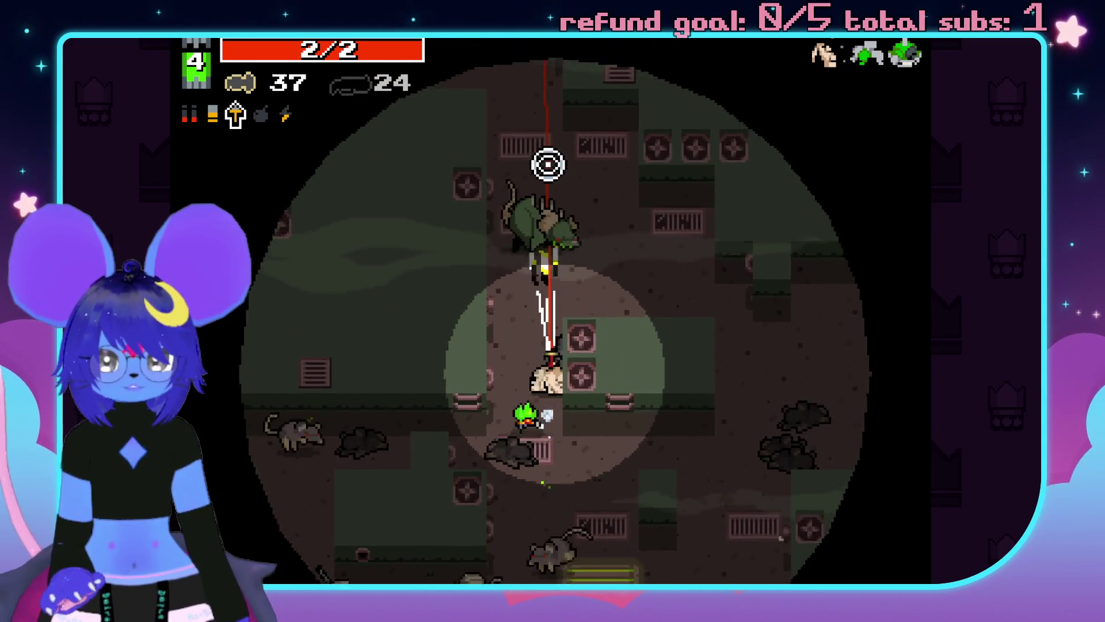
{"action": "key", "text": "w"}
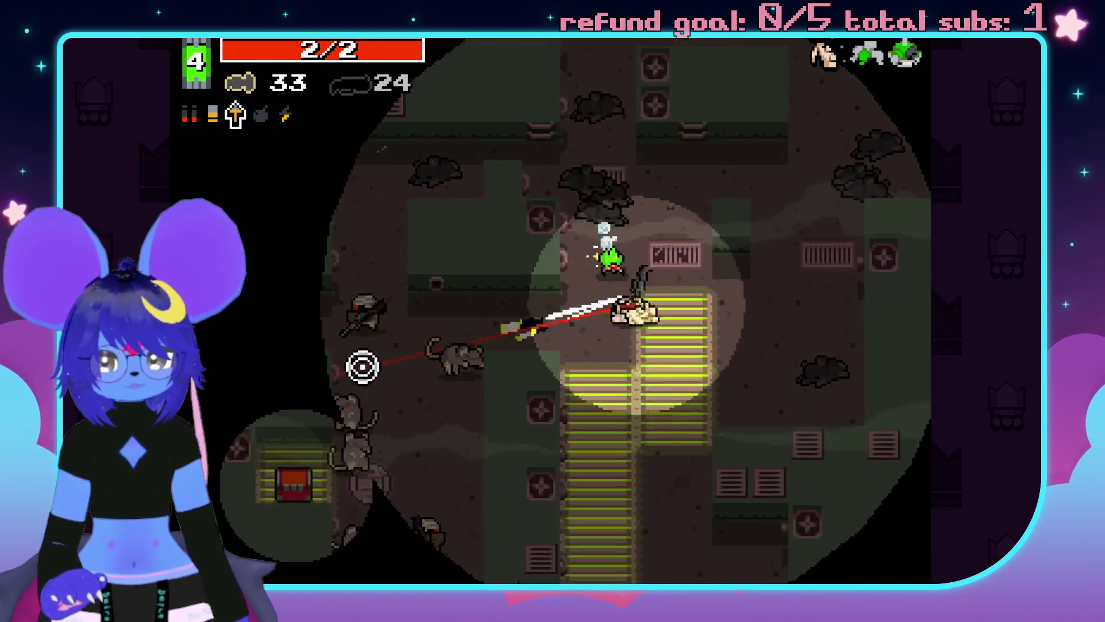
{"action": "key", "text": "s"}
{"action": "key", "text": "d"}
{"action": "left_click", "coordinate": [343, 234]}
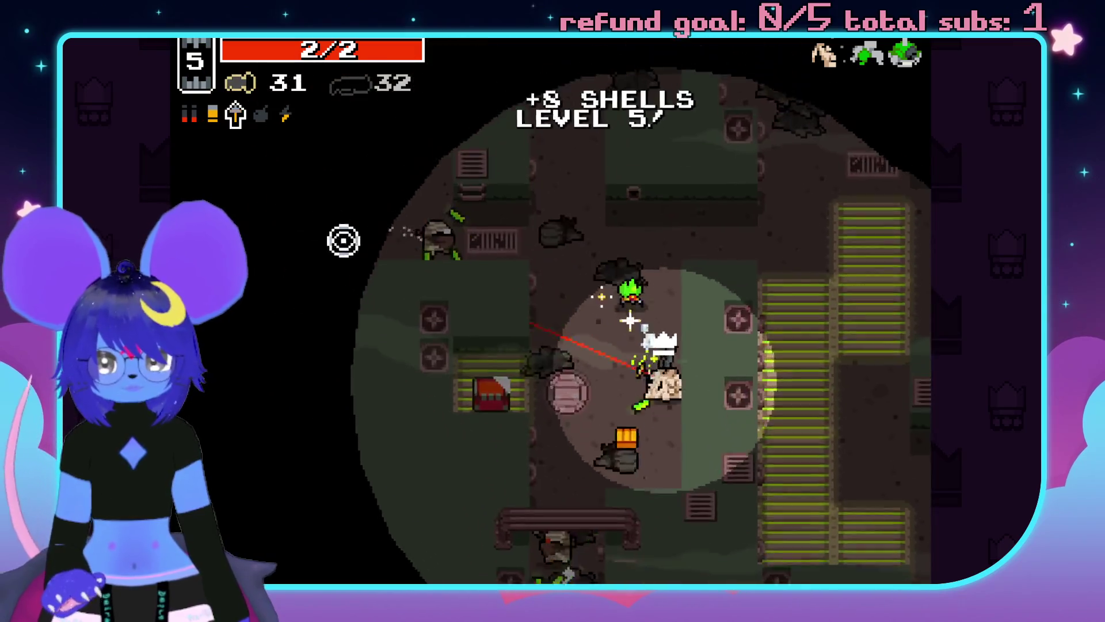
{"action": "left_click", "coordinate": [562, 492]}
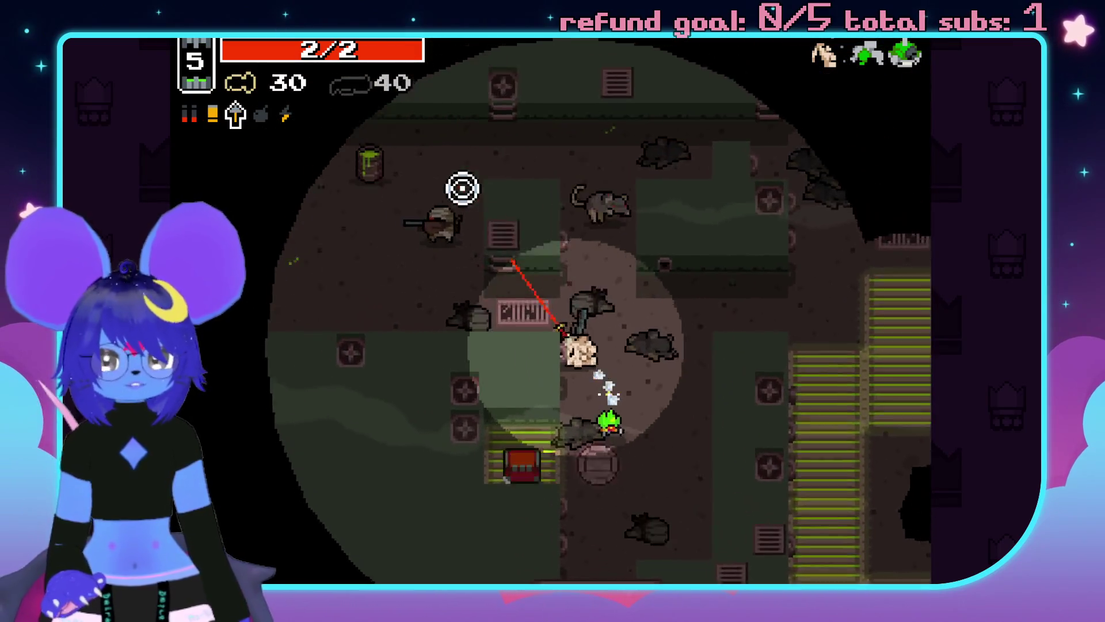
{"action": "left_click", "coordinate": [495, 192]}
Open the sewer chest for extra bolts and shoot a nearby enemy.
{"action": "key", "text": "d"}
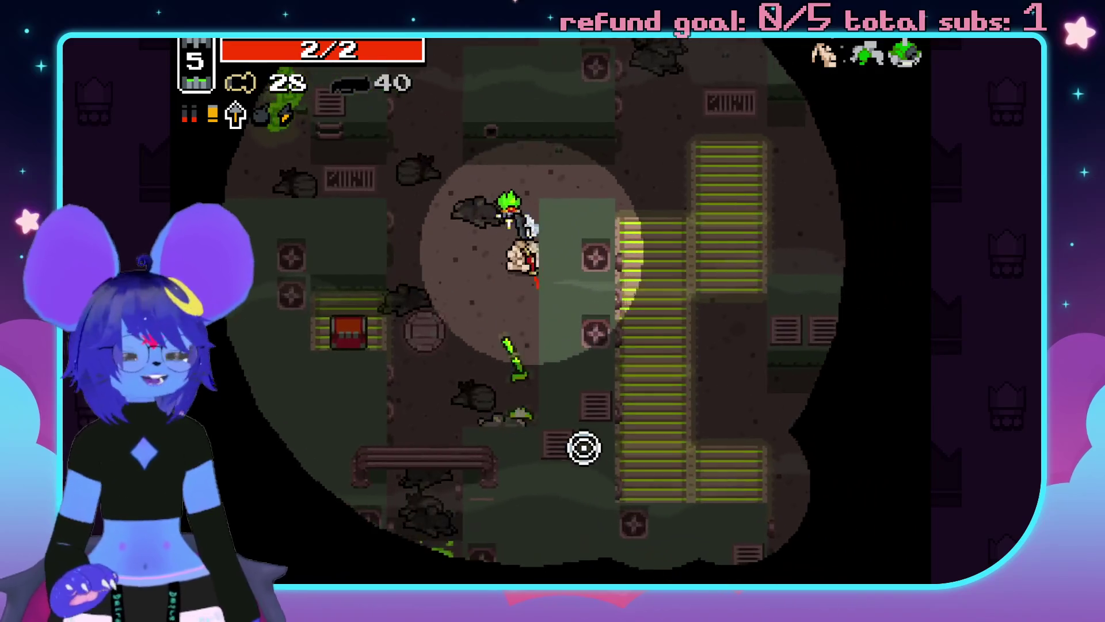
{"action": "key", "text": "s"}
{"action": "key", "text": "a"}
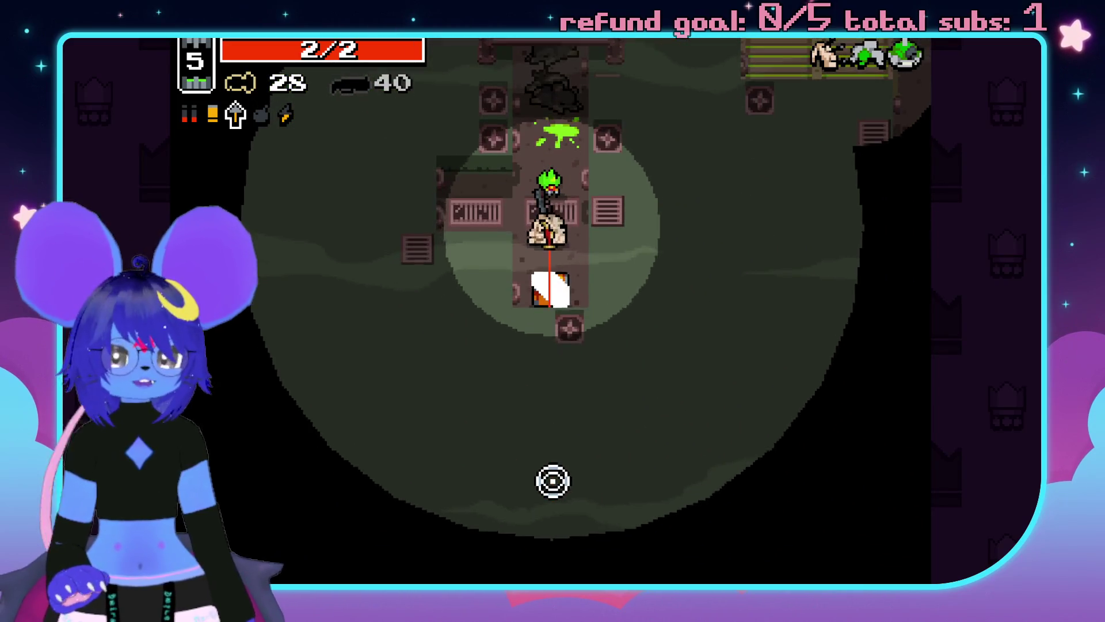
{"action": "key", "text": "w"}
{"action": "key", "text": "d"}
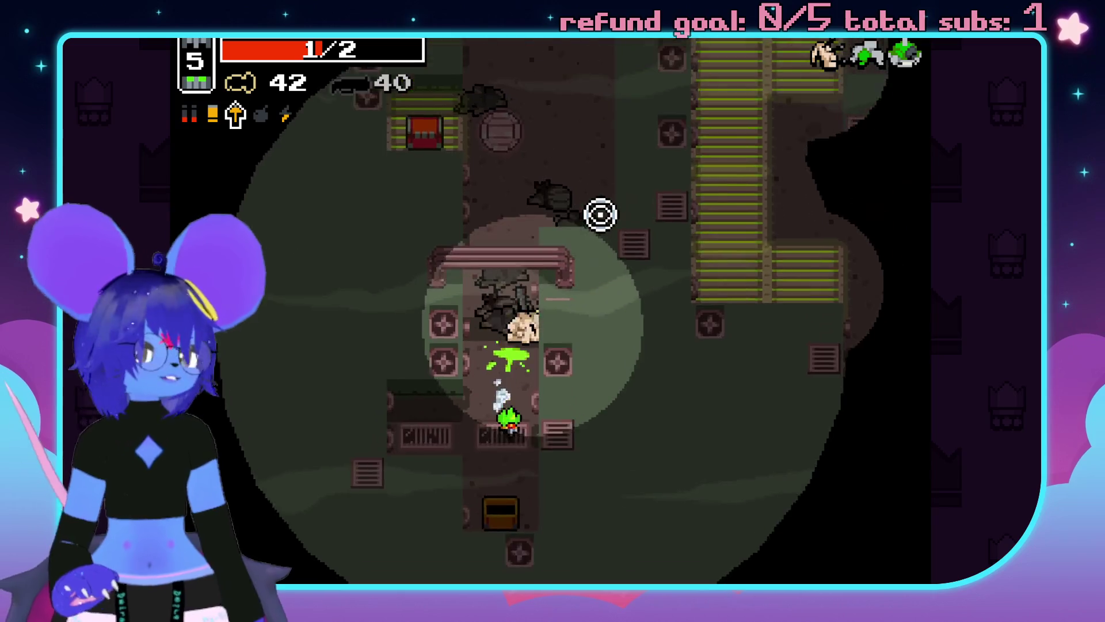
{"action": "key", "text": "d"}
{"action": "key", "text": "s"}
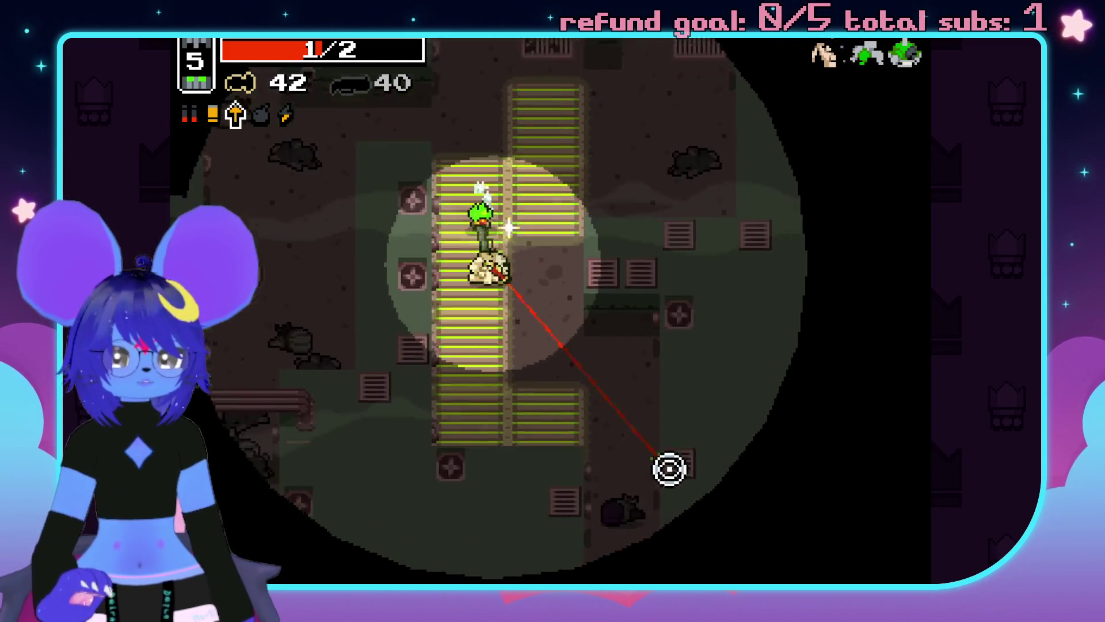
{"action": "left_click", "coordinate": [657, 486]}
Kill the last sewer enemies and walk into the exit portal.
{"action": "key", "text": "w"}
{"action": "key", "text": "a"}
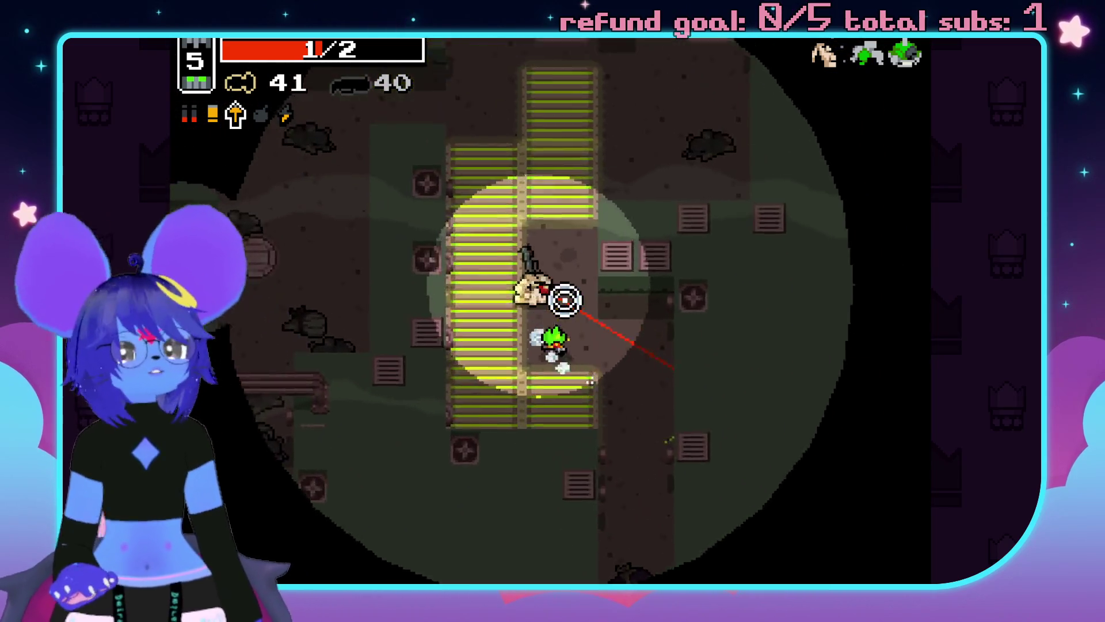
{"action": "key", "text": "w"}
{"action": "key", "text": "a"}
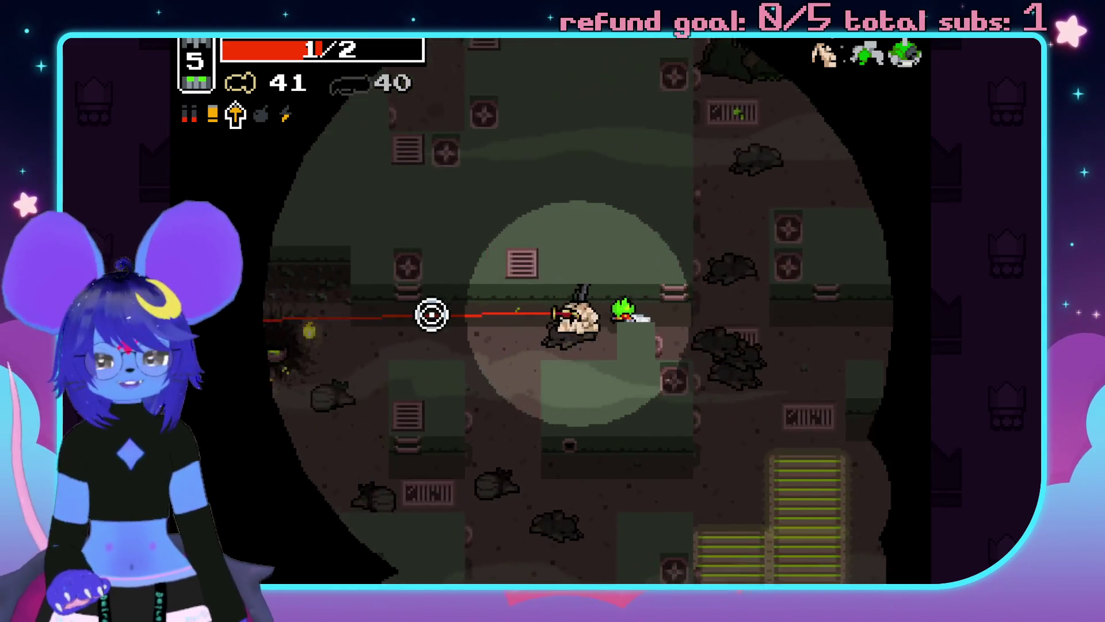
{"action": "key", "text": "a"}
{"action": "key", "text": "s"}
{"action": "left_click", "coordinate": [449, 388]}
{"action": "key", "text": "a"}
{"action": "key", "text": "s"}
{"action": "left_click", "coordinate": [355, 335]}
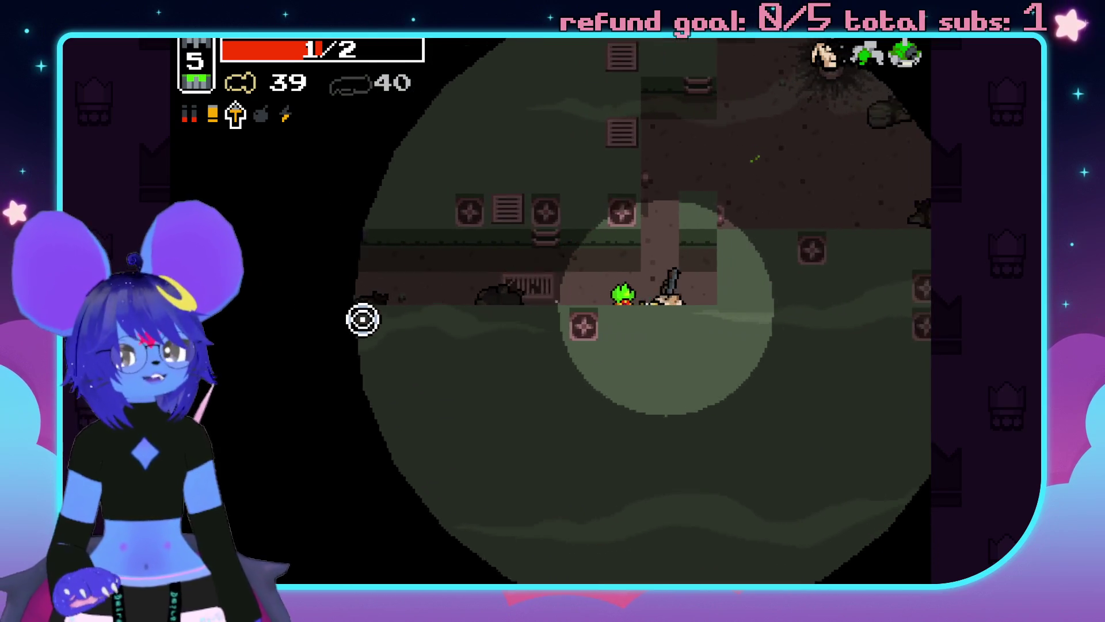
{"action": "key", "text": "a"}
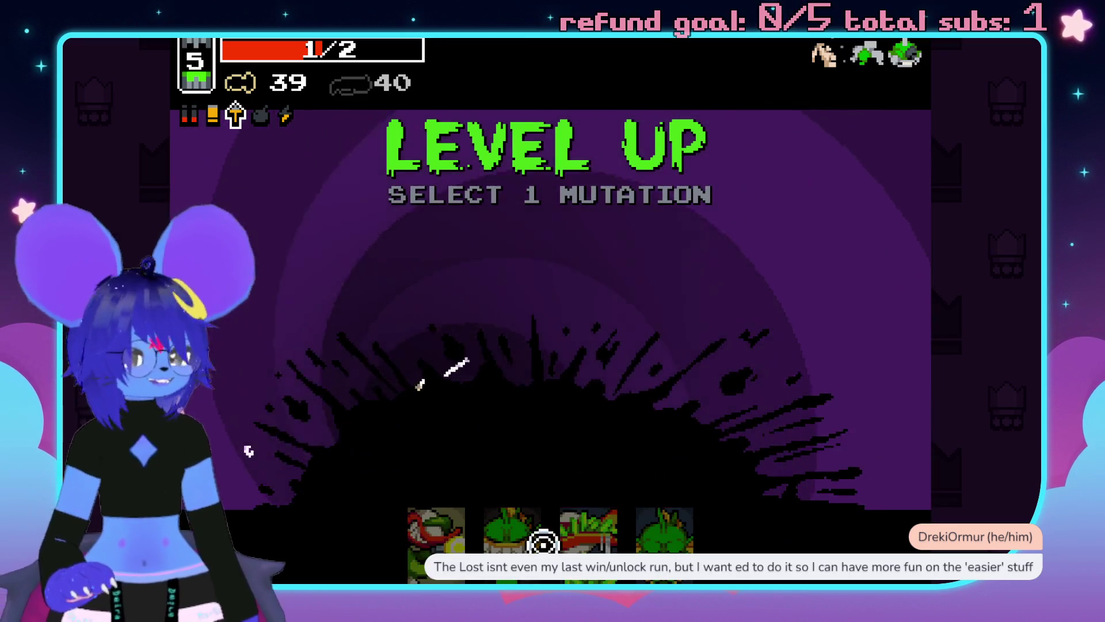
Take the Plutonium Hunger mutation and shoot down the enemies in the new area.
{"action": "left_click", "coordinate": [591, 543]}
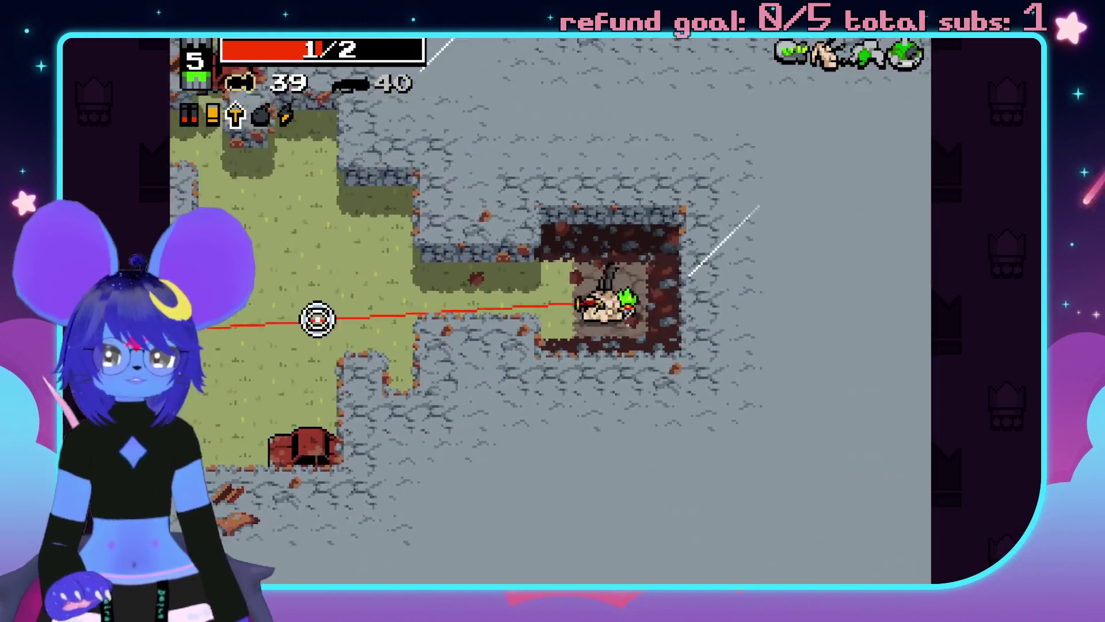
{"action": "left_click", "coordinate": [298, 349]}
{"action": "left_click", "coordinate": [316, 323]}
{"action": "left_click", "coordinate": [284, 412]}
{"action": "left_click", "coordinate": [277, 351]}
{"action": "left_click", "coordinate": [386, 427]}
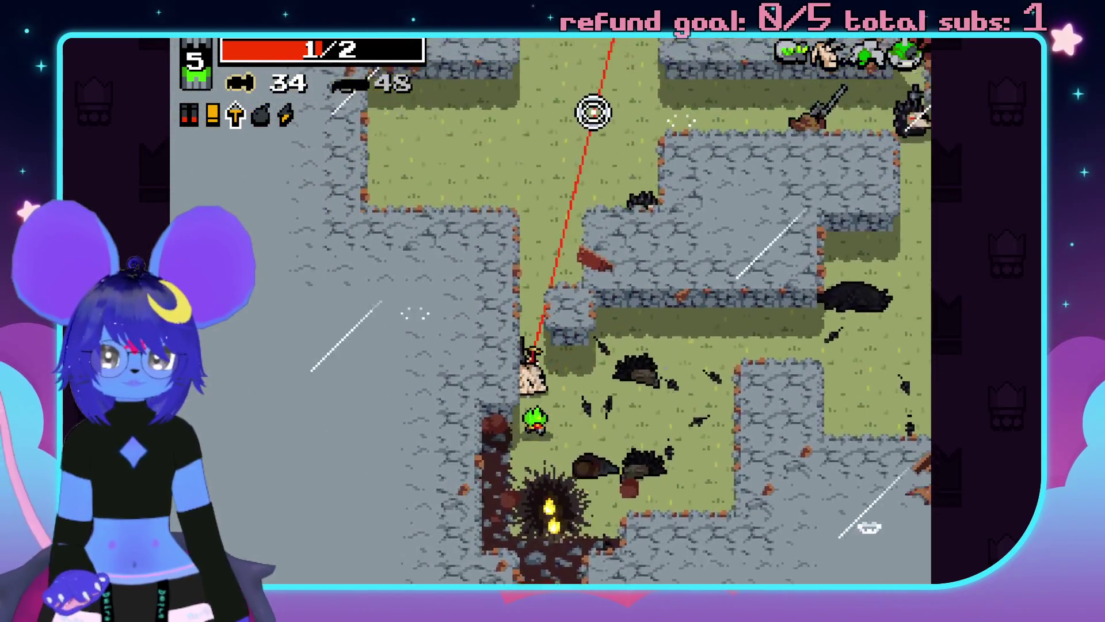
Blow up and finish off the enemy group to the upper right.
{"action": "left_click", "coordinate": [610, 132]}
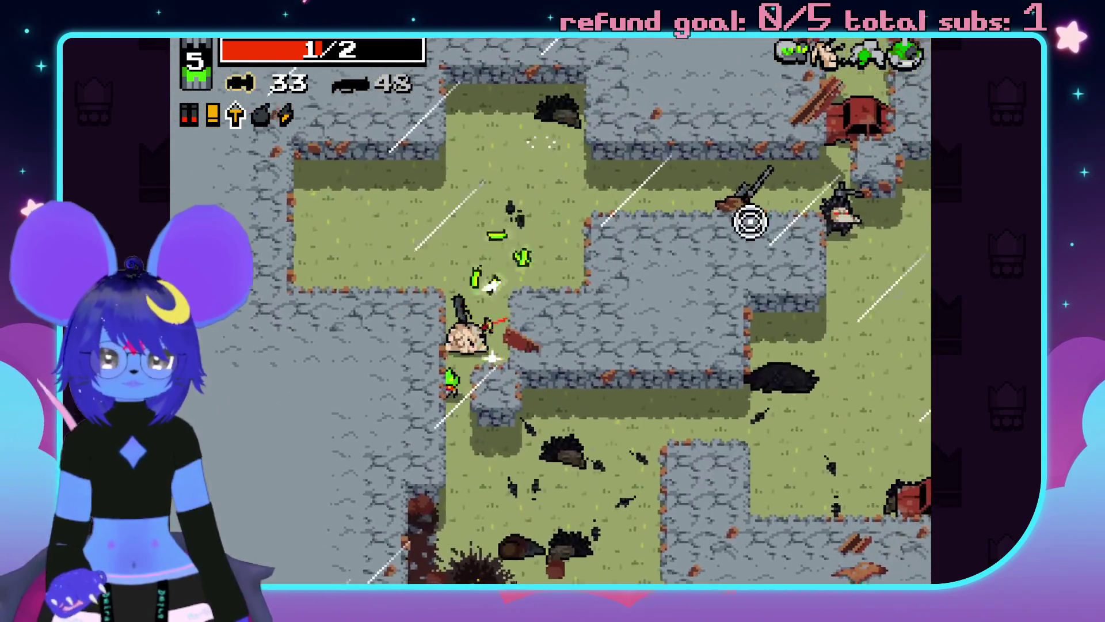
{"action": "left_click", "coordinate": [834, 284]}
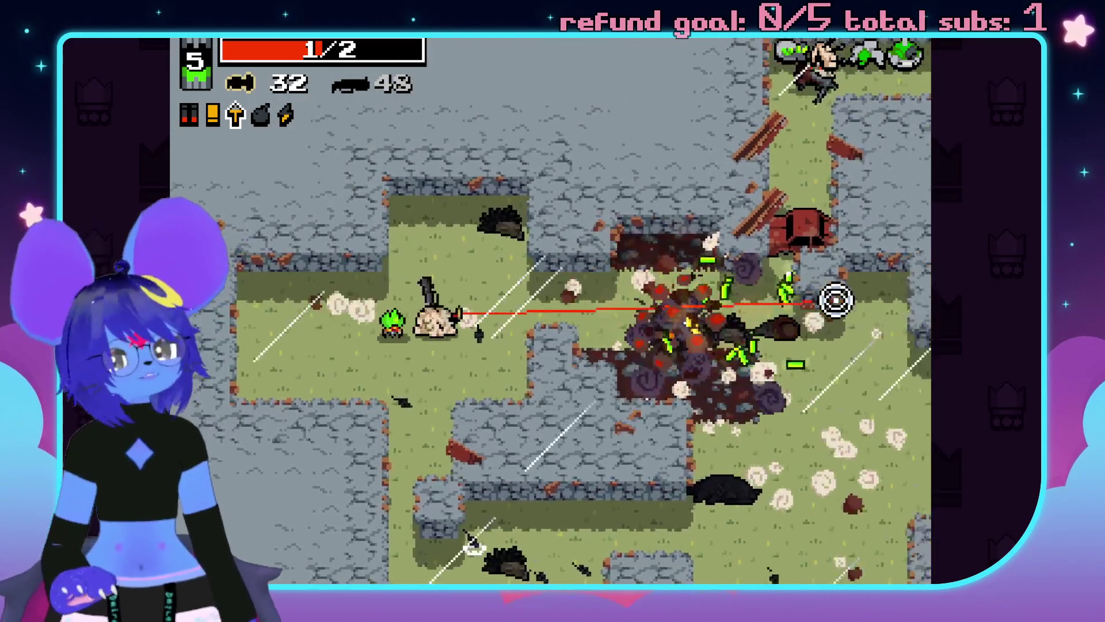
{"action": "left_click", "coordinate": [679, 135]}
{"action": "left_click", "coordinate": [641, 98]}
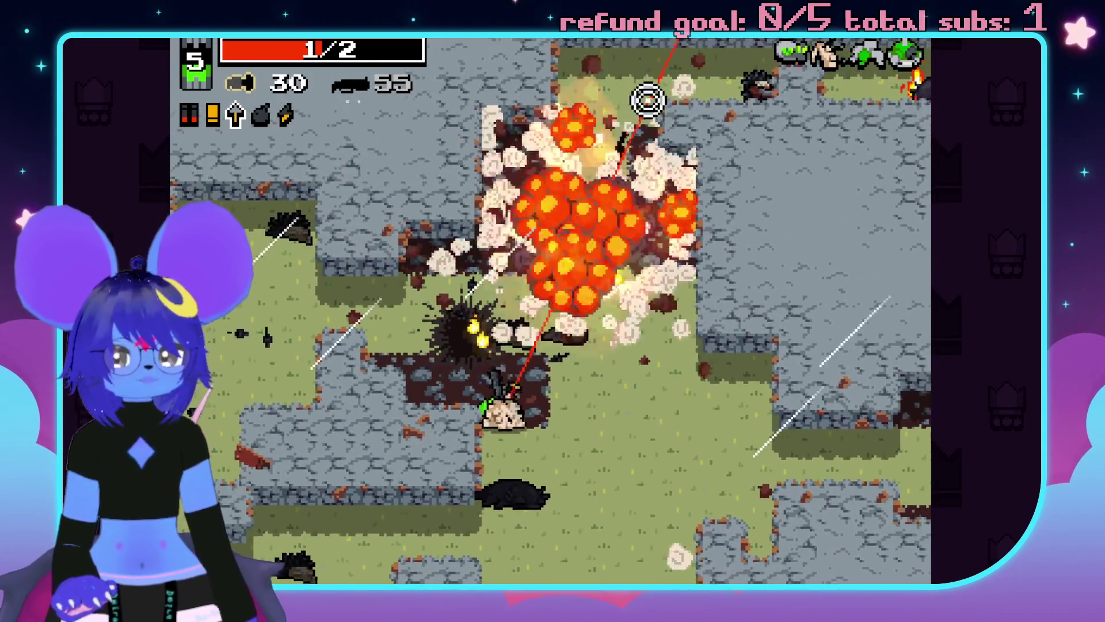
{"action": "left_click", "coordinate": [717, 184]}
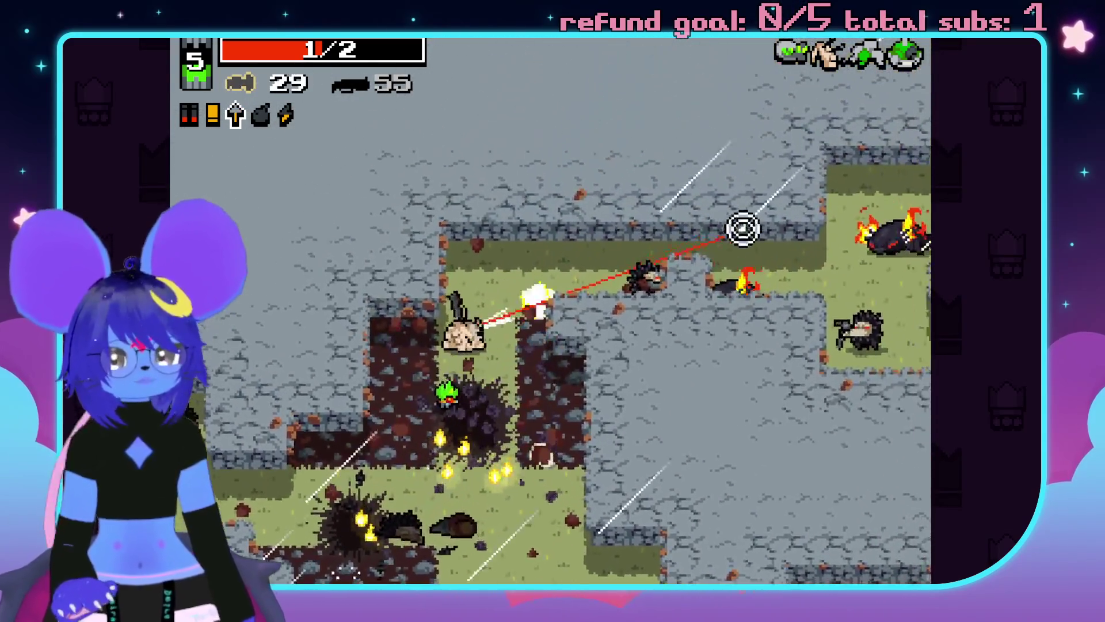
{"action": "left_click", "coordinate": [835, 321]}
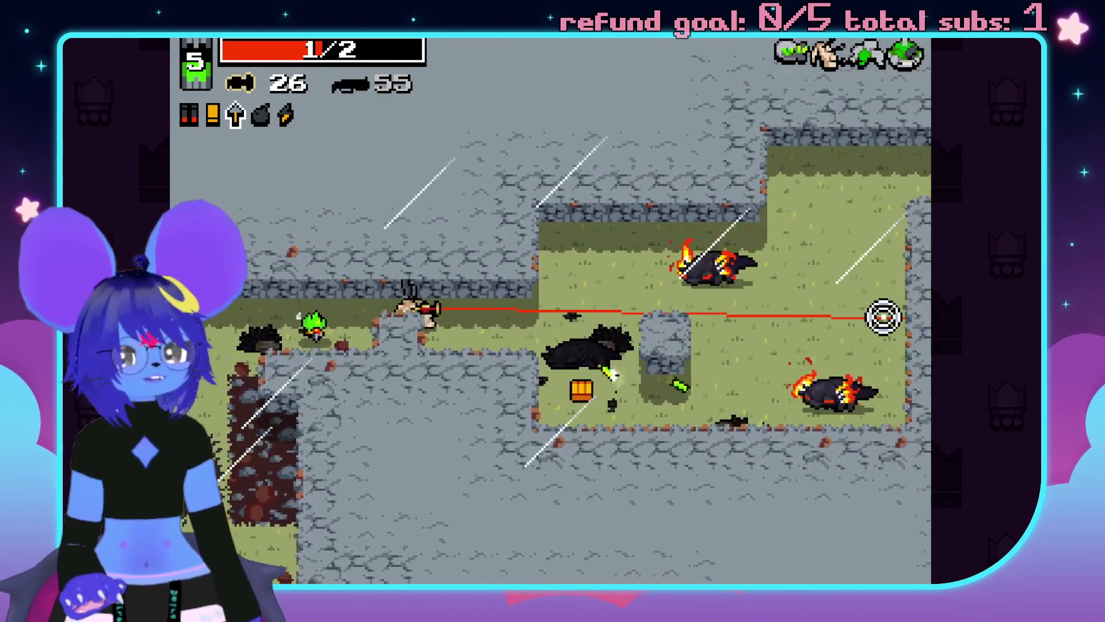
{"action": "left_click", "coordinate": [828, 247]}
{"action": "left_click", "coordinate": [662, 408]}
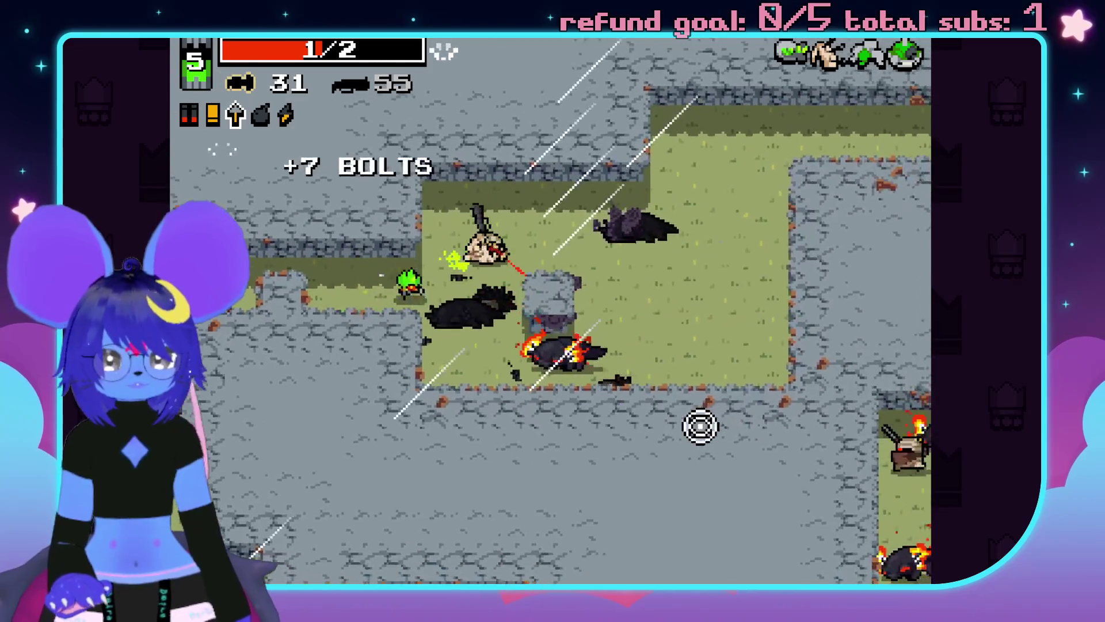
Advance right, killing the large enemy and the approaching pack, then head down.
{"action": "key", "text": "d"}
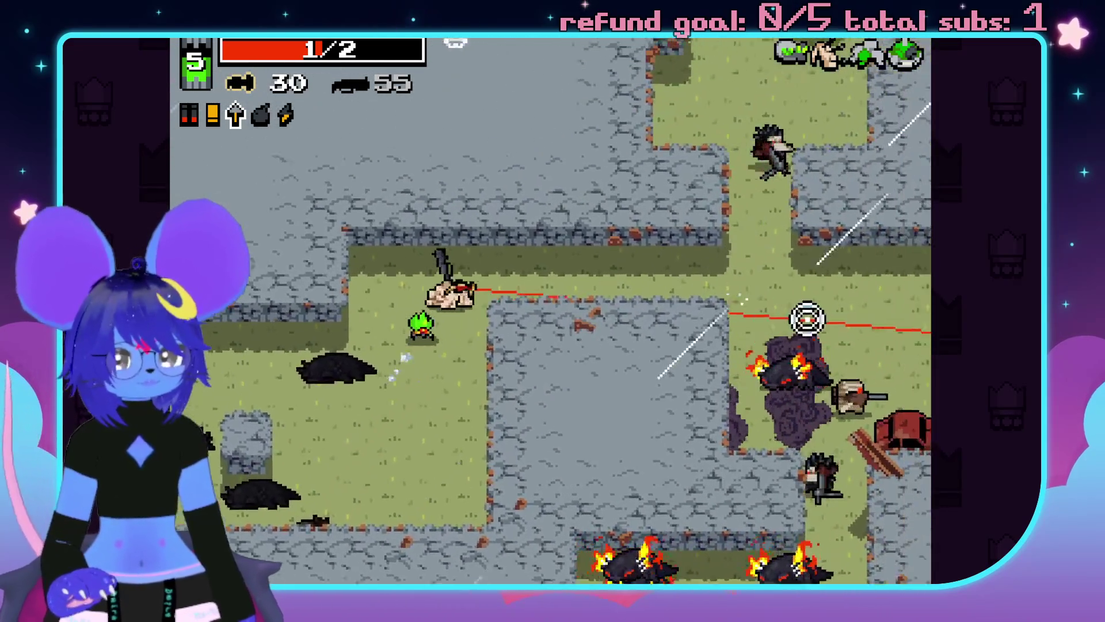
{"action": "left_click", "coordinate": [794, 363]}
{"action": "left_click", "coordinate": [816, 378]}
{"action": "key", "text": "d"}
{"action": "left_click", "coordinate": [777, 413]}
{"action": "left_click", "coordinate": [746, 455]}
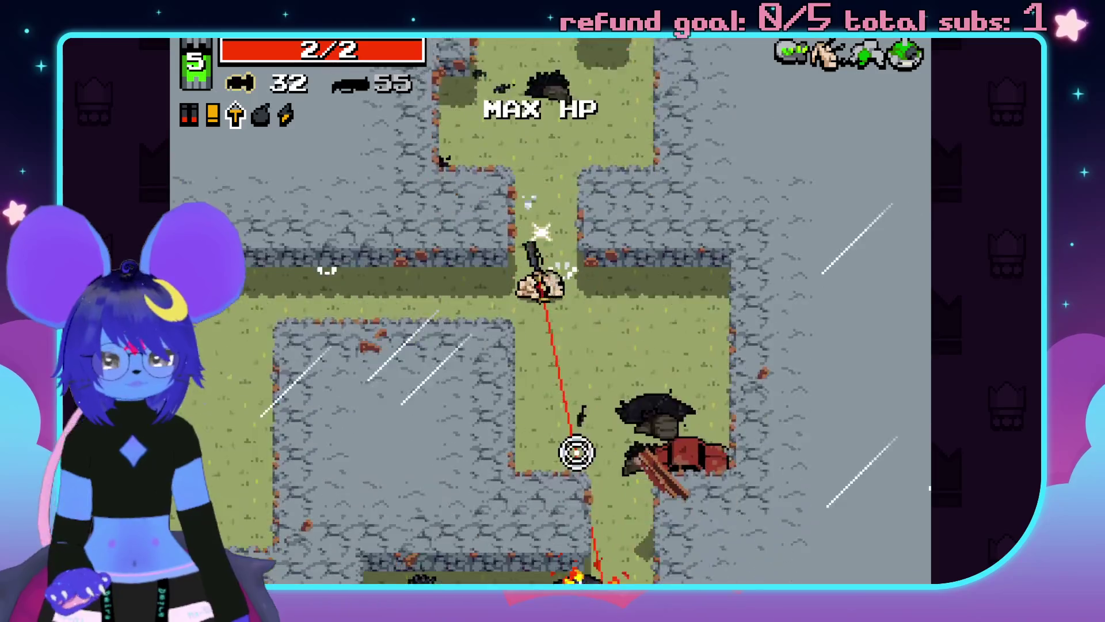
{"action": "key", "text": "s"}
{"action": "left_click", "coordinate": [633, 473]}
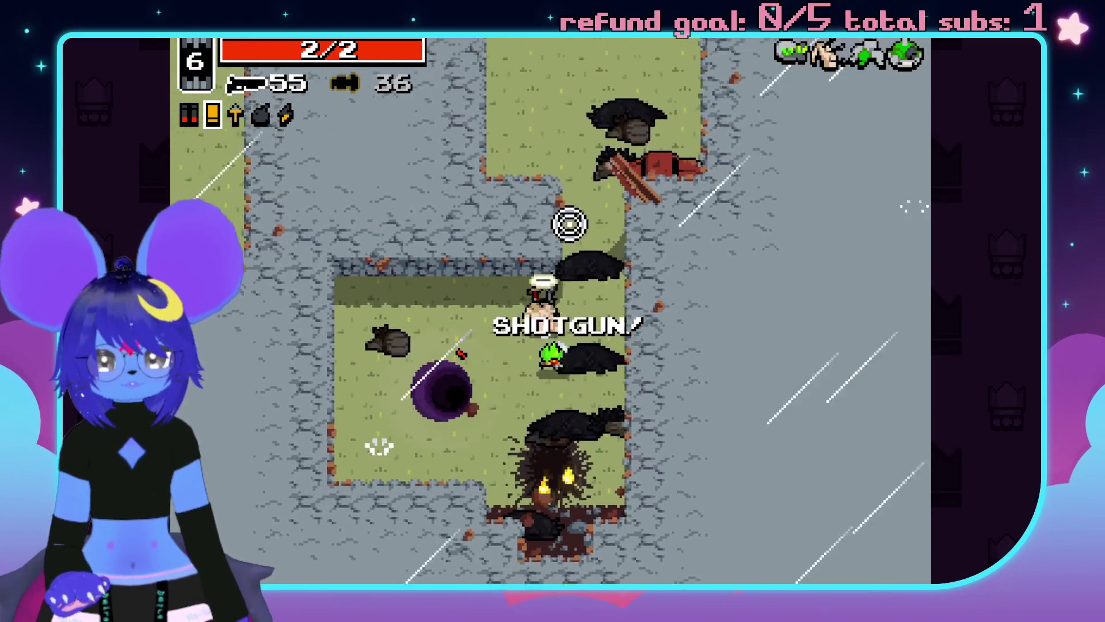
Explore the corridors north, south and east, shooting enemies to the east.
{"action": "key", "text": "w"}
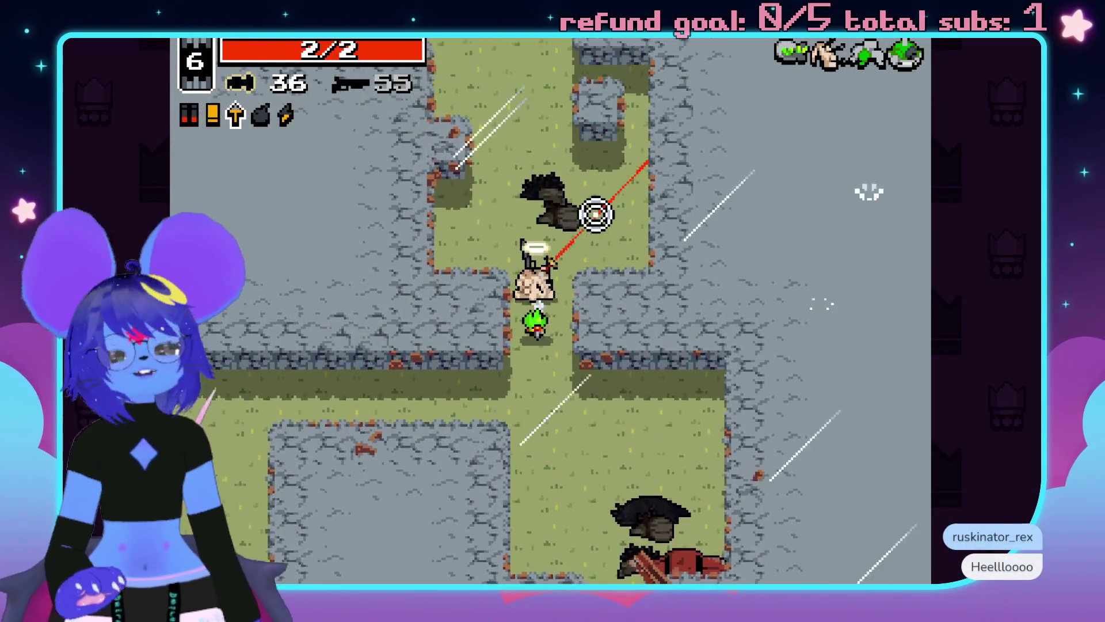
{"action": "key", "text": "s"}
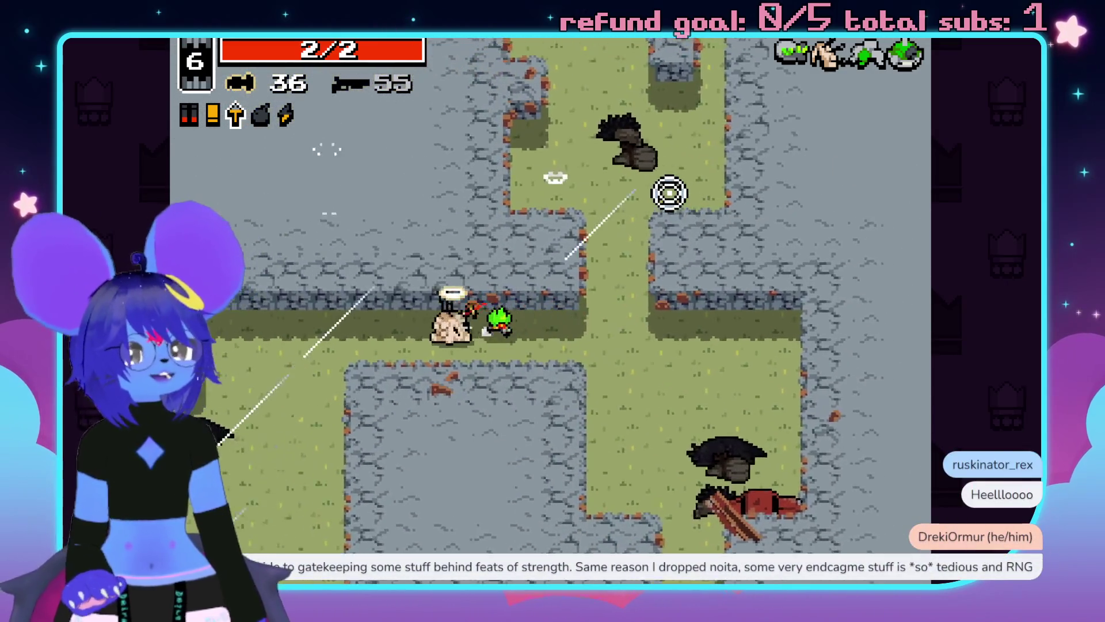
{"action": "key", "text": "d"}
{"action": "left_click", "coordinate": [469, 271]}
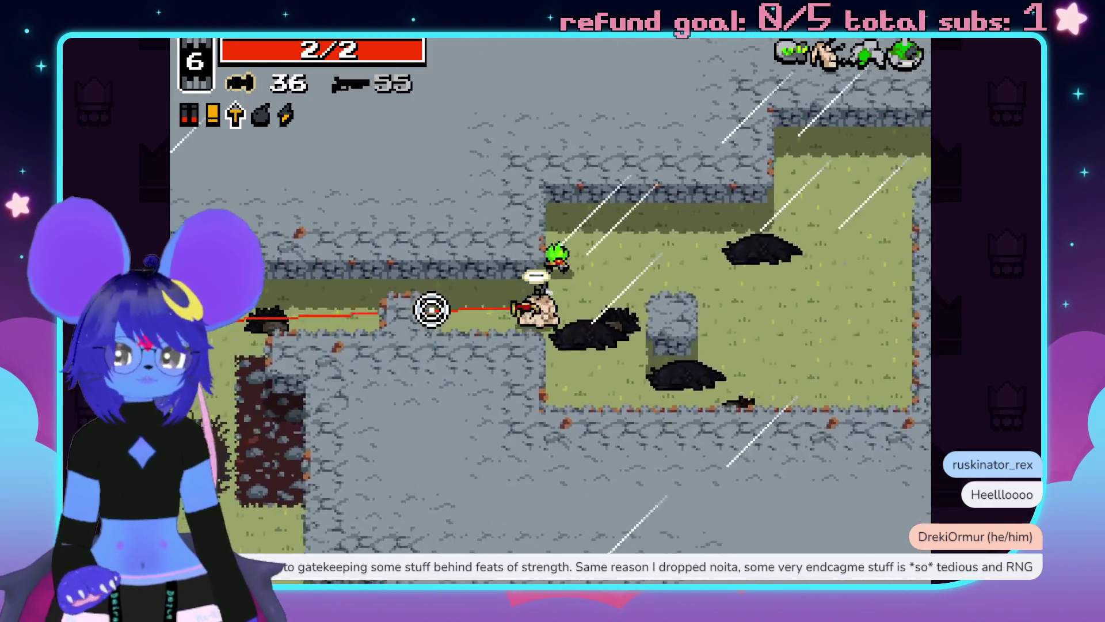
{"action": "key", "text": "s"}
{"action": "key", "text": "s"}
{"action": "key", "text": "w"}
{"action": "key", "text": "d"}
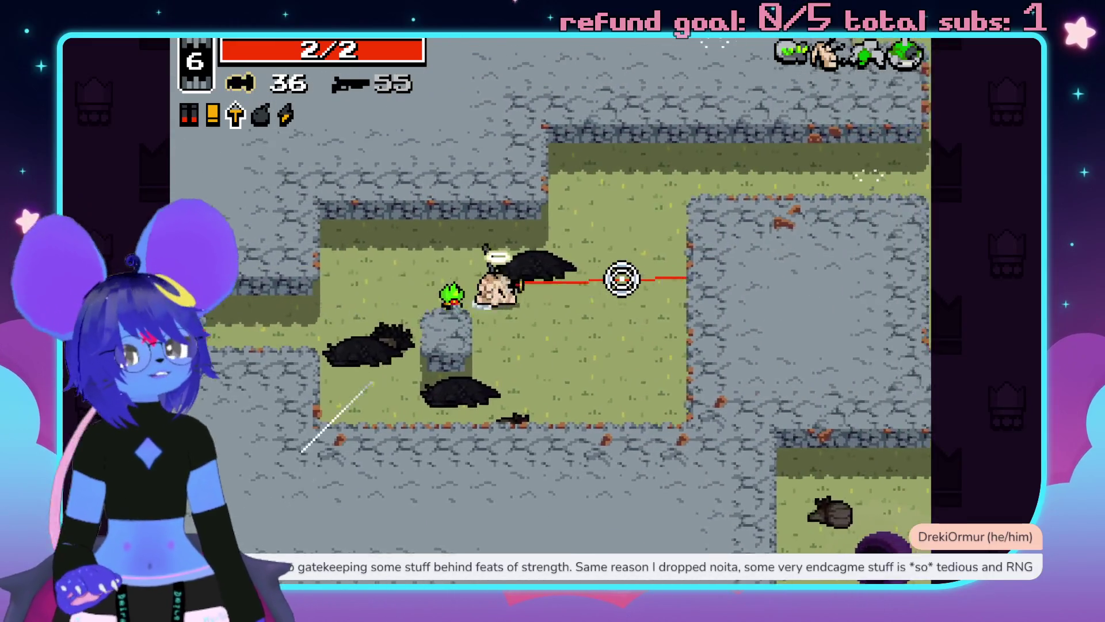
{"action": "key", "text": "w"}
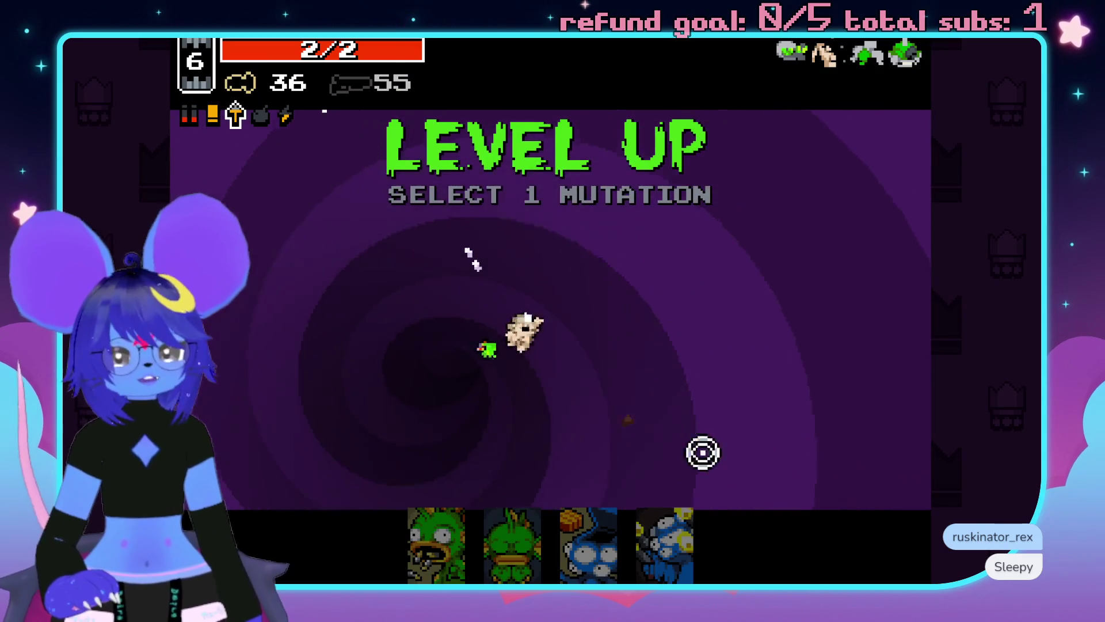
Take Trigger Fingers and shoot the enemies at the start of level 3-2.
{"action": "left_click", "coordinate": [665, 544]}
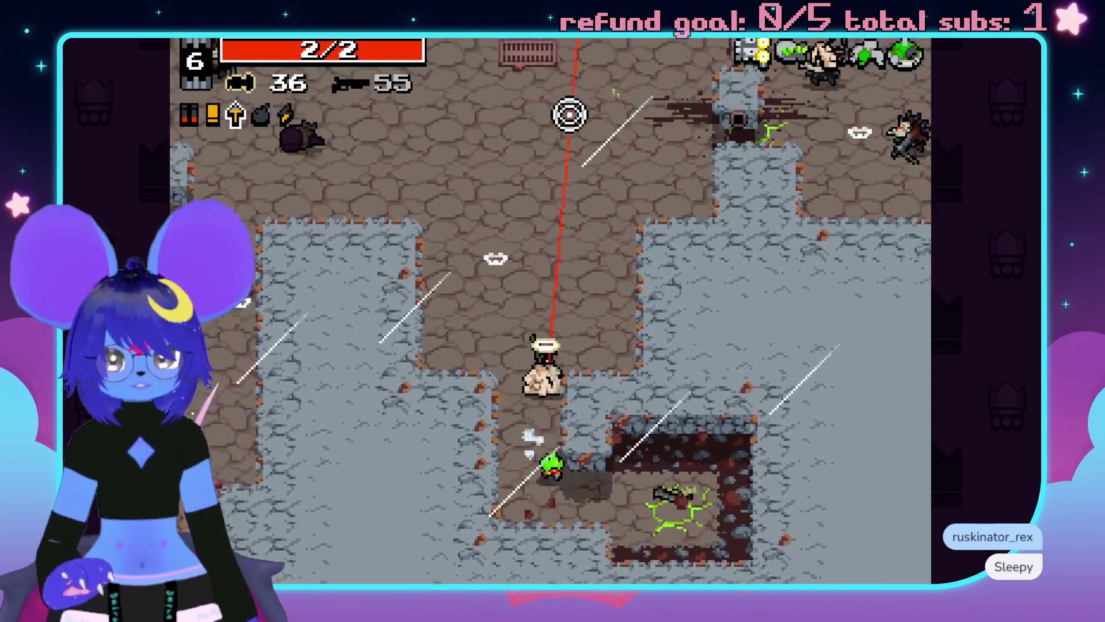
{"action": "left_click", "coordinate": [402, 161]}
{"action": "left_click", "coordinate": [543, 99]}
{"action": "left_click", "coordinate": [479, 178]}
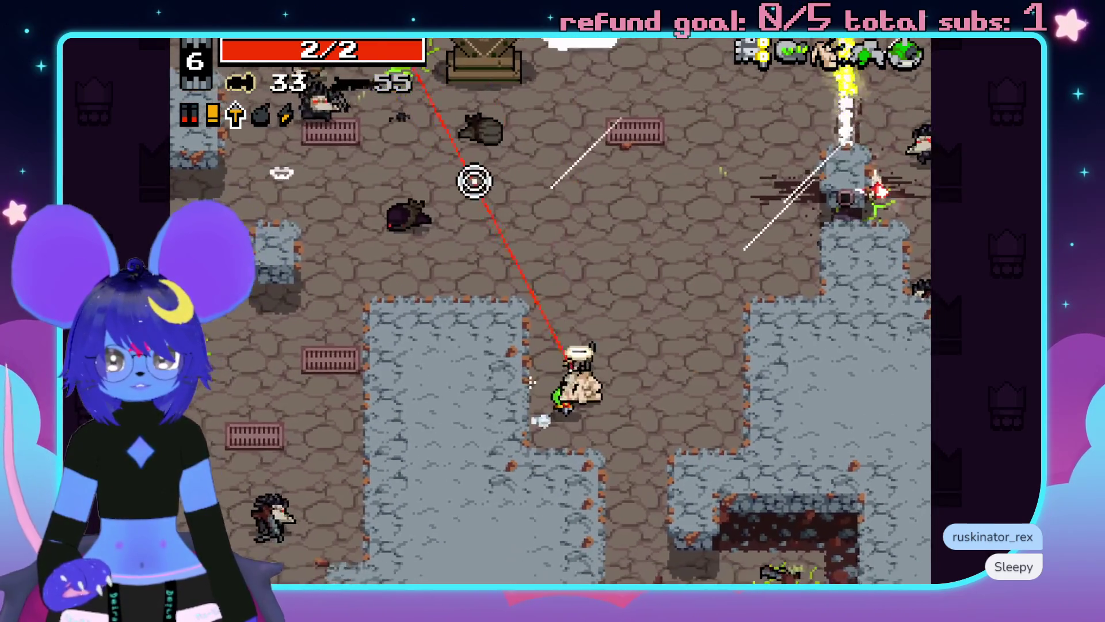
{"action": "left_click", "coordinate": [479, 179]}
{"action": "left_click", "coordinate": [557, 153]}
{"action": "left_click", "coordinate": [370, 129]}
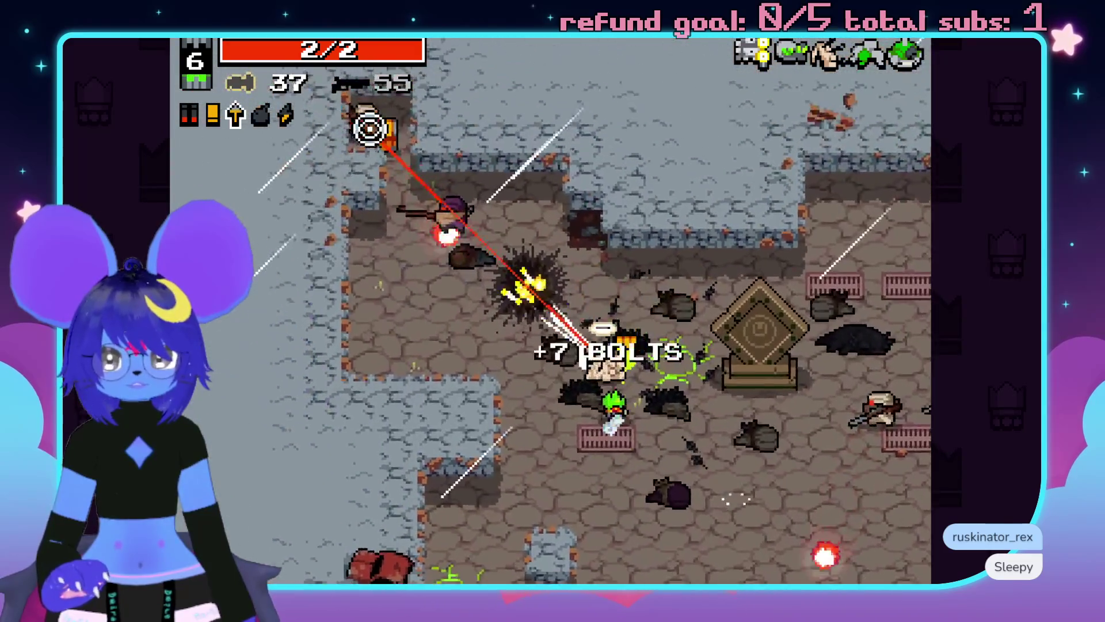
Fire crossbow bolts around the room while moving down-left.
{"action": "left_click", "coordinate": [741, 464]}
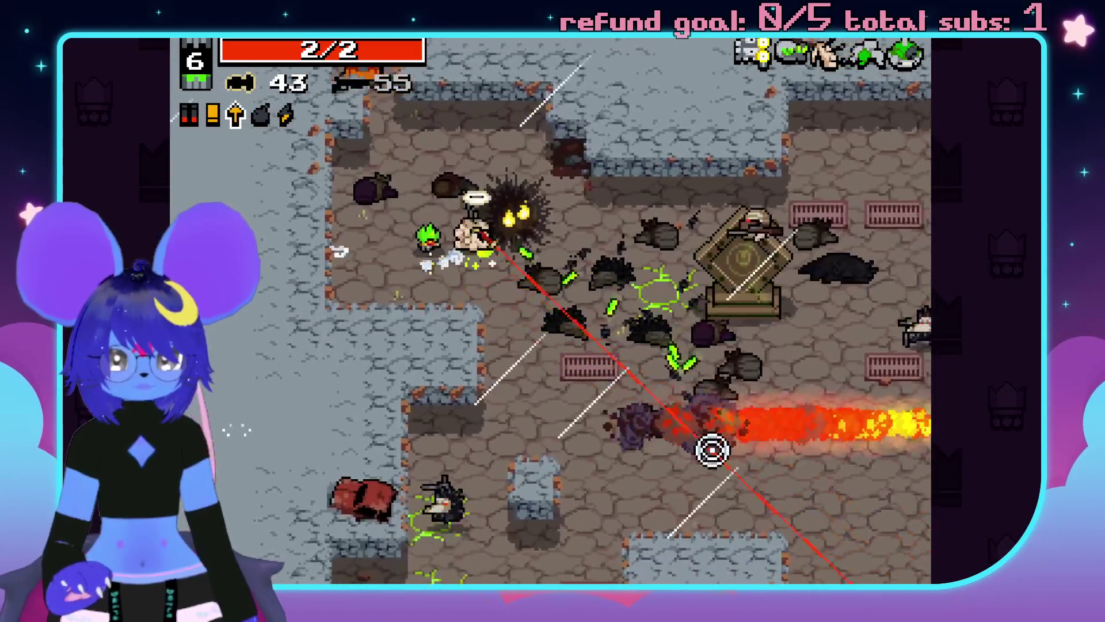
{"action": "left_click", "coordinate": [770, 382]}
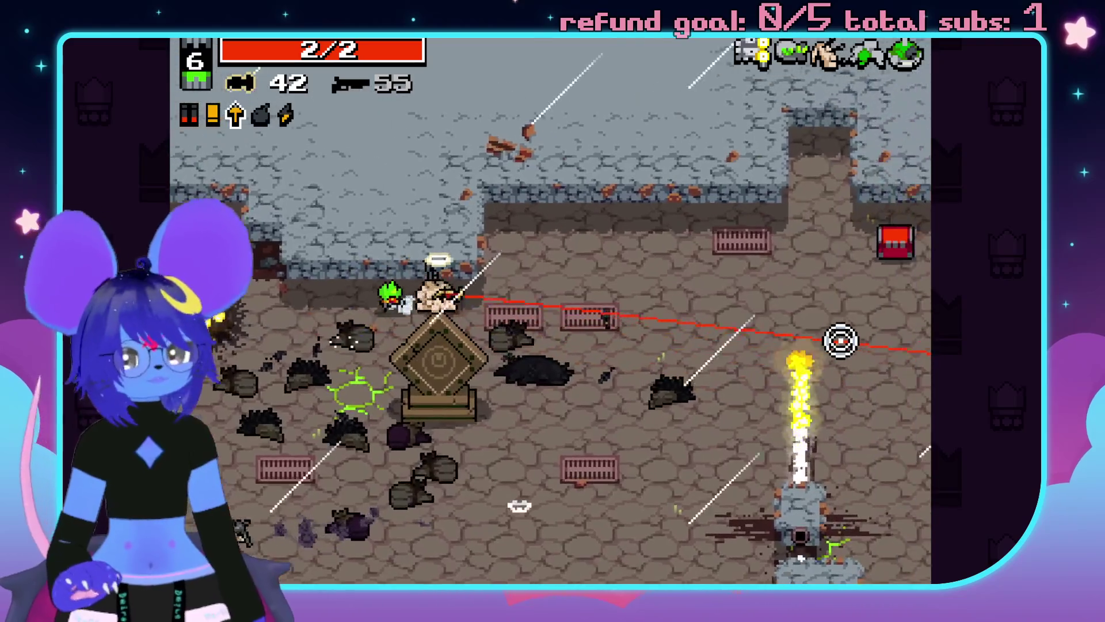
{"action": "left_click", "coordinate": [389, 500]}
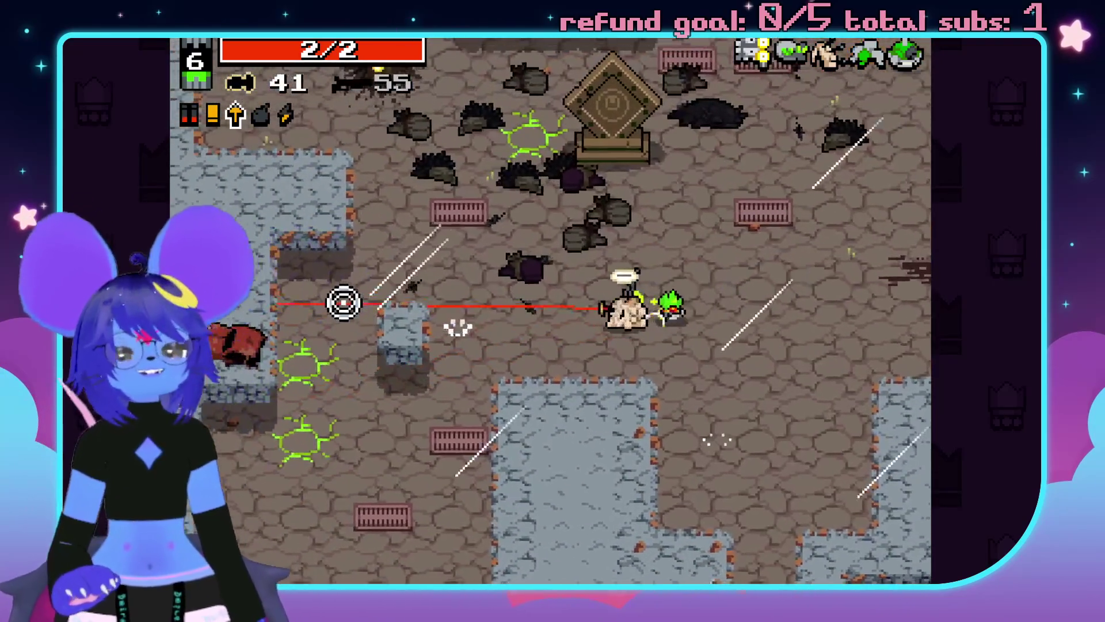
{"action": "key", "text": "s"}
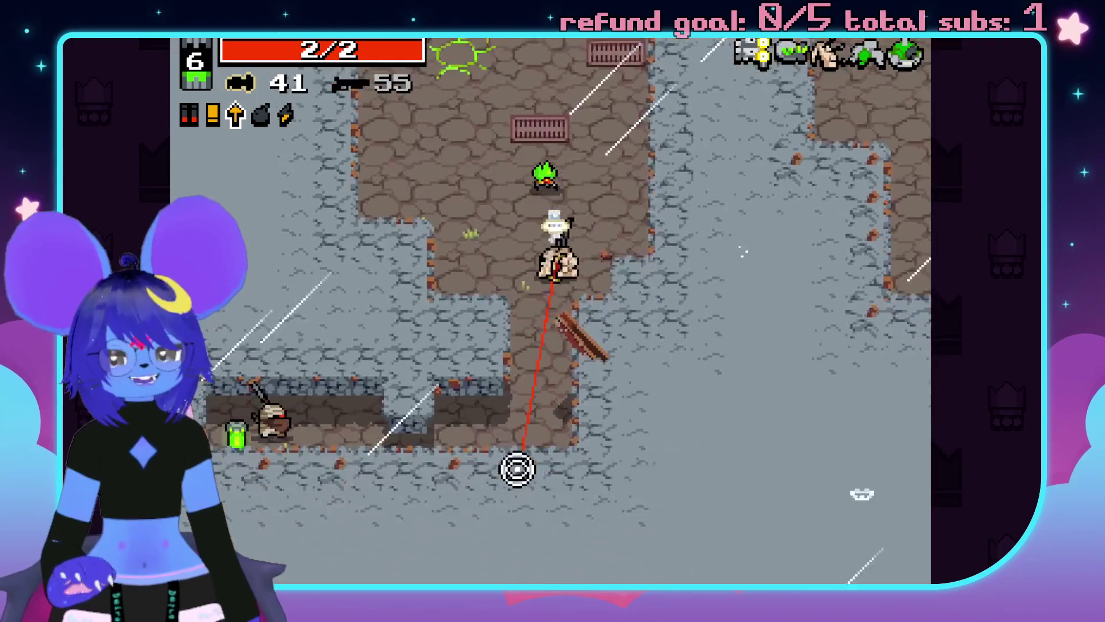
{"action": "left_click", "coordinate": [372, 382]}
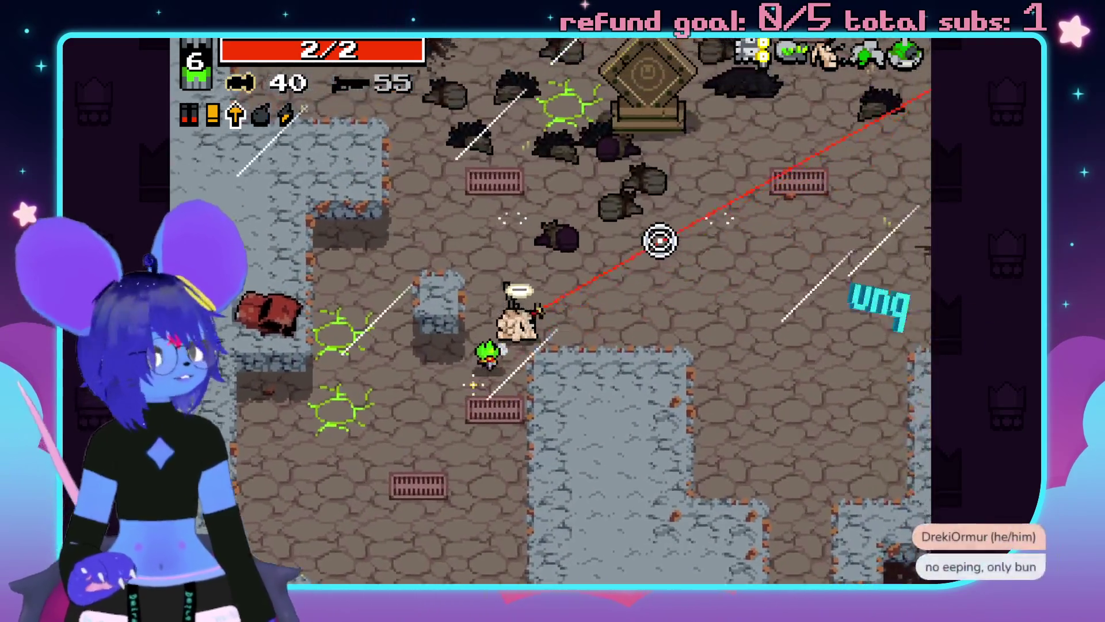
{"action": "left_click", "coordinate": [757, 507]}
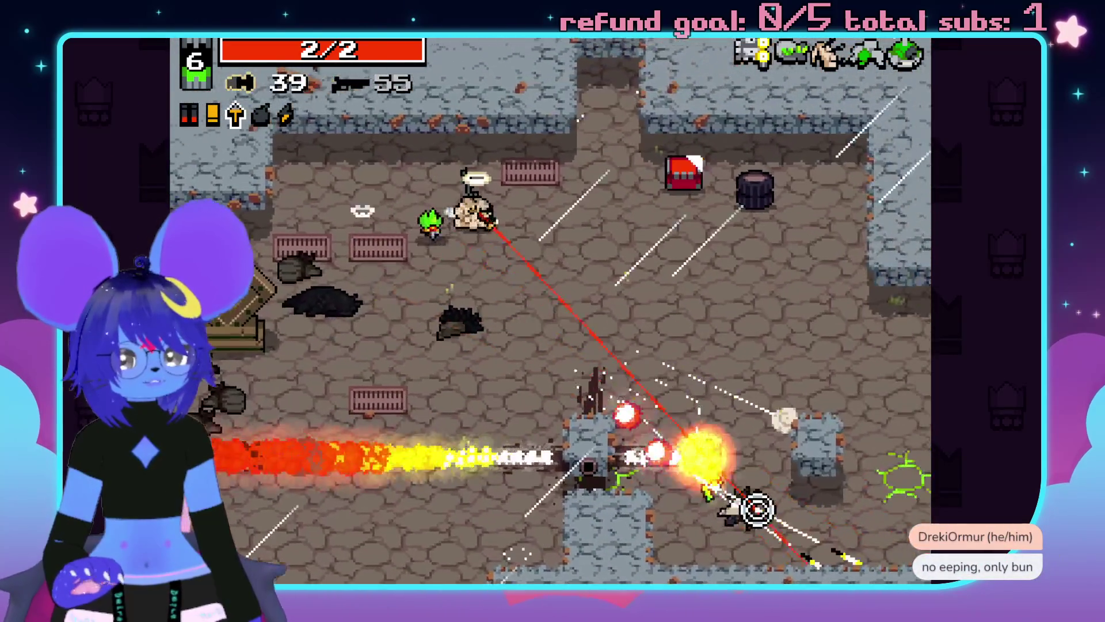
Grab the explosives to the lower right, finish the enemies below, then head north.
{"action": "key", "text": "d"}
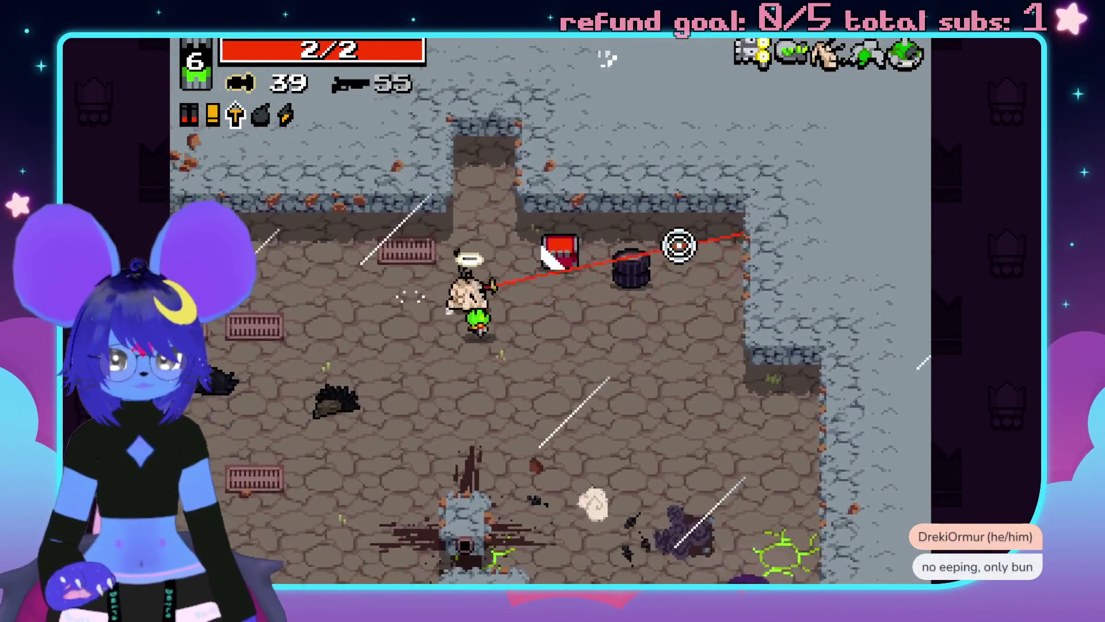
{"action": "key", "text": "d"}
{"action": "key", "text": "s"}
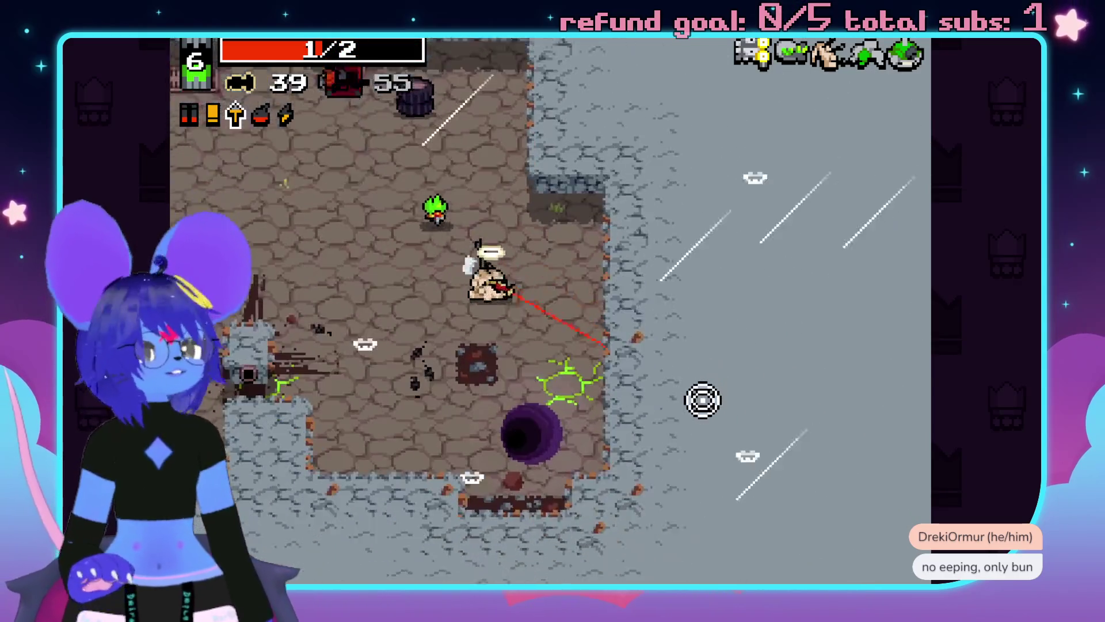
{"action": "key", "text": "s"}
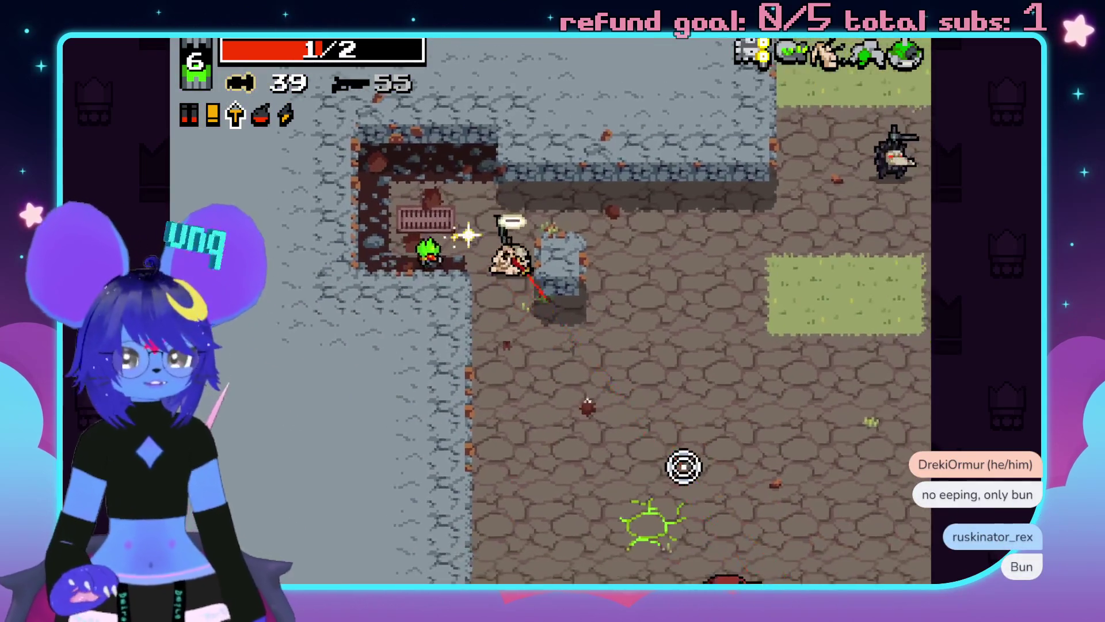
{"action": "key", "text": "s"}
{"action": "left_click", "coordinate": [671, 420]}
{"action": "left_click", "coordinate": [579, 501]}
{"action": "left_click", "coordinate": [621, 540]}
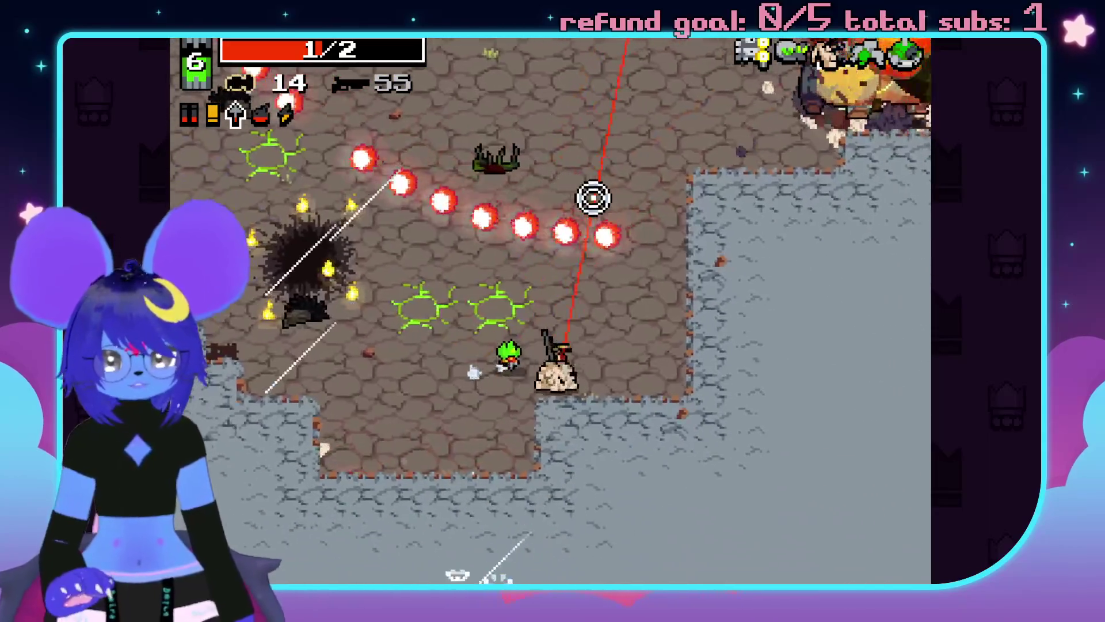
{"action": "key", "text": "w"}
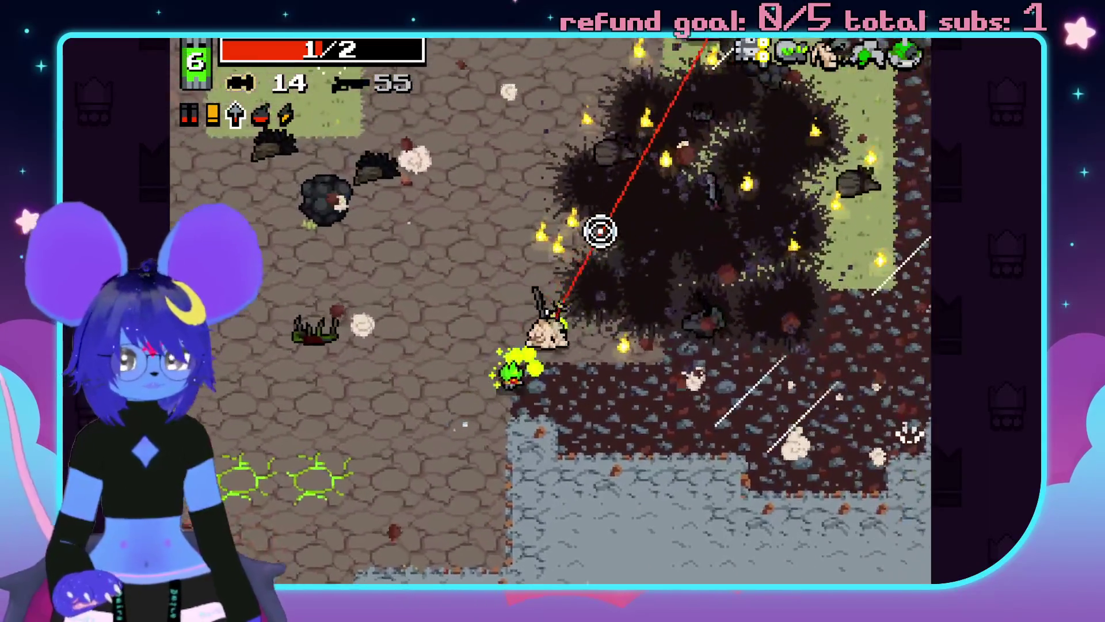
{"action": "key", "text": "w"}
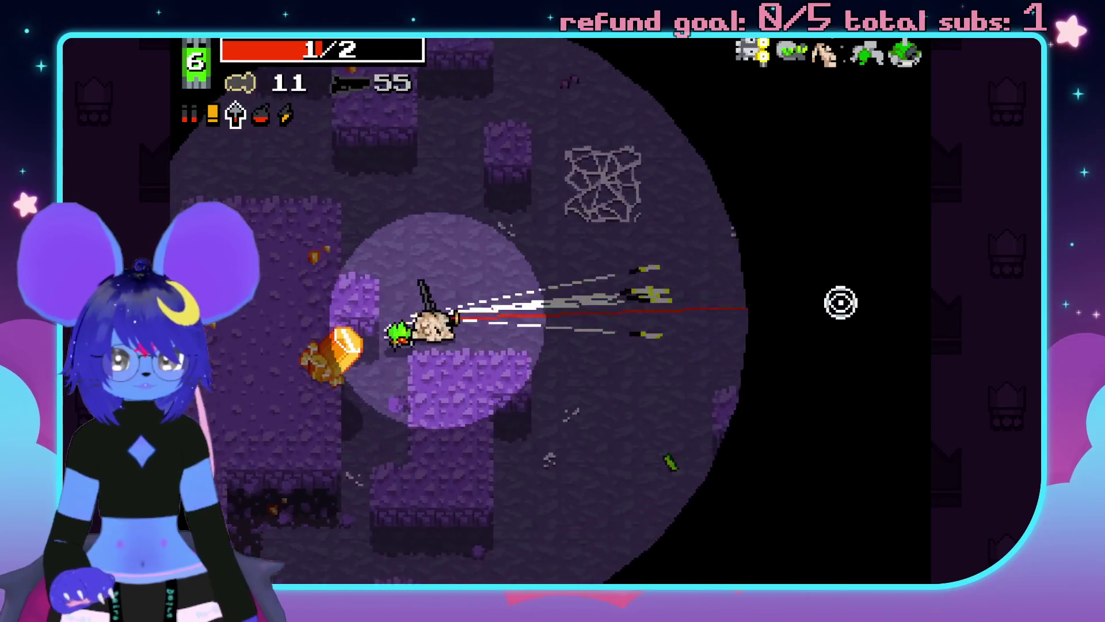
Shoot enemies to the right to reach level 7, then blast through the cave with the shotgun.
{"action": "key", "text": "d"}
{"action": "left_click", "coordinate": [812, 311]}
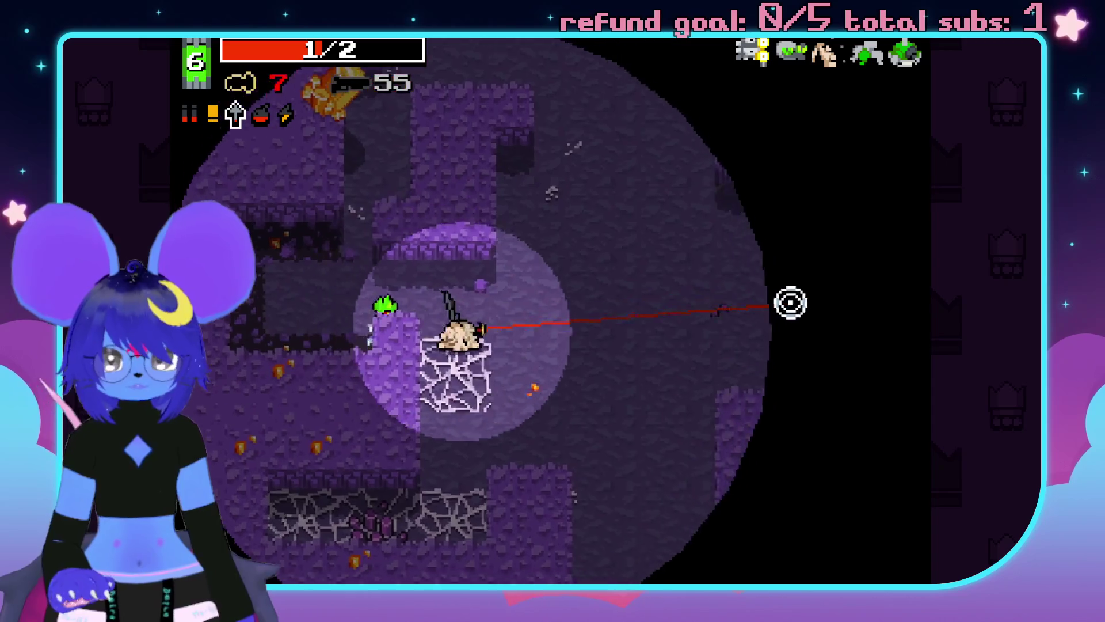
{"action": "left_click", "coordinate": [760, 387]}
{"action": "key", "text": "w"}
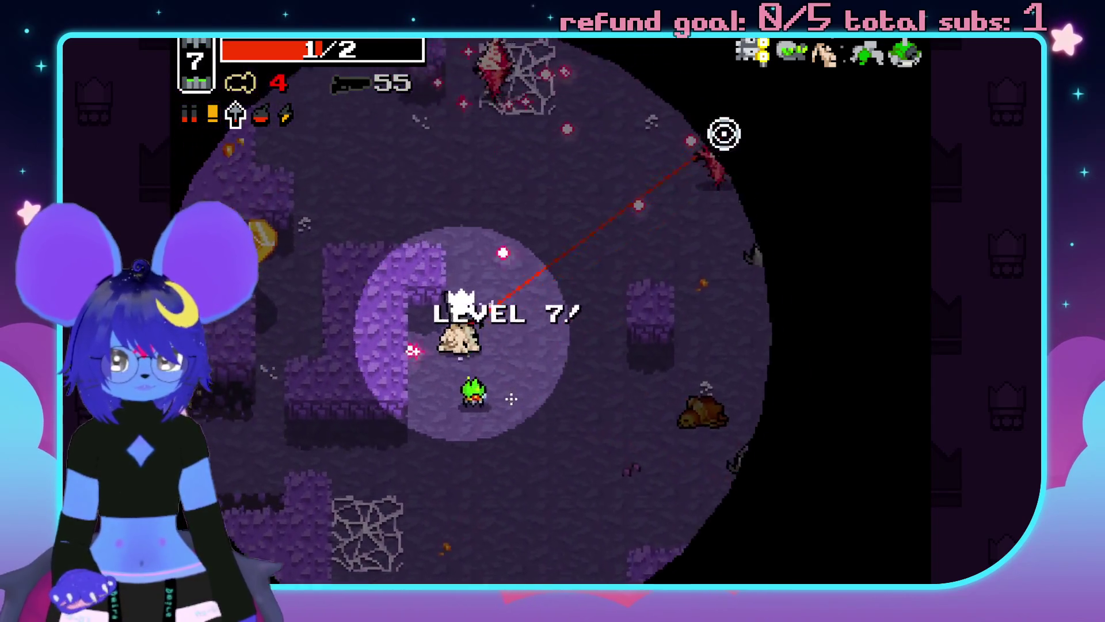
{"action": "key", "text": "space"}
{"action": "left_click", "coordinate": [392, 330]}
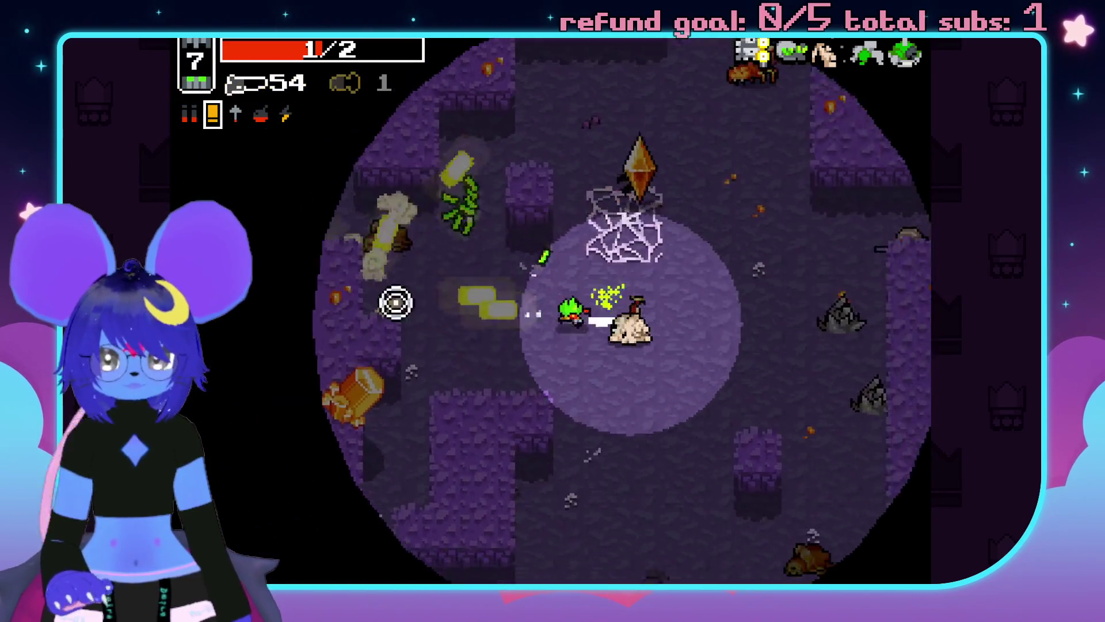
{"action": "left_click", "coordinate": [659, 150]}
{"action": "left_click", "coordinate": [593, 528]}
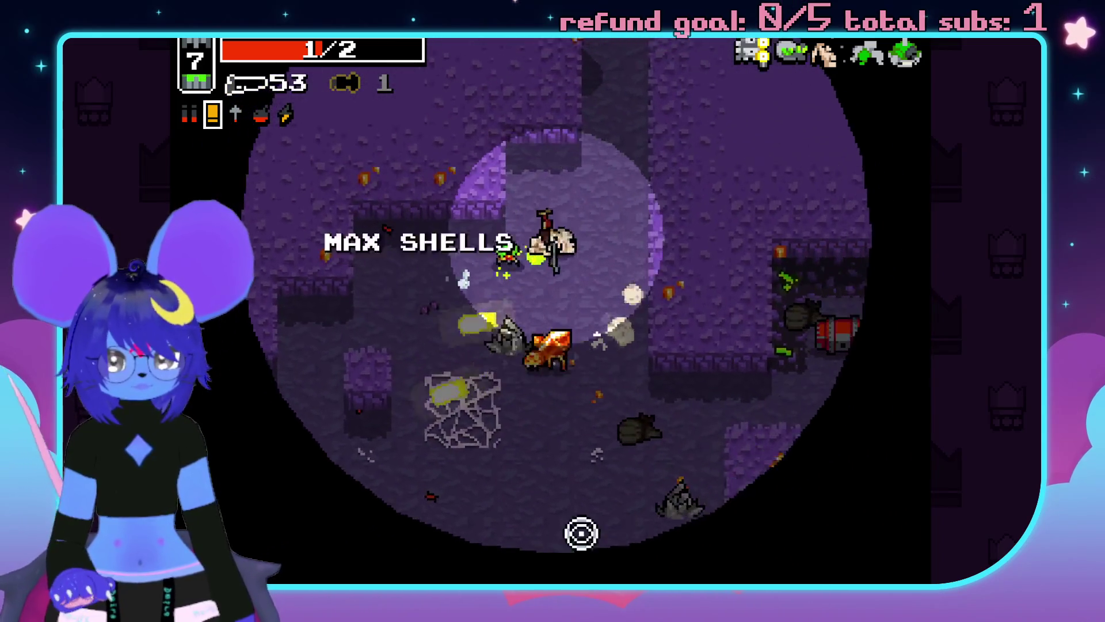
{"action": "left_click", "coordinate": [372, 323]}
{"action": "left_click", "coordinate": [531, 186]}
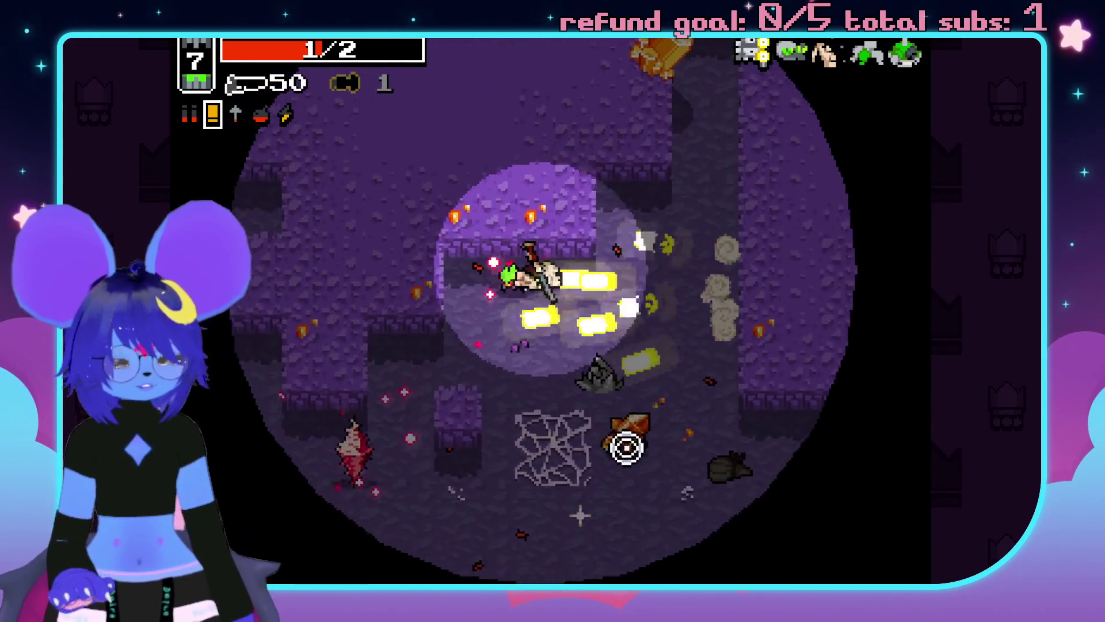
{"action": "left_click", "coordinate": [634, 445]}
Alternate crossbow bolts and shotgun blasts on the enemies ahead, collecting bolts and shells.
{"action": "key", "text": "space"}
{"action": "left_click", "coordinate": [498, 195]}
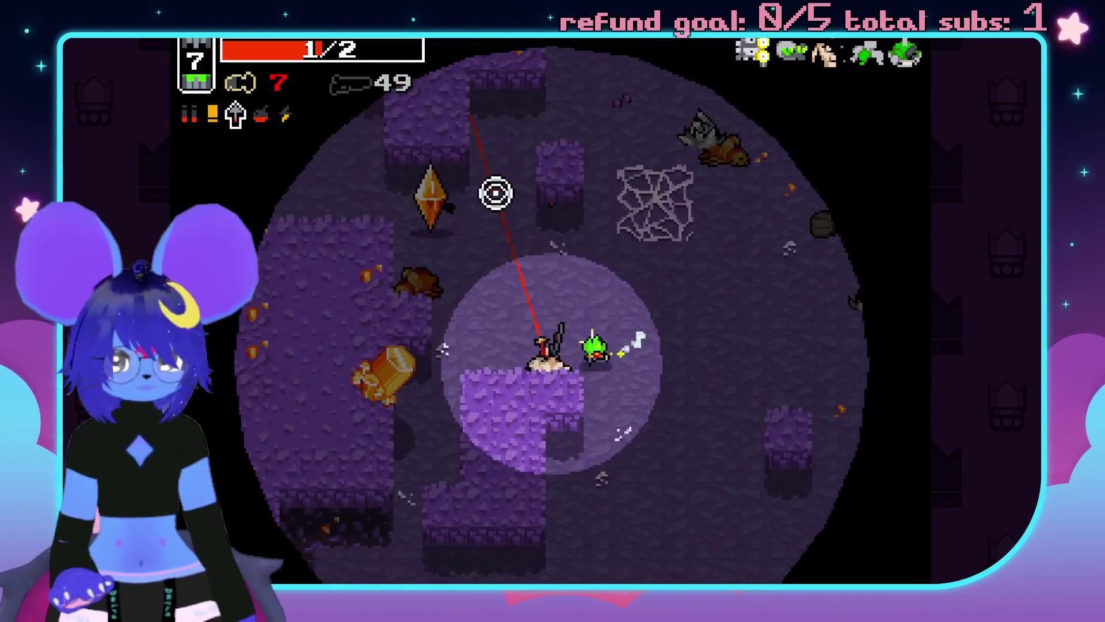
{"action": "left_click", "coordinate": [437, 190]}
{"action": "left_click", "coordinate": [509, 301]}
{"action": "left_click", "coordinate": [391, 298]}
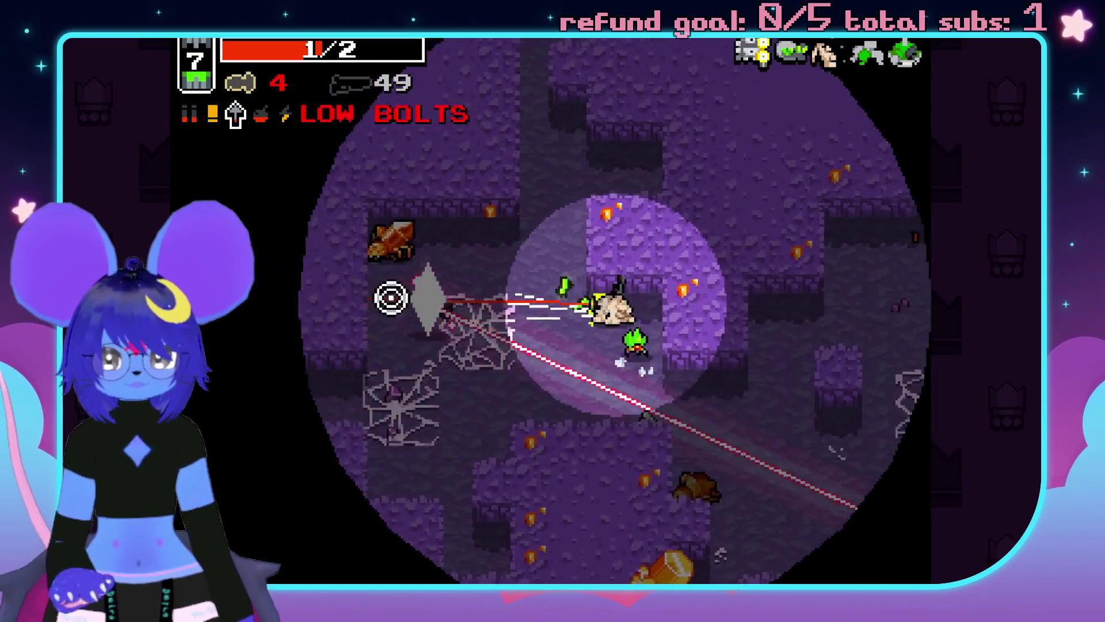
{"action": "key", "text": "space"}
{"action": "left_click", "coordinate": [385, 300]}
{"action": "left_click", "coordinate": [450, 215]}
{"action": "left_click", "coordinate": [421, 248]}
{"action": "left_click", "coordinate": [397, 357]}
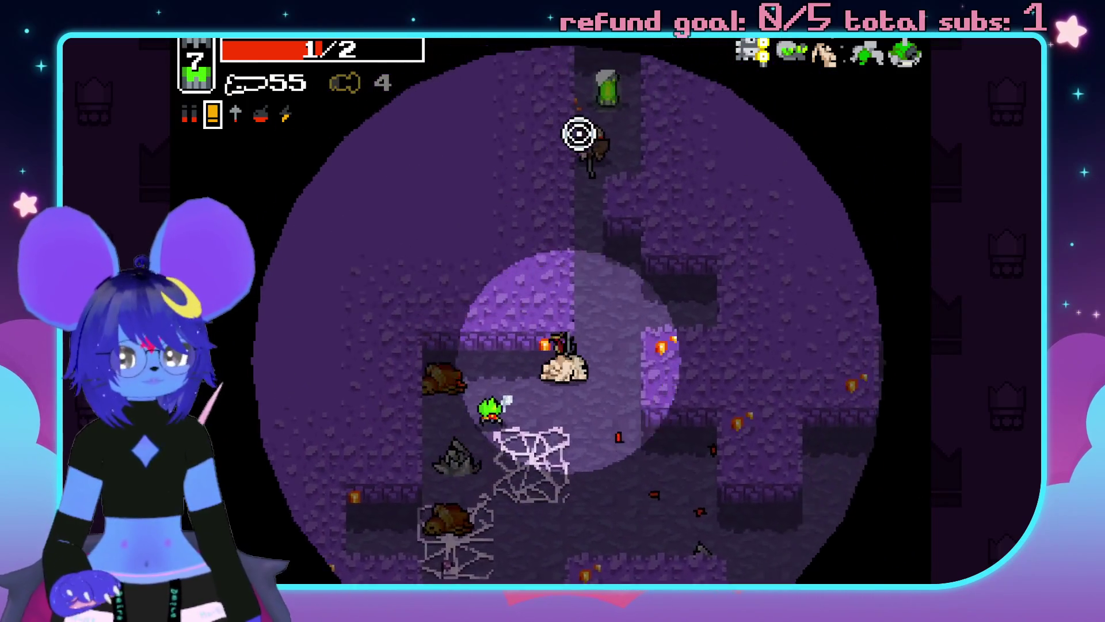
Shoot the last cave enemies and walk down-left to end the level.
{"action": "left_click", "coordinate": [582, 131]}
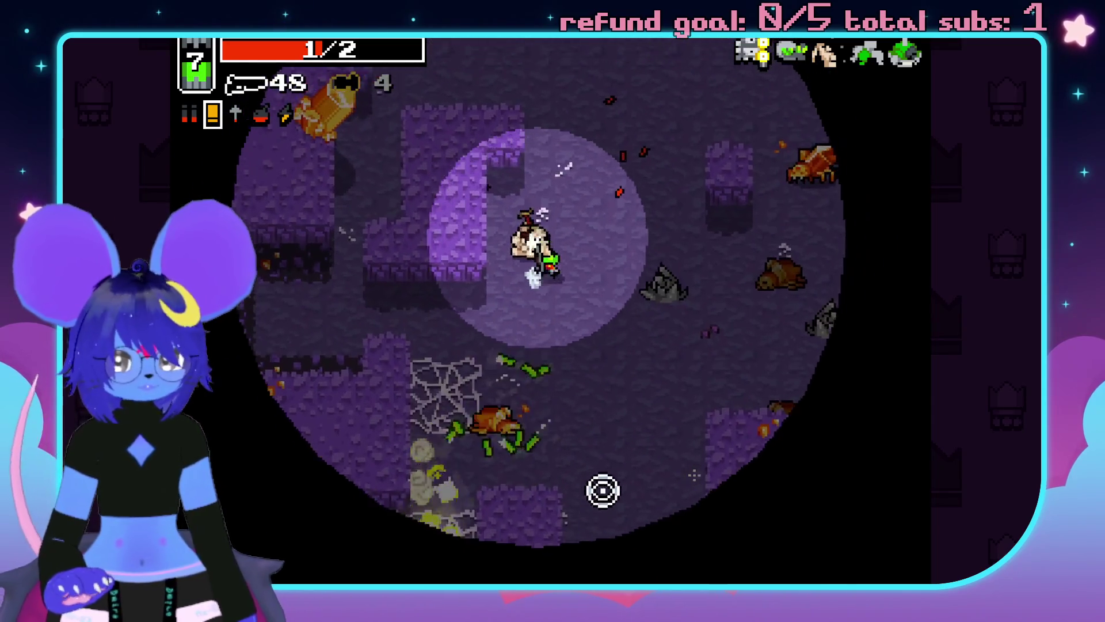
{"action": "left_click", "coordinate": [634, 518]}
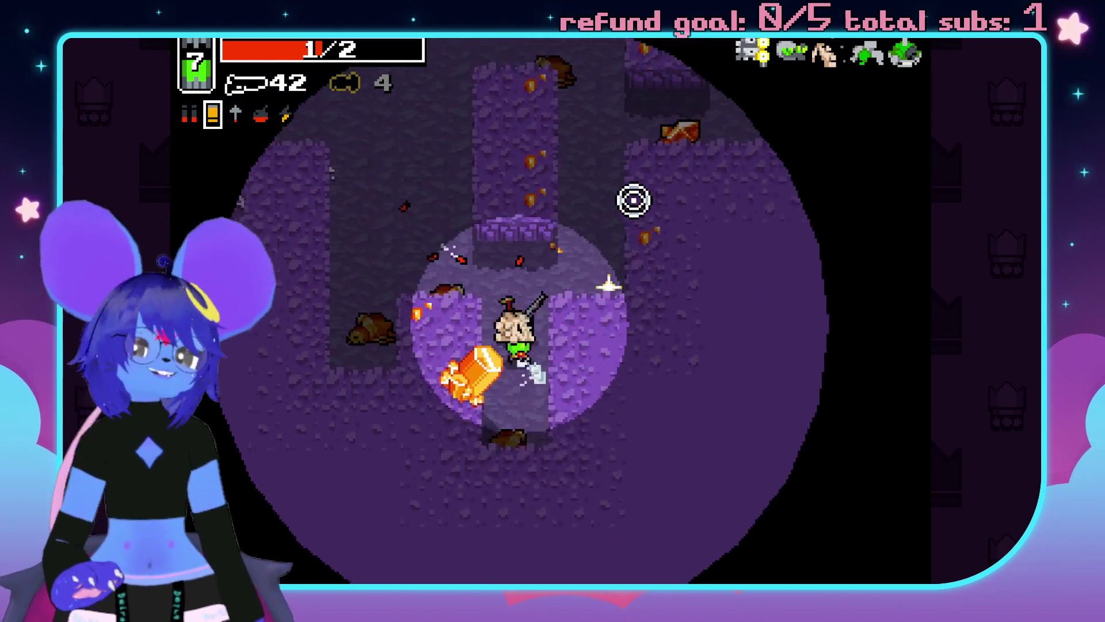
{"action": "left_click", "coordinate": [681, 352]}
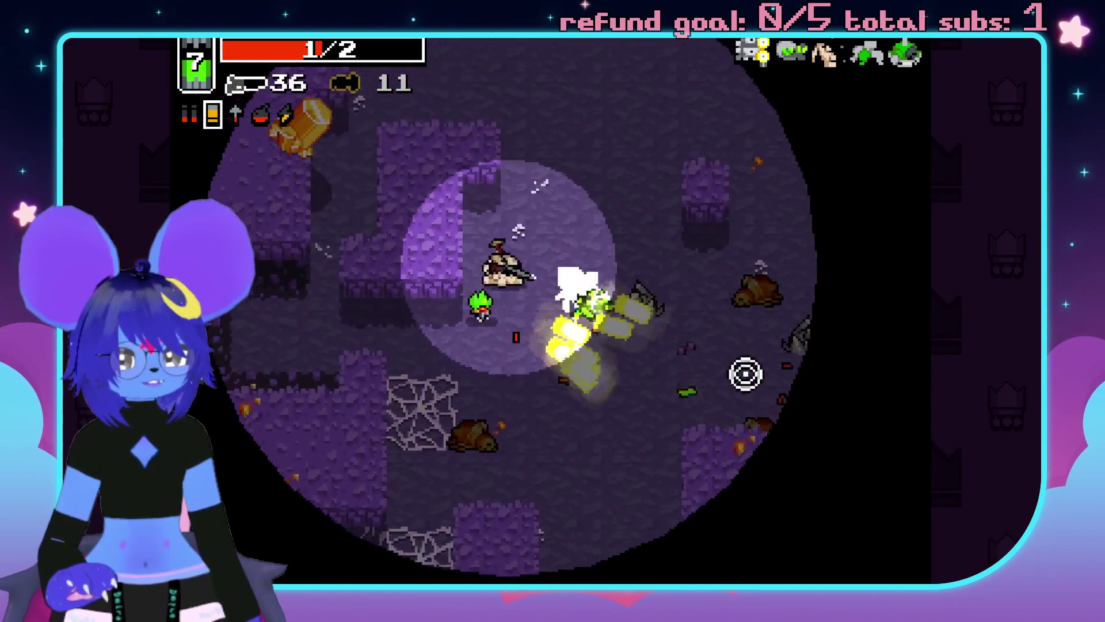
{"action": "key", "text": "w"}
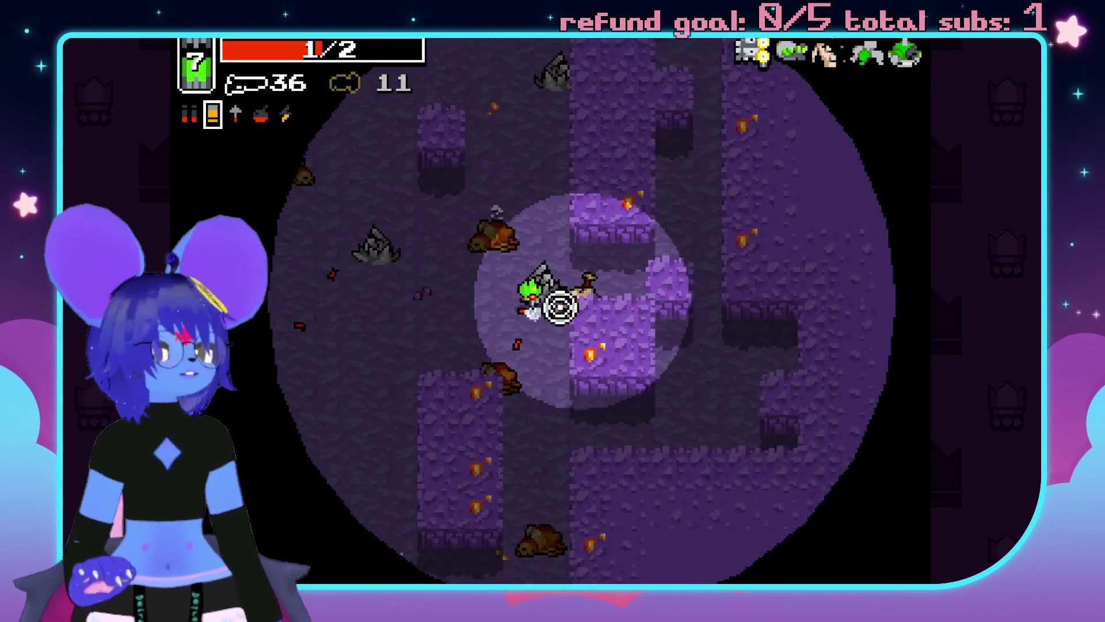
{"action": "key", "text": "s"}
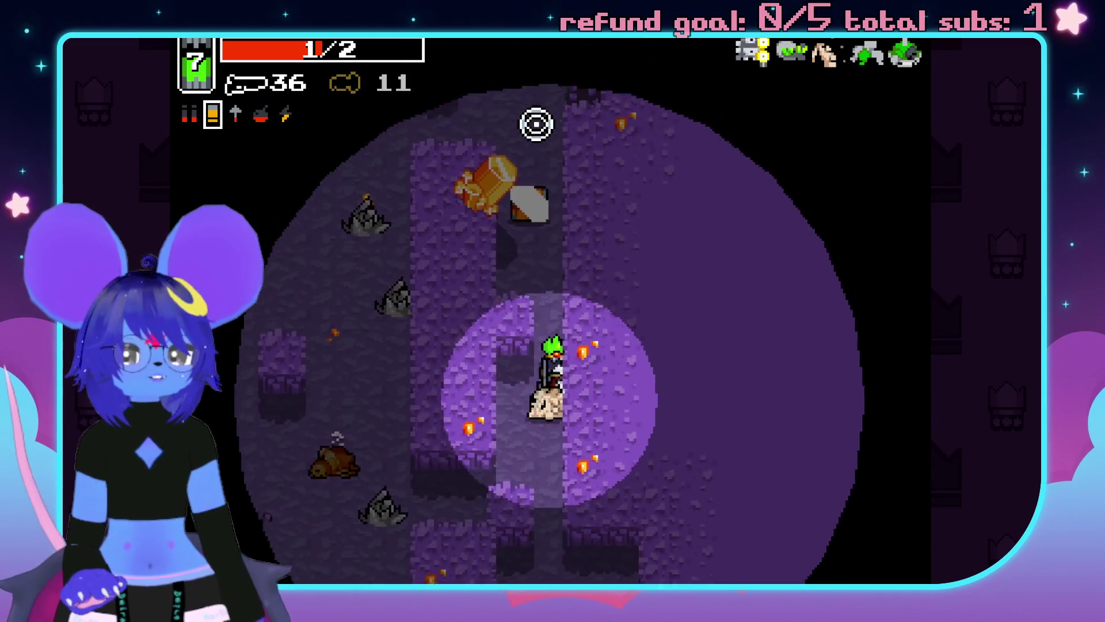
{"action": "key", "text": "a"}
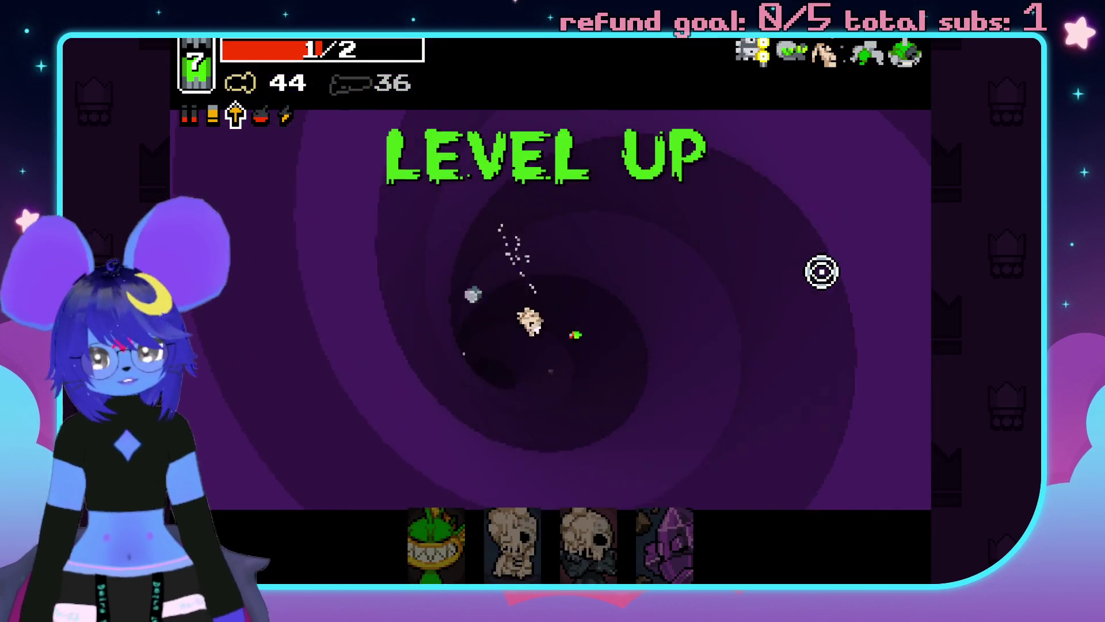
Take Rhino Skin, pick up the Gatling Slugger and fire it up the corridor.
{"action": "left_click", "coordinate": [610, 541]}
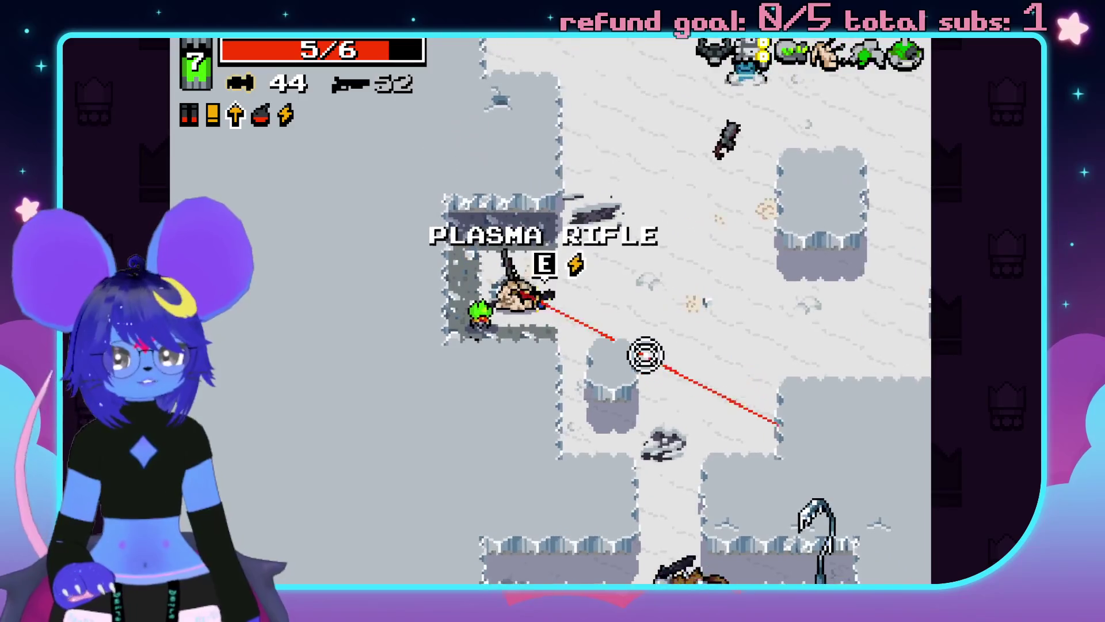
{"action": "key", "text": "e"}
{"action": "left_click", "coordinate": [516, 198]}
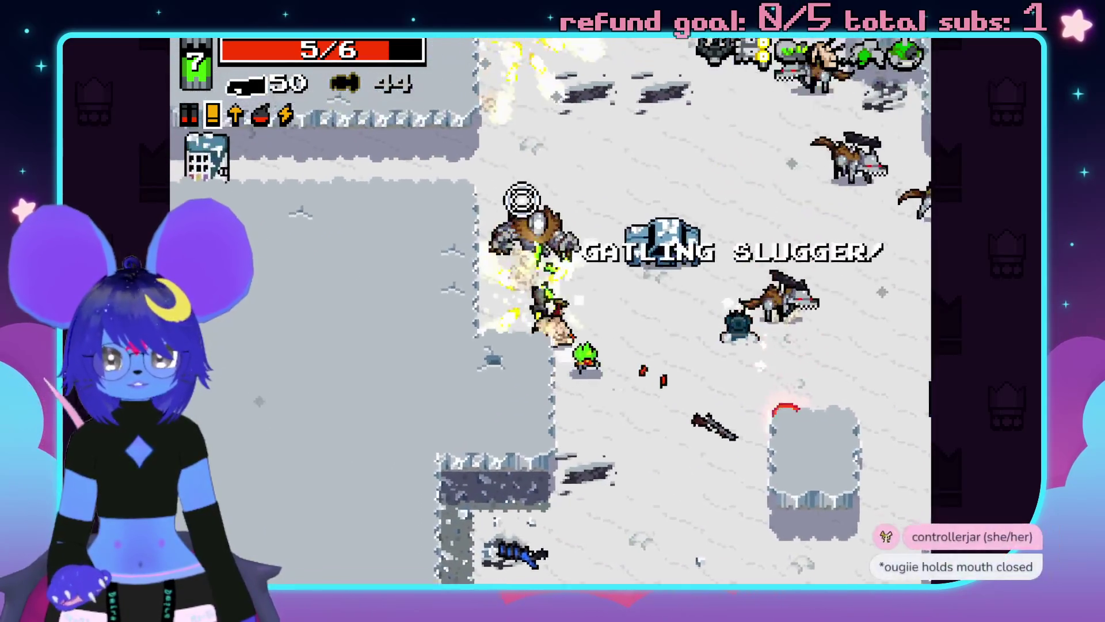
{"action": "left_click", "coordinate": [701, 193]}
{"action": "key", "text": "w"}
{"action": "left_click", "coordinate": [741, 333]}
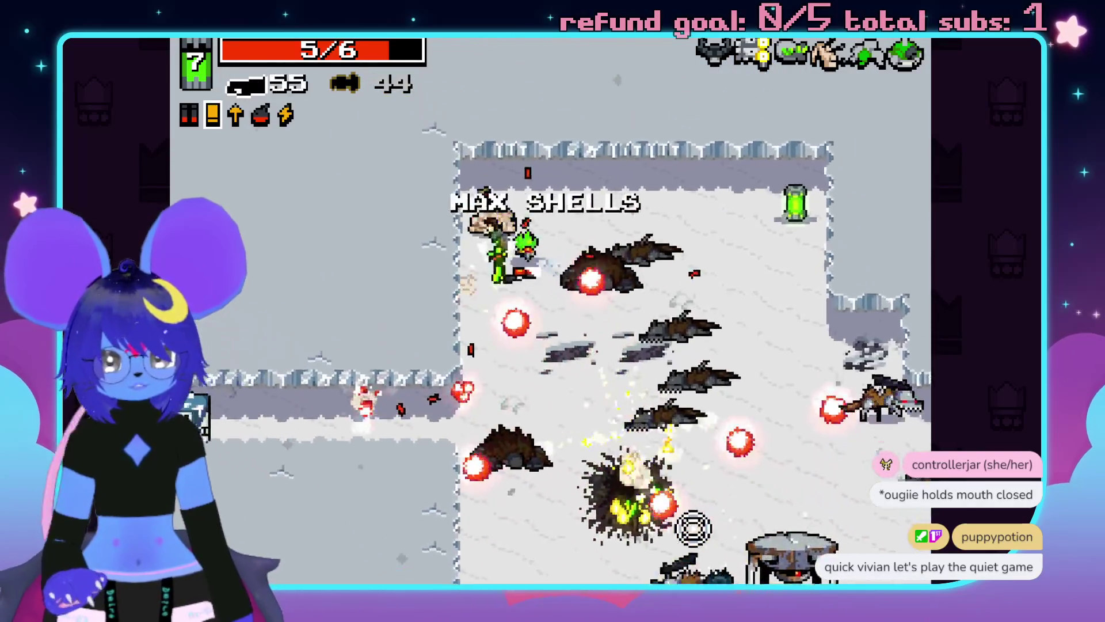
Fight the enemy pack in the snowy room with the Gatling Slugger.
{"action": "left_click", "coordinate": [748, 467]}
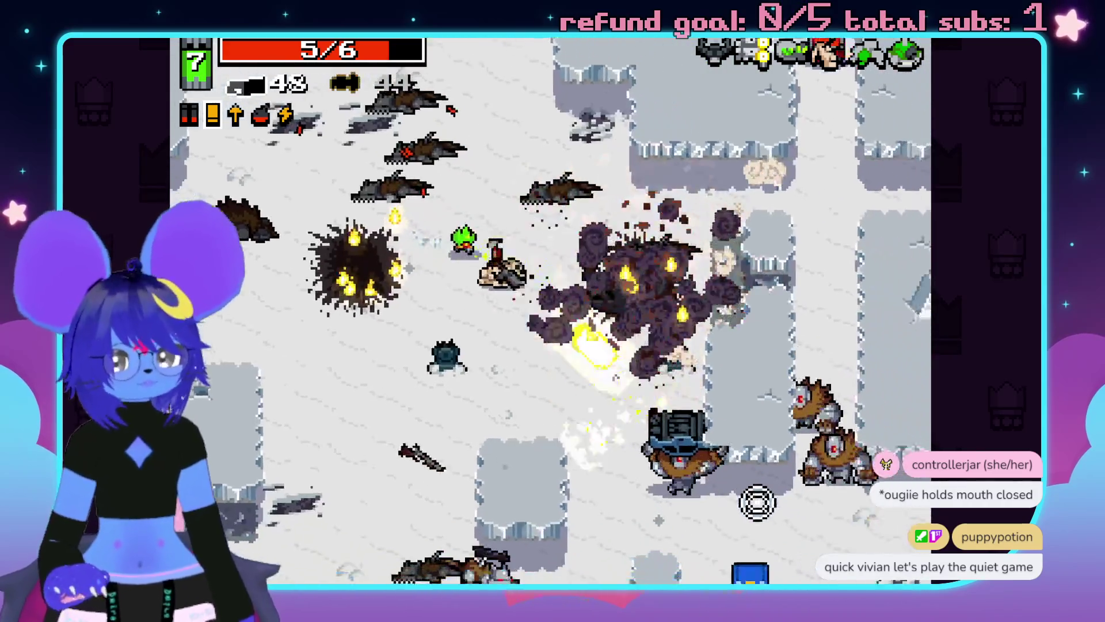
{"action": "key", "text": "s"}
{"action": "left_click", "coordinate": [759, 500]}
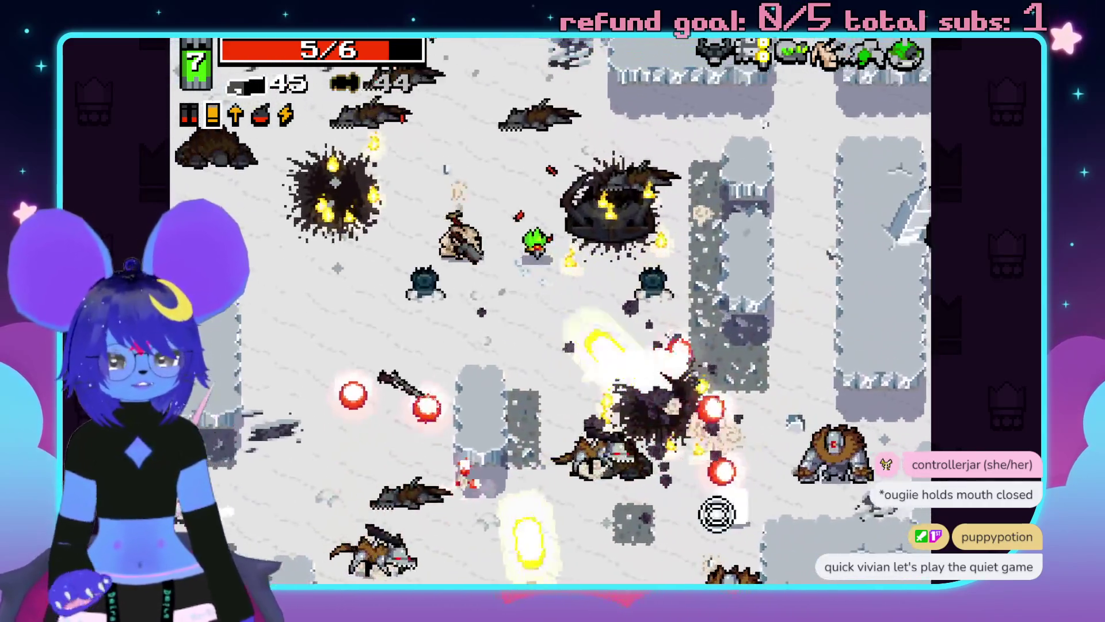
{"action": "left_click", "coordinate": [717, 514]}
{"action": "key", "text": "w"}
{"action": "key", "text": "a"}
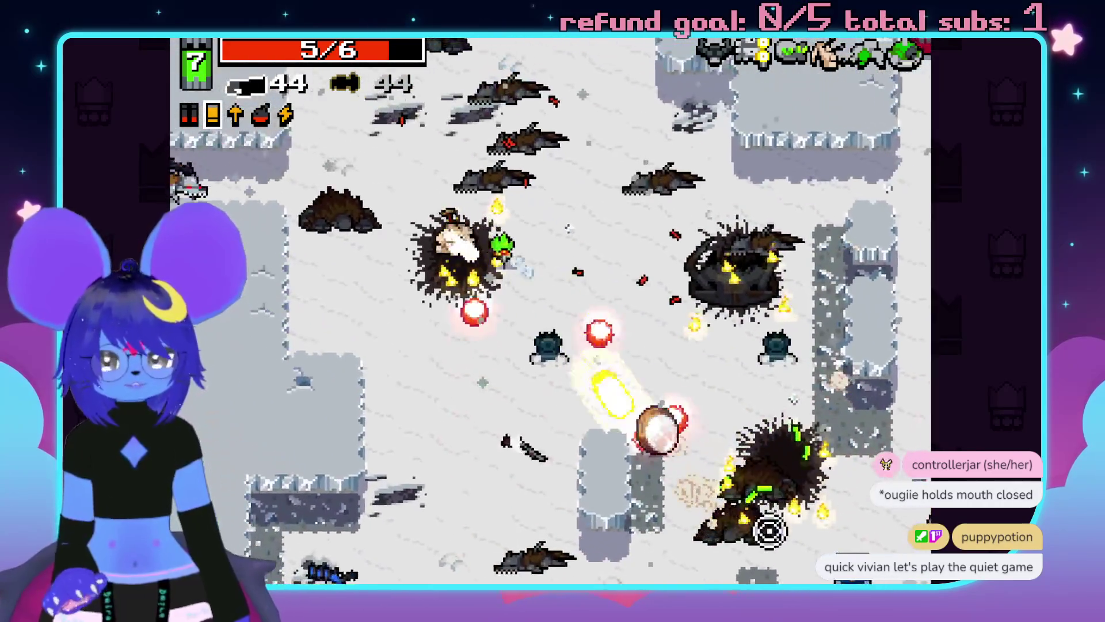
{"action": "key", "text": "s"}
{"action": "left_click", "coordinate": [740, 519]}
{"action": "key", "text": "d"}
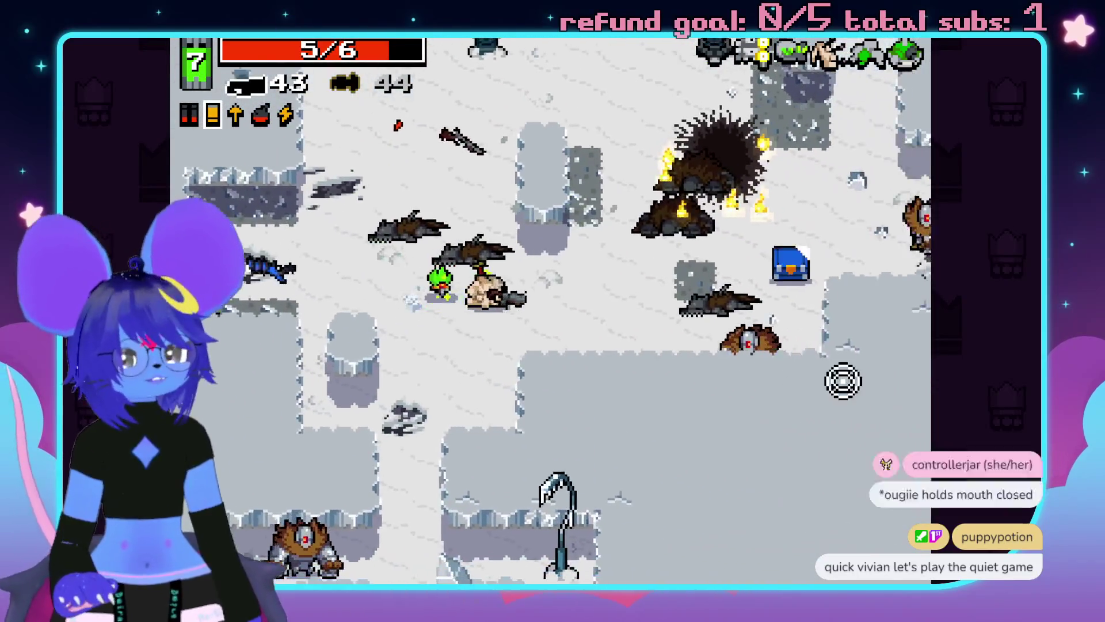
{"action": "left_click", "coordinate": [758, 380]}
{"action": "left_click", "coordinate": [779, 381]}
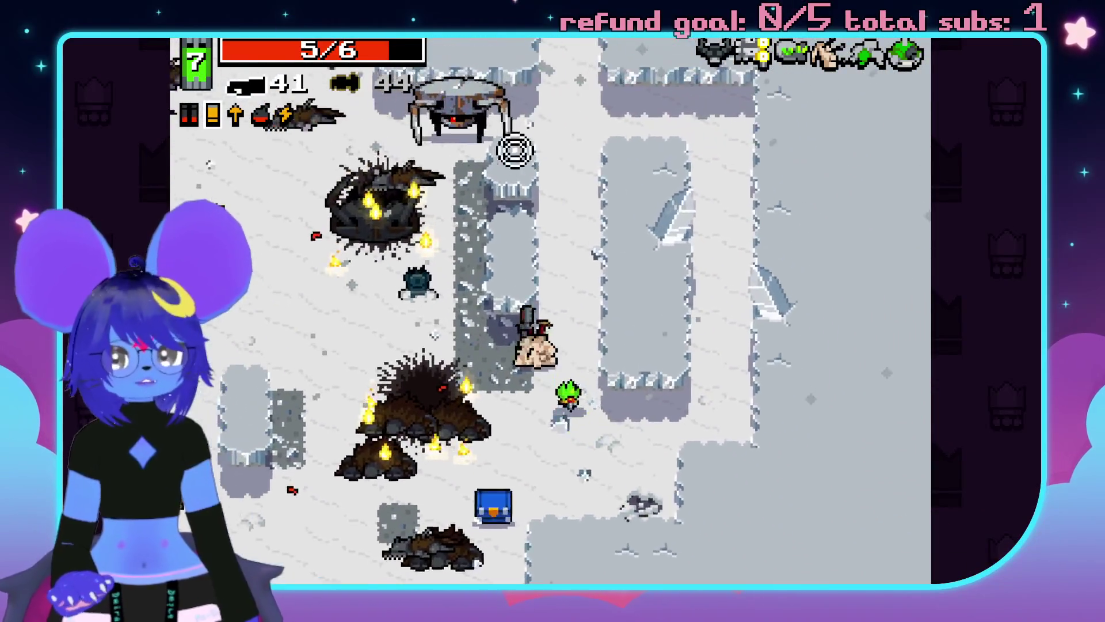
Clear the enemy ahead, then walk past the shotgun collecting rads to level up.
{"action": "key", "text": "w"}
{"action": "key", "text": "a"}
{"action": "left_click", "coordinate": [545, 136]}
{"action": "key", "text": "w"}
{"action": "key", "text": "d"}
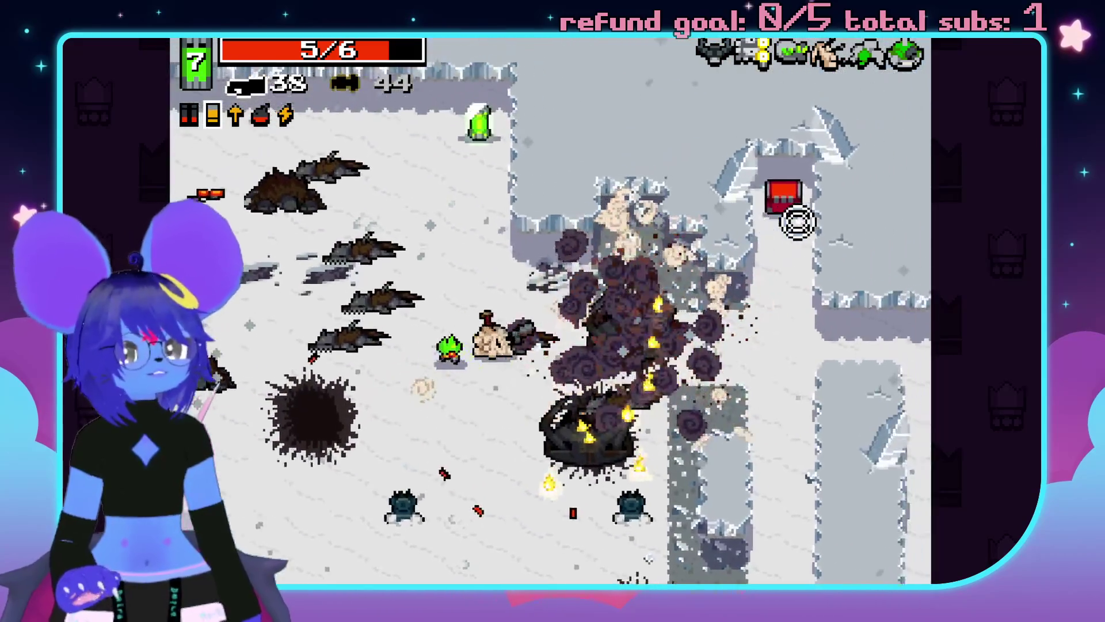
{"action": "key", "text": "a"}
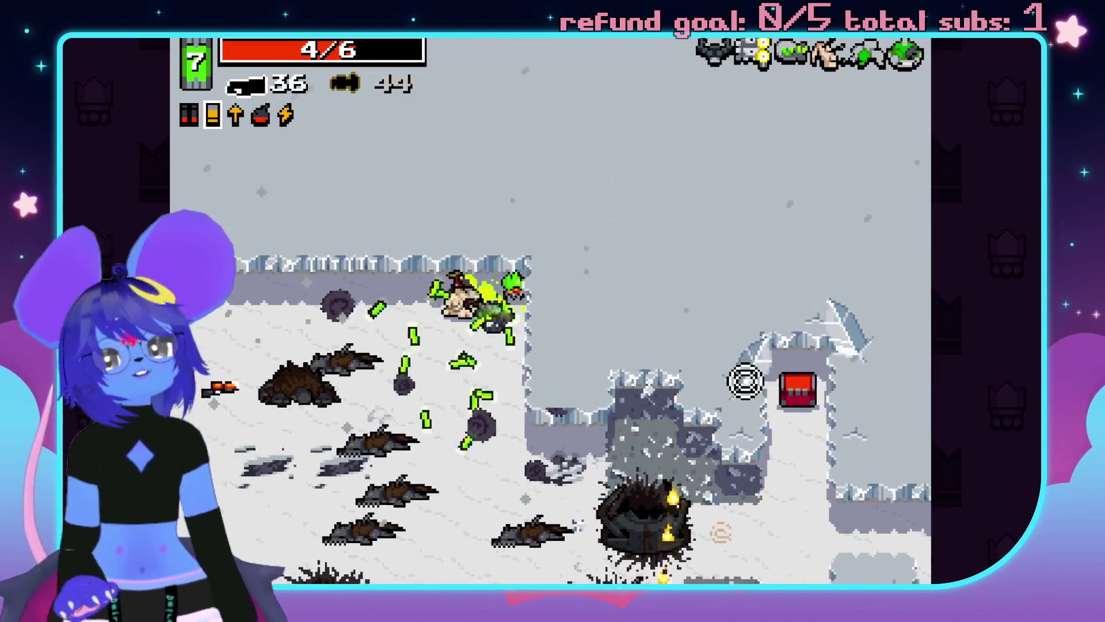
{"action": "key", "text": "s"}
{"action": "key", "text": "s"}
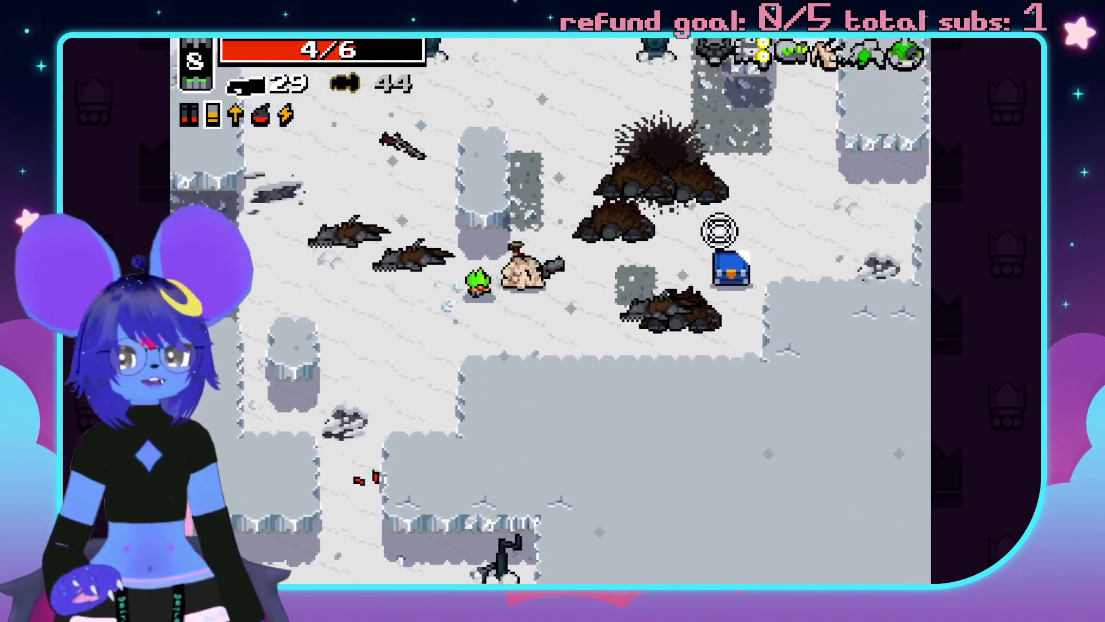
Walk past the Plasma Rifle and blue chest and enter the purple portal.
{"action": "key", "text": "w"}
{"action": "key", "text": "a"}
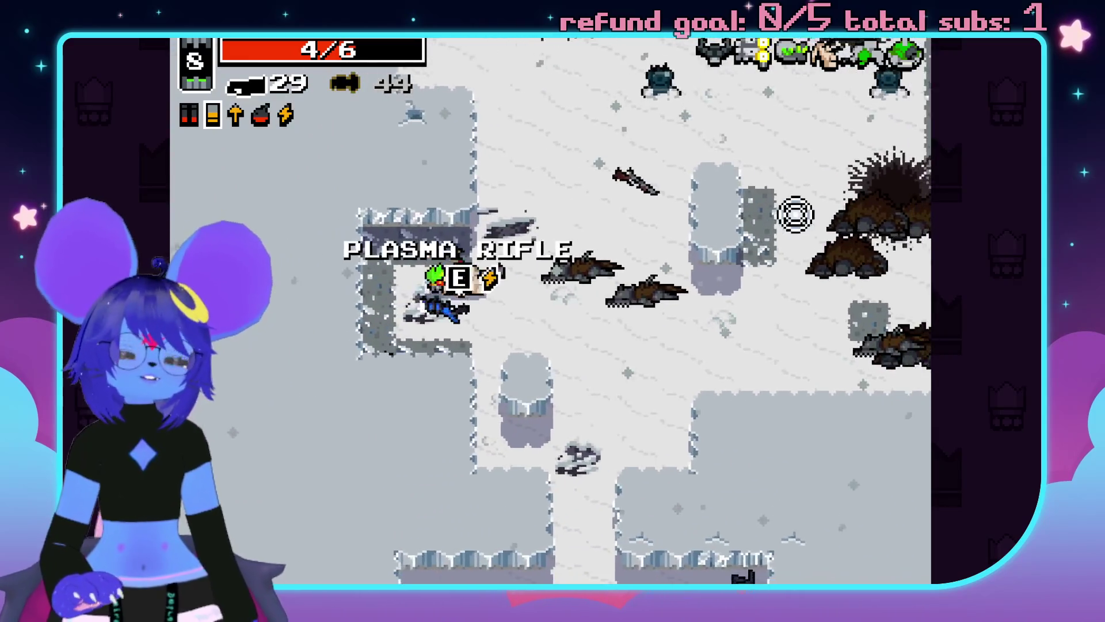
{"action": "key", "text": "w"}
{"action": "key", "text": "d"}
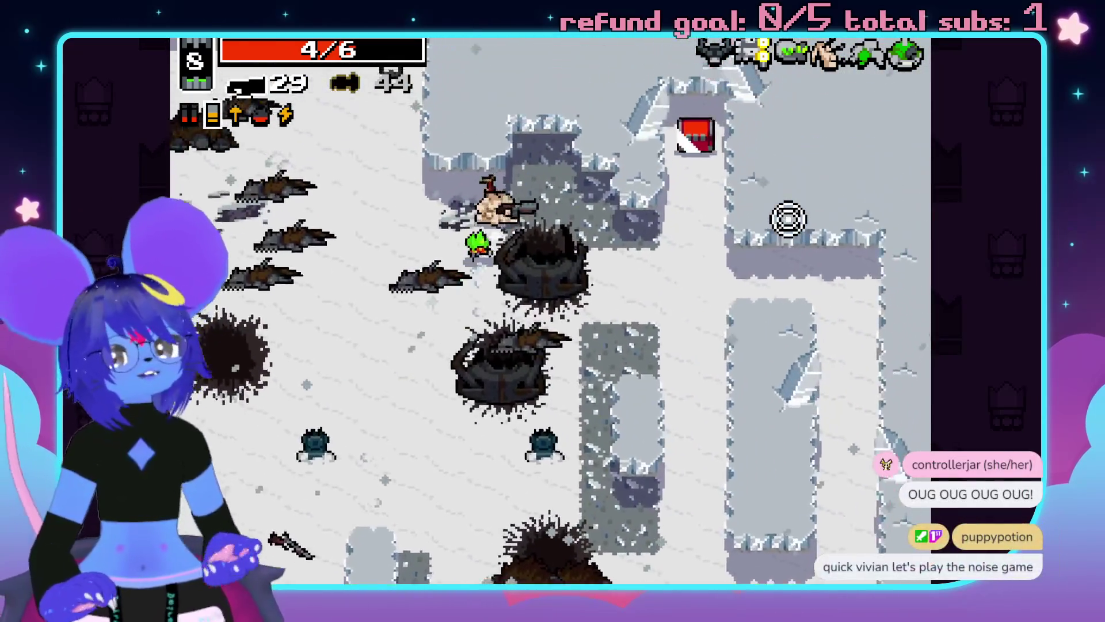
{"action": "key", "text": "w"}
{"action": "key", "text": "d"}
{"action": "key", "text": "s"}
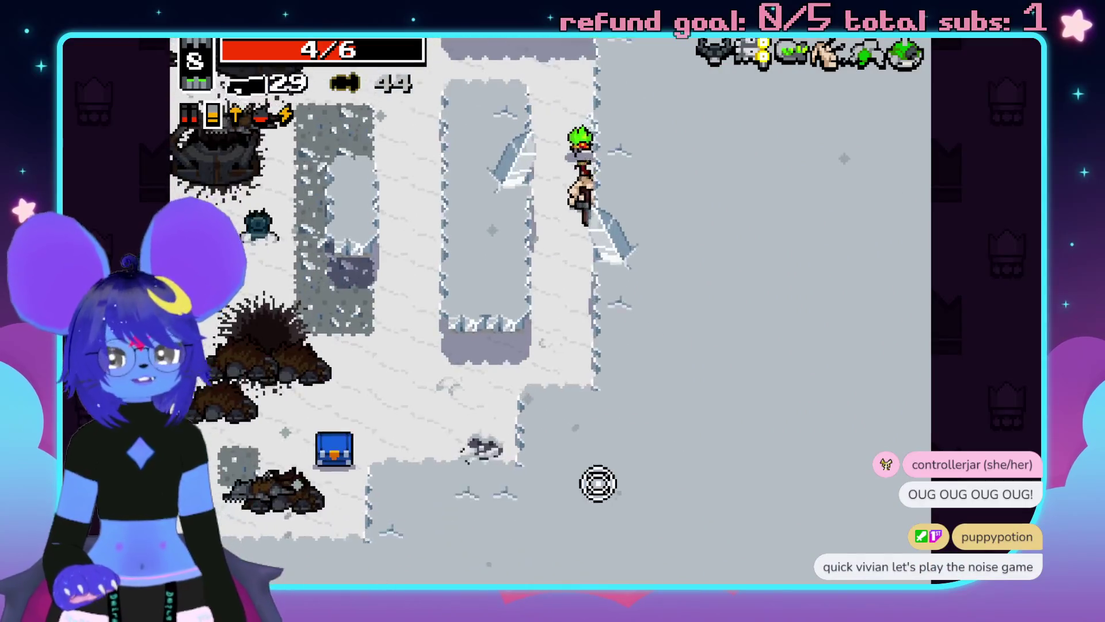
{"action": "key", "text": "a"}
{"action": "key", "text": "a"}
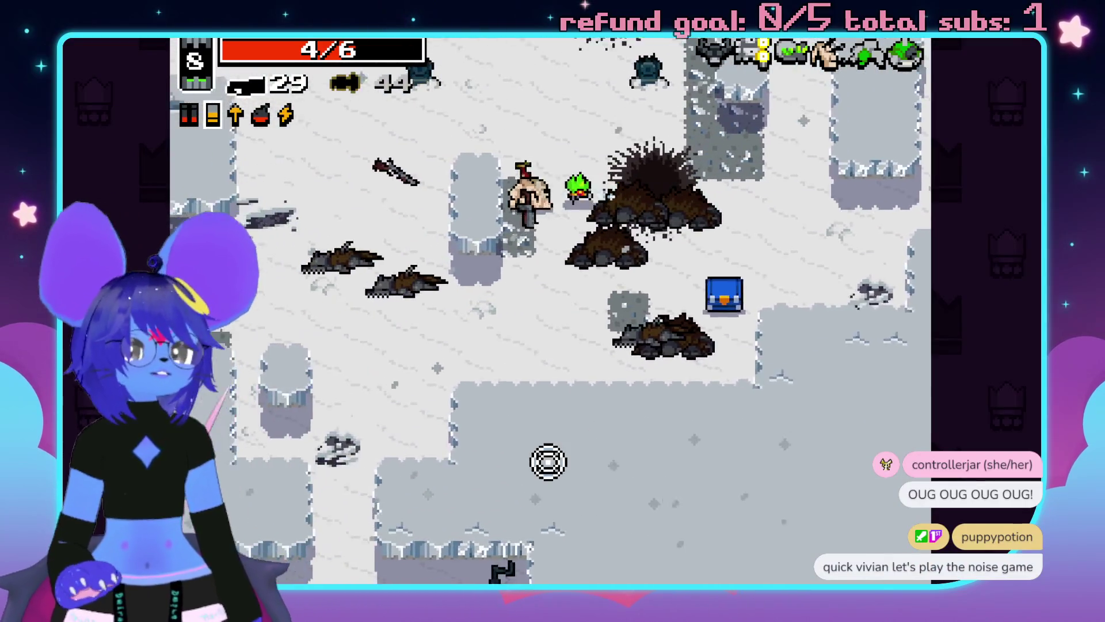
{"action": "key", "text": "s"}
{"action": "key", "text": "s"}
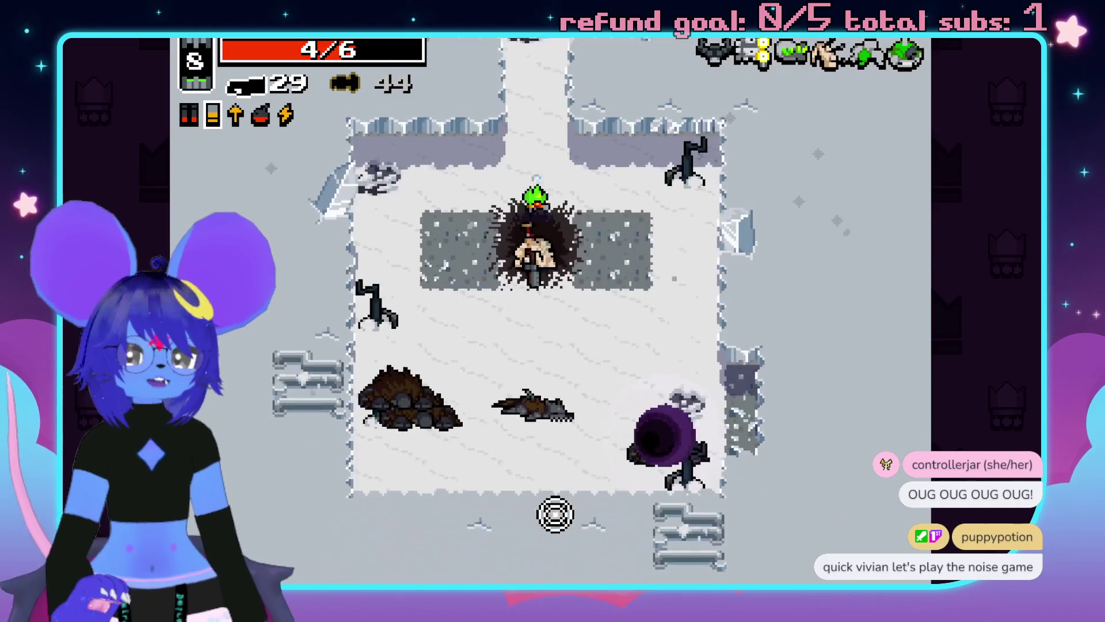
{"action": "key", "text": "d"}
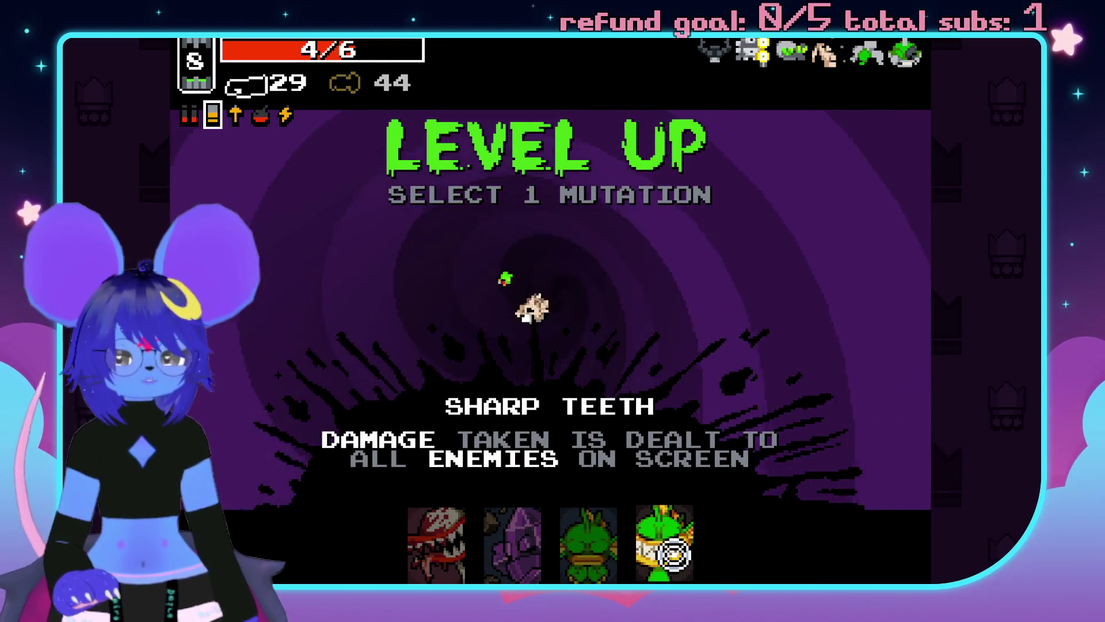
Pick the Hammerhead mutation card to begin Frozen City 5-2.
{"action": "left_click", "coordinate": [519, 524]}
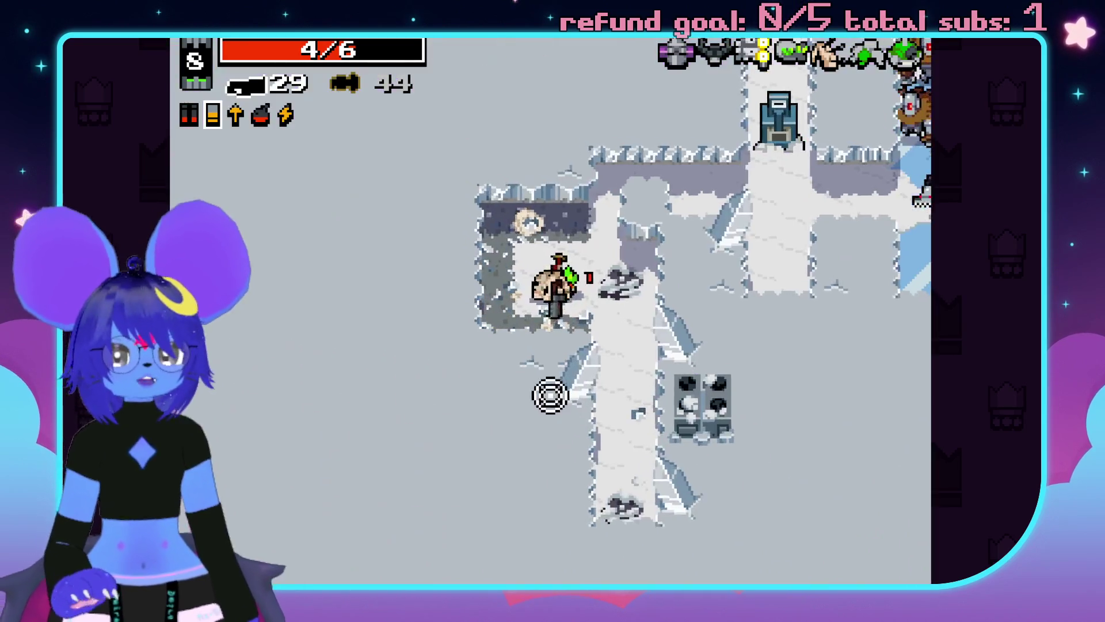
Push into the new Frozen City area, firing shells at the enemies on the right and the boss.
{"action": "key", "text": "w"}
{"action": "key", "text": "d"}
{"action": "key", "text": "space"}
{"action": "left_click", "coordinate": [817, 329]}
{"action": "left_click", "coordinate": [829, 341]}
{"action": "key", "text": "space"}
{"action": "key", "text": "d"}
{"action": "left_click", "coordinate": [829, 340]}
{"action": "left_click", "coordinate": [836, 360]}
{"action": "left_click", "coordinate": [793, 372]}
{"action": "left_click", "coordinate": [728, 420]}
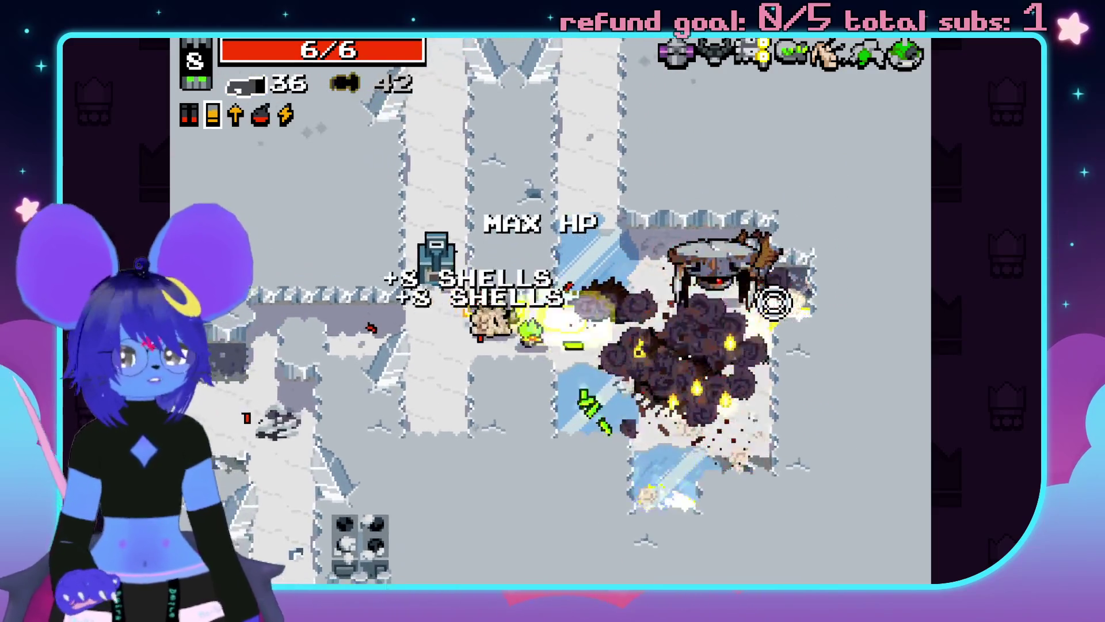
{"action": "left_click", "coordinate": [732, 209]}
Advance up the corridor and then left, shooting the enemies along the way.
{"action": "key", "text": "w"}
{"action": "left_click", "coordinate": [422, 155]}
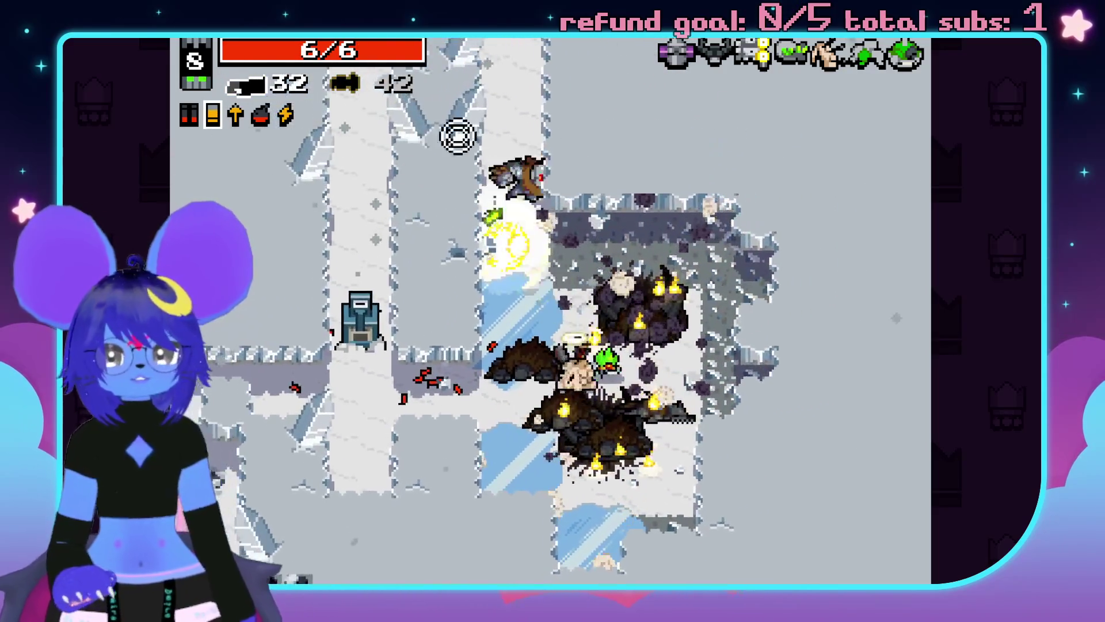
{"action": "left_click", "coordinate": [585, 136]}
{"action": "key", "text": "w"}
{"action": "key", "text": "a"}
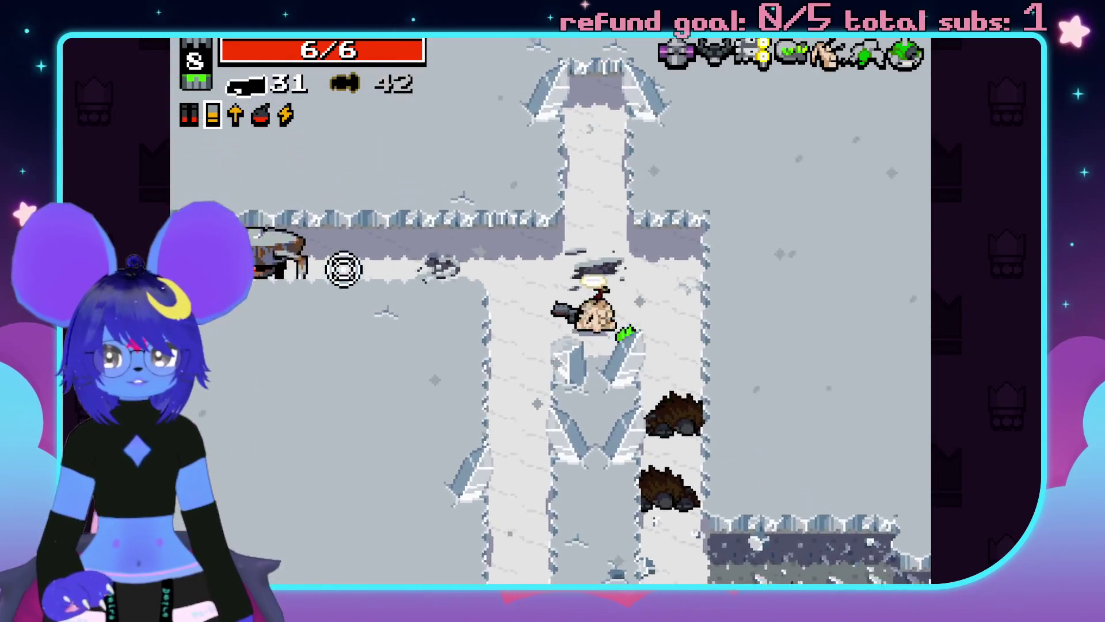
{"action": "left_click", "coordinate": [338, 308]}
{"action": "left_click", "coordinate": [313, 296]}
{"action": "key", "text": "a"}
{"action": "left_click", "coordinate": [313, 295]}
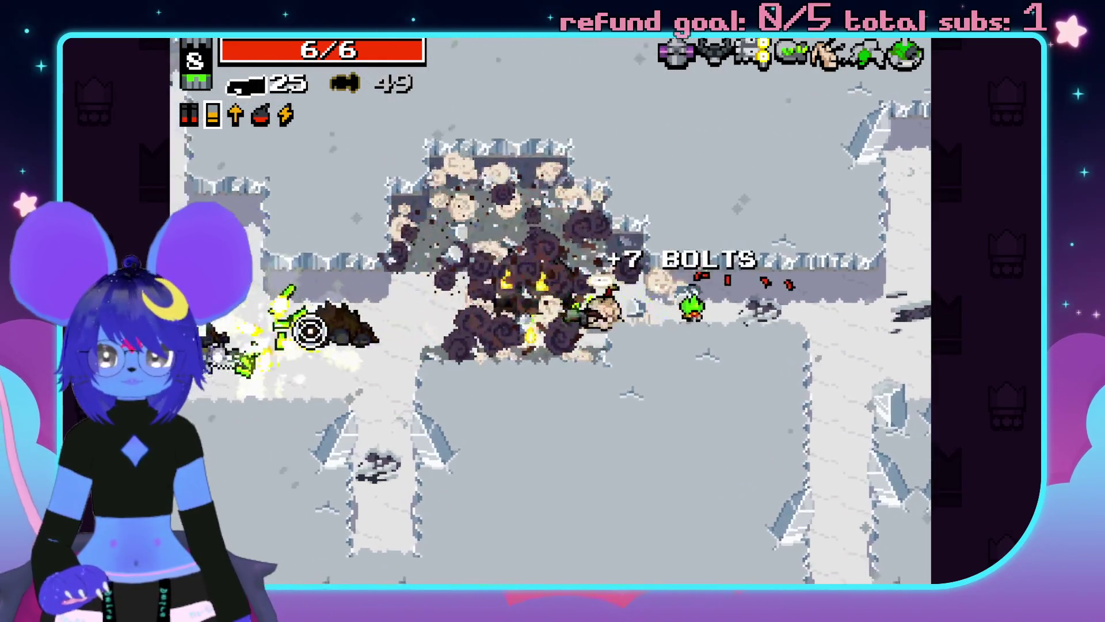
{"action": "left_click", "coordinate": [363, 313]}
{"action": "left_click", "coordinate": [386, 241]}
Fight down-left and down the corridor, then swap to the bullet weapon and fire ahead.
{"action": "key", "text": "a"}
{"action": "left_click", "coordinate": [434, 230]}
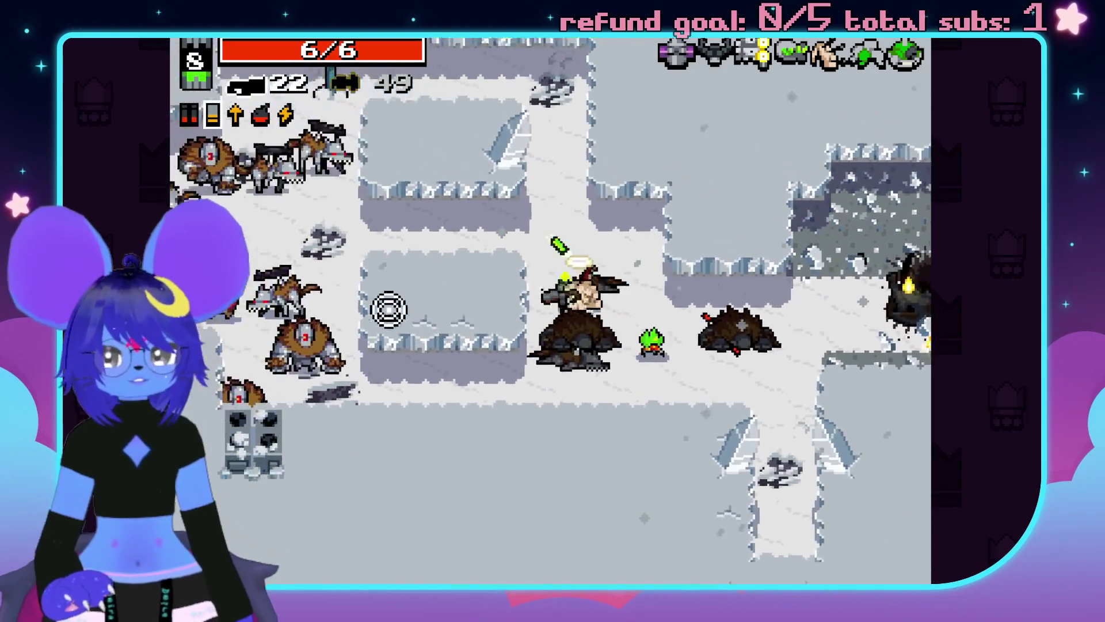
{"action": "left_click", "coordinate": [351, 318]}
{"action": "left_click", "coordinate": [348, 391]}
{"action": "key", "text": "s"}
{"action": "left_click", "coordinate": [323, 353]}
{"action": "left_click", "coordinate": [387, 424]}
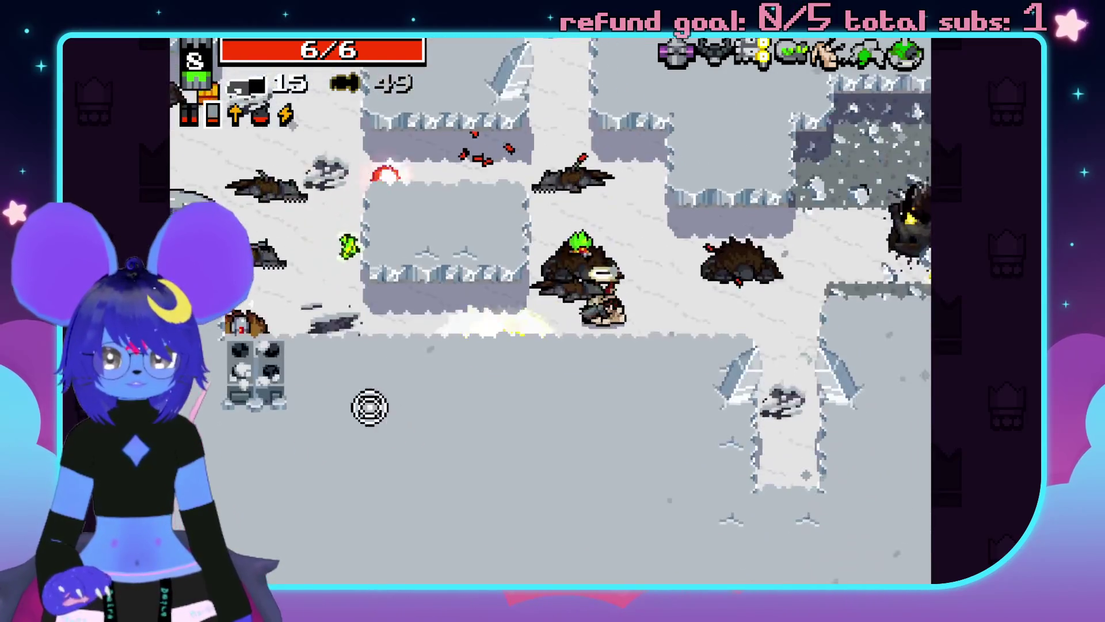
{"action": "left_click", "coordinate": [252, 297]}
{"action": "key", "text": "d"}
{"action": "left_click", "coordinate": [336, 245]}
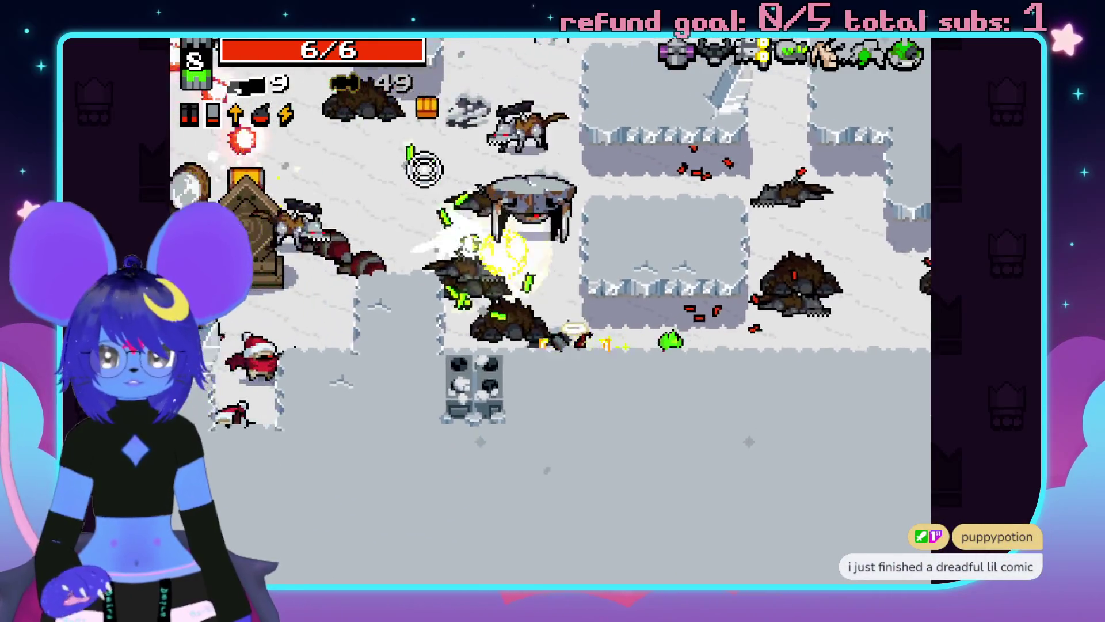
{"action": "key", "text": "space"}
{"action": "left_click", "coordinate": [484, 159]}
Retreat left firing at pursuing enemies, then advance upward and shoot the remaining ones.
{"action": "key", "text": "a"}
{"action": "left_click", "coordinate": [617, 168]}
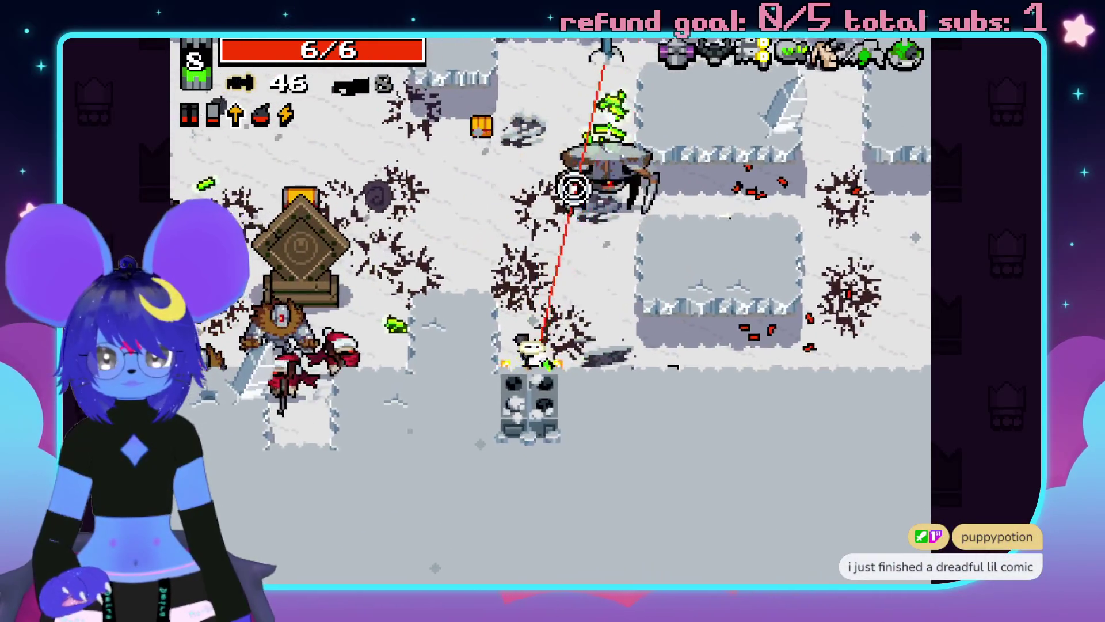
{"action": "left_click", "coordinate": [436, 389]}
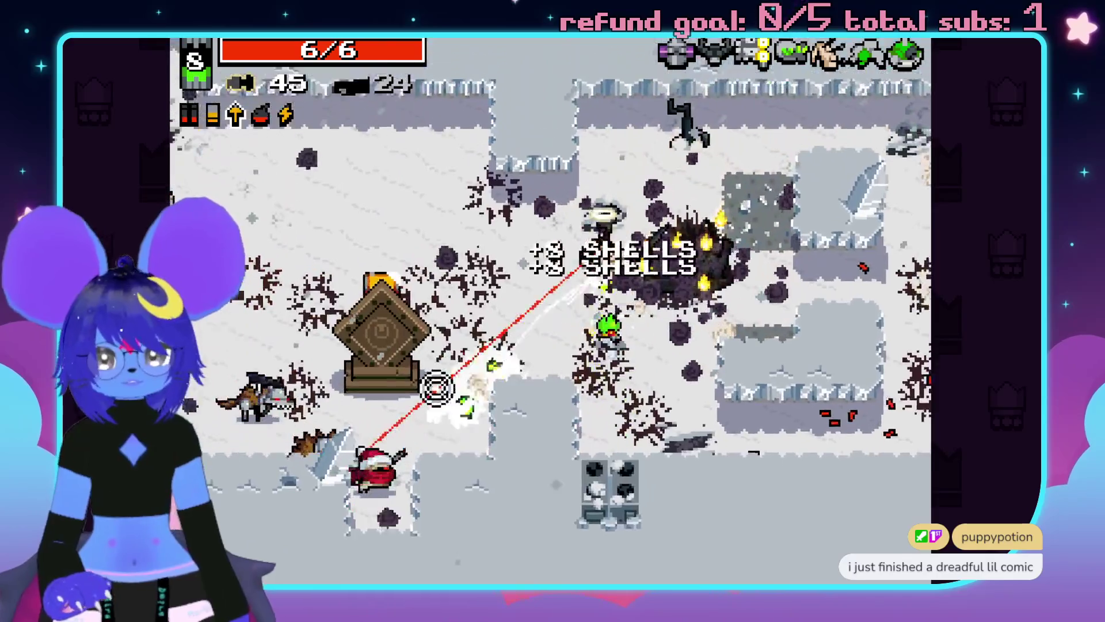
{"action": "key", "text": "w"}
{"action": "left_click", "coordinate": [382, 279]}
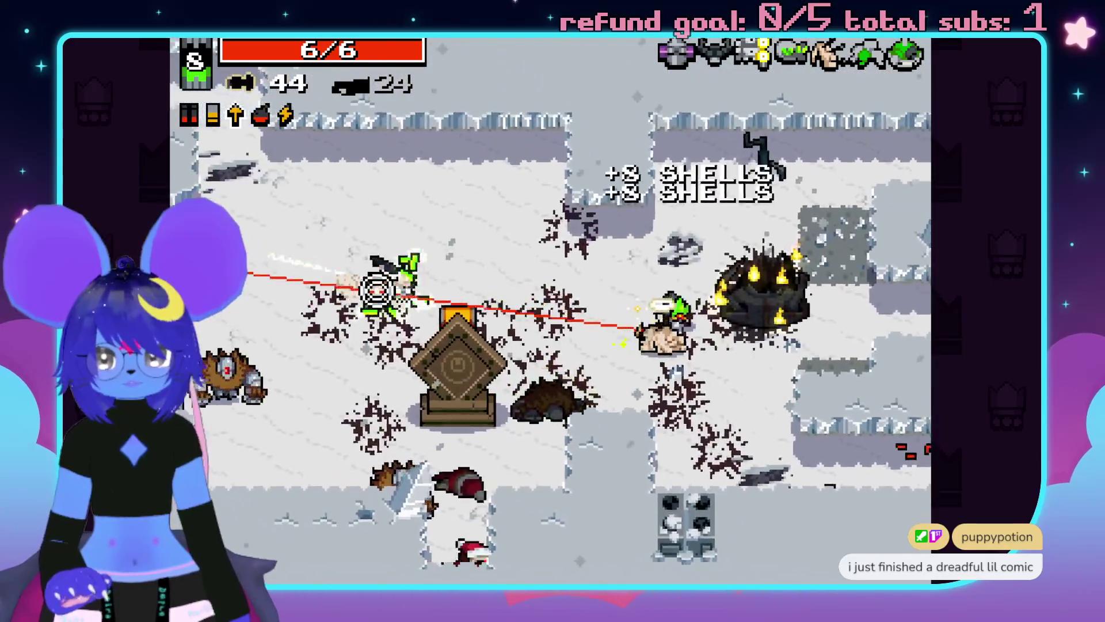
{"action": "left_click", "coordinate": [309, 353]}
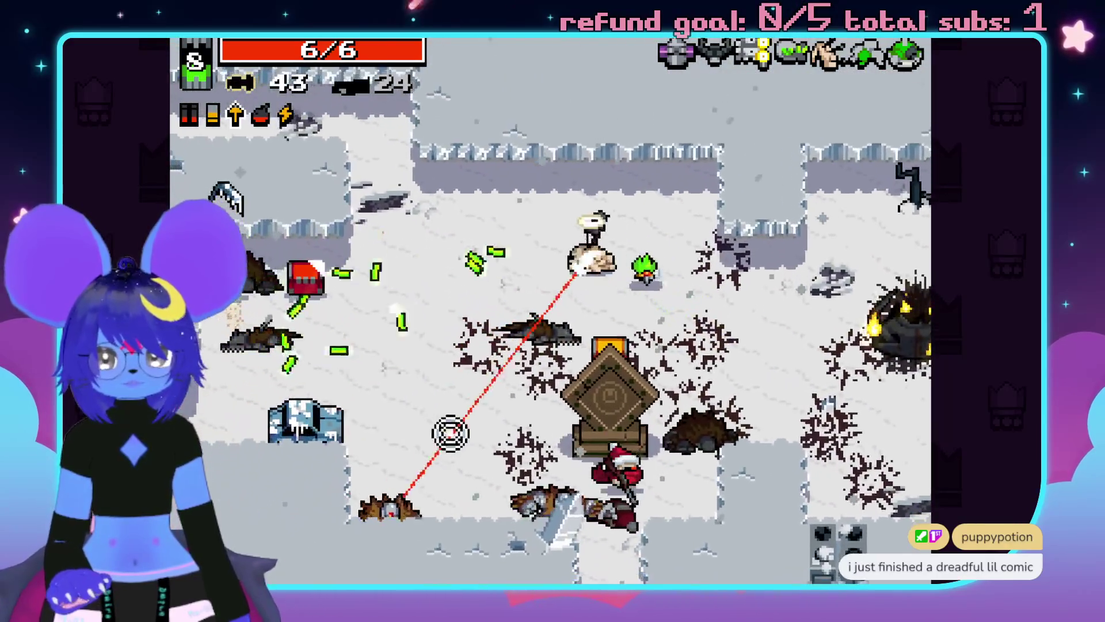
{"action": "left_click", "coordinate": [637, 451]}
{"action": "left_click", "coordinate": [619, 190]}
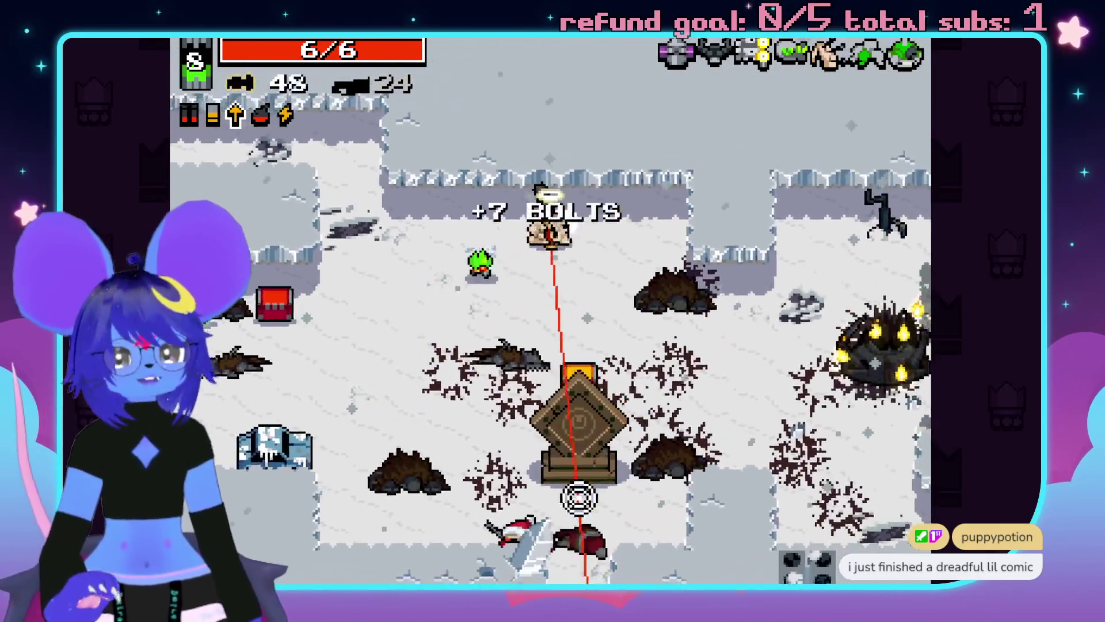
Cross the snow leftward and take down the nearby enemies with bolts.
{"action": "key", "text": "a"}
{"action": "left_click", "coordinate": [553, 541]}
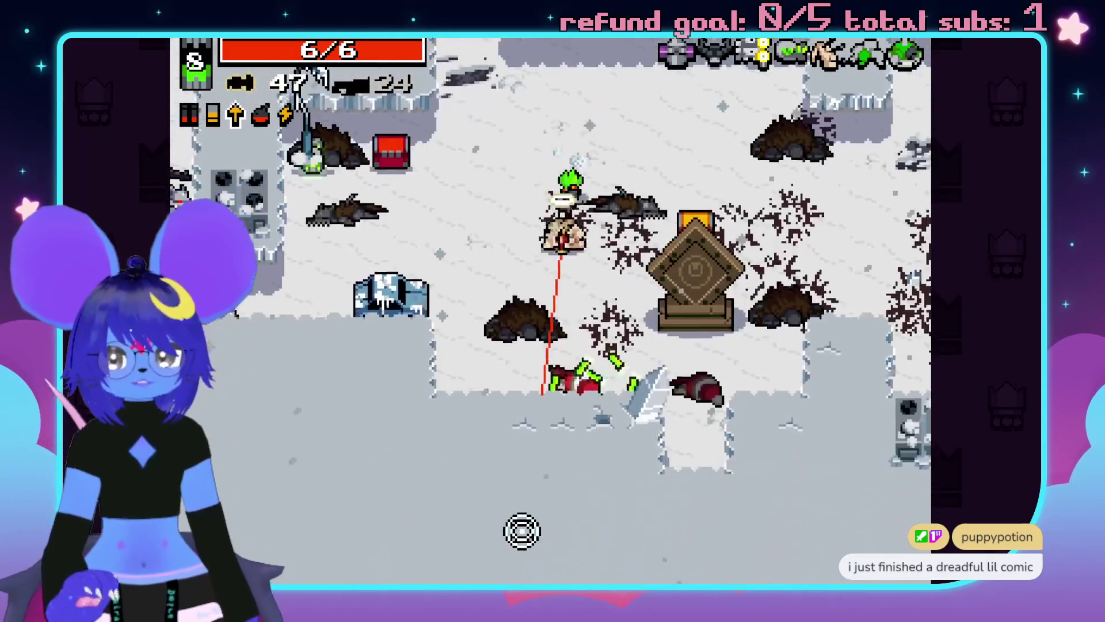
{"action": "left_click", "coordinate": [328, 409]}
{"action": "left_click", "coordinate": [322, 436]}
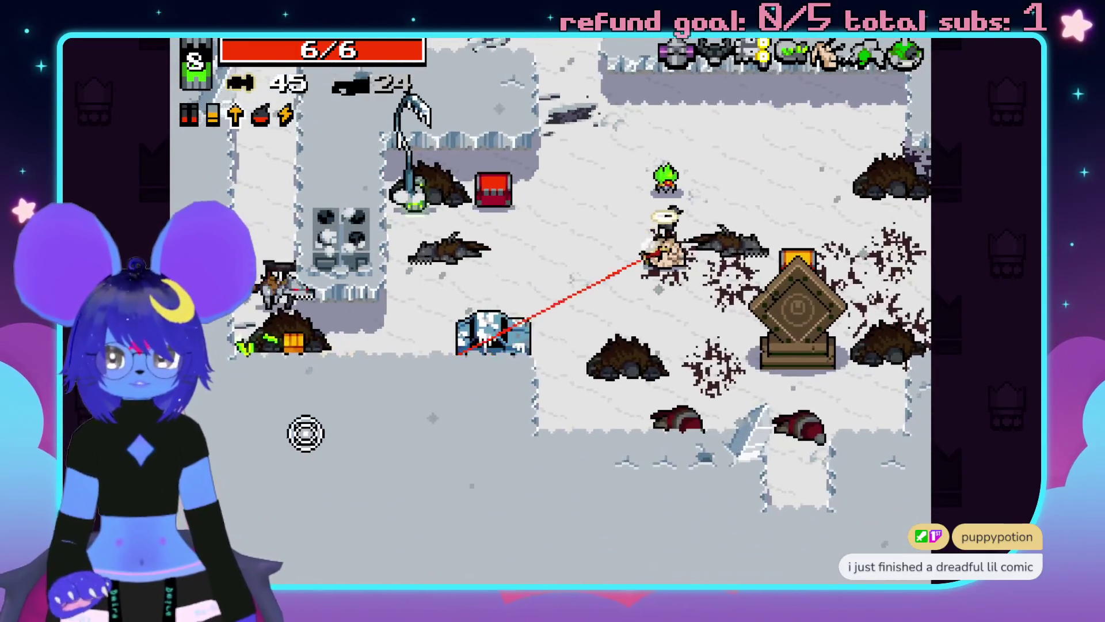
{"action": "left_click", "coordinate": [365, 237]}
{"action": "left_click", "coordinate": [377, 252]}
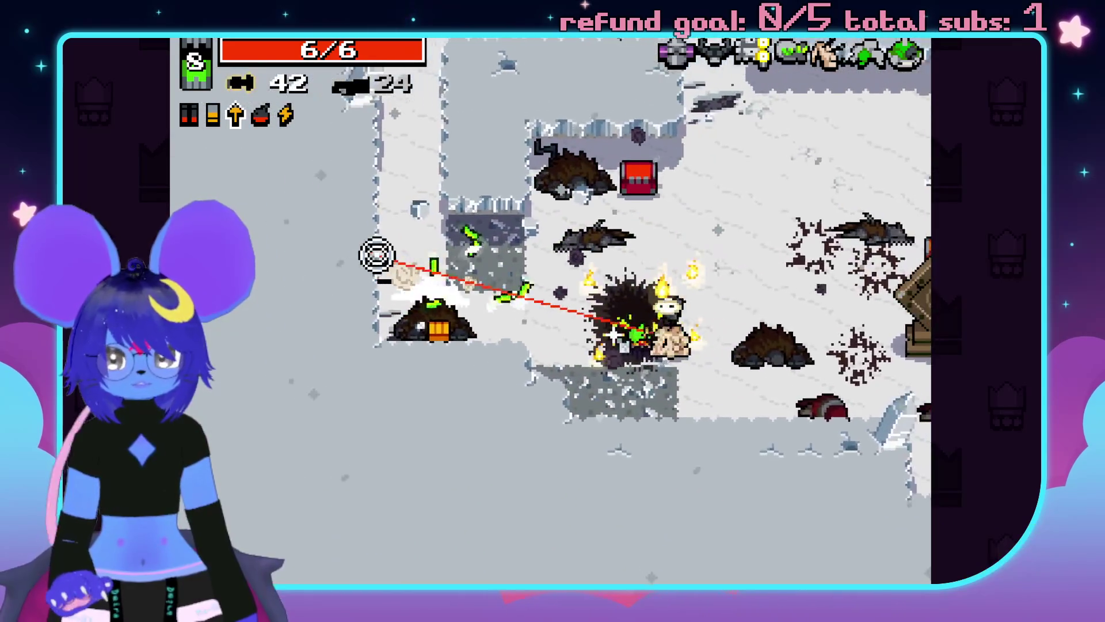
Collect the dropped shells and bolts, topping bolts to maximum, then shoot an approaching enemy.
{"action": "key", "text": "a"}
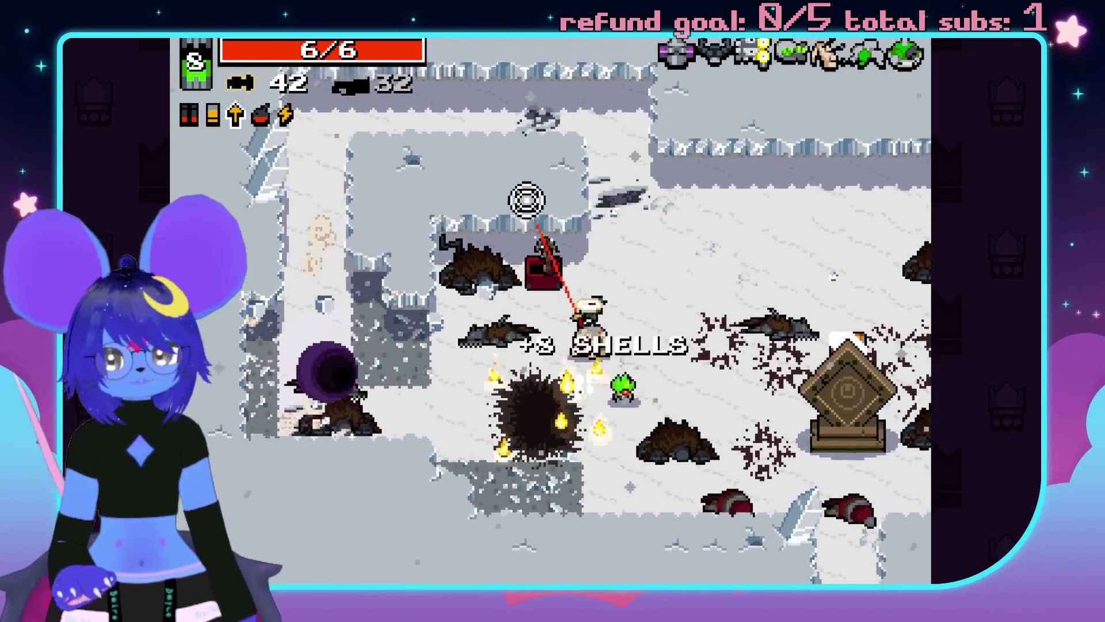
{"action": "key", "text": "w"}
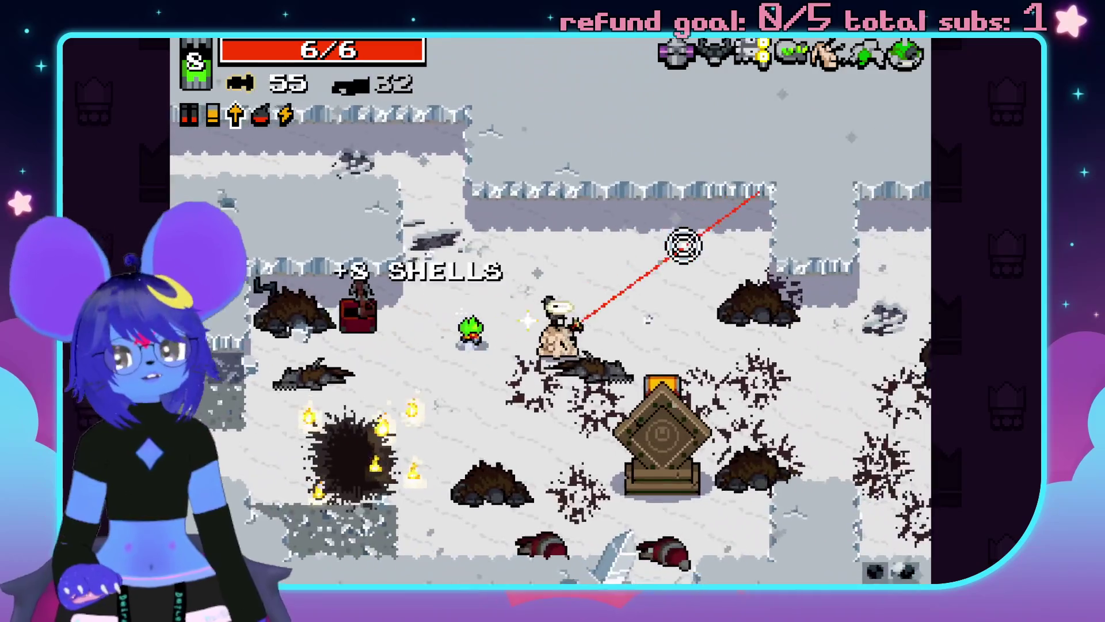
{"action": "key", "text": "d"}
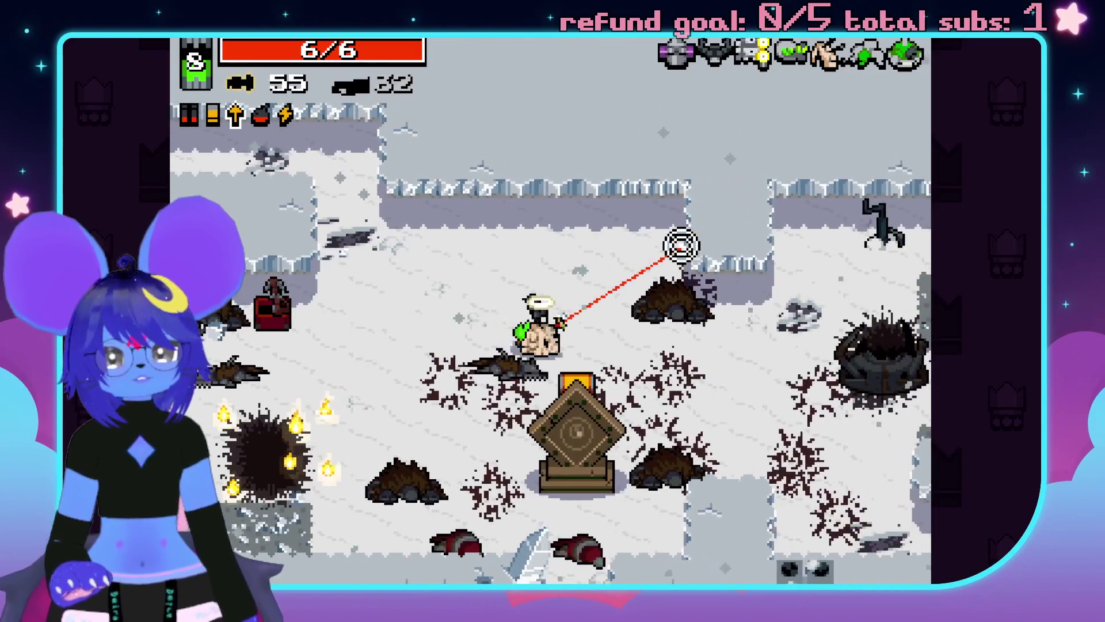
{"action": "key", "text": "space"}
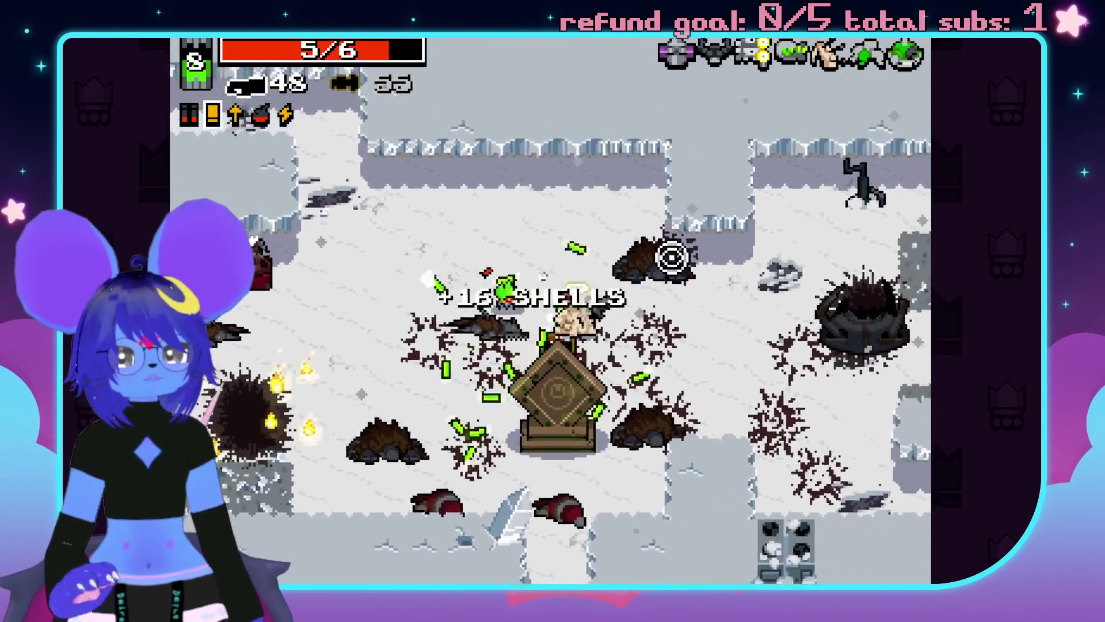
{"action": "key", "text": "a"}
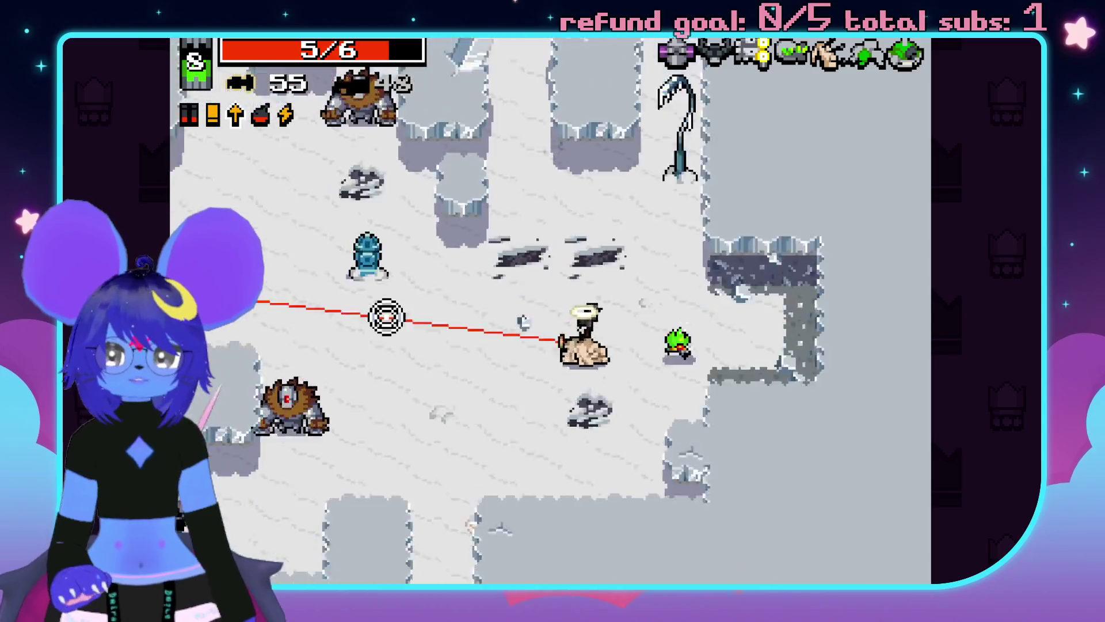
{"action": "left_click", "coordinate": [392, 334]}
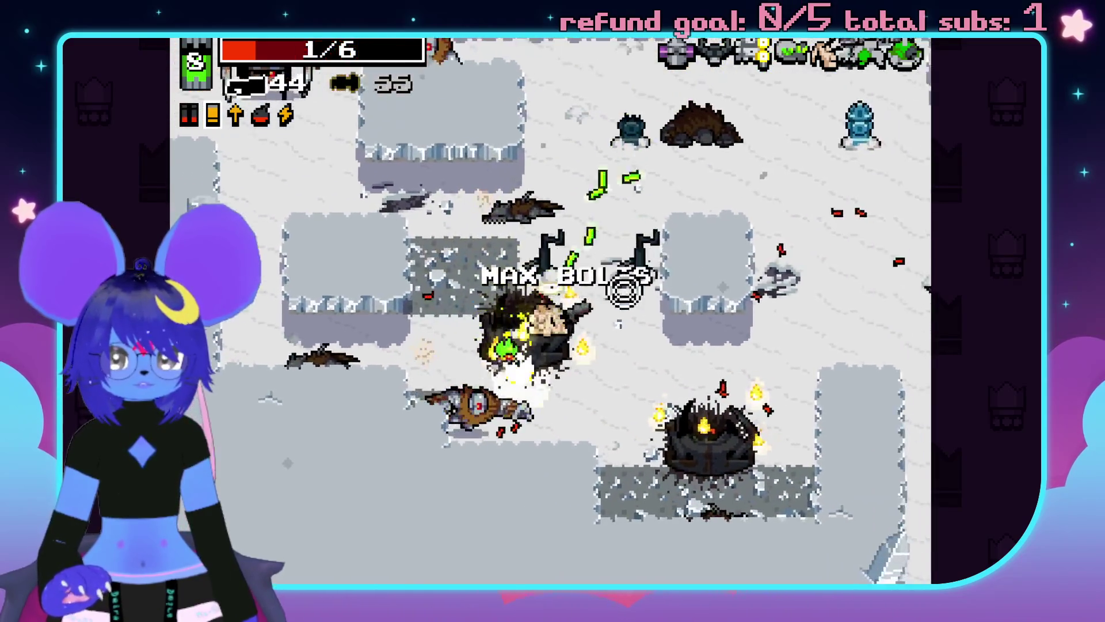
Keep firing at nearby enemies and repeatedly at Lil Hunter as he arrives.
{"action": "left_click", "coordinate": [543, 469]}
{"action": "left_click", "coordinate": [747, 362]}
{"action": "left_click", "coordinate": [755, 286]}
{"action": "left_click", "coordinate": [755, 286]}
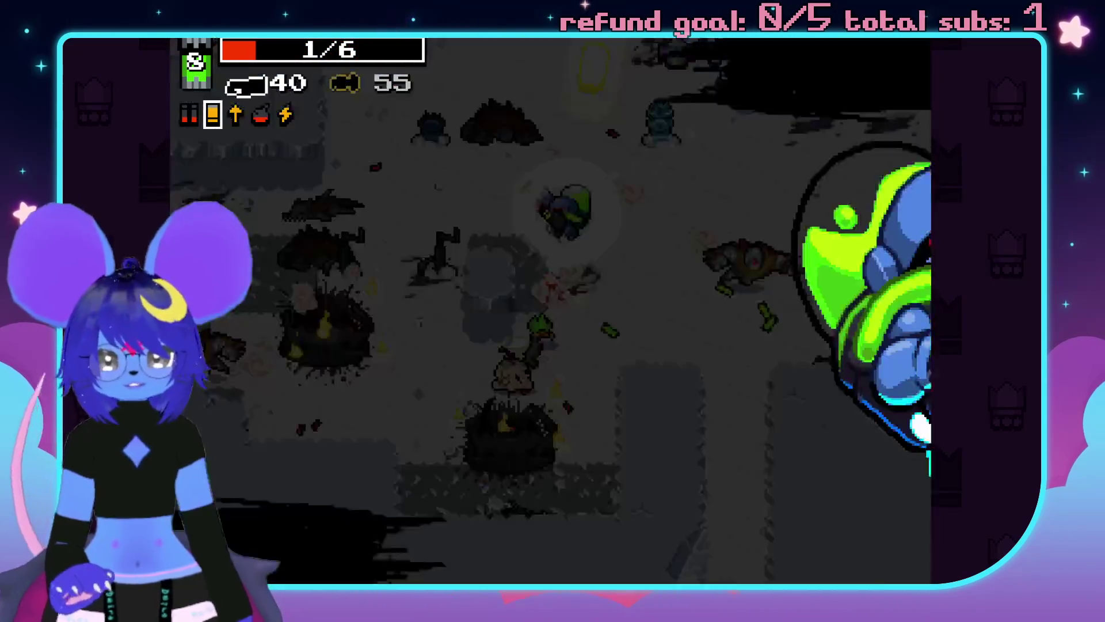
{"action": "left_click", "coordinate": [591, 135]}
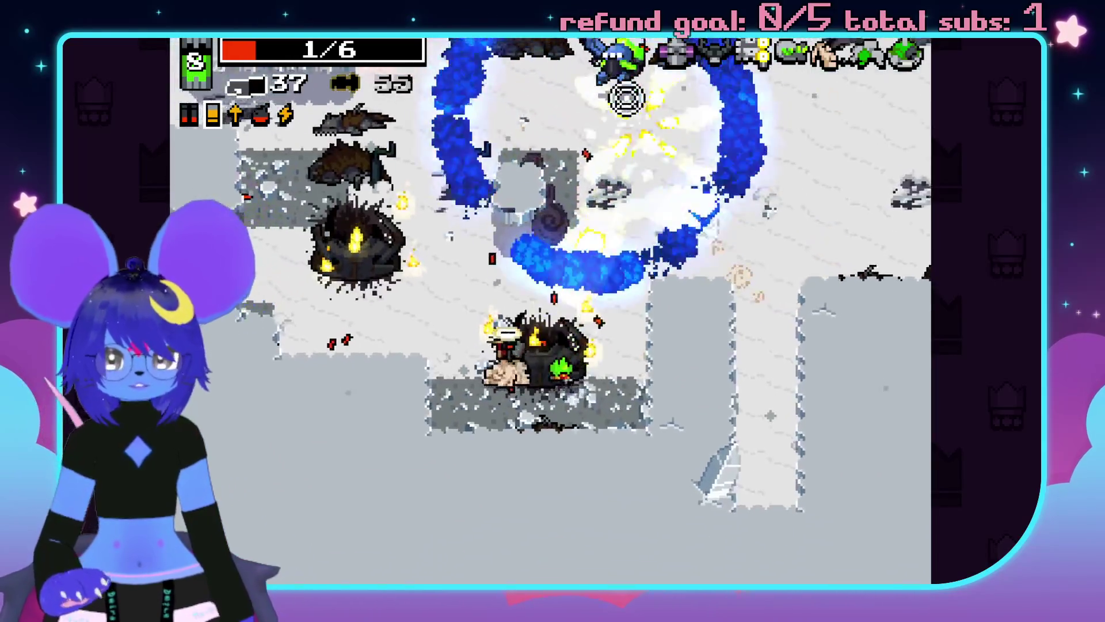
{"action": "left_click", "coordinate": [673, 120]}
{"action": "left_click", "coordinate": [780, 123]}
{"action": "left_click", "coordinate": [689, 103]}
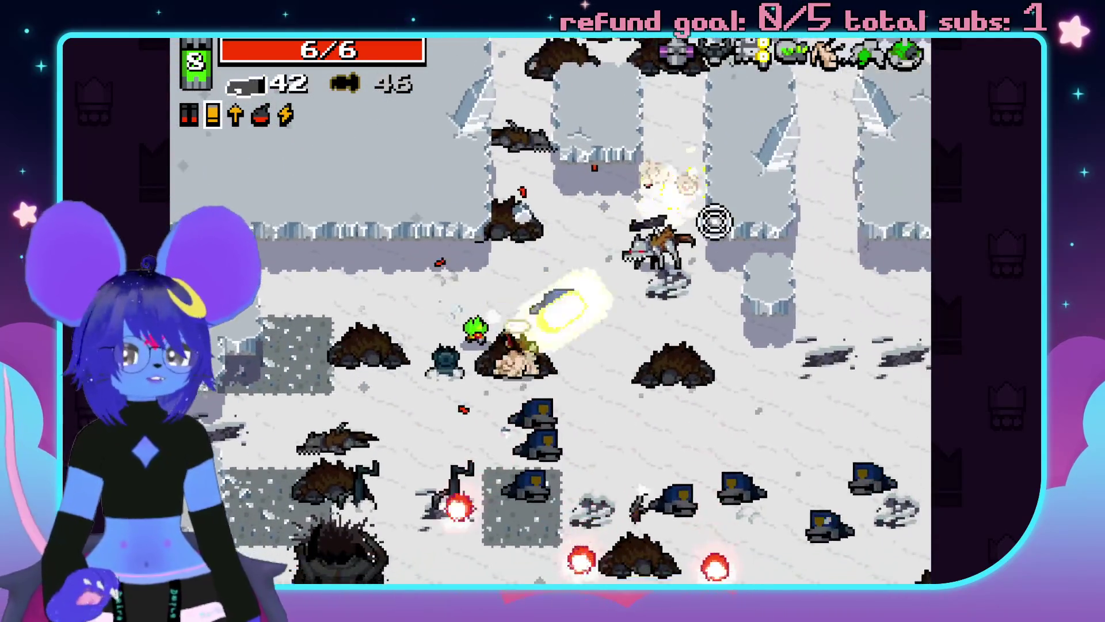
Swap between weapons to clear surrounding enemies with shells and explosive rounds.
{"action": "key", "text": "space"}
{"action": "left_click", "coordinate": [420, 254]}
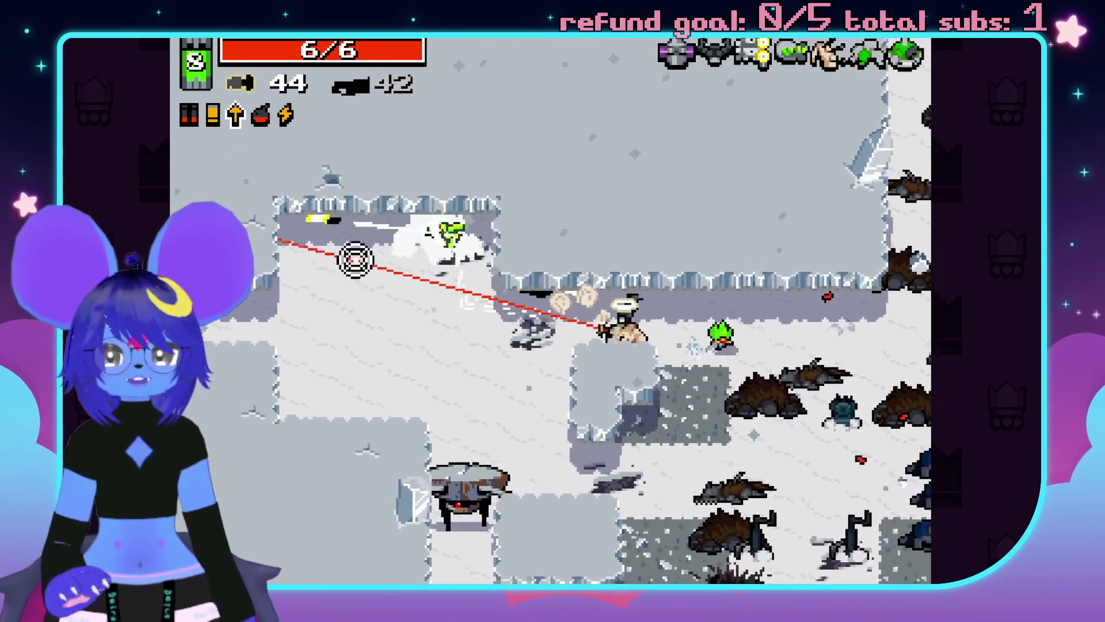
{"action": "left_click", "coordinate": [526, 476]}
{"action": "key", "text": "space"}
{"action": "left_click", "coordinate": [550, 543]}
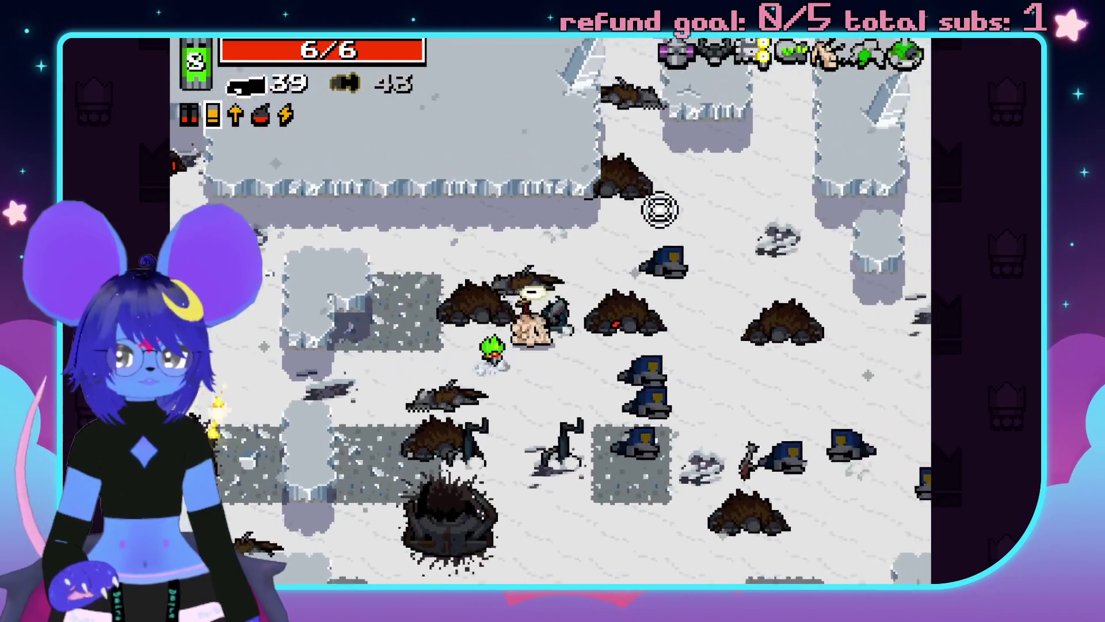
{"action": "key", "text": "space"}
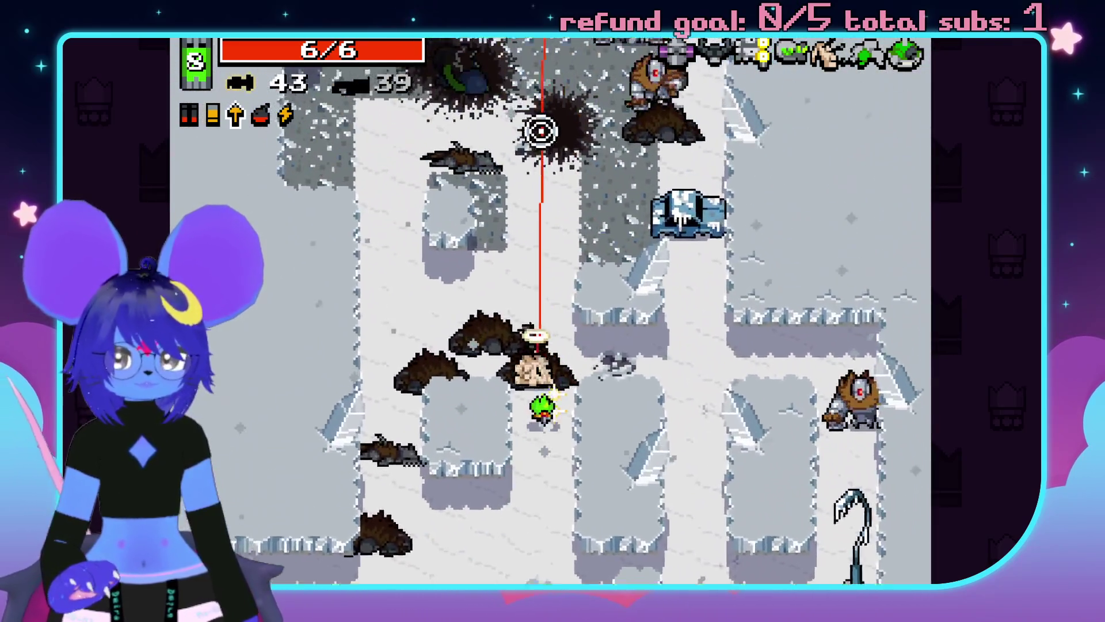
{"action": "left_click", "coordinate": [654, 136]}
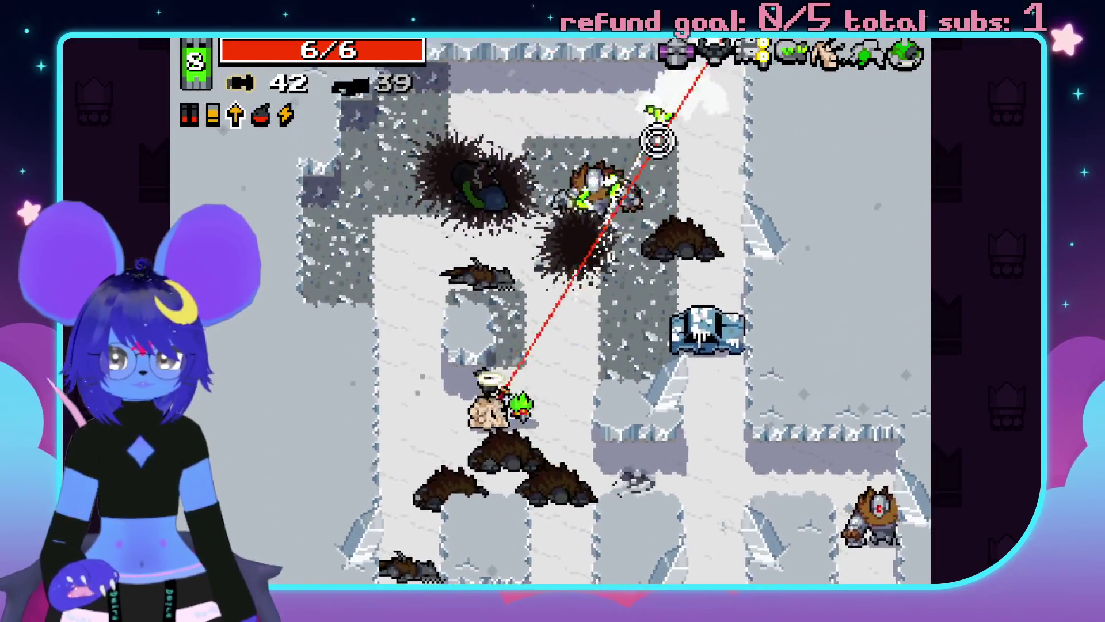
{"action": "left_click", "coordinate": [643, 173]}
{"action": "left_click", "coordinate": [682, 415]}
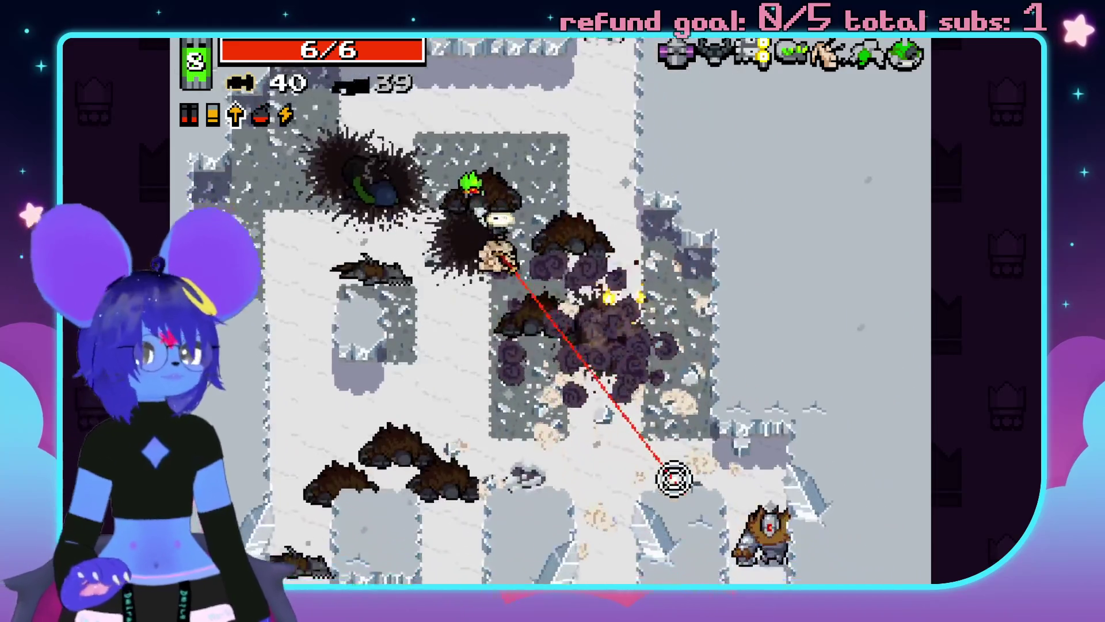
{"action": "left_click", "coordinate": [702, 492]}
{"action": "left_click", "coordinate": [656, 499]}
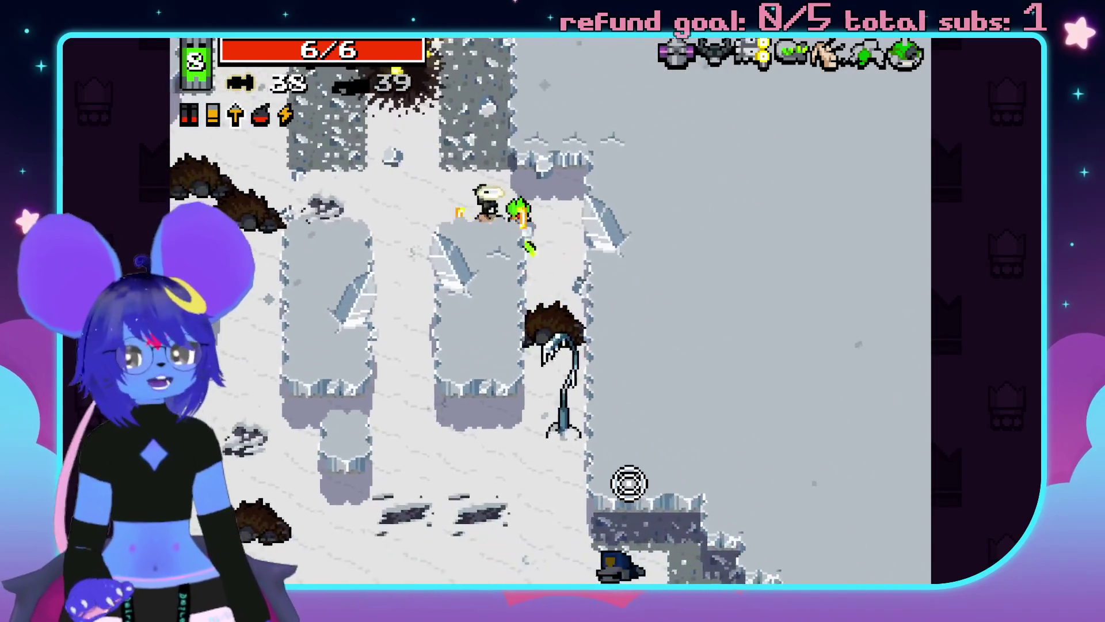
Replace the Gatling Slugger with the Jackhammer, then walk down and grab the Seeker Pistol.
{"action": "key", "text": "w"}
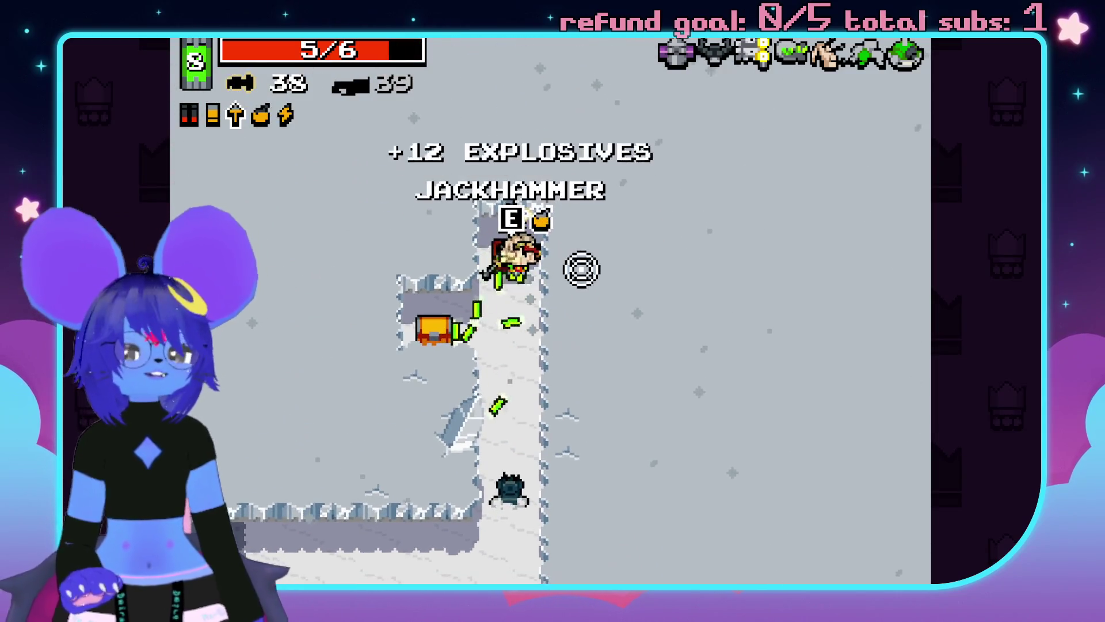
{"action": "key", "text": "e"}
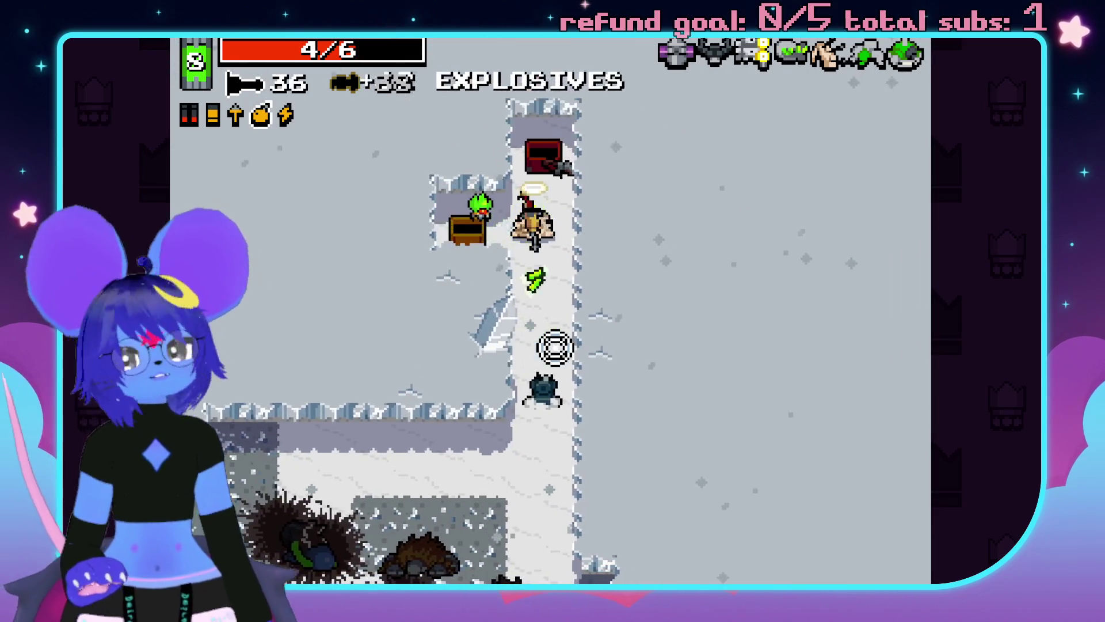
{"action": "key", "text": "s"}
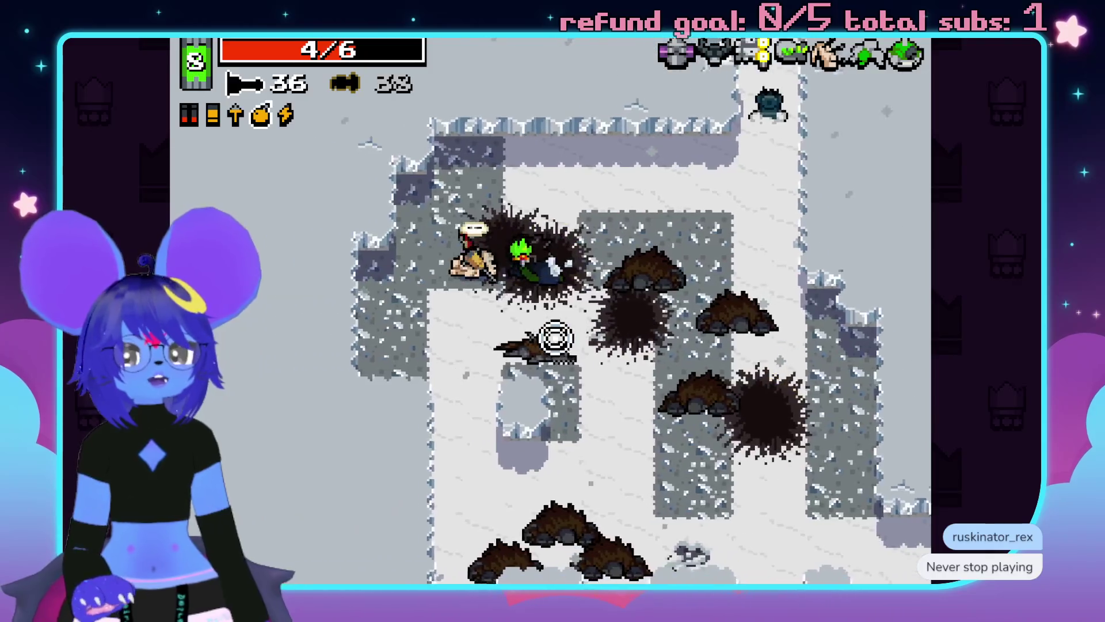
{"action": "key", "text": "s"}
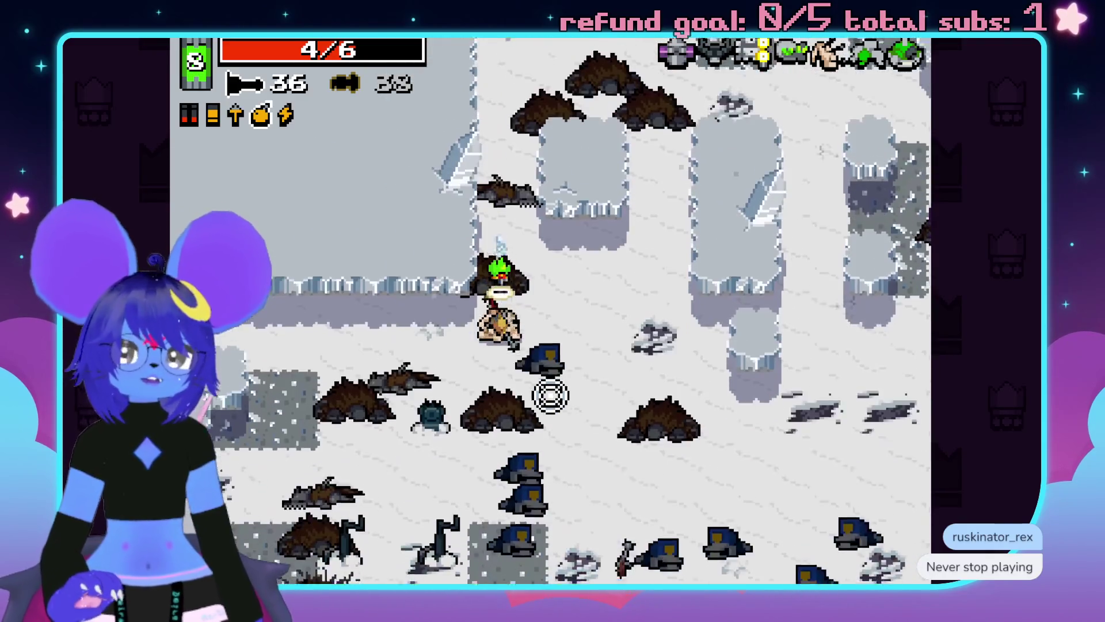
{"action": "key", "text": "s"}
{"action": "key", "text": "w"}
{"action": "key", "text": "e"}
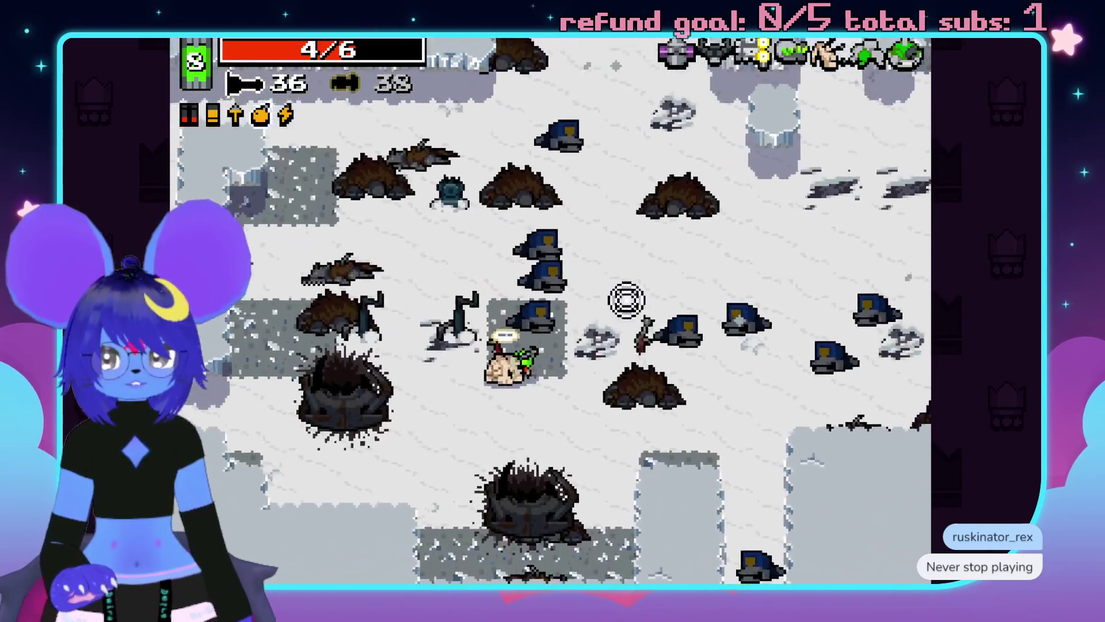
{"action": "key", "text": "a"}
{"action": "key", "text": "w"}
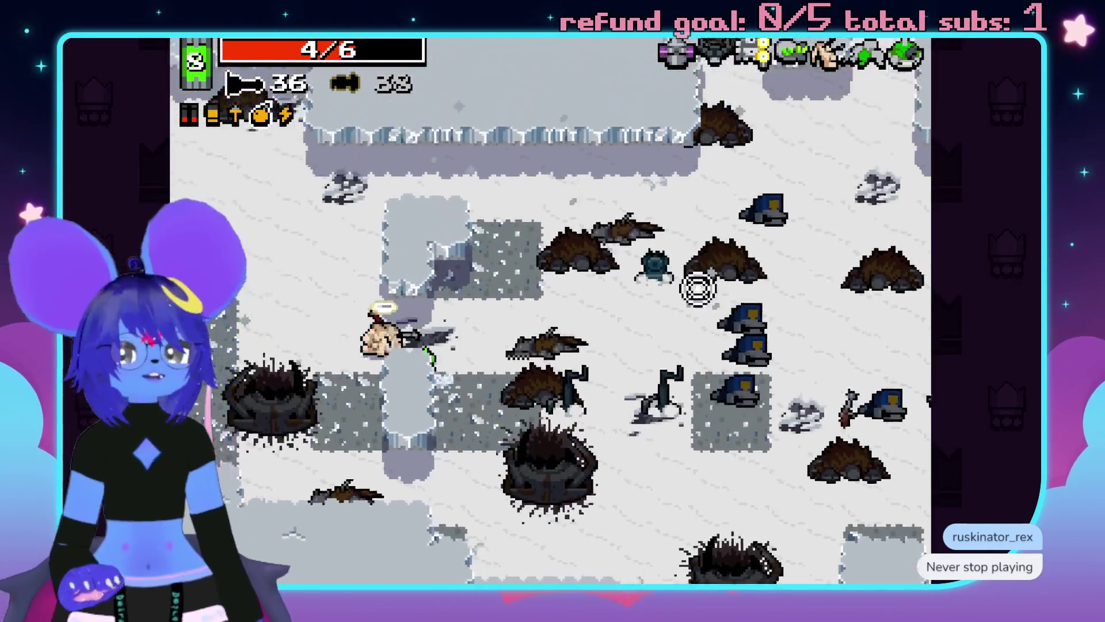